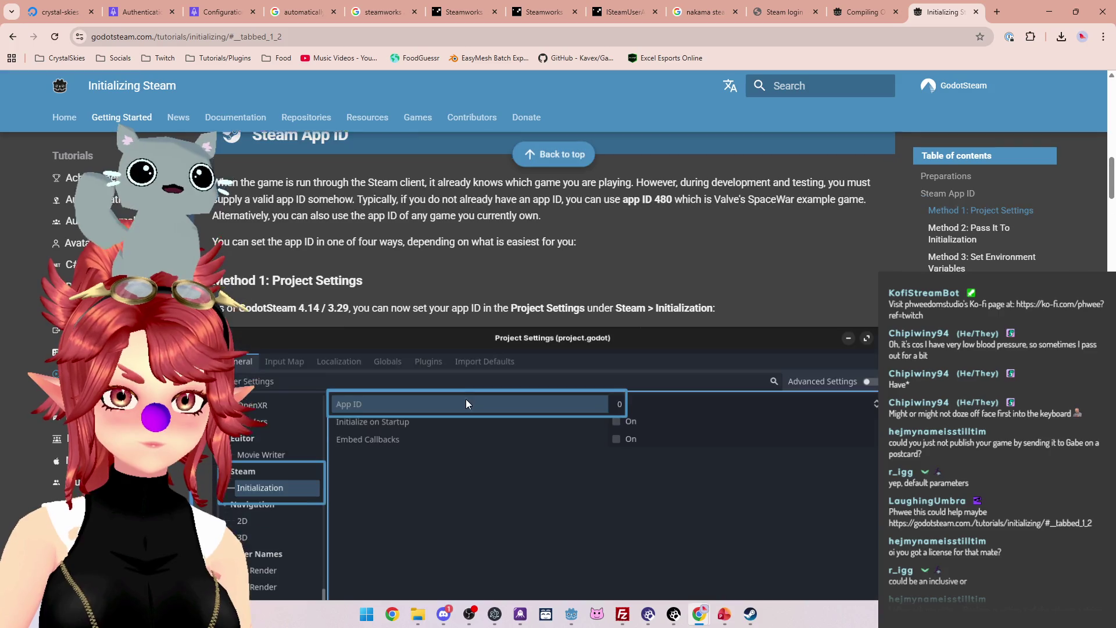
Scroll into the Initializing Steam tutorial and highlight the file-logging instructions.
scroll(465, 399, up, 4)
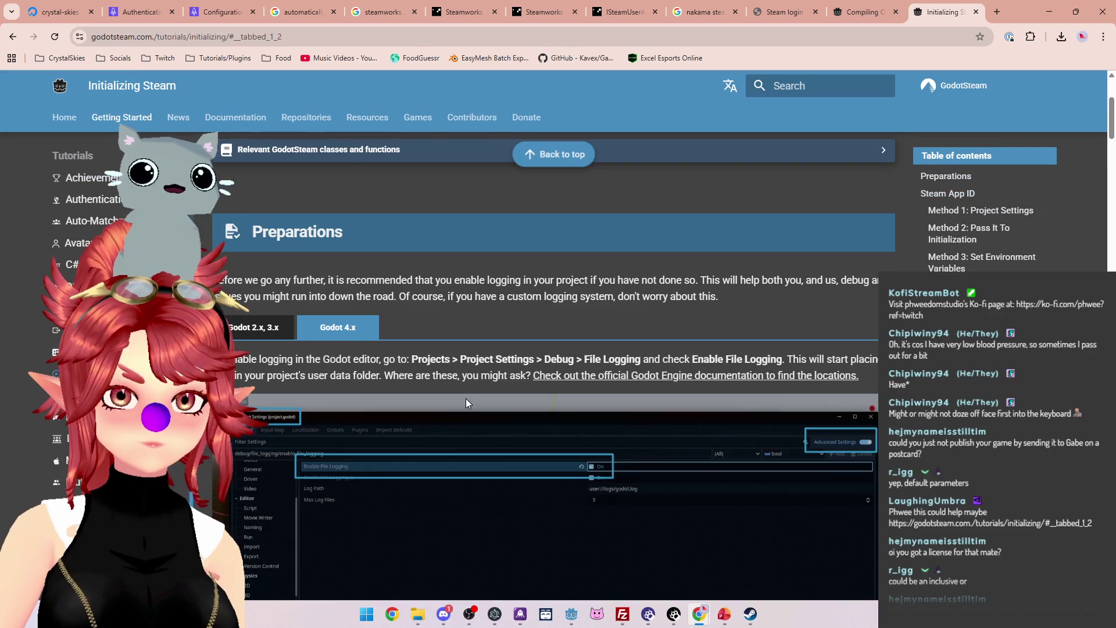
scroll(457, 397, down, 4)
scroll(356, 371, up, 4)
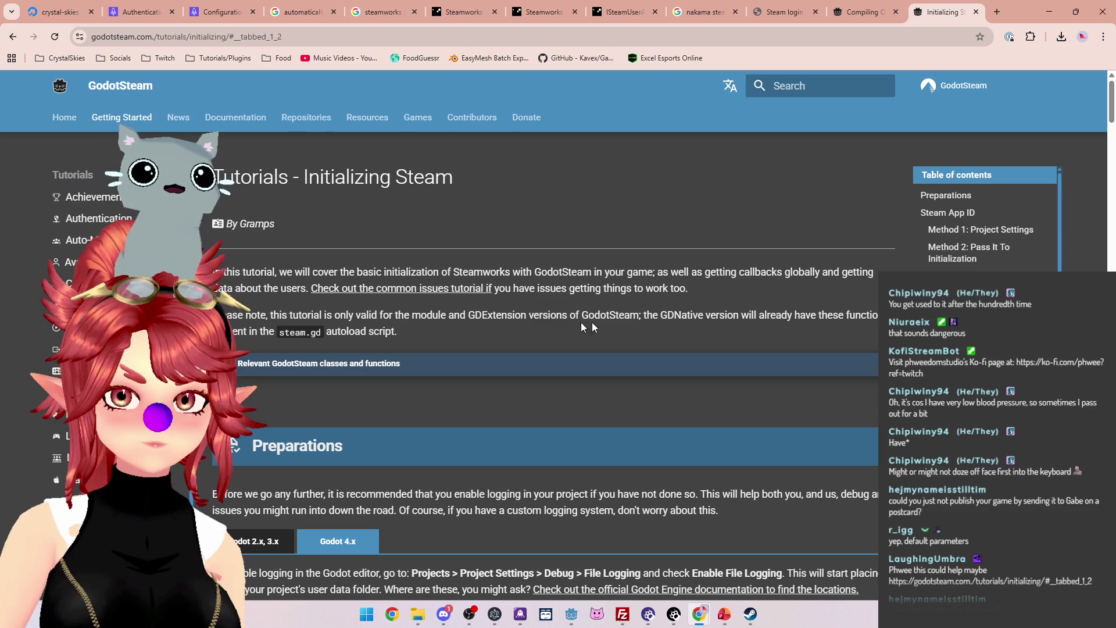
scroll(585, 354, down, 3)
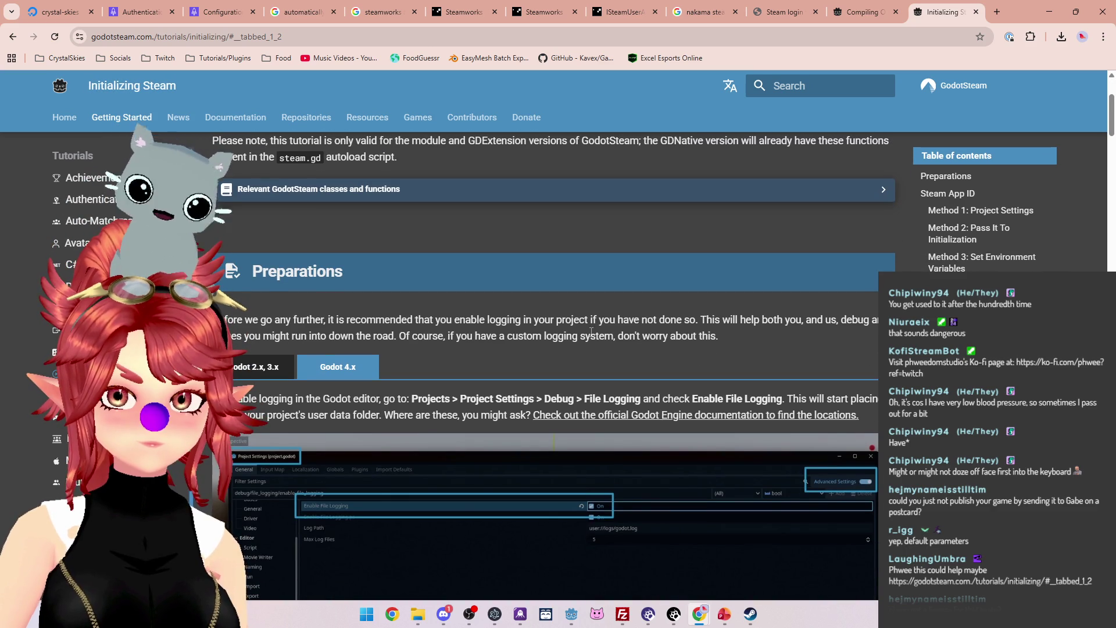
scroll(566, 327, down, 2)
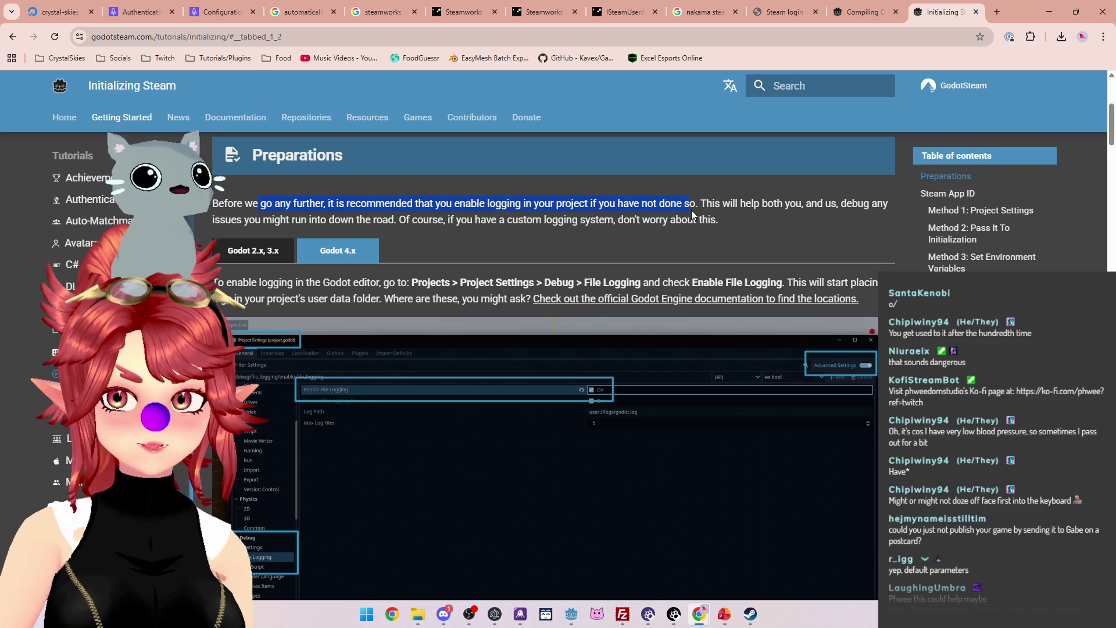
scroll(349, 186, down, 1)
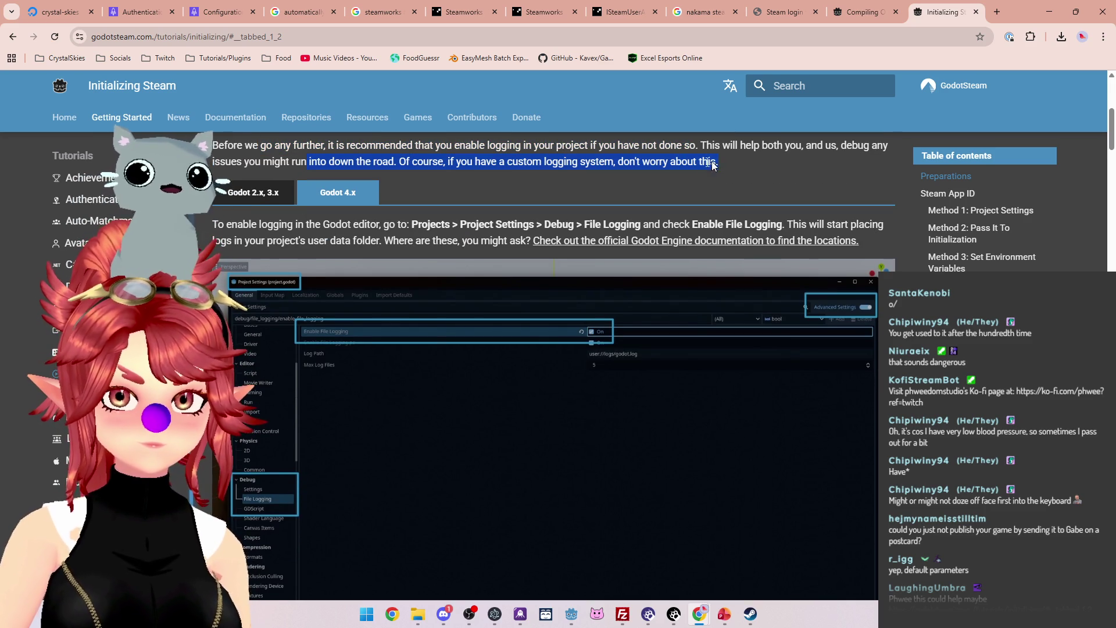
drag(212, 224, 412, 227)
scroll(263, 230, down, 10)
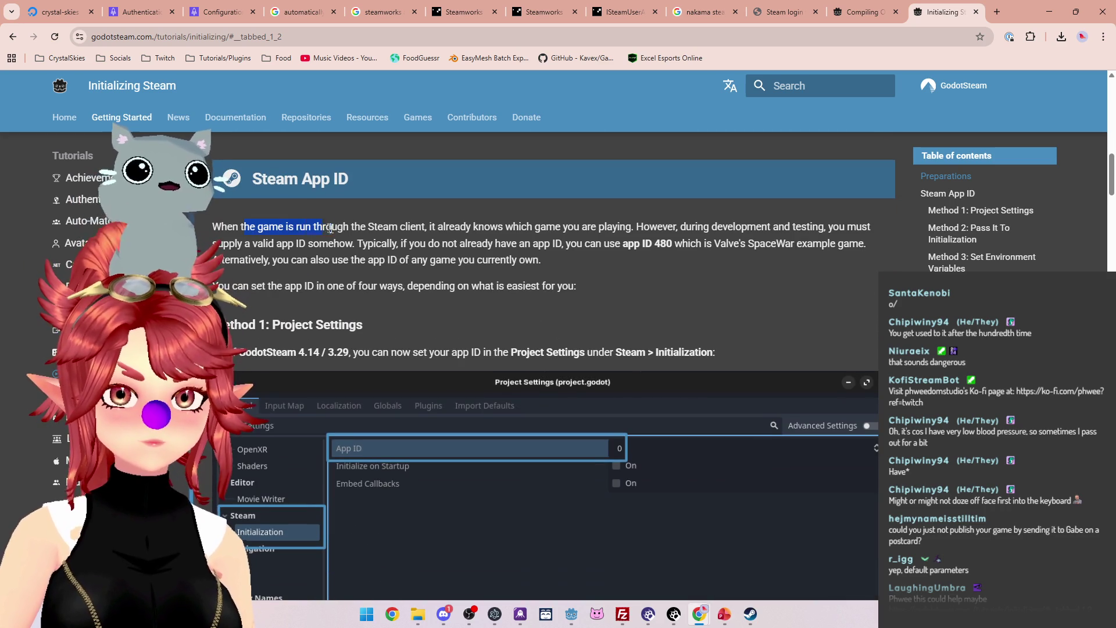
Highlight the notes on running through Steam, needing a valid app ID, and its alternatives.
drag(330, 228, 424, 228)
drag(529, 227, 839, 227)
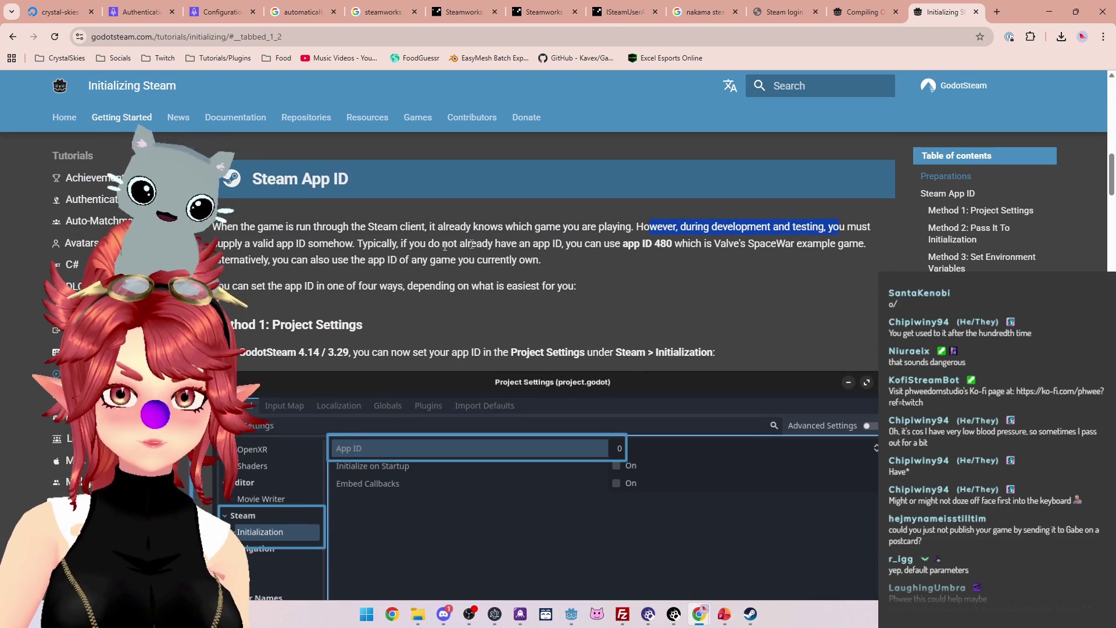
drag(236, 243, 334, 243)
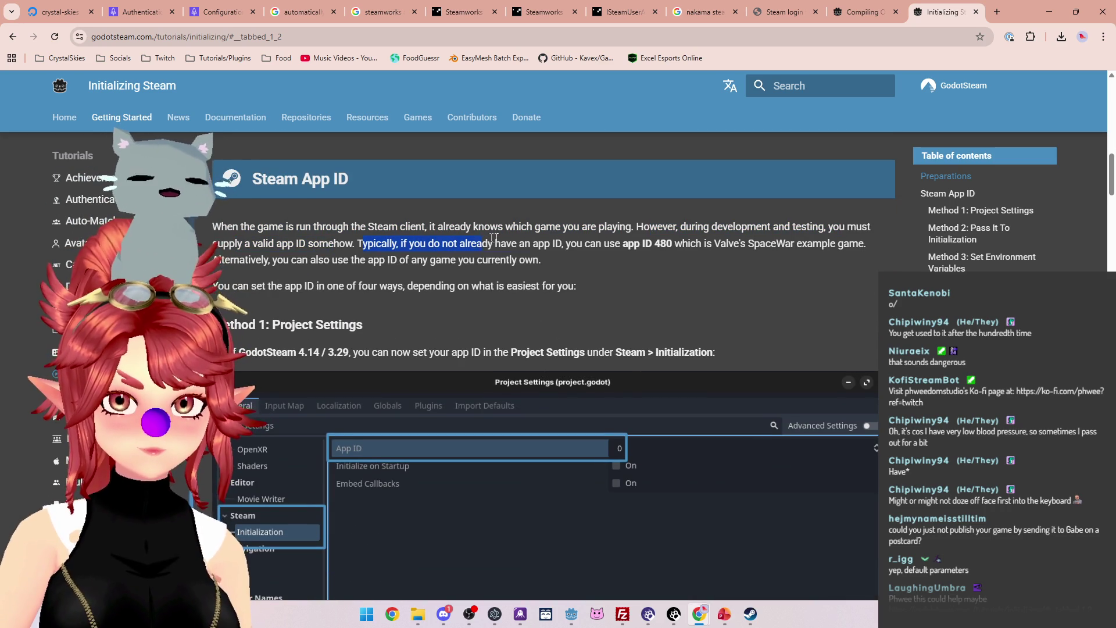
drag(477, 237, 710, 243)
drag(219, 260, 284, 262)
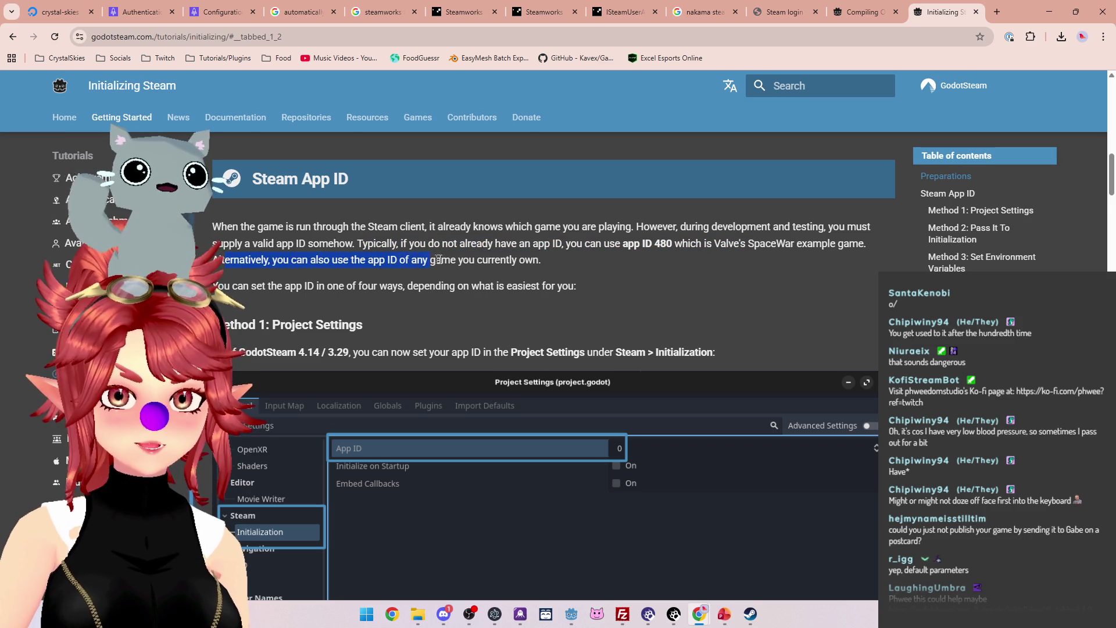
drag(232, 285, 485, 285)
Highlight the project-settings app ID and SteamAppId/SteamGameId variables, then reach Initialize Steam.
scroll(281, 228, down, 2)
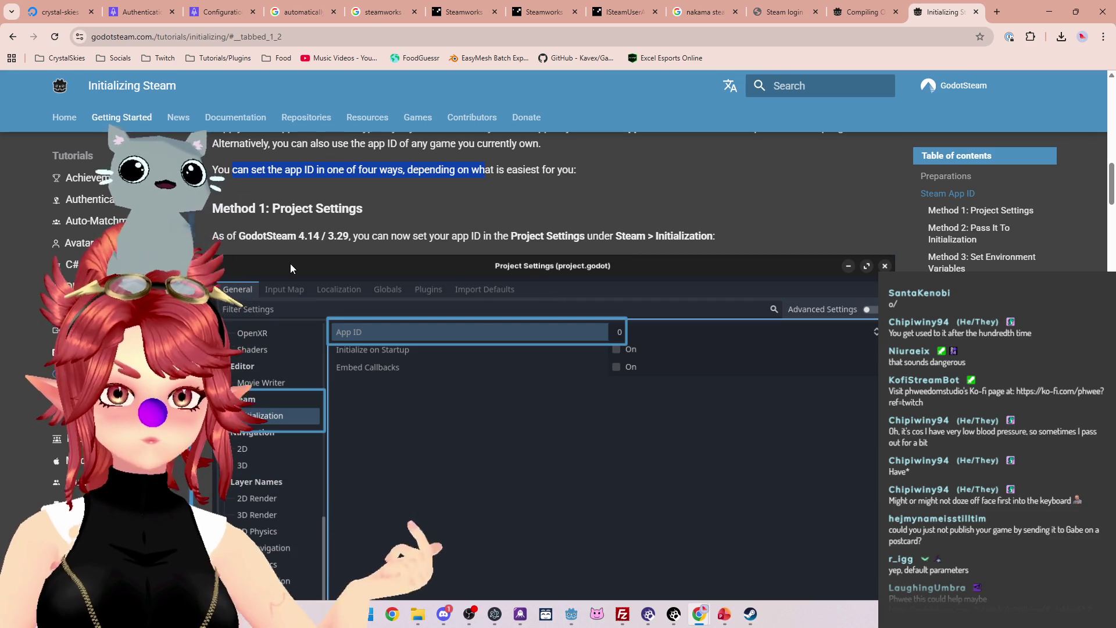
drag(417, 236, 680, 236)
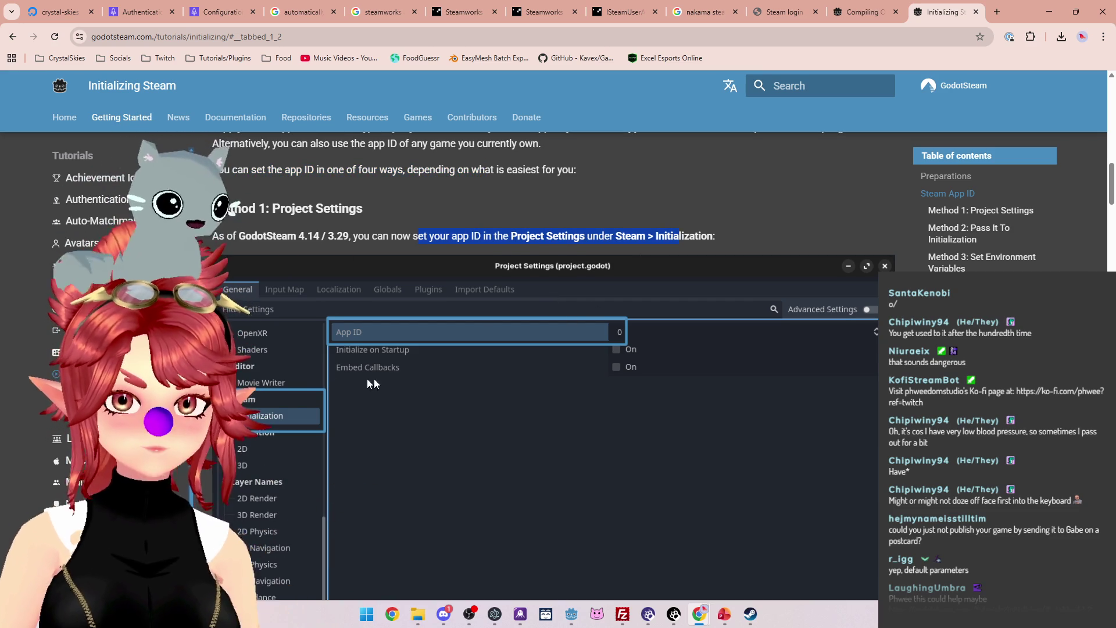
scroll(326, 369, down, 1)
scroll(612, 270, down, 3)
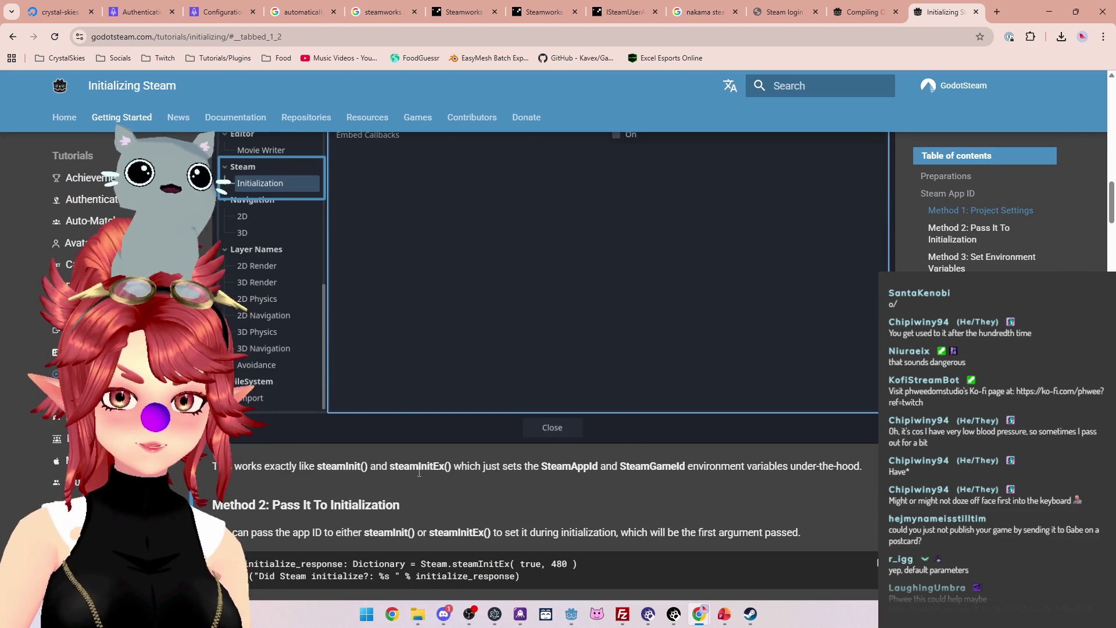
drag(523, 466, 804, 466)
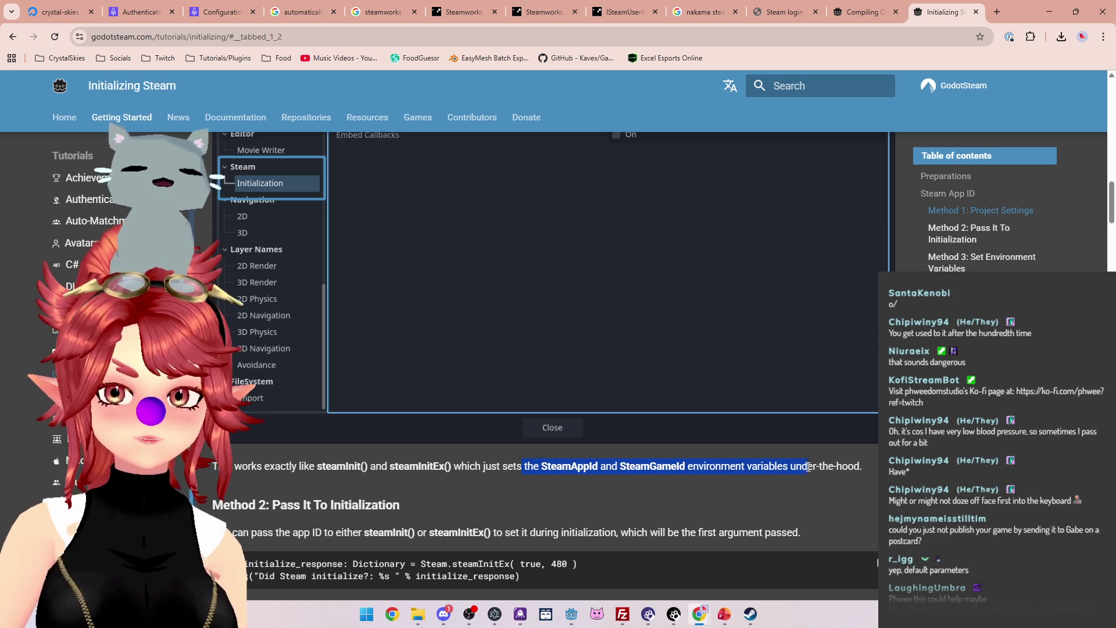
scroll(575, 419, up, 4)
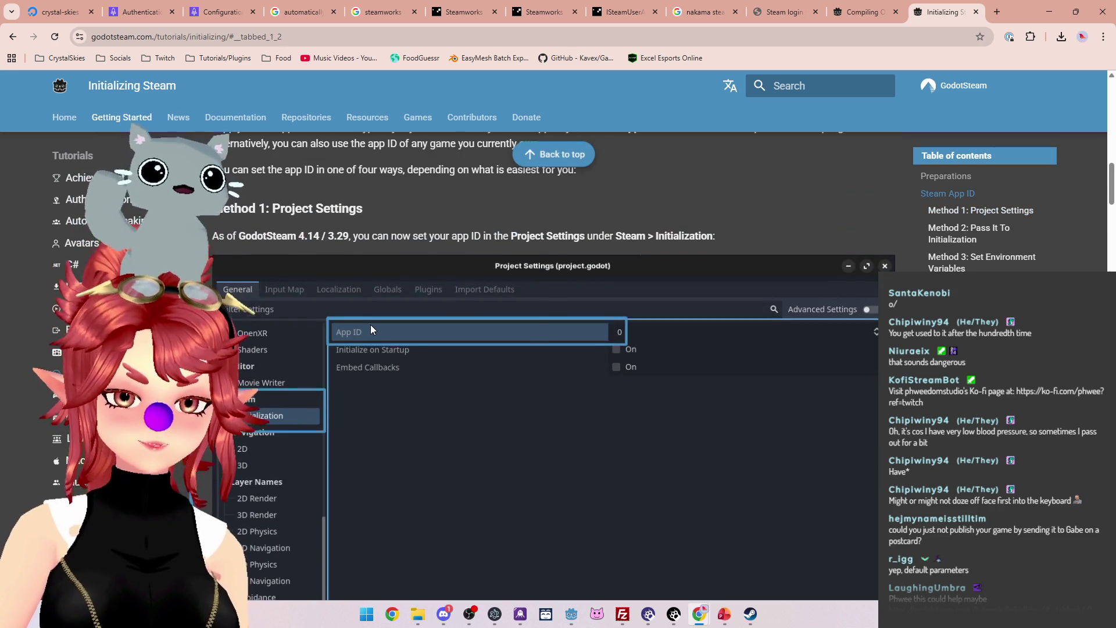
scroll(370, 326, down, 7)
scroll(371, 328, down, 8)
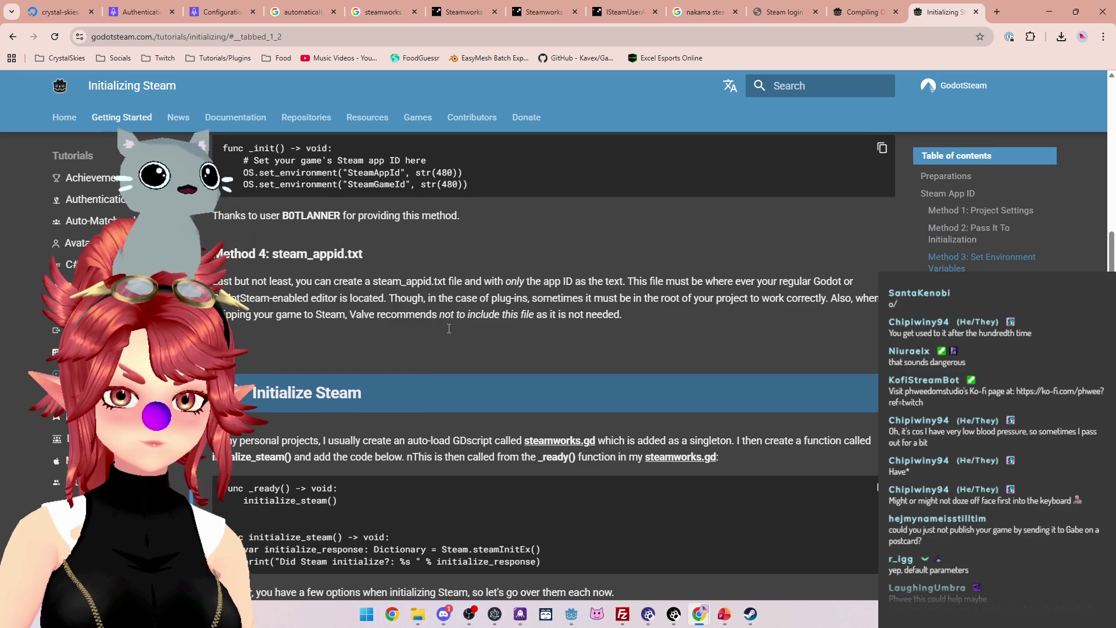
scroll(449, 328, down, 2)
scroll(562, 389, down, 1)
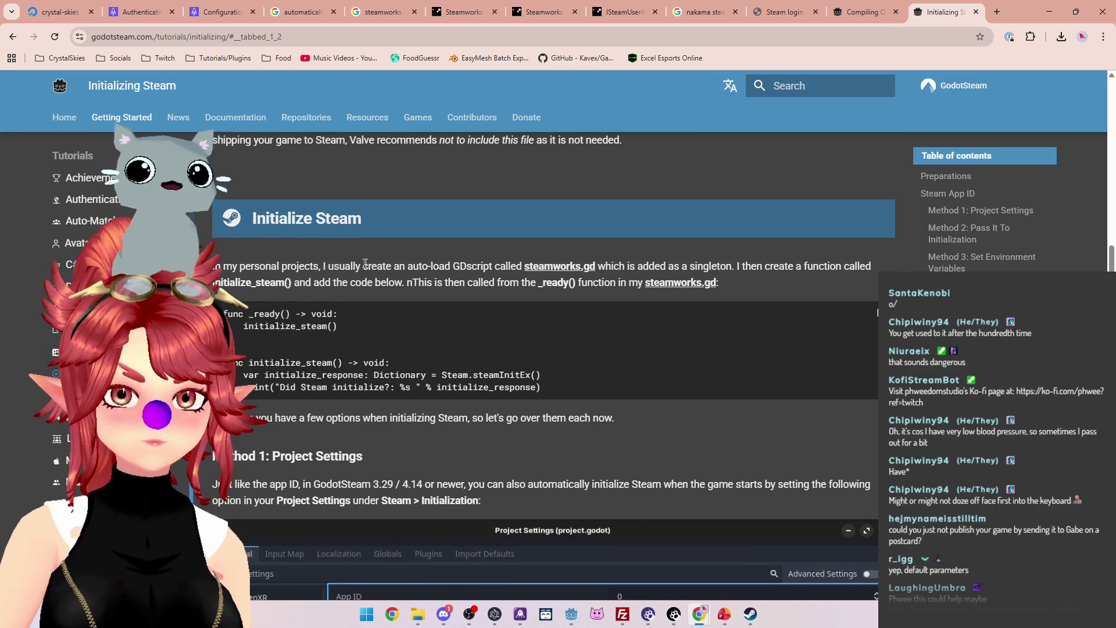
click(572, 618)
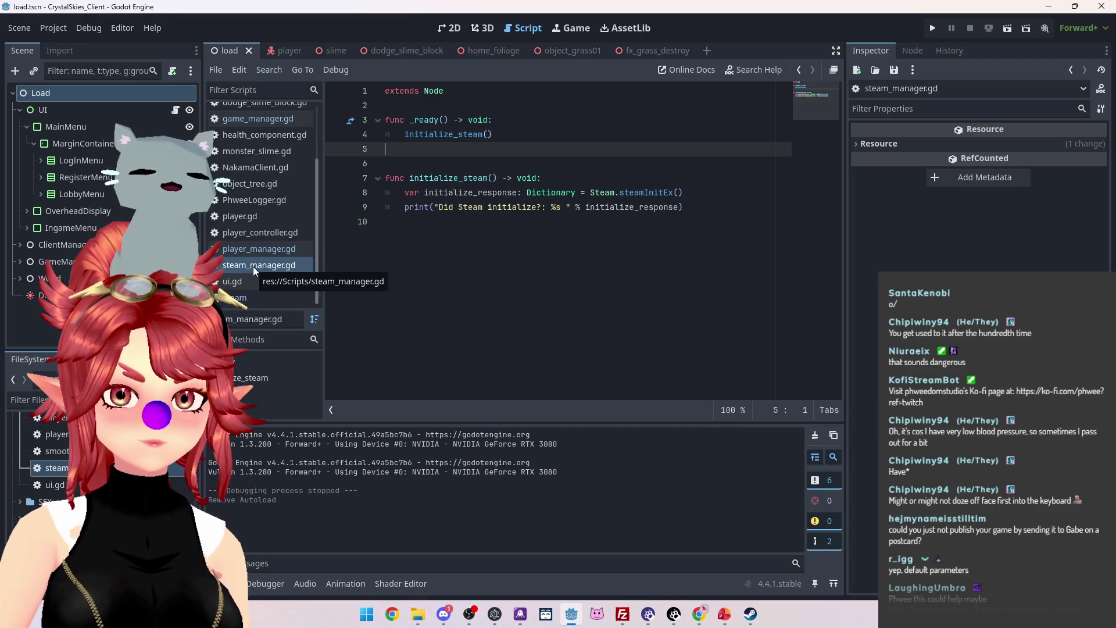
Rename steam_manager.gd to steamworks.gd in the FileSystem dock.
right_click(253, 266)
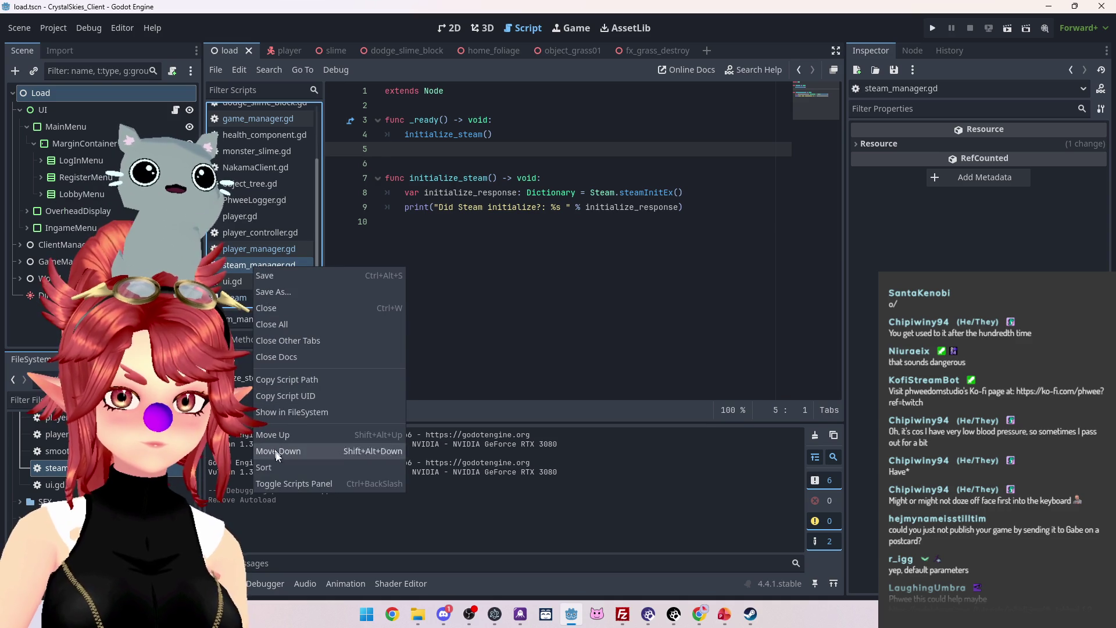
right_click(56, 468)
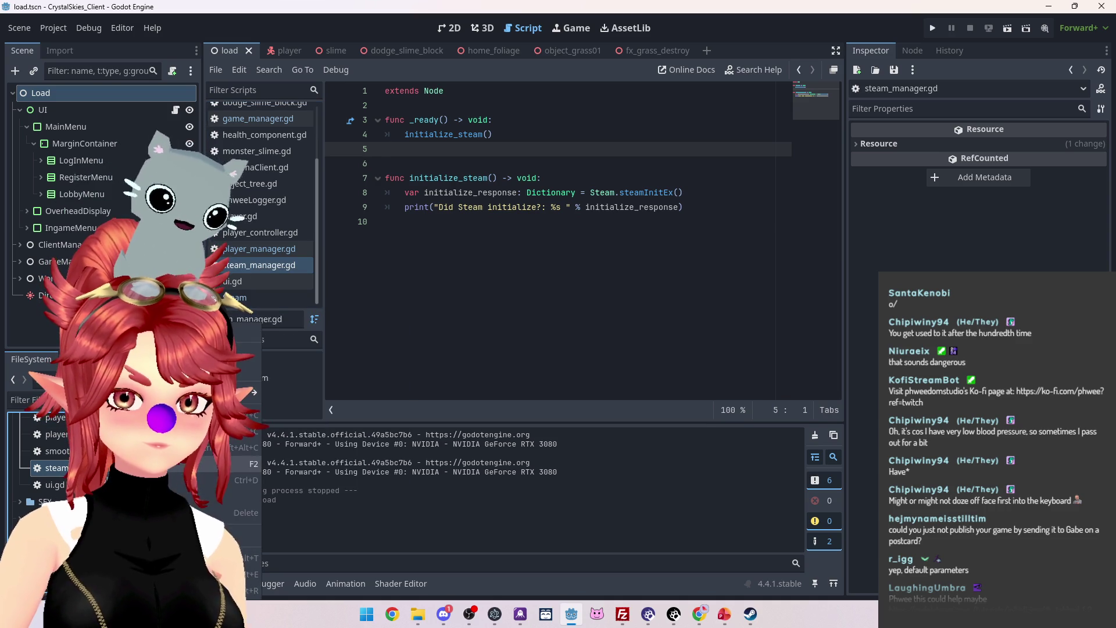
key(F2)
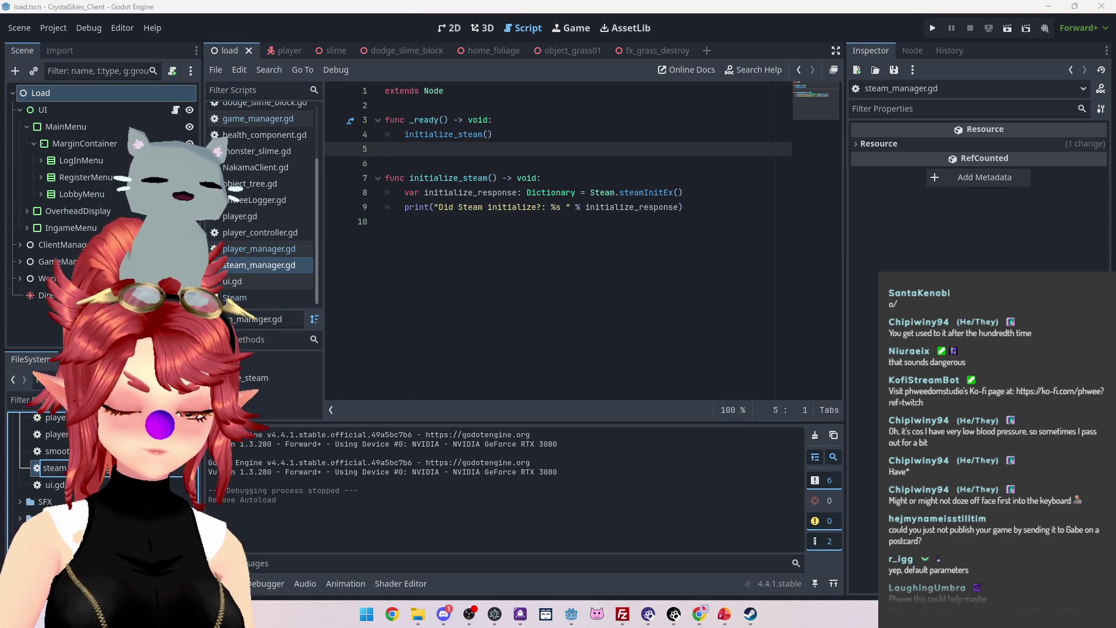
text(w)
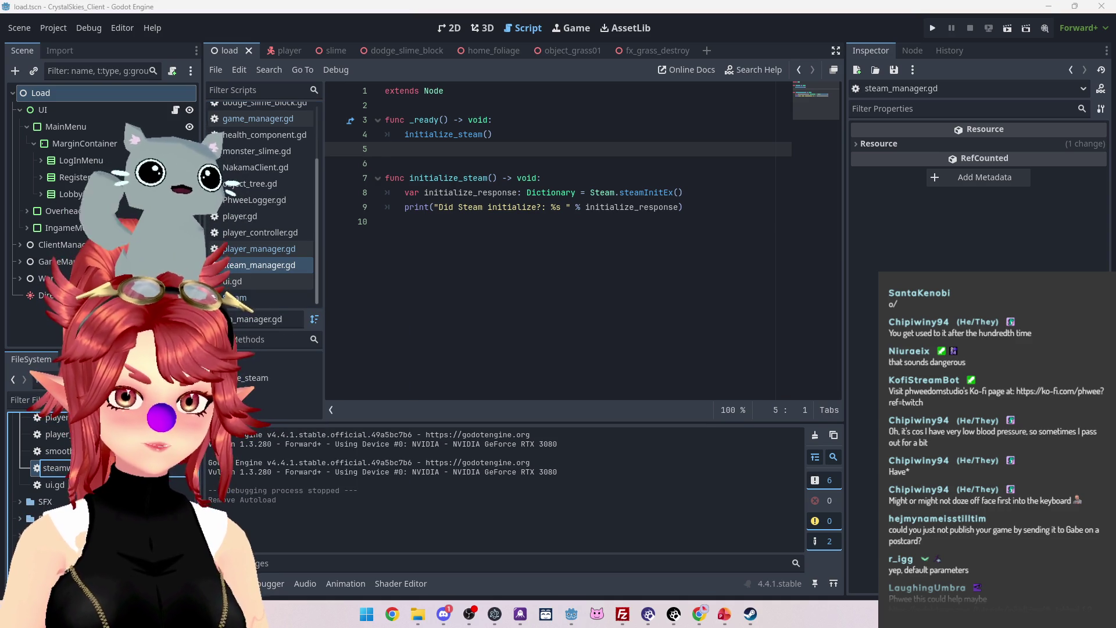
text(orks)
key(Return)
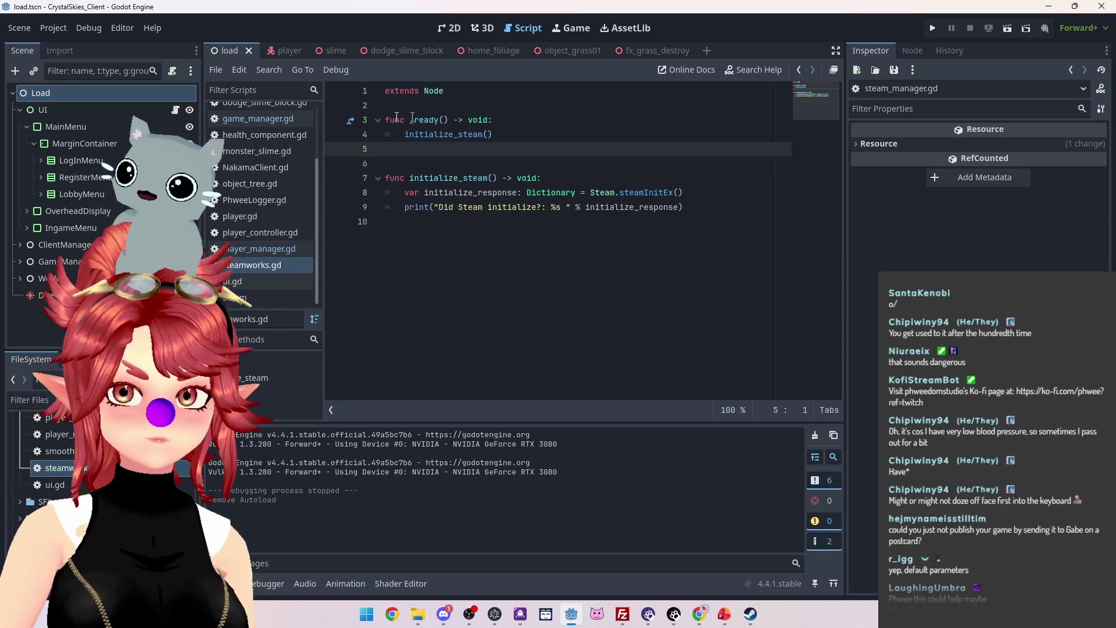
Add steamworks.gd as the Steamworks autoload in Project Settings, then return to the tutorial.
click(51, 28)
click(50, 42)
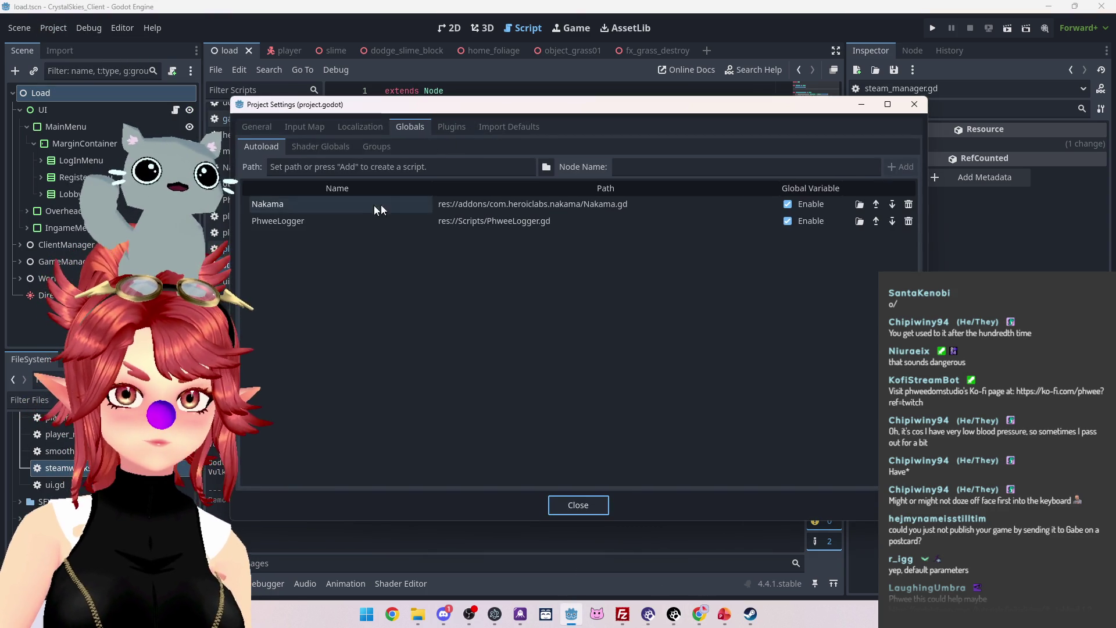
click(546, 167)
click(793, 285)
click(446, 501)
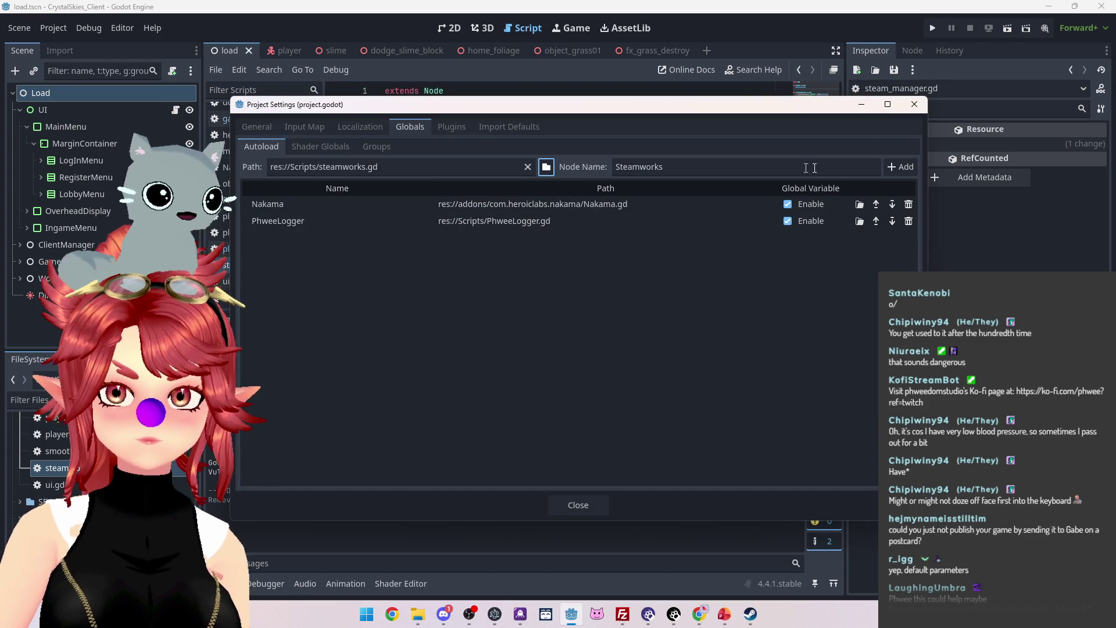
click(901, 167)
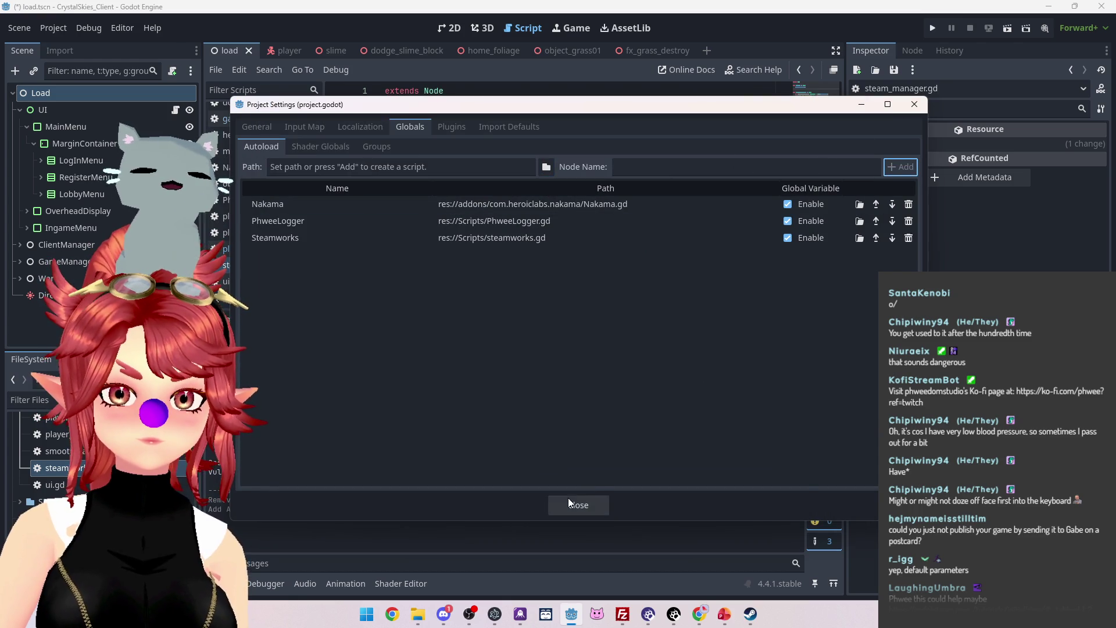
click(568, 503)
click(699, 613)
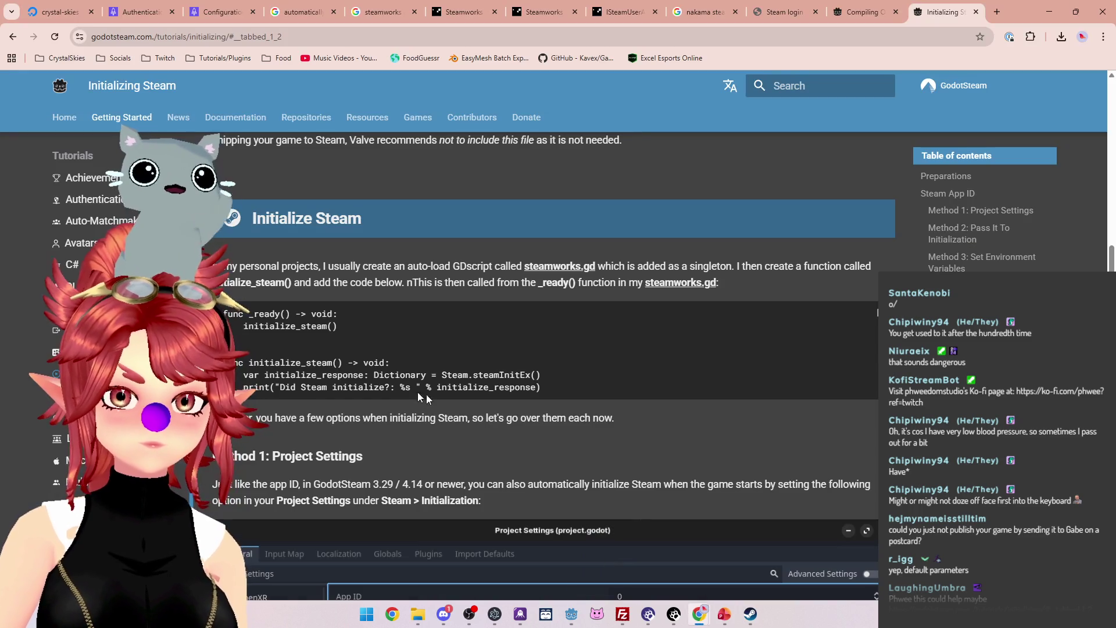
Highlight the initialization-options note, the steamInitEx example line, and the app ID phrase.
scroll(432, 401, down, 1)
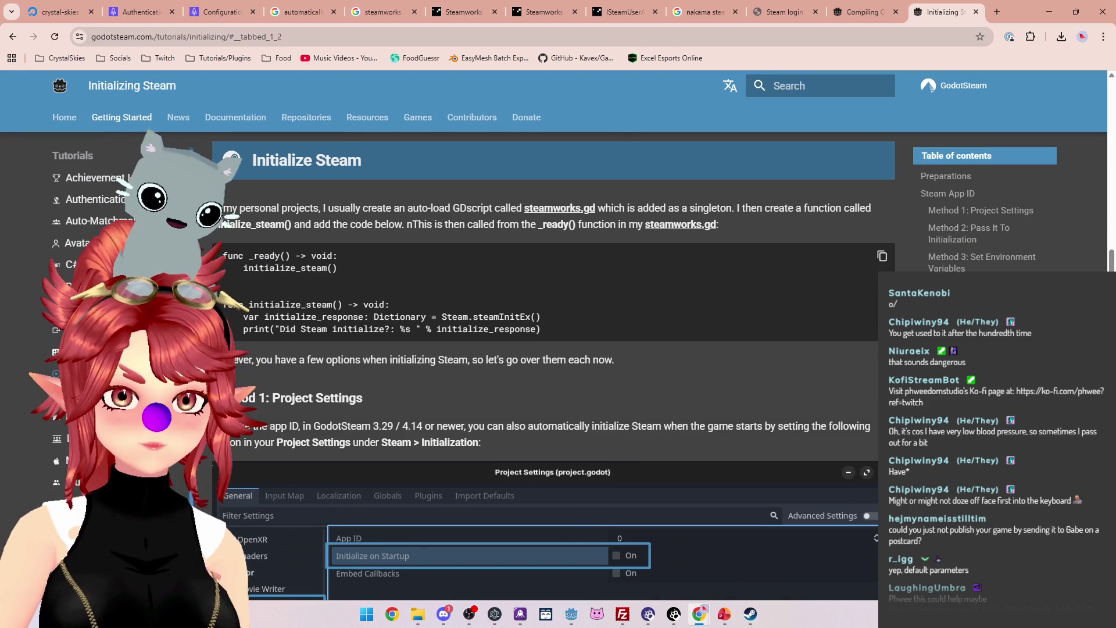
drag(298, 360, 551, 359)
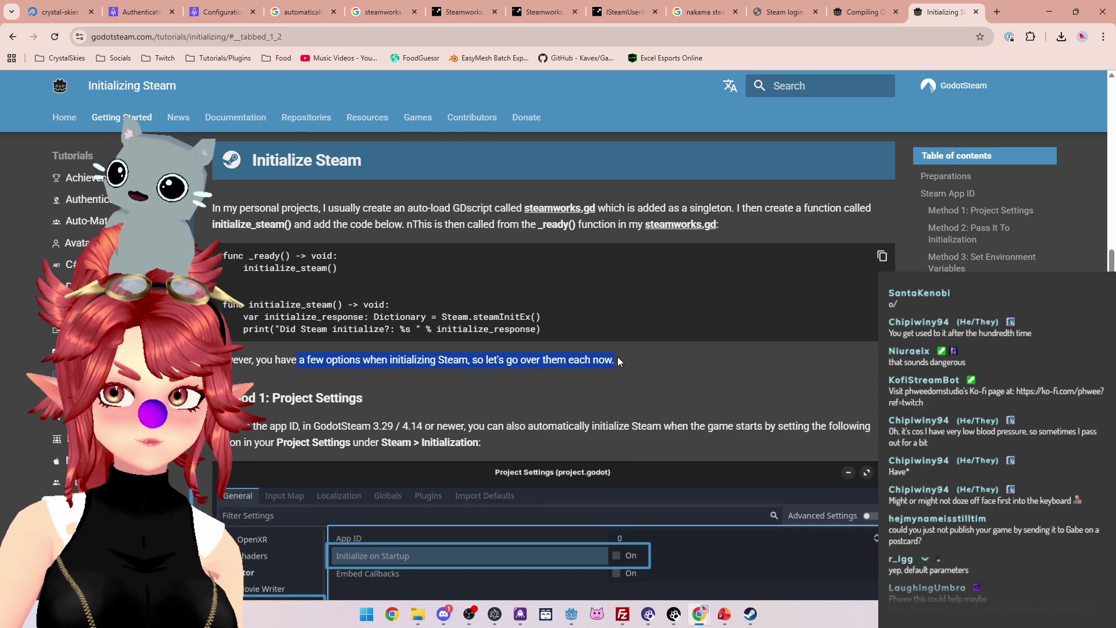
scroll(479, 333, down, 2)
scroll(500, 333, up, 2)
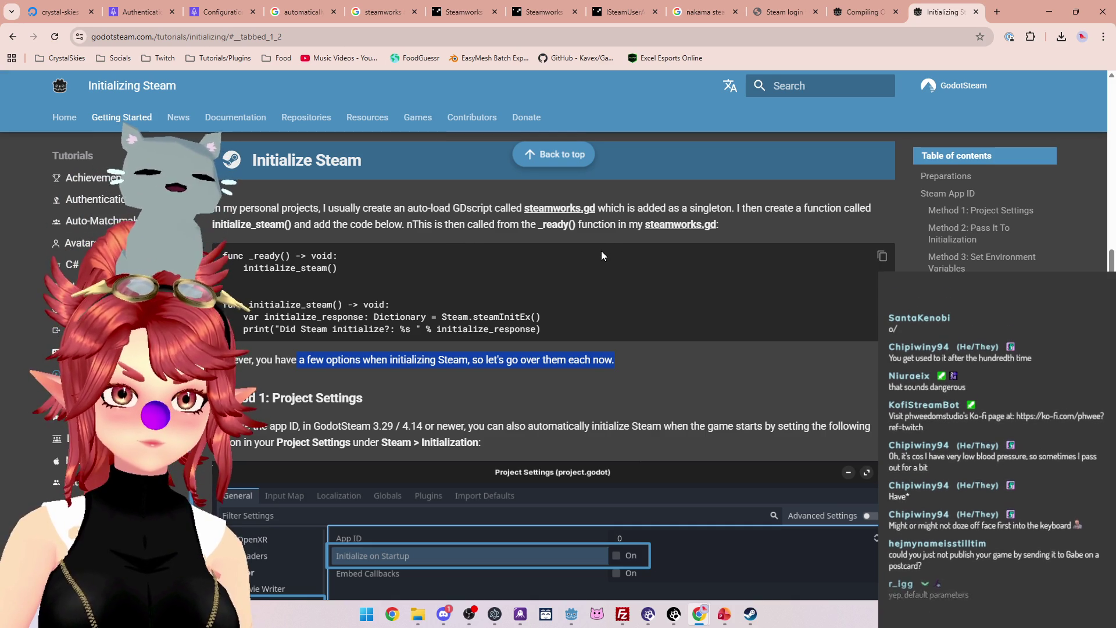
scroll(601, 250, down, 2)
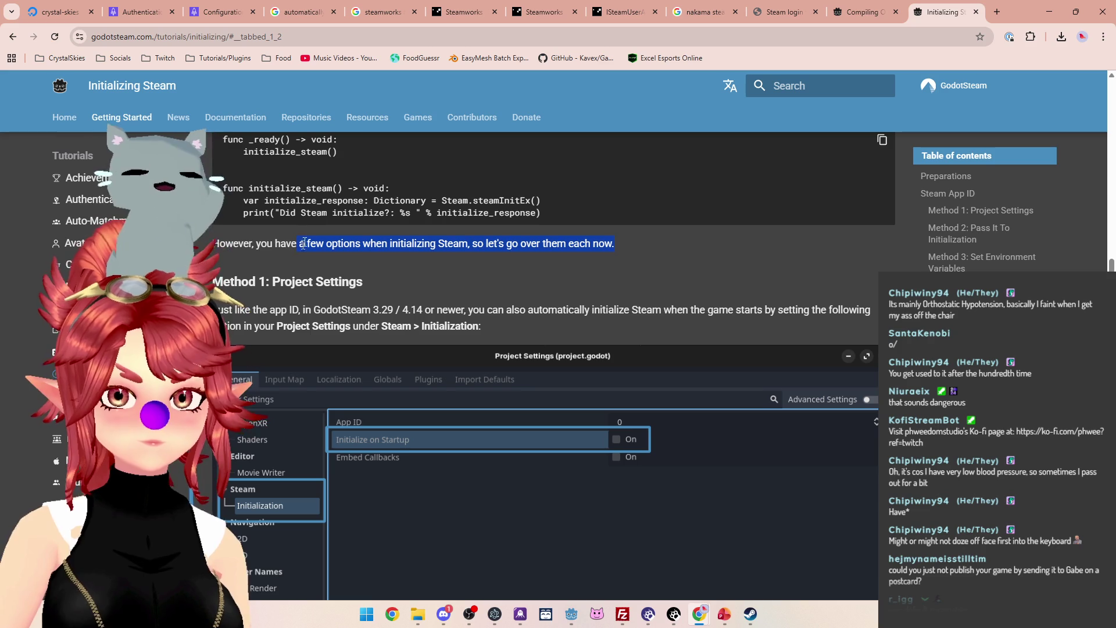
drag(255, 200, 541, 202)
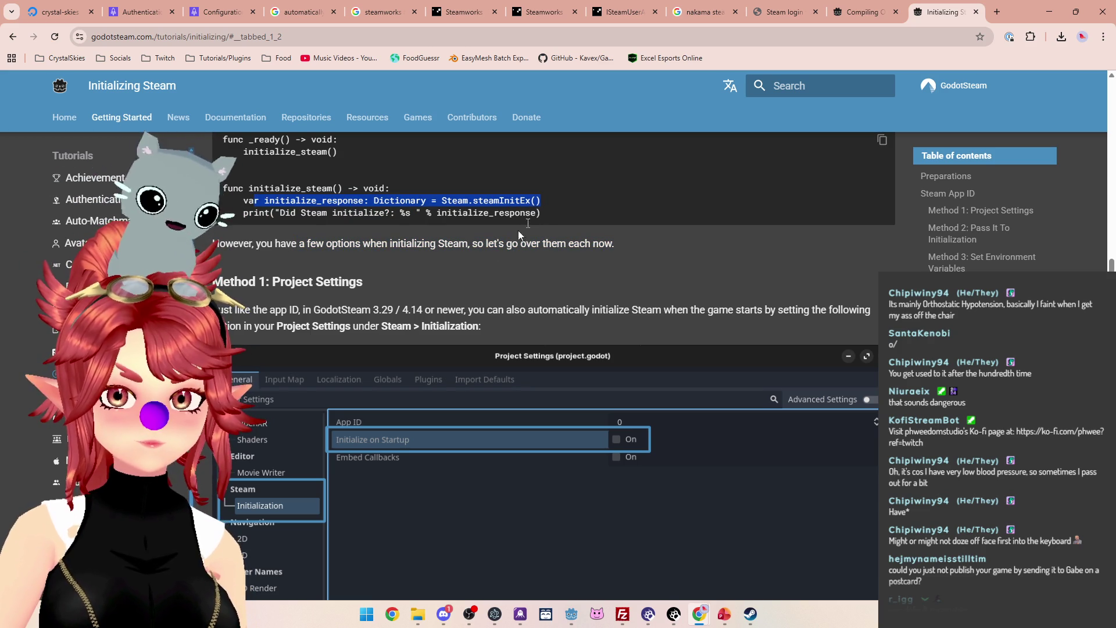
drag(235, 310, 299, 310)
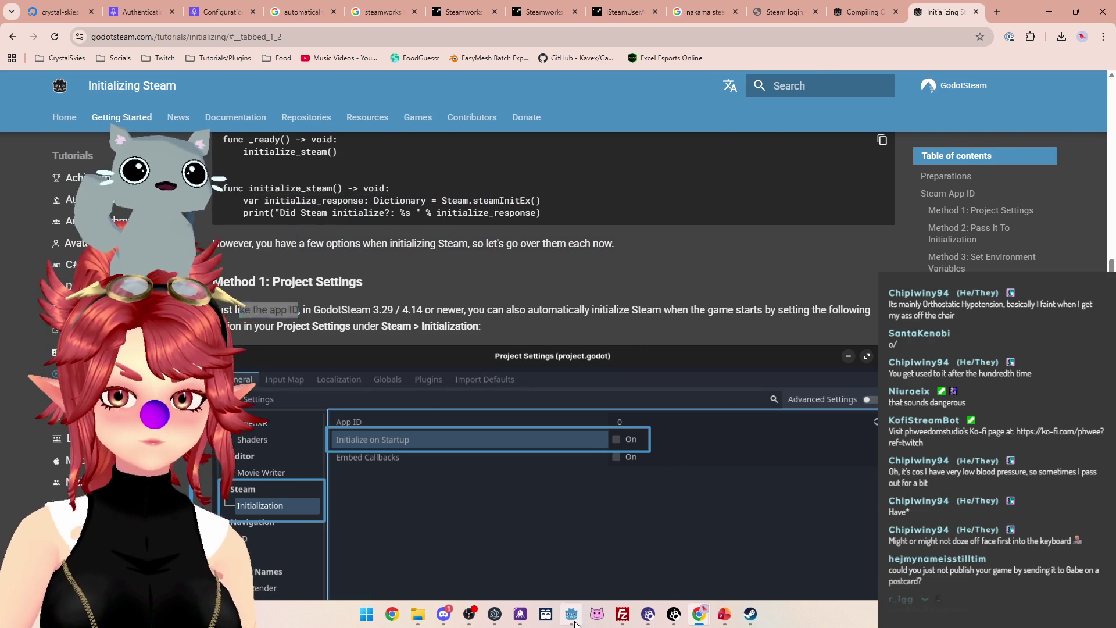
Check the project's Steam initialization settings (App ID 3045450, Initialize on Startup on), then return to the guide.
key(alt+Tab)
click(53, 28)
click(74, 42)
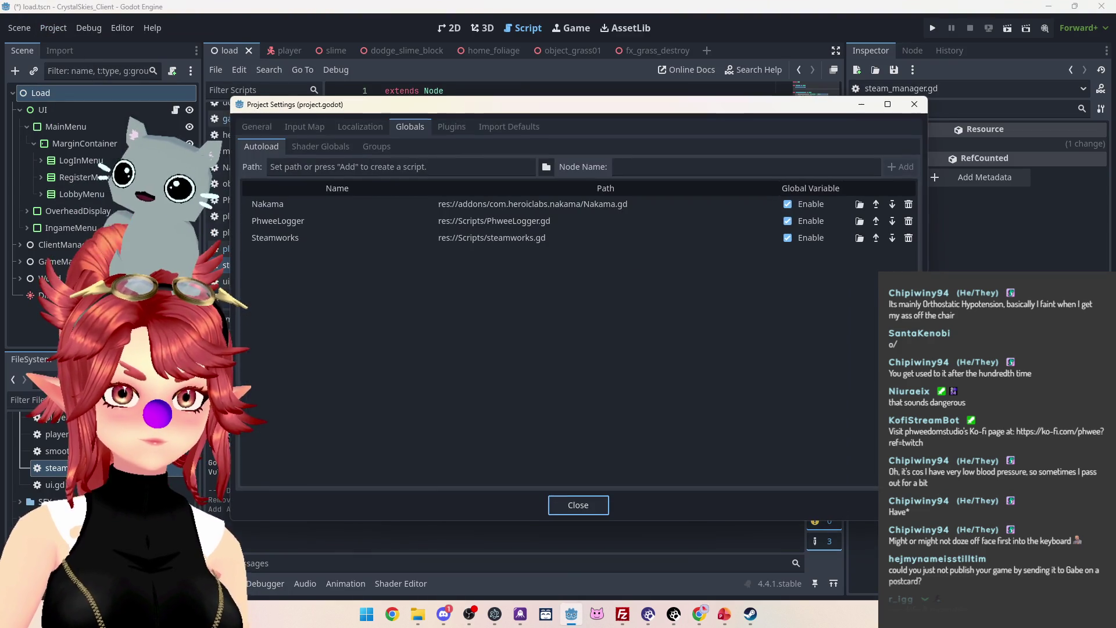
click(269, 128)
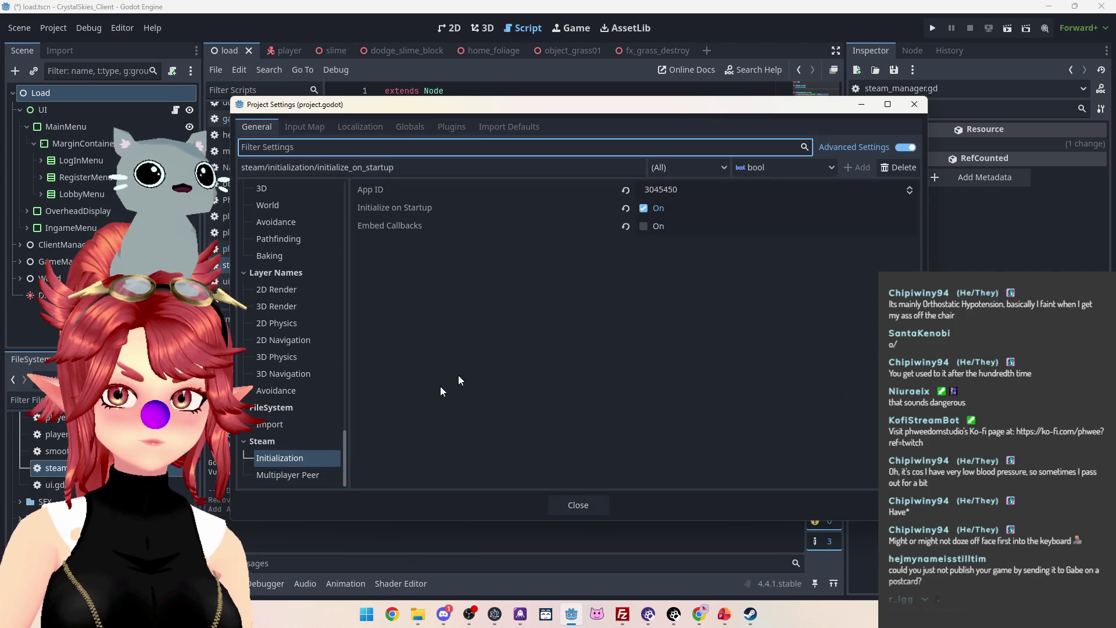
click(579, 507)
click(699, 614)
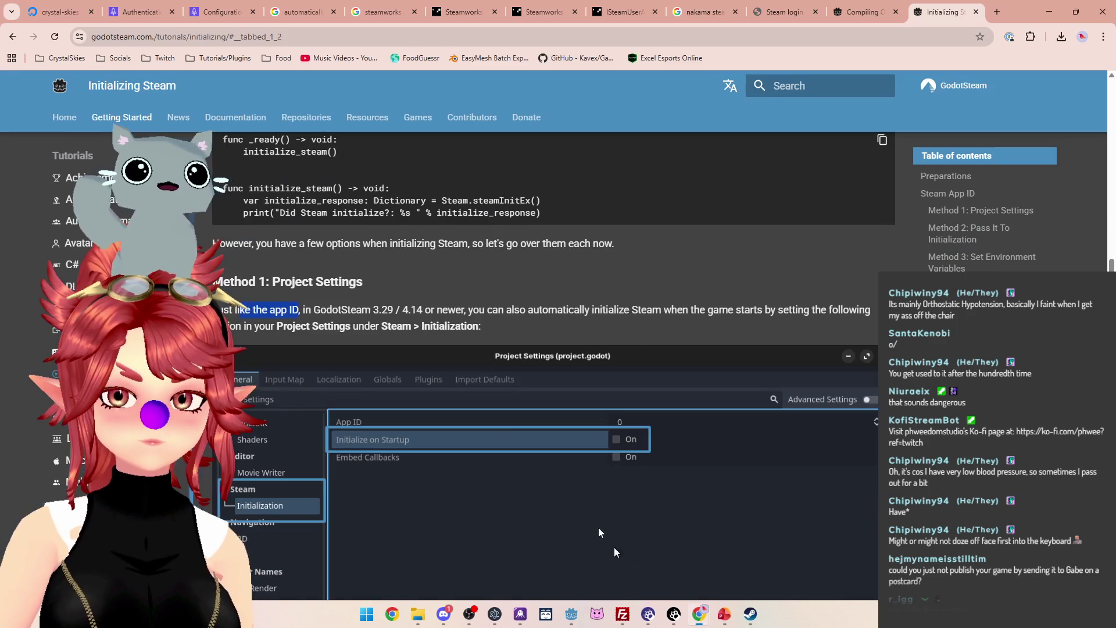
scroll(325, 278, down, 7)
Highlight the steam_init_result dictionary description, then switch back to the steamworks script in Godot.
scroll(407, 302, up, 6)
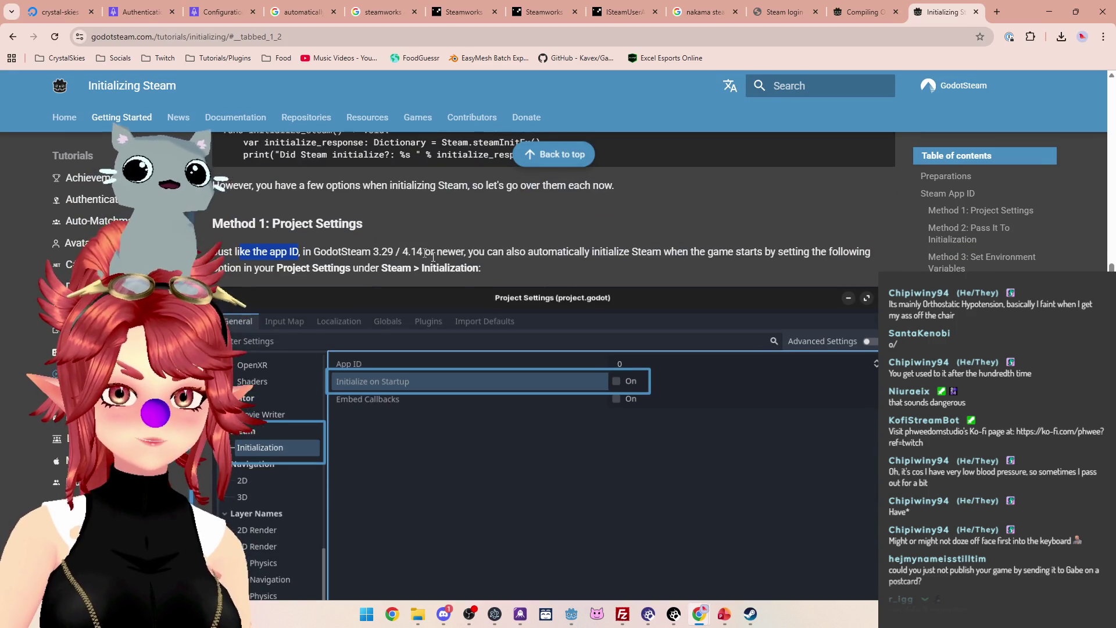
scroll(463, 337, down, 3)
scroll(463, 338, down, 3)
drag(319, 382, 719, 397)
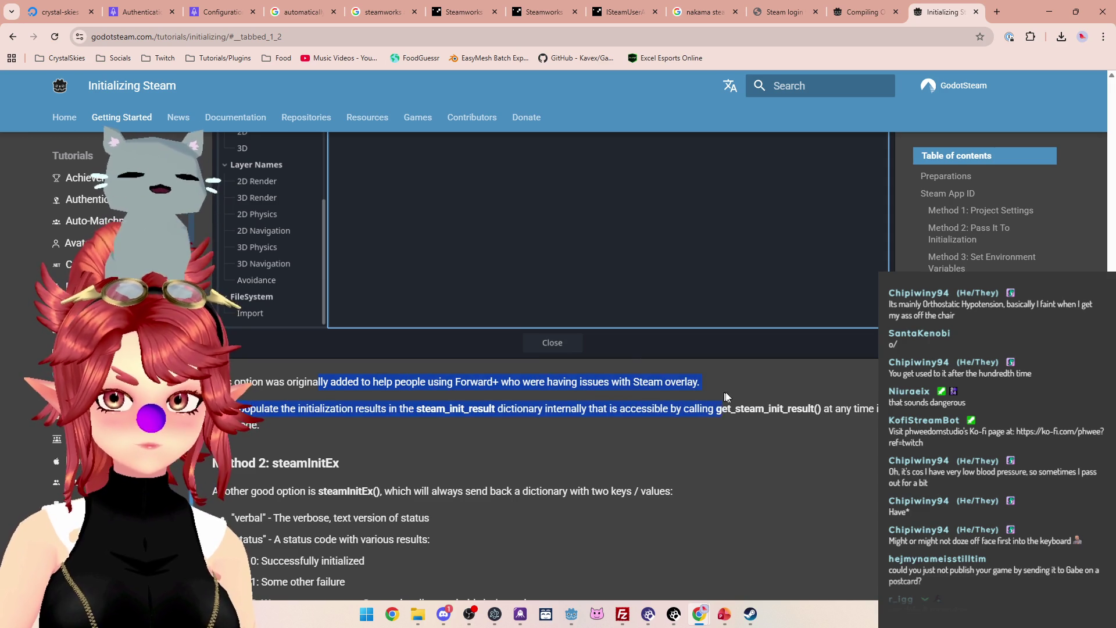
drag(235, 408, 495, 408)
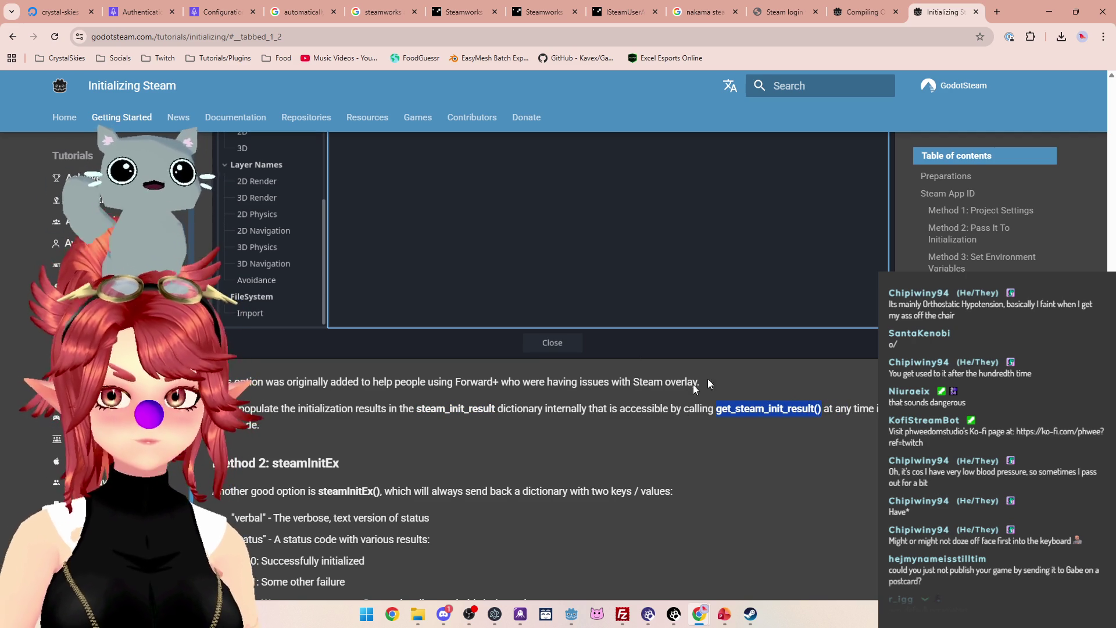
click(572, 614)
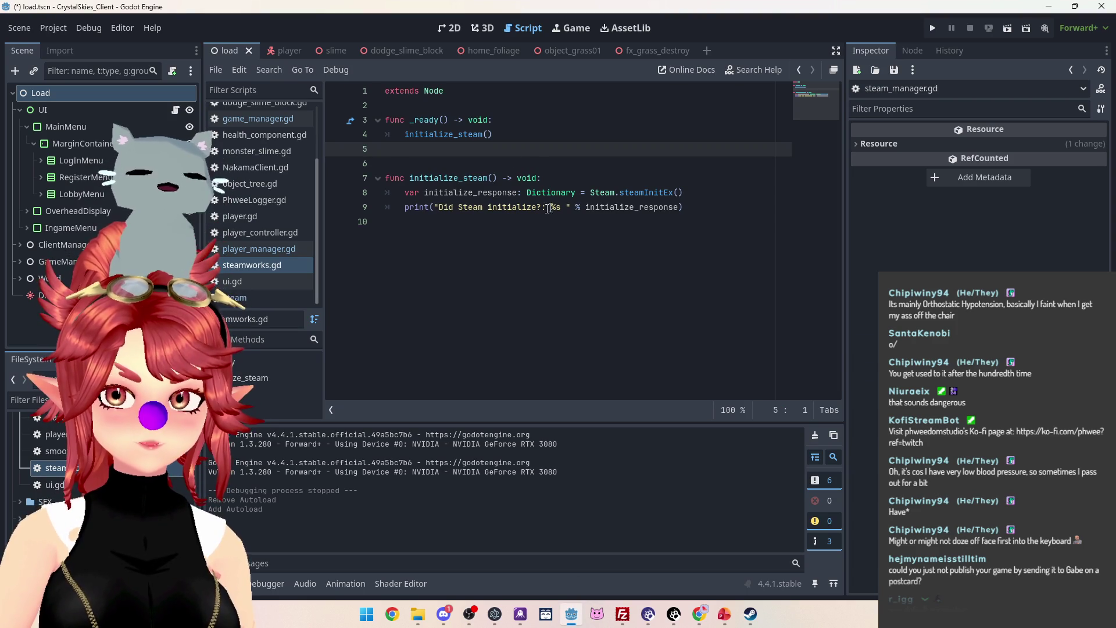
Append an empty-string argument after initialize_response in the line 9 print call.
click(681, 207)
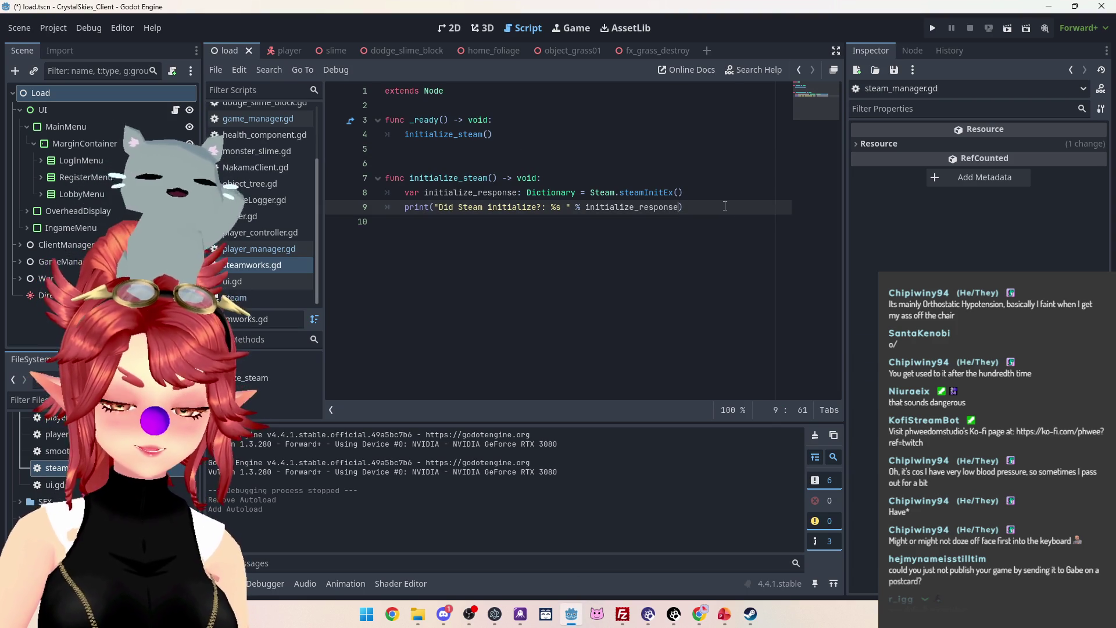
text(, "app)
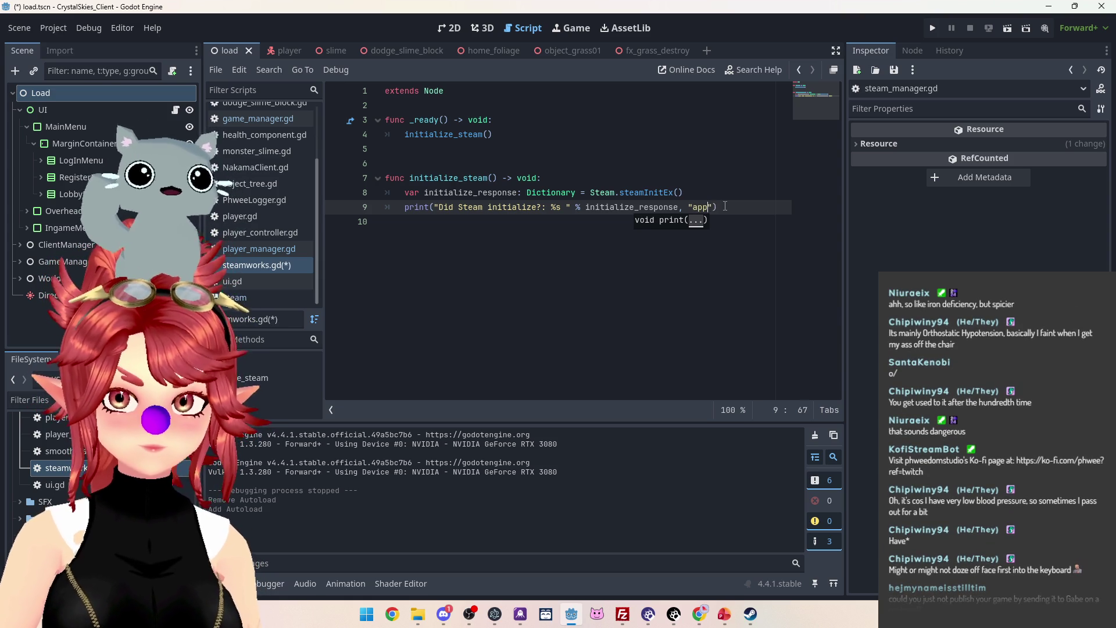
mouse_move(701, 616)
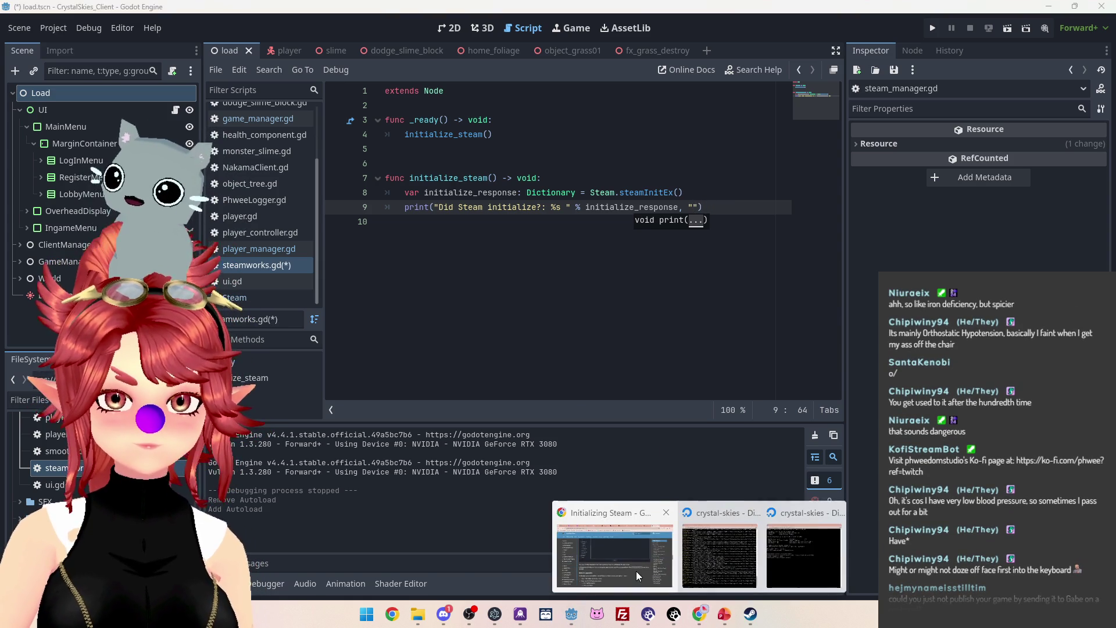
mouse_move(635, 571)
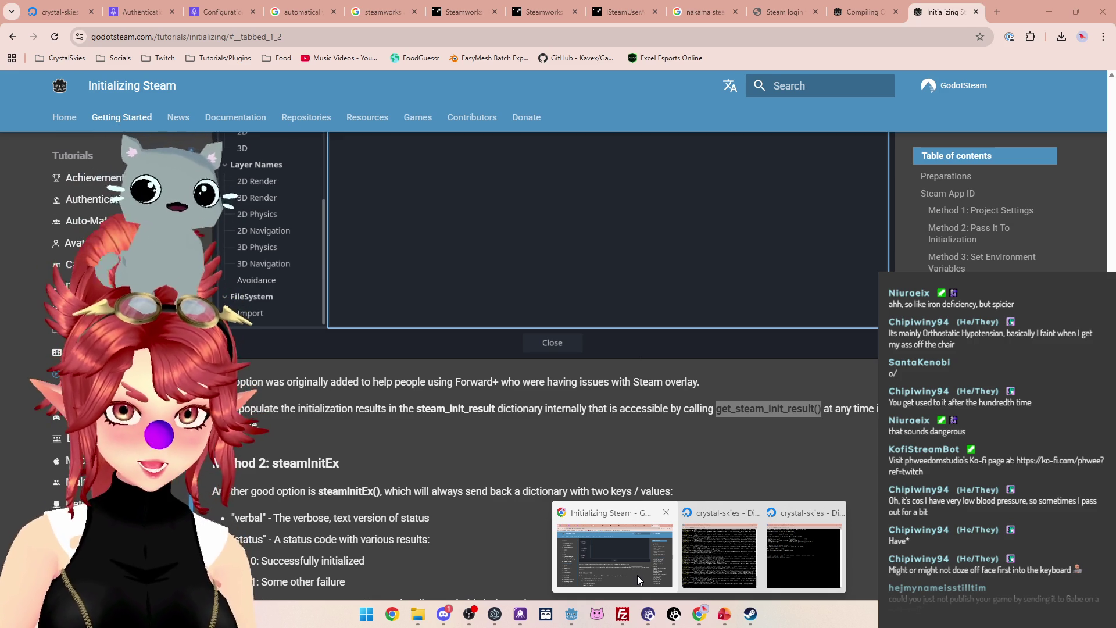
click(637, 575)
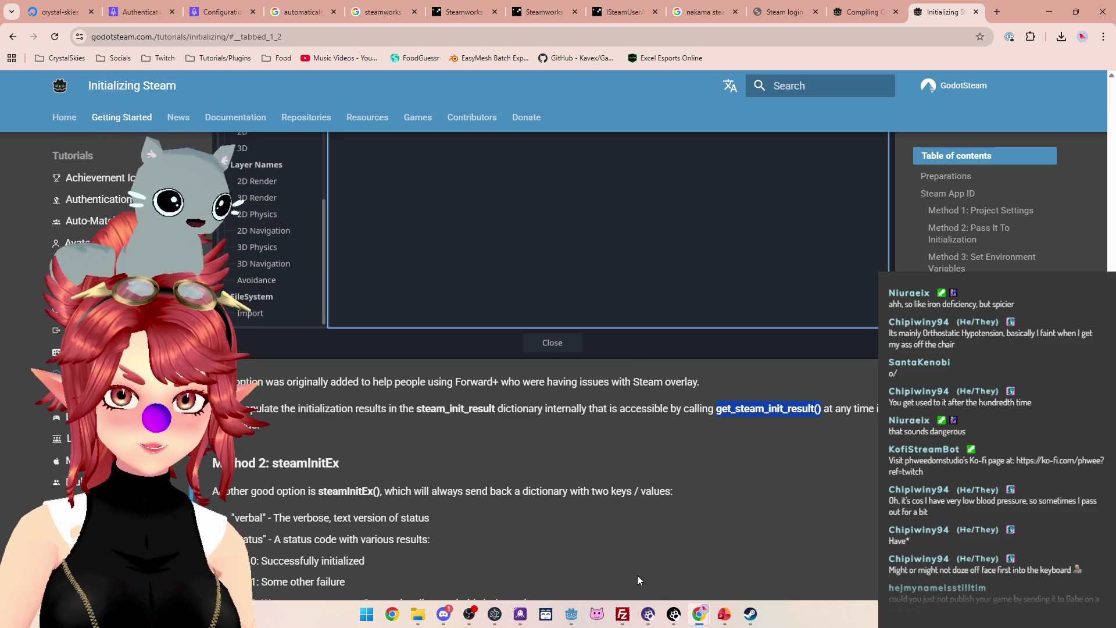
click(572, 614)
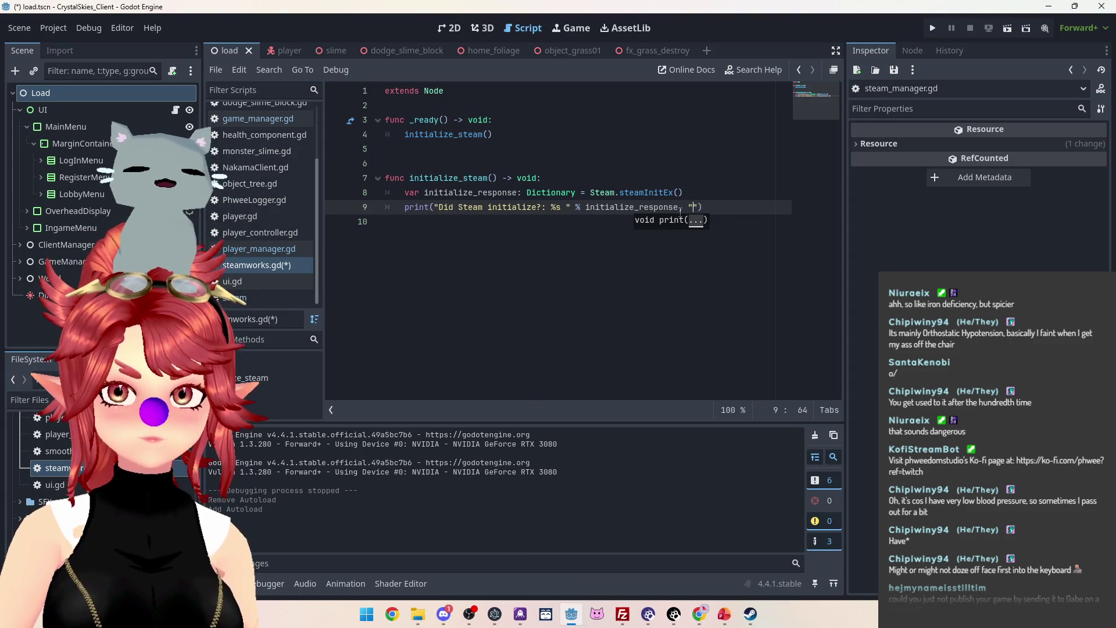
Dismiss the print call hint and the screen-capture overlay in the code editor.
key(Escape)
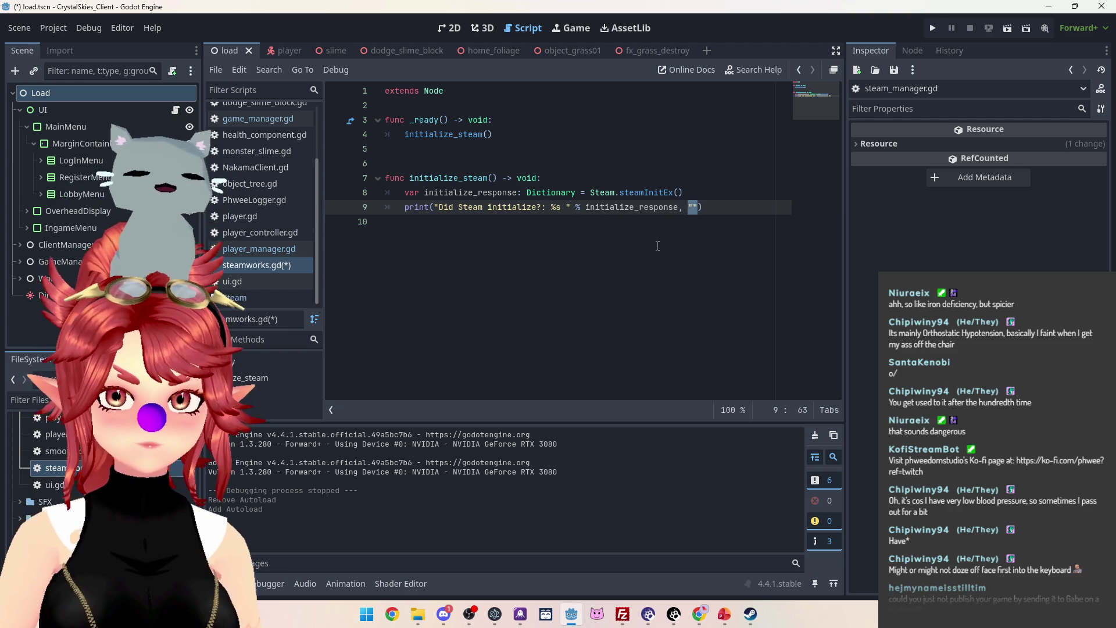
key(super+shift+s)
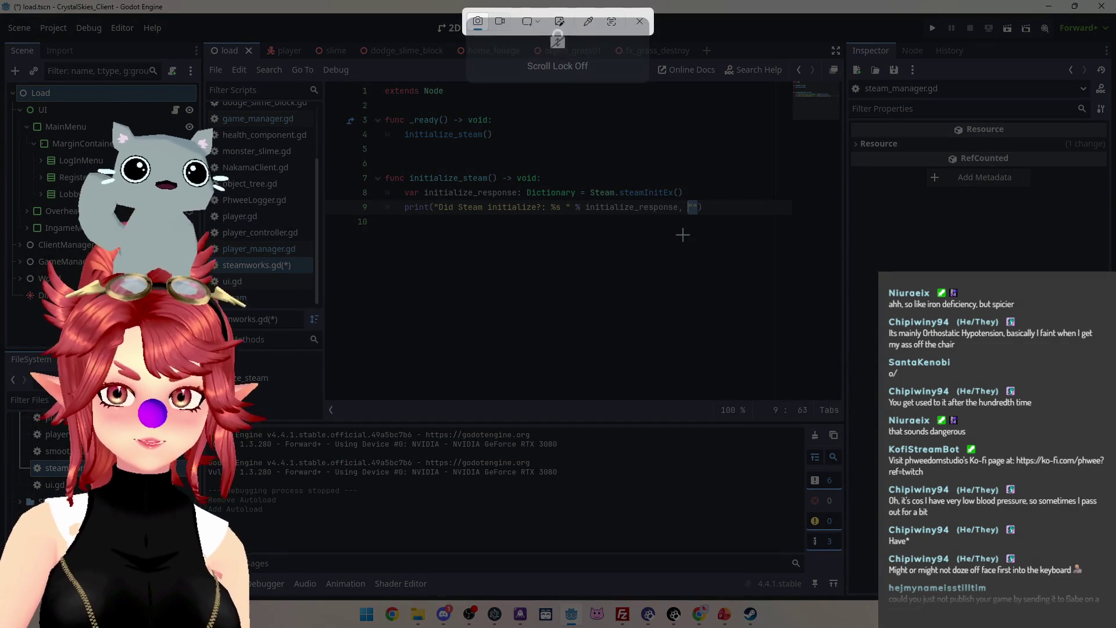
key(Scroll_Lock)
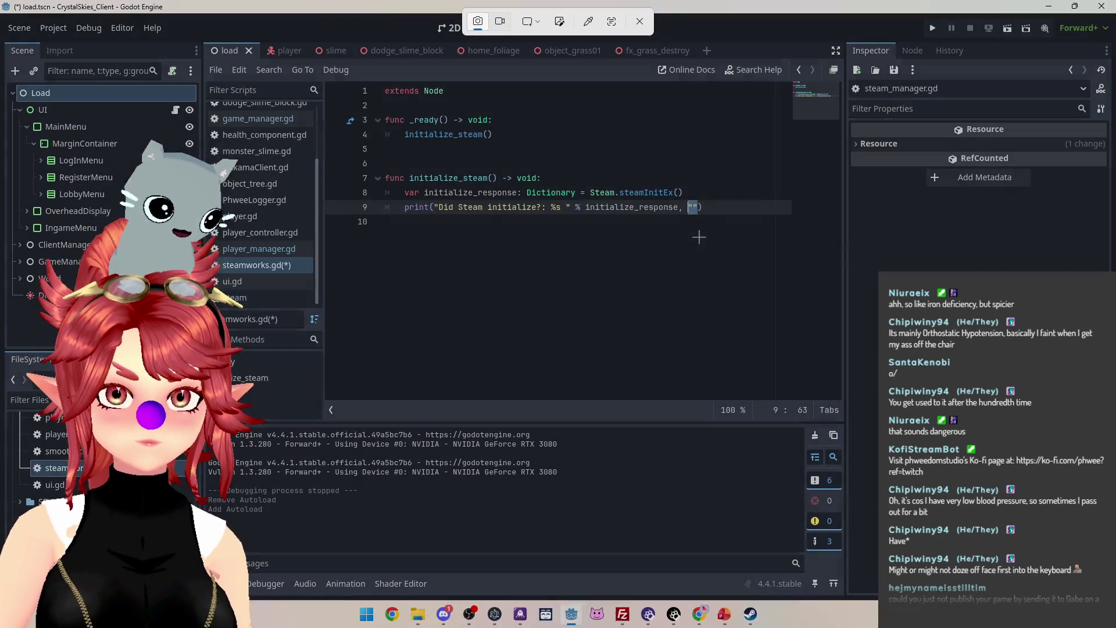
key(Escape)
click(705, 207)
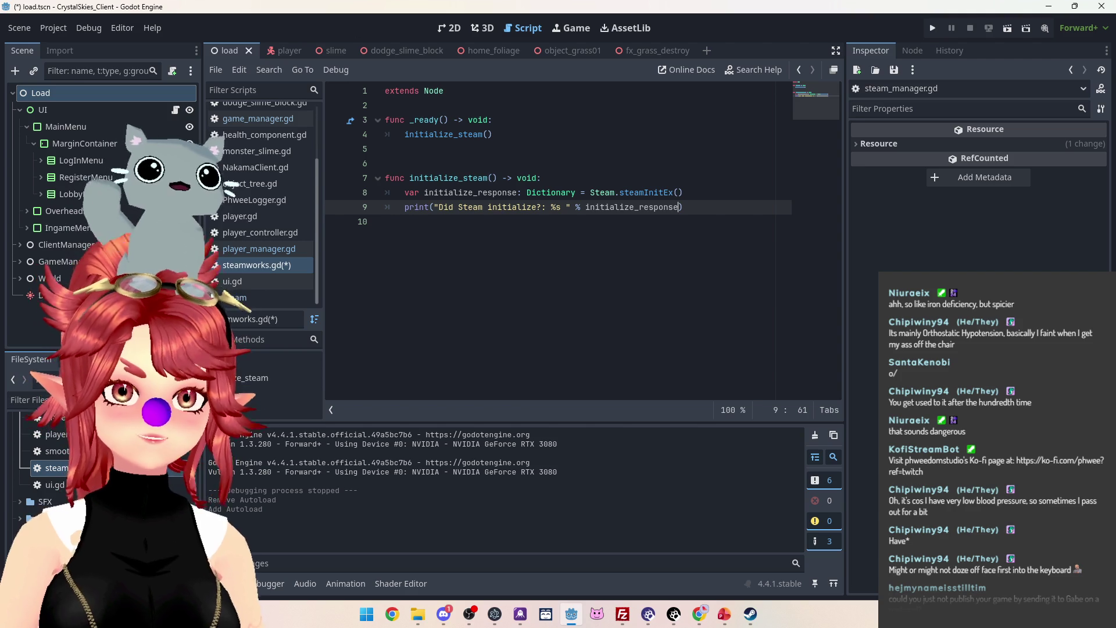
Save steamworks.gd with the restored print line and return to the Initializing Steam guide.
click(682, 178)
key(ctrl+s)
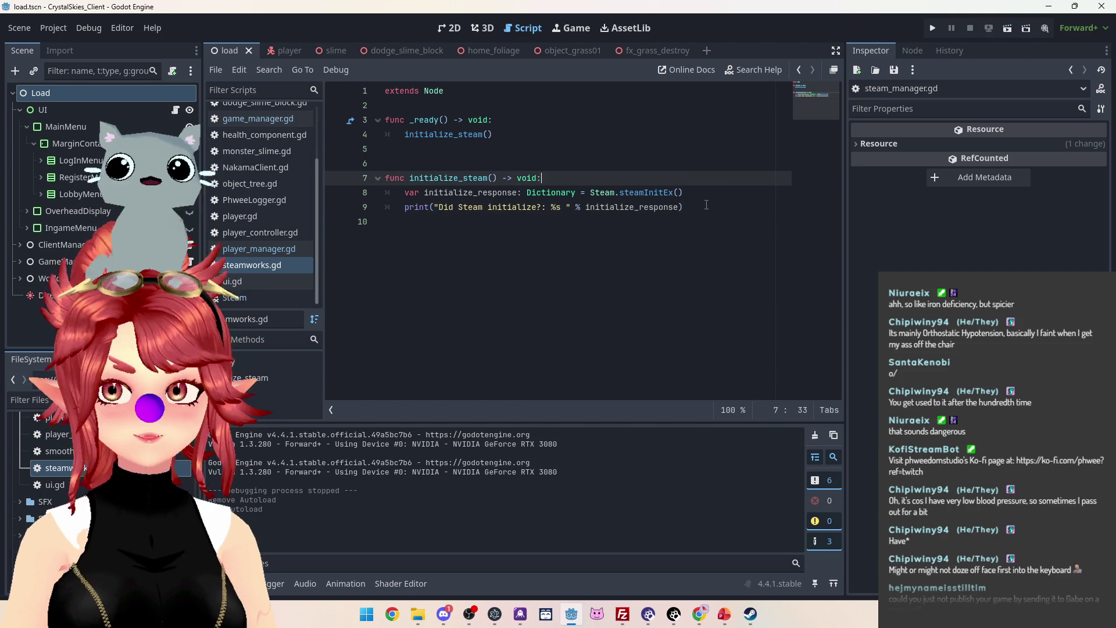
mouse_move(699, 614)
click(633, 559)
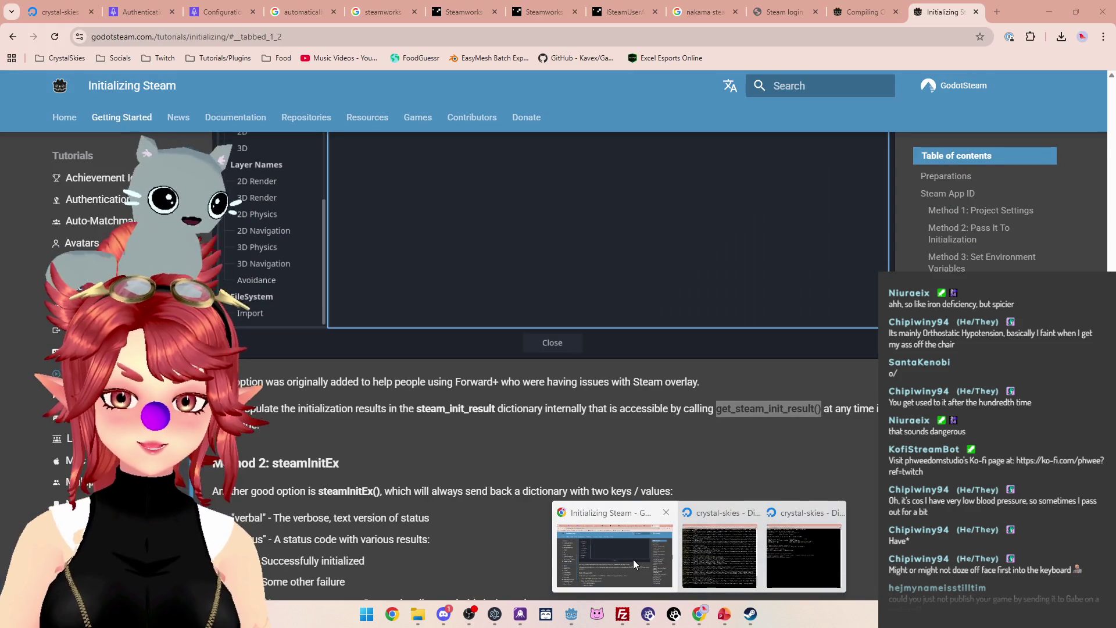
Deselect the page text and read down through the steamInitEx and steamInit sections.
scroll(518, 425, down, 1)
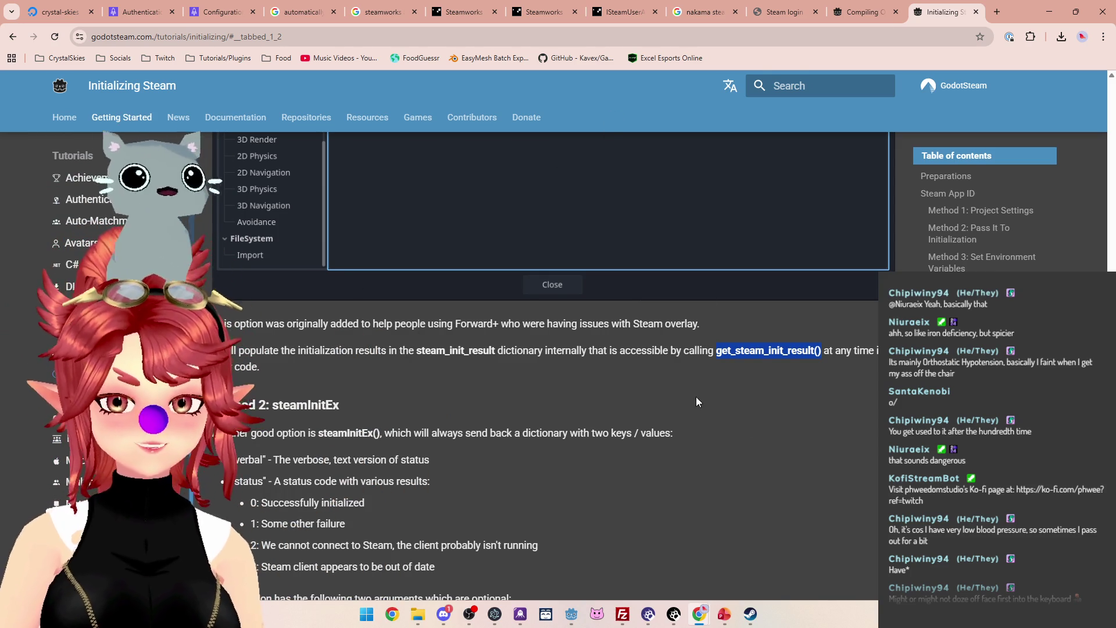
click(593, 348)
scroll(572, 351, down, 5)
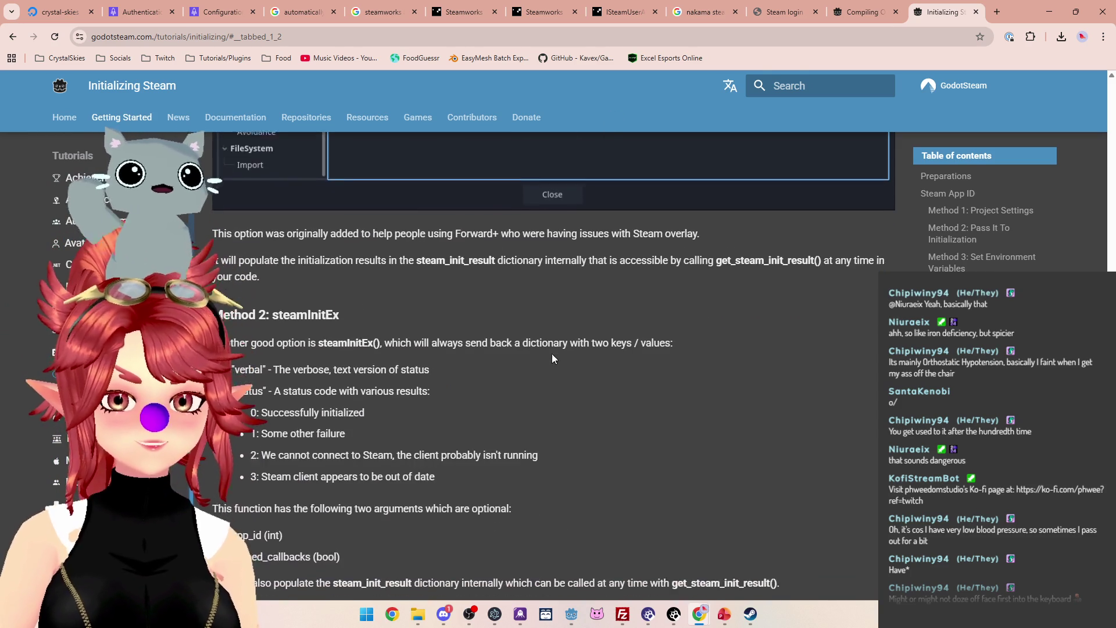
scroll(591, 302, down, 5)
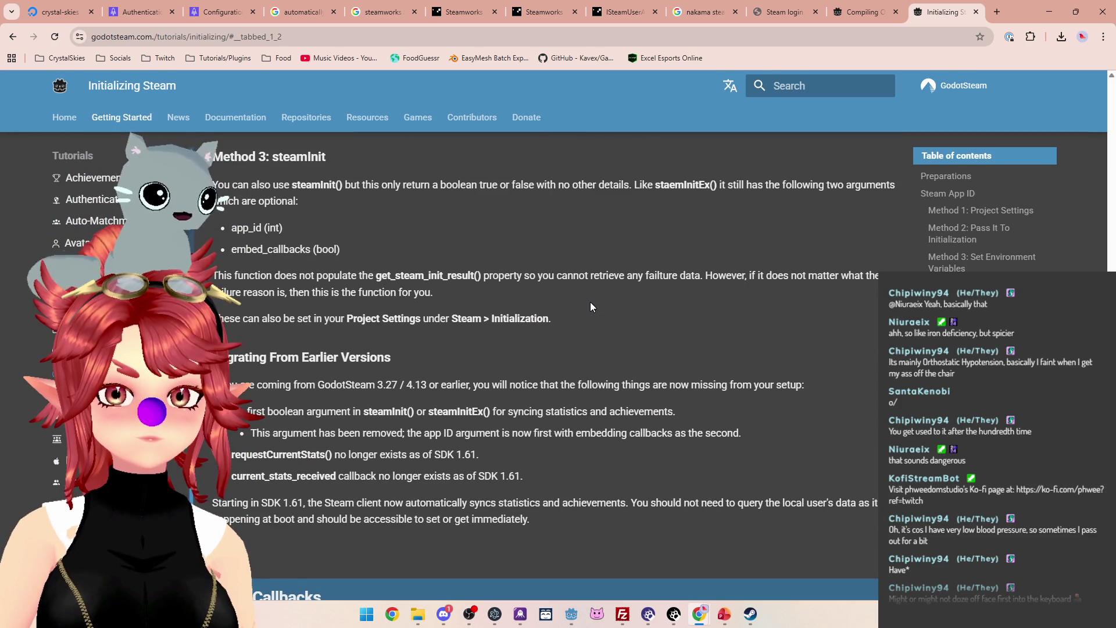
Scroll back to Method 1: Project Settings, then run the project from Godot.
scroll(591, 302, up, 4)
scroll(590, 302, up, 4)
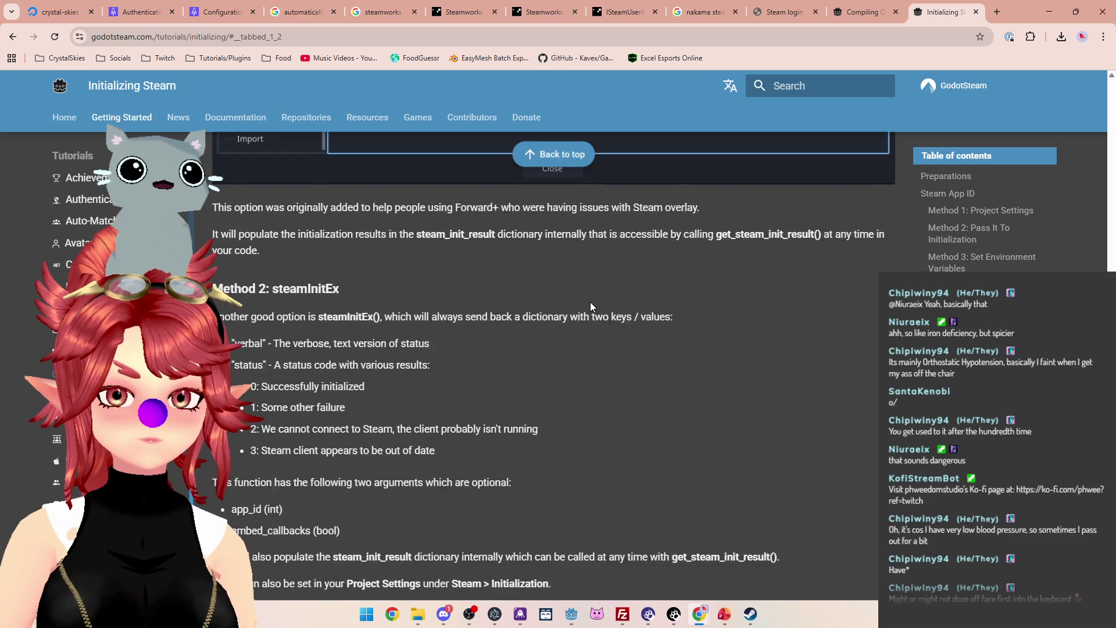
scroll(590, 302, up, 3)
scroll(590, 301, up, 8)
scroll(590, 302, up, 8)
scroll(590, 302, up, 7)
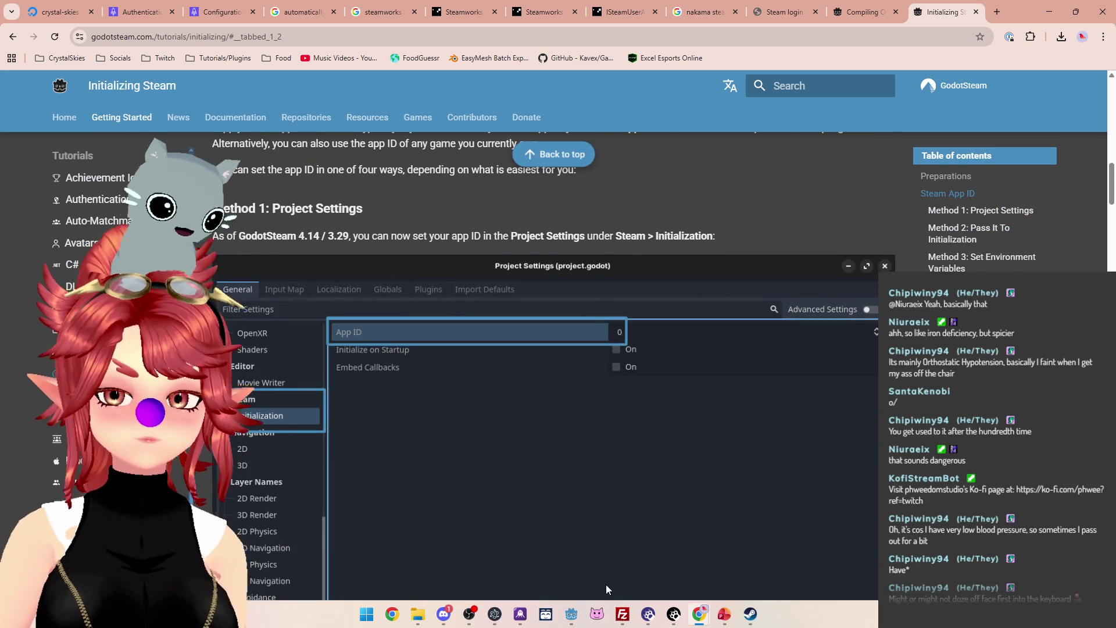
click(571, 613)
click(933, 28)
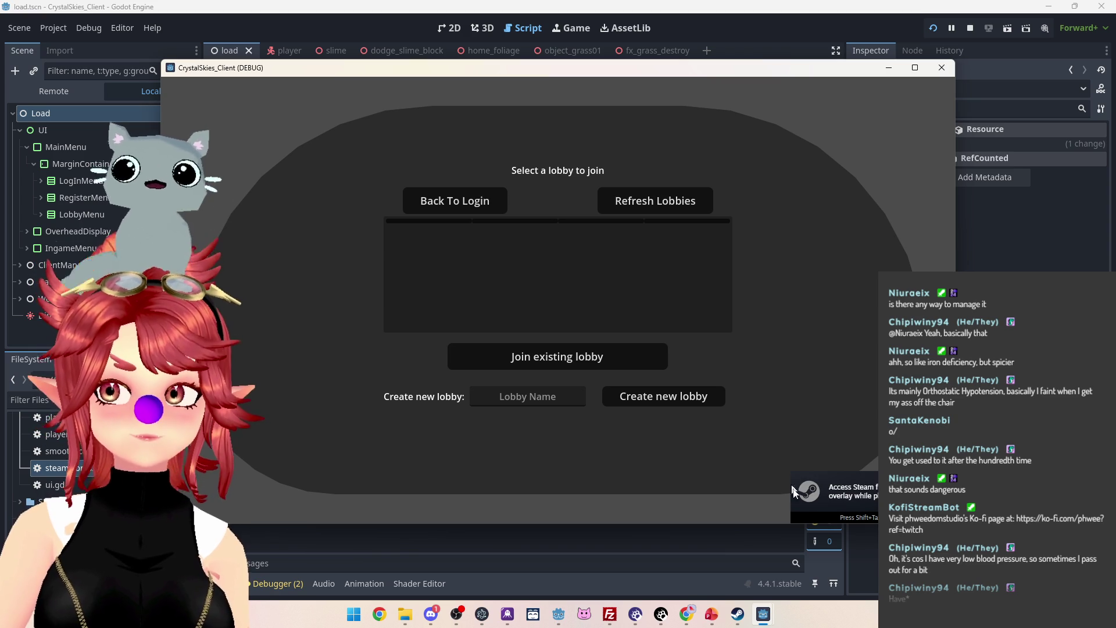
Stop the running game after status 0 and bring up the Initializing Steam guide.
click(970, 28)
mouse_move(699, 613)
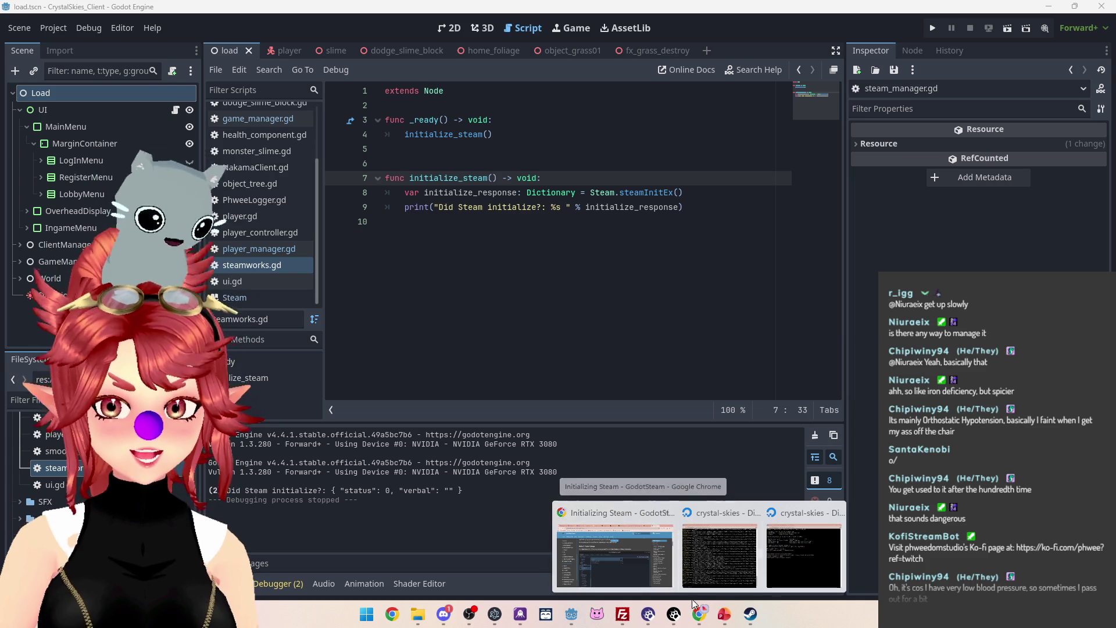
click(602, 515)
Scroll the guide down to Method 2: Pass It To Initialization.
scroll(588, 300, down, 1)
scroll(473, 323, down, 2)
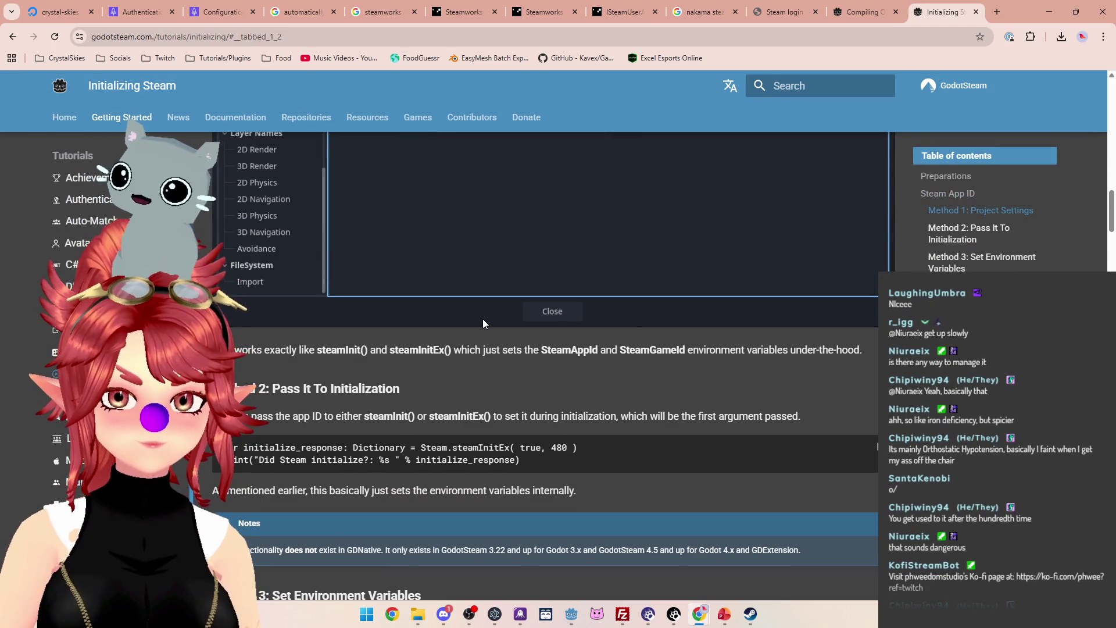
scroll(483, 327, down, 10)
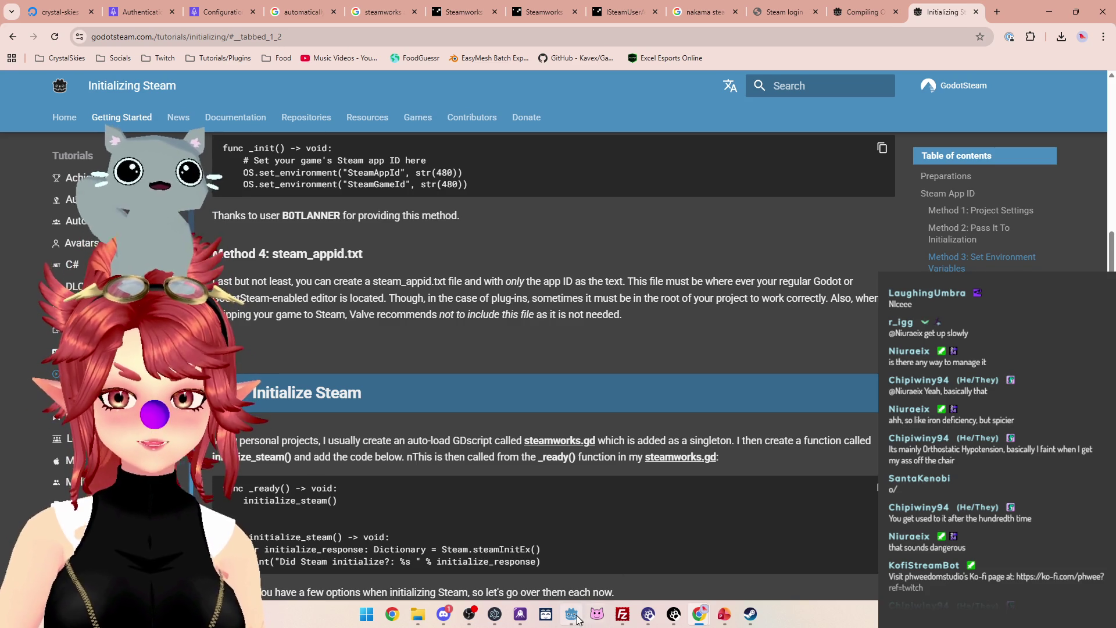
Select 'token' in Nakama's Steam authentication example, then go back to the Godot editor.
mouse_move(574, 618)
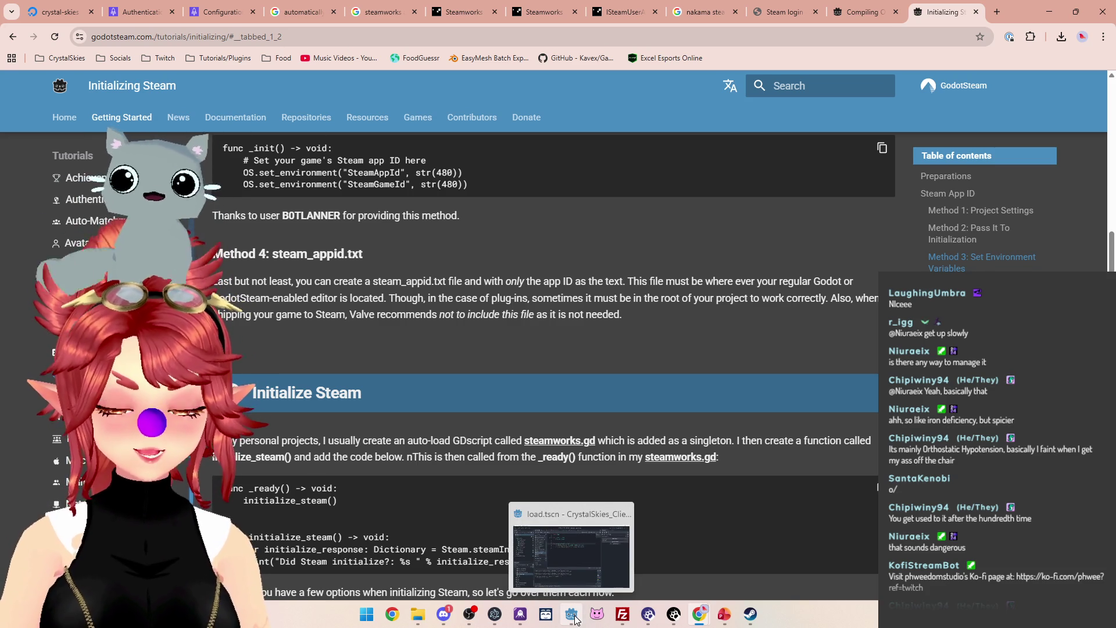
click(226, 12)
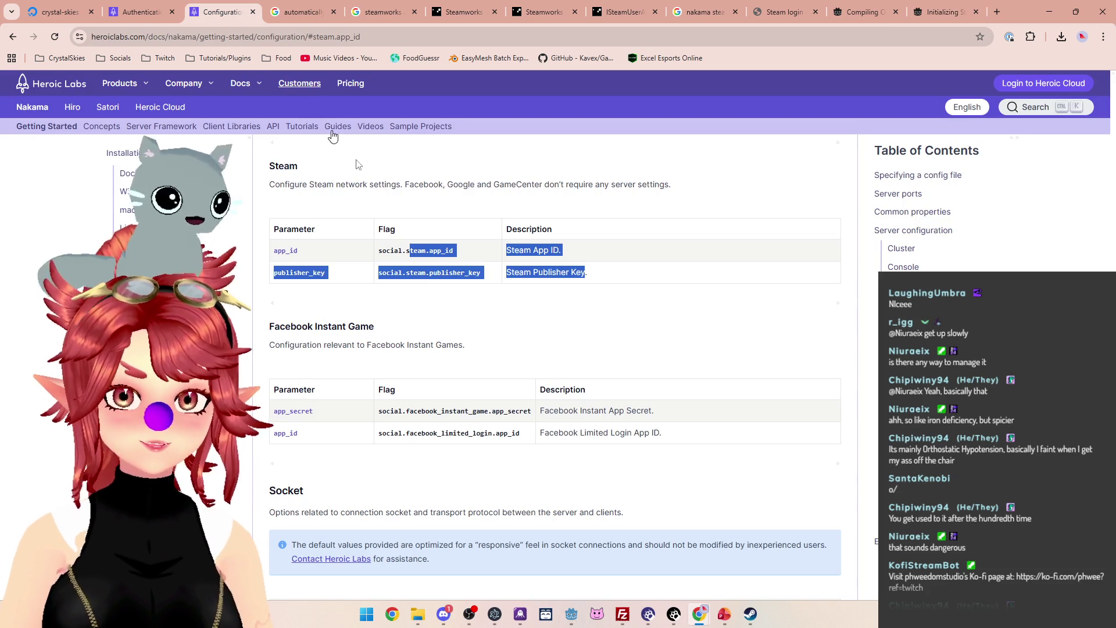
key(ctrl+shift+Tab)
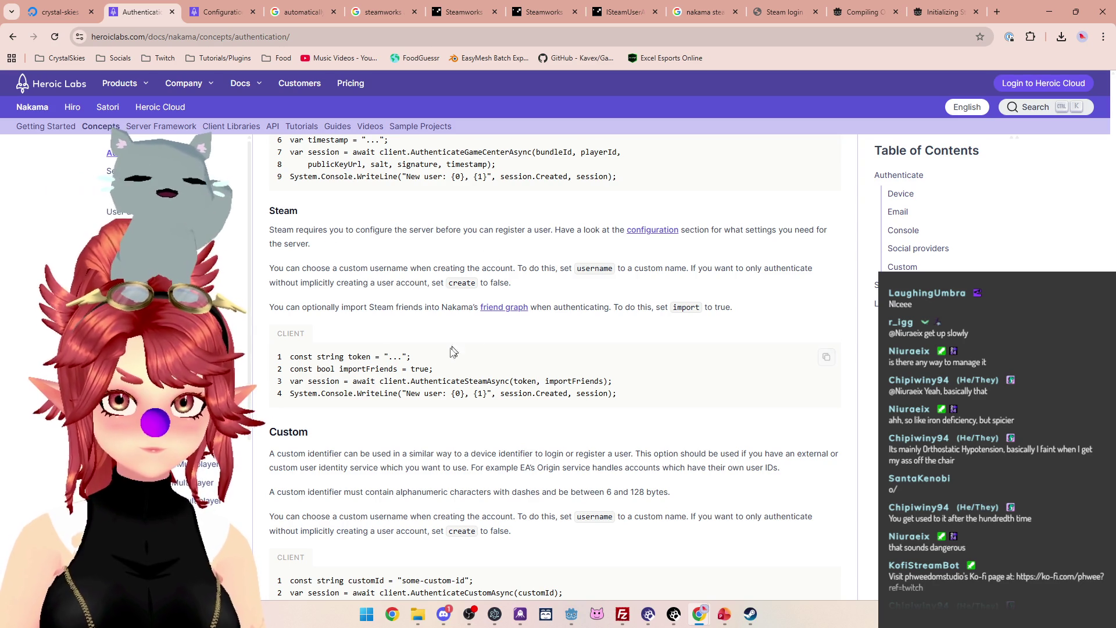
double_click(537, 380)
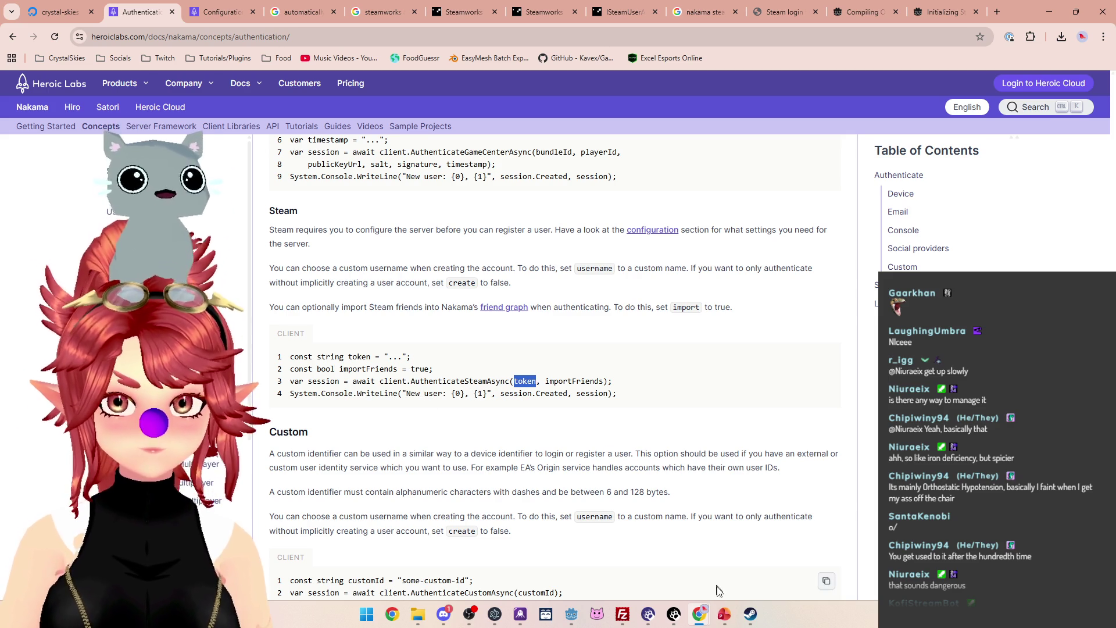
mouse_move(707, 618)
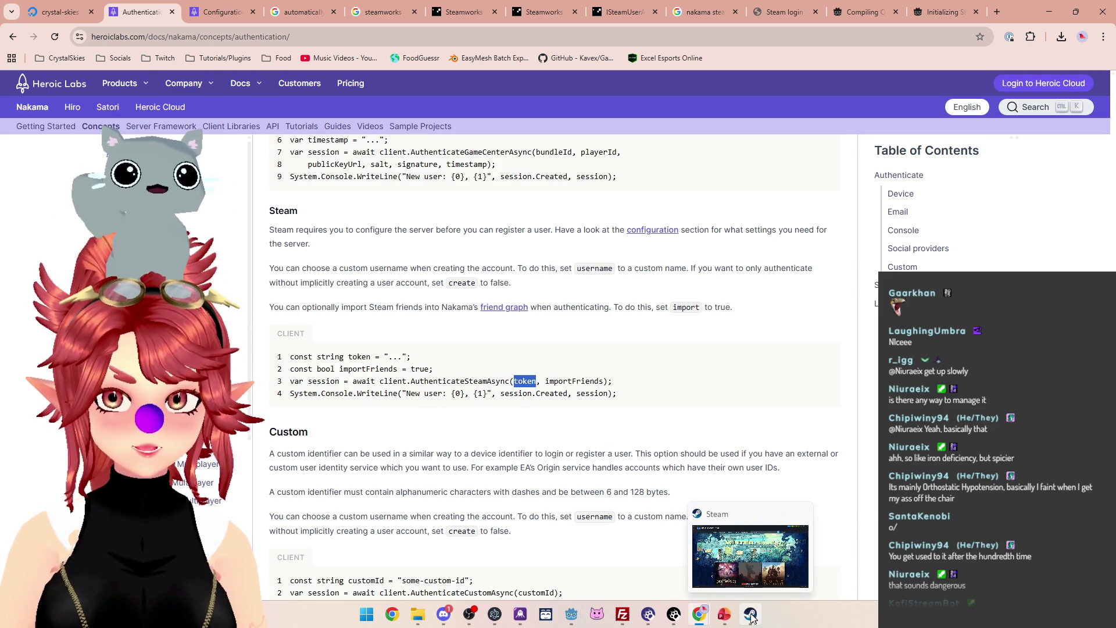
click(572, 615)
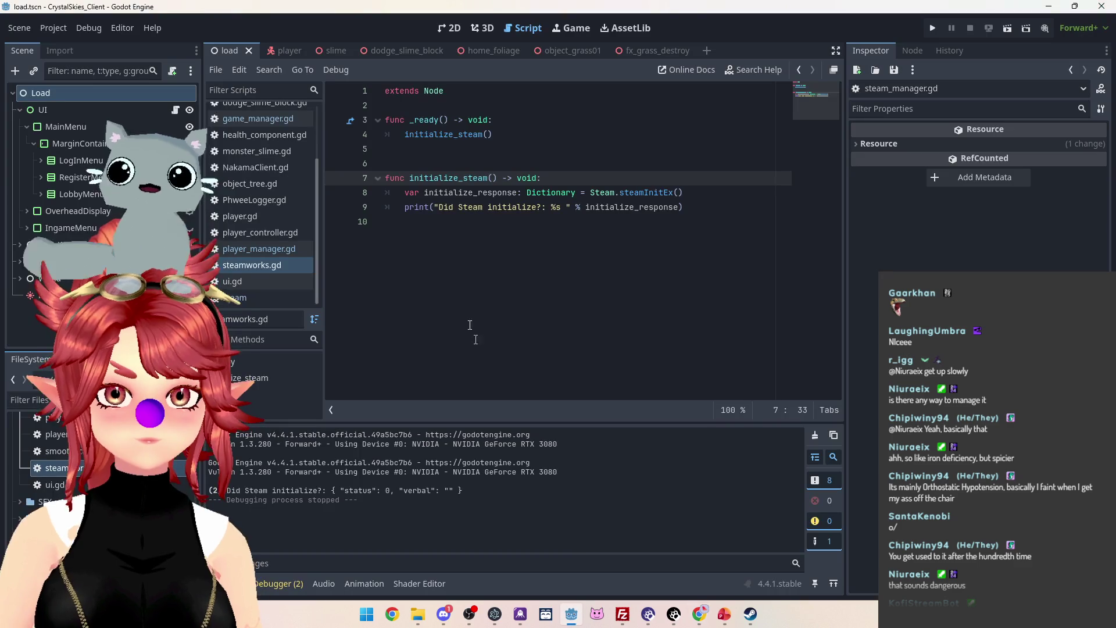
Open the Steam class reference from line 8 and search it for 'token', reviewing the match.
ctrl+click(600, 192)
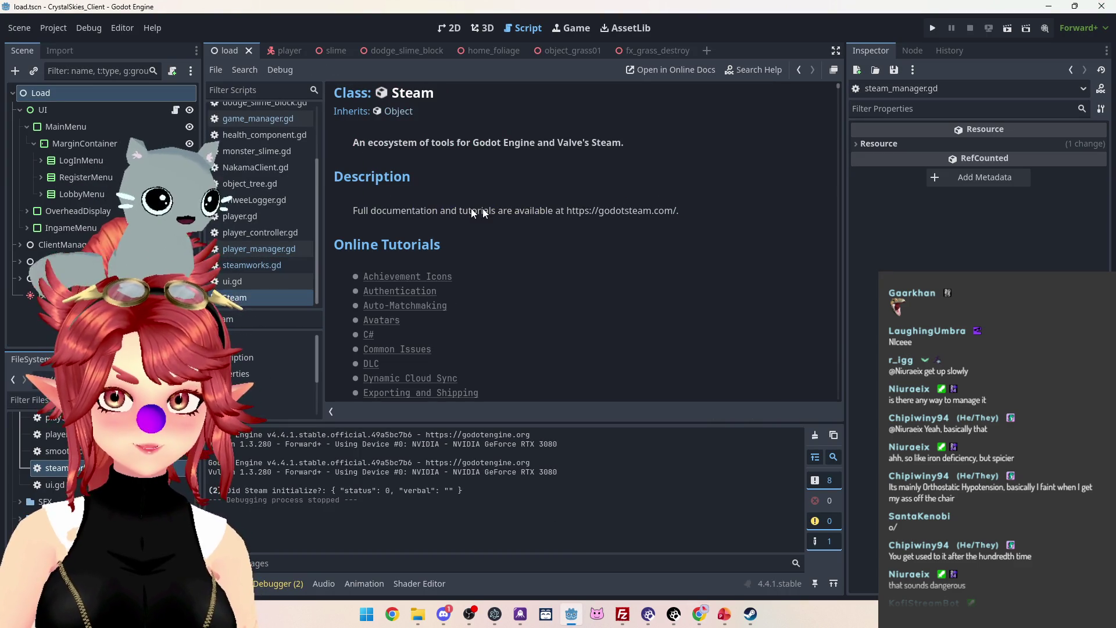
scroll(427, 246, down, 10)
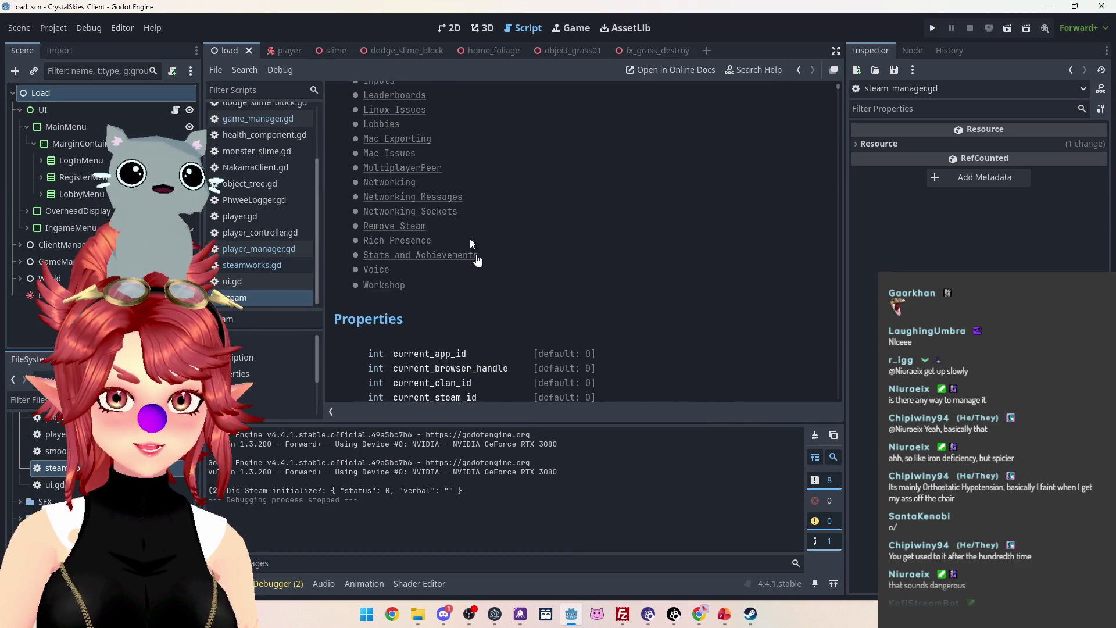
scroll(489, 289, down, 5)
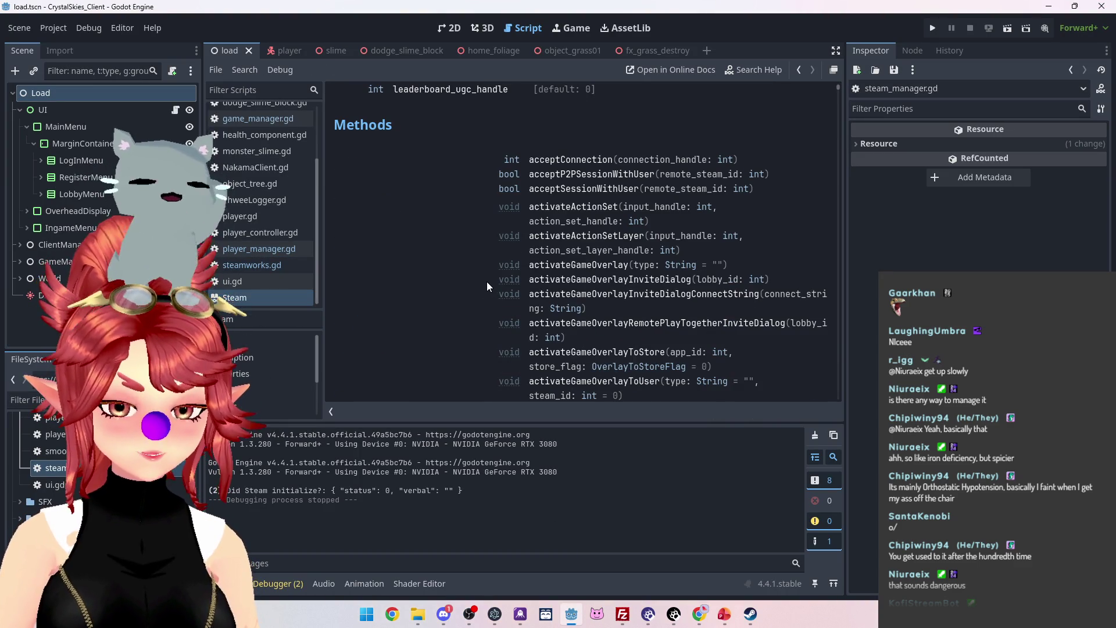
key(ctrl+f)
text(token)
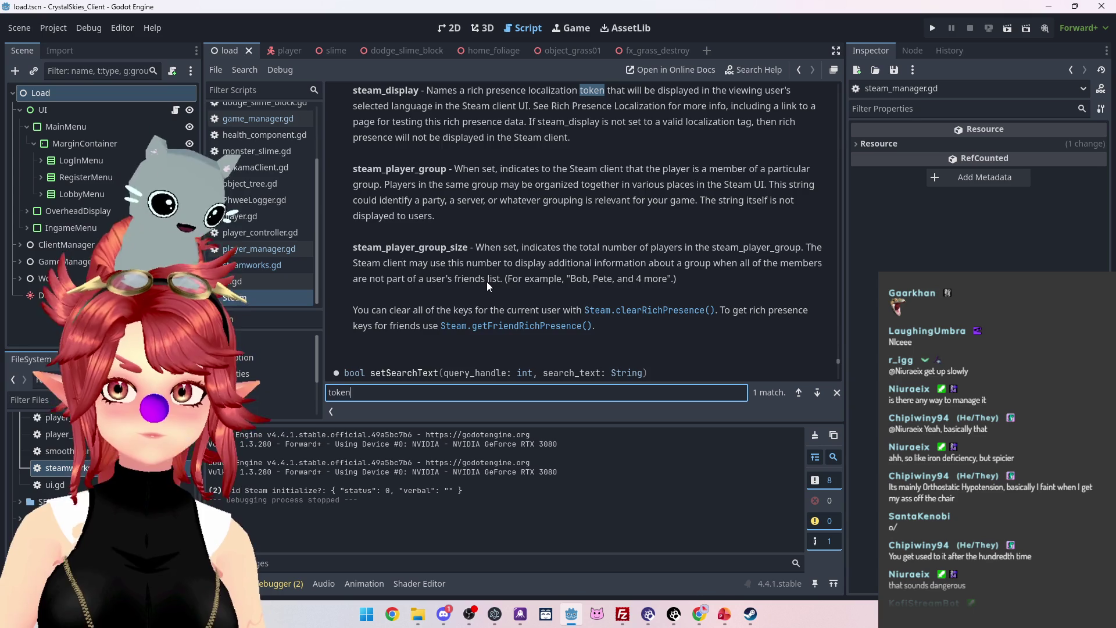
scroll(477, 233, up, 2)
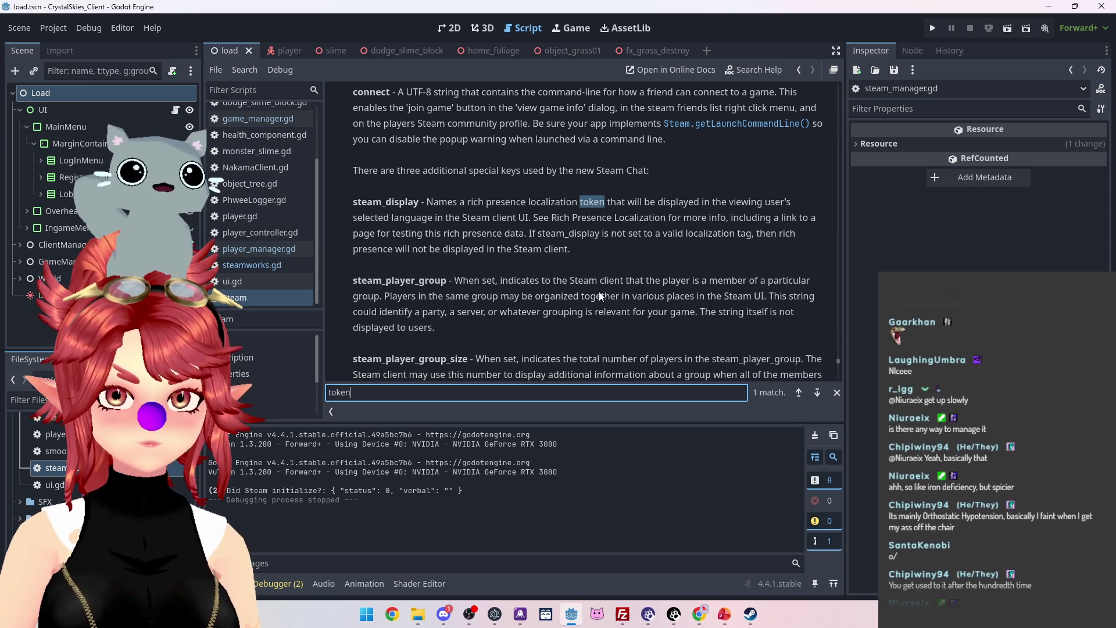
scroll(601, 297, down, 2)
scroll(598, 291, down, 5)
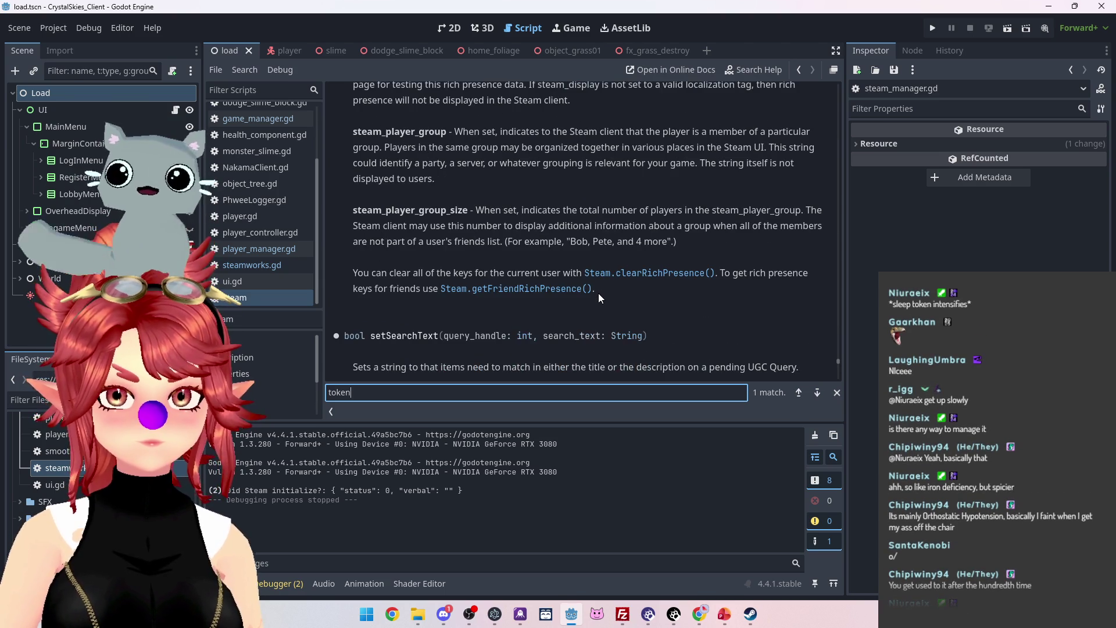
scroll(599, 293, down, 5)
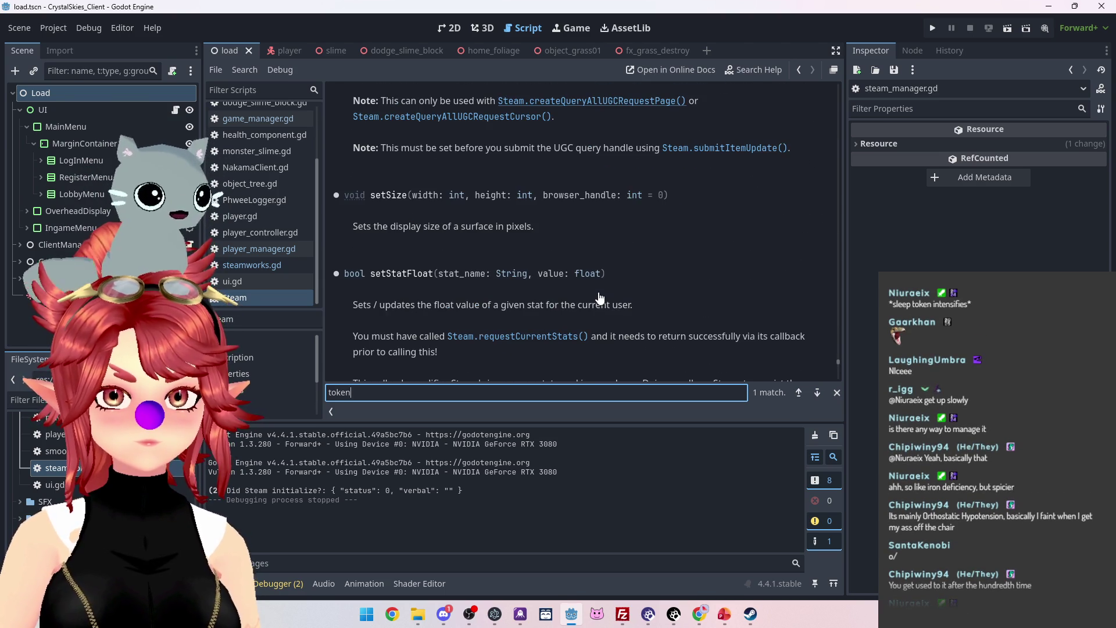
scroll(600, 297, up, 15)
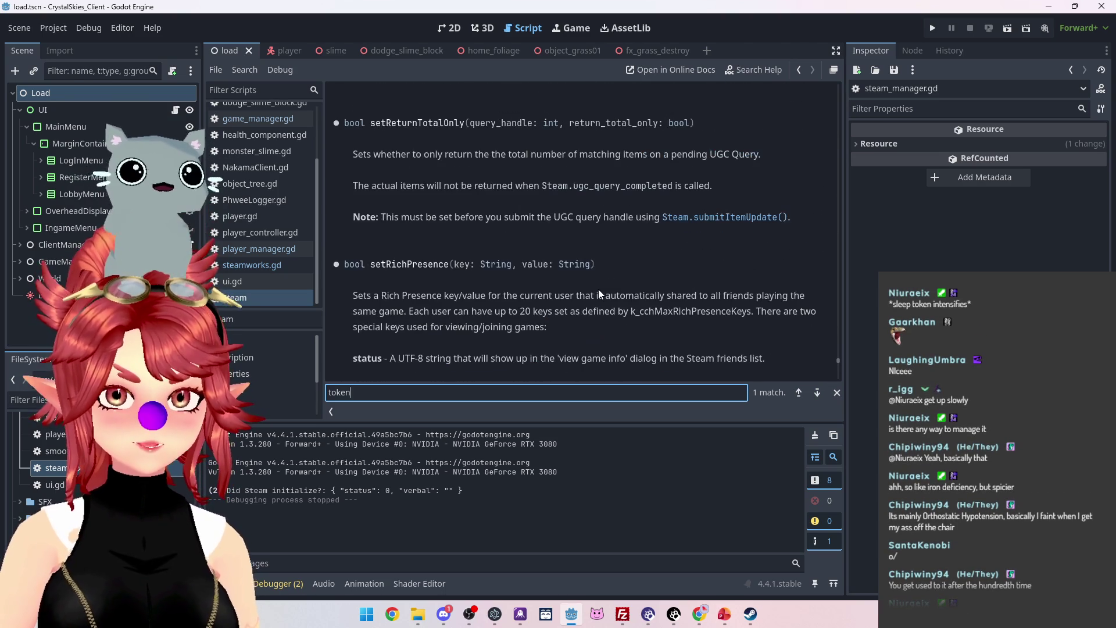
scroll(598, 288, down, 4)
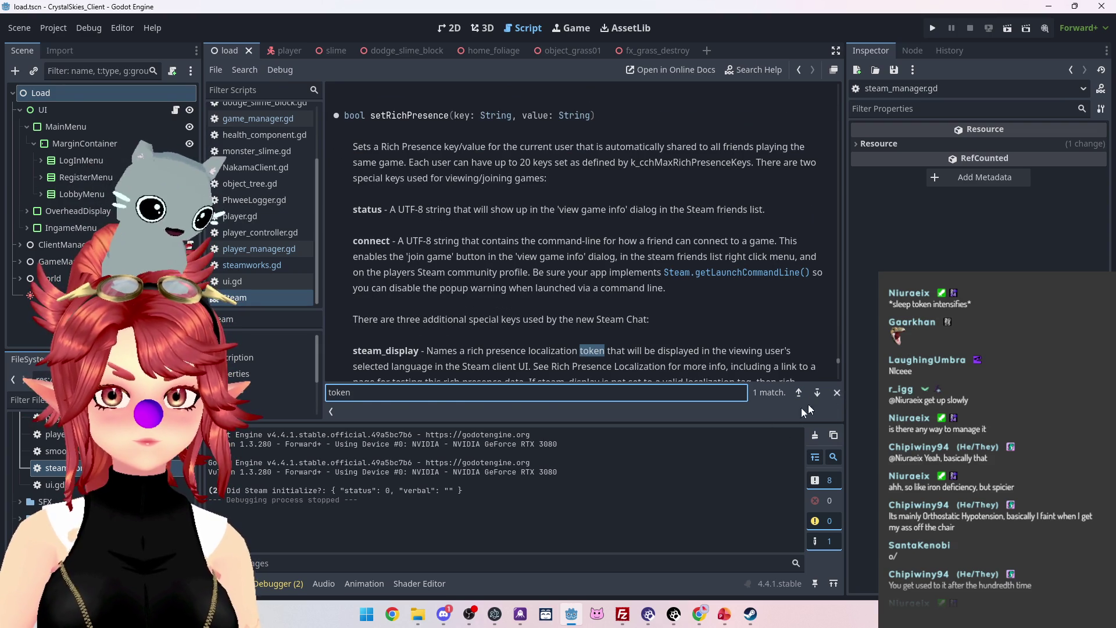
Close the find bar and return to the Nakama Steam authentication docs in Chrome.
click(837, 393)
mouse_move(699, 614)
click(630, 572)
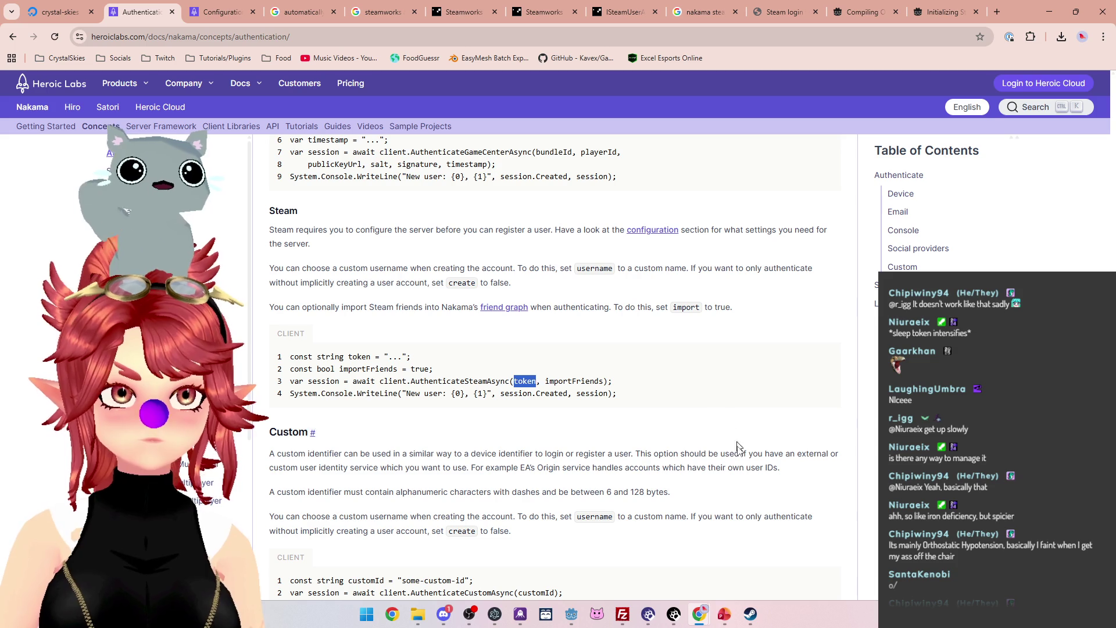
From the GodotSteam Initializing Steam page, open the Steamworks Inputs tutorial in the sidebar.
mouse_move(752, 615)
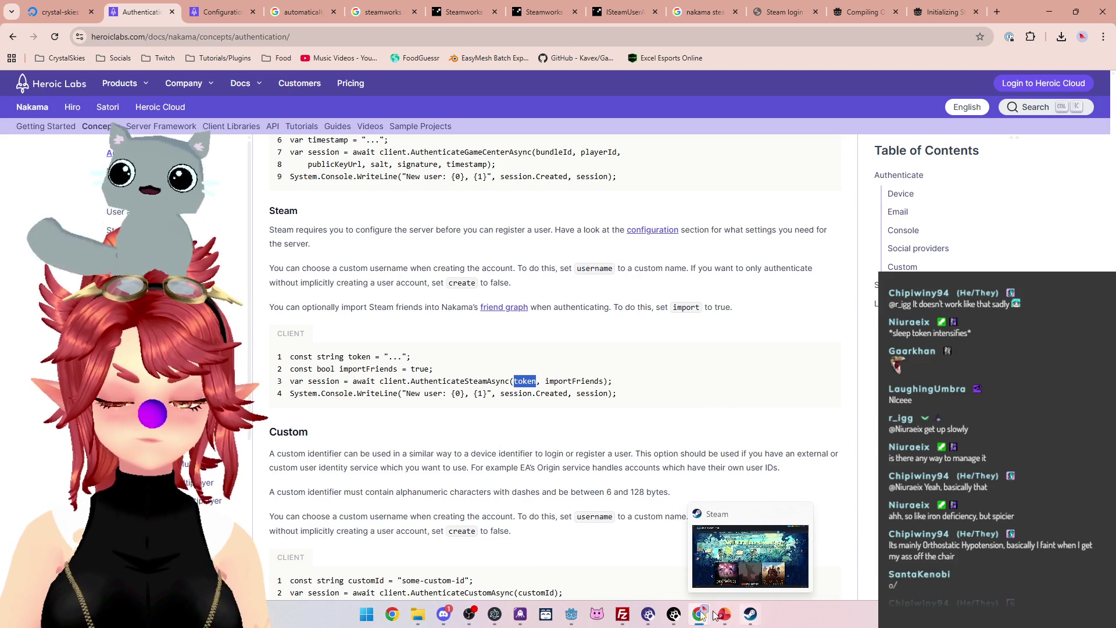
mouse_move(697, 617)
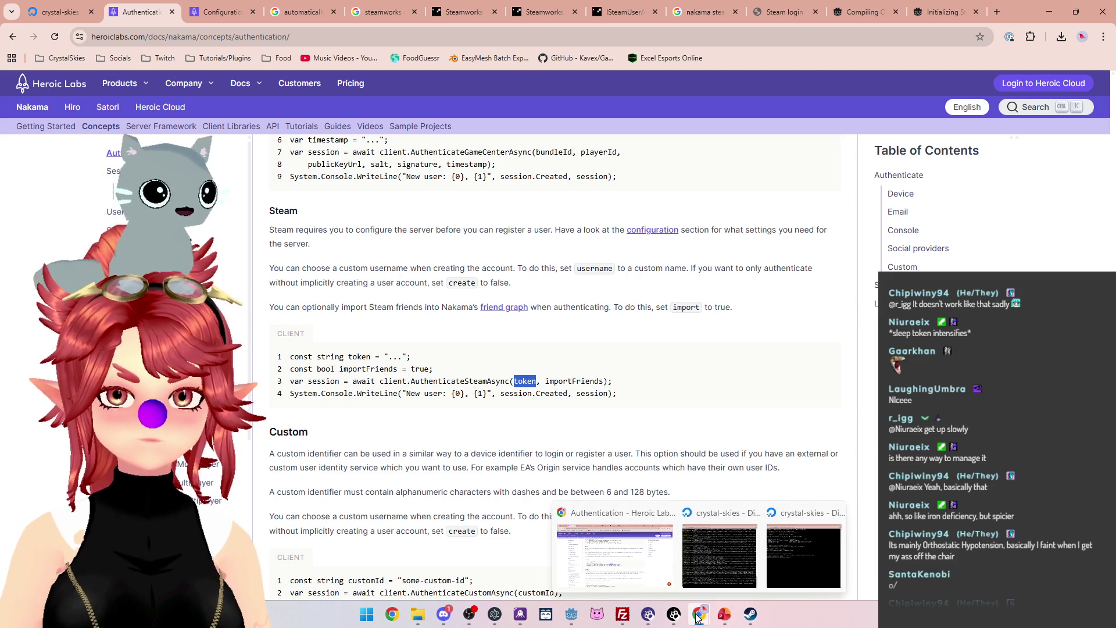
click(572, 618)
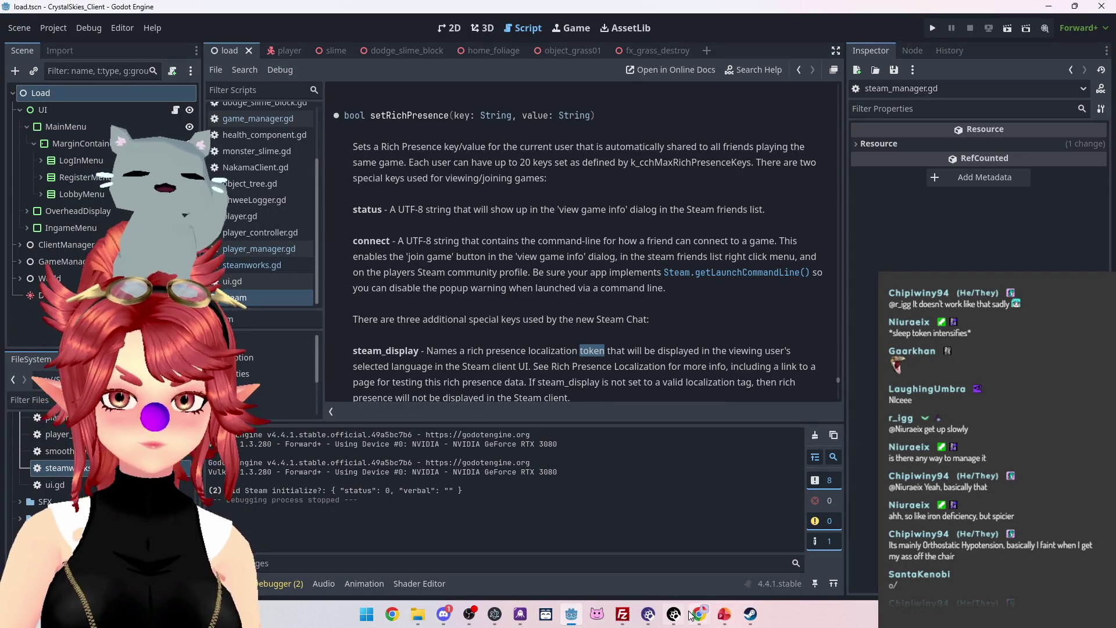
mouse_move(724, 616)
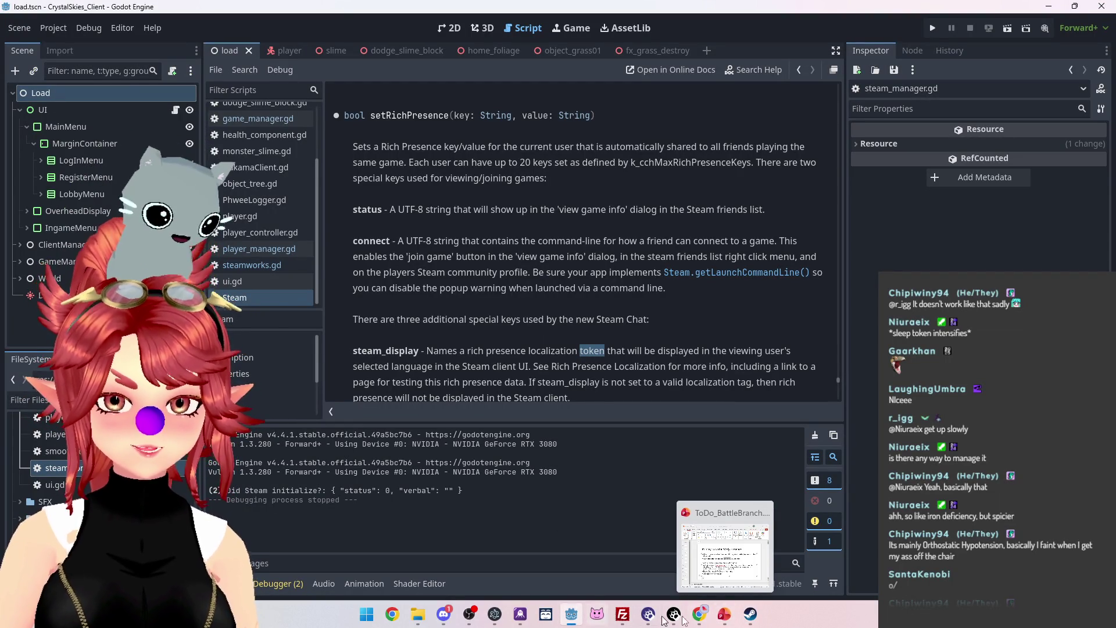
click(615, 550)
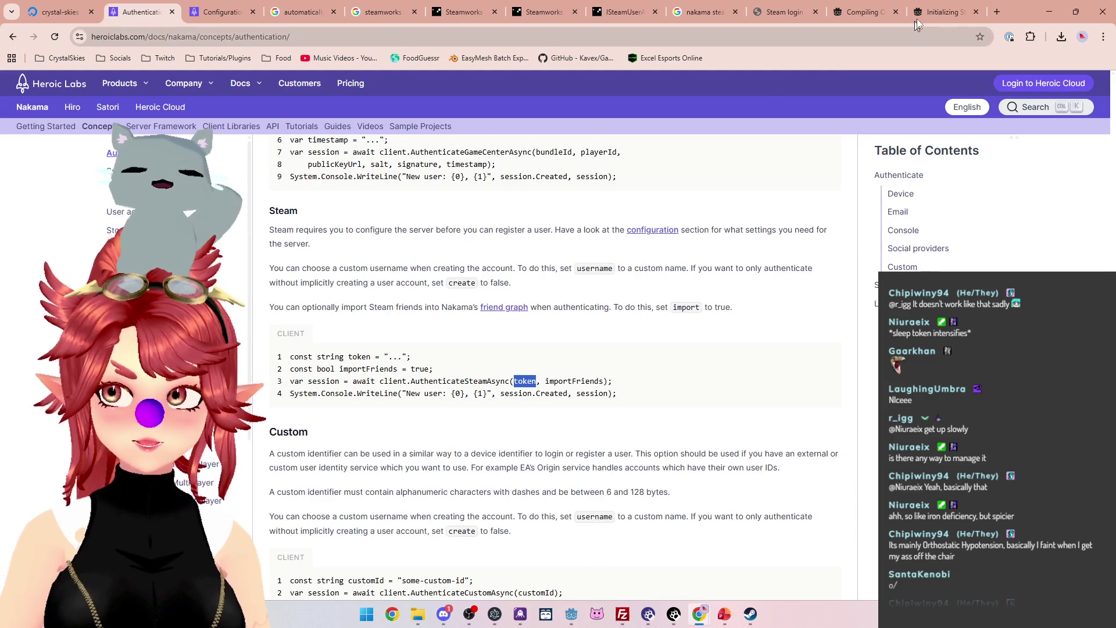
click(932, 13)
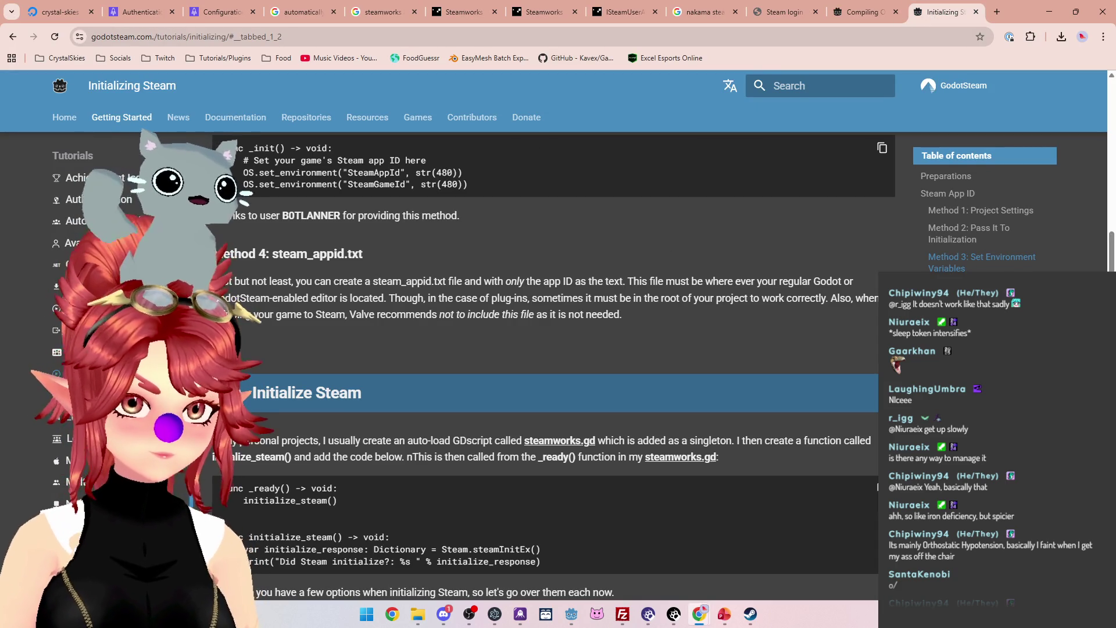
click(75, 352)
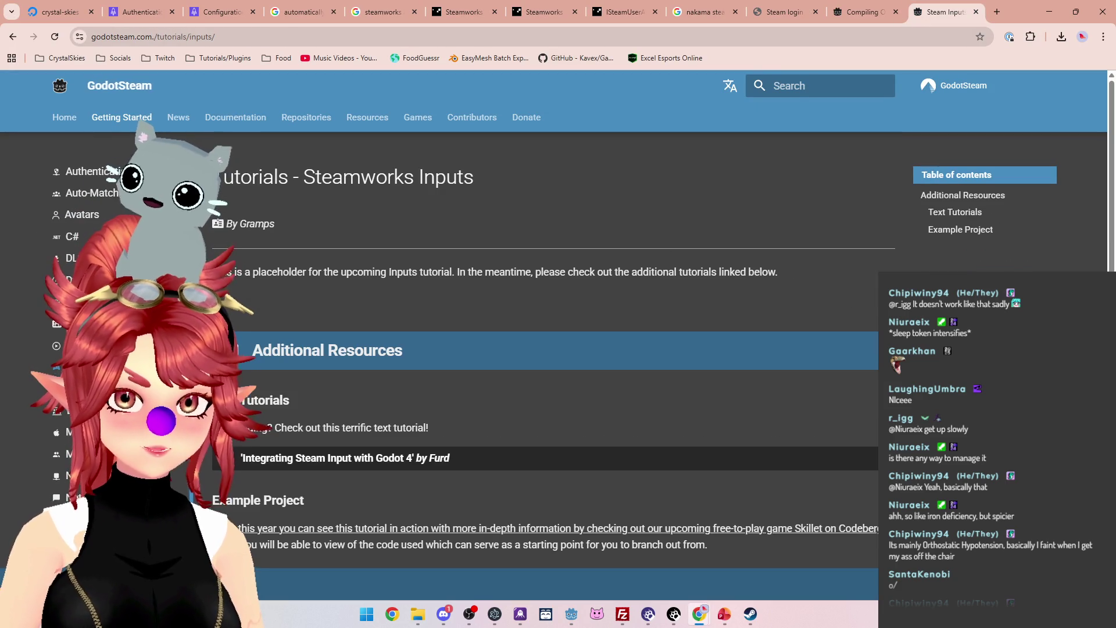
scroll(343, 317, down, 1)
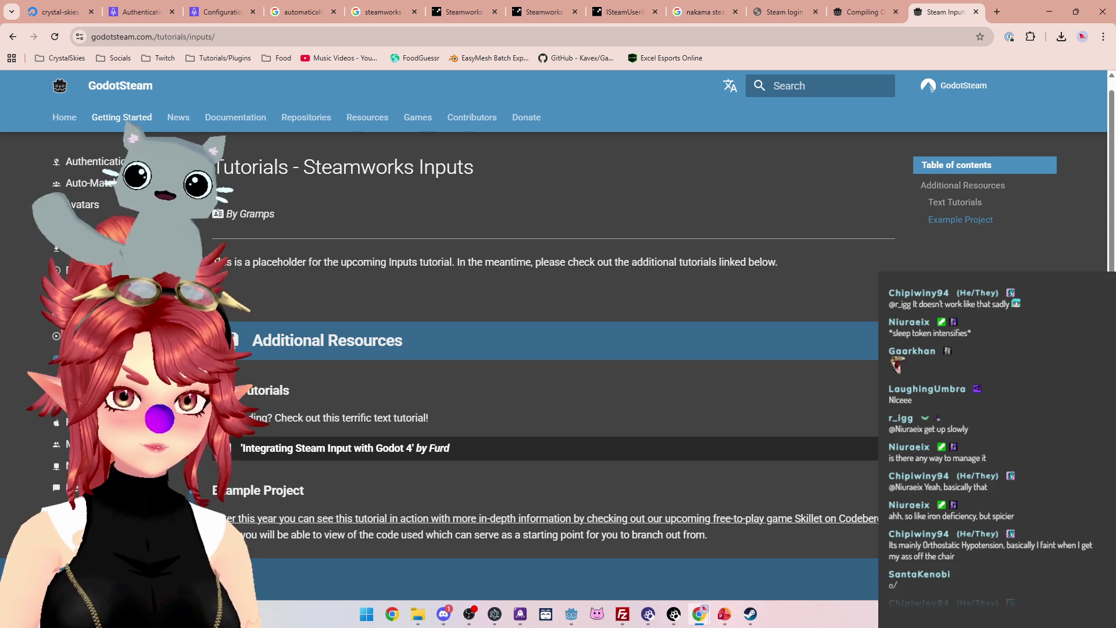
In the Snopek Games Steam login tutorial, highlight the passage about callbacks running every frame.
click(782, 11)
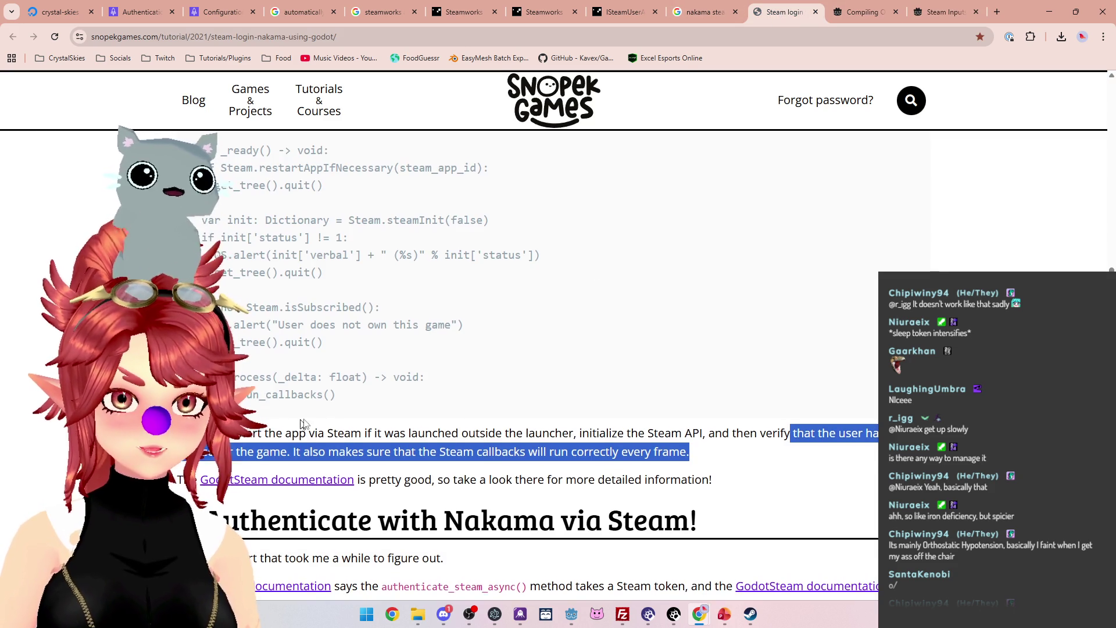
scroll(295, 424, down, 2)
drag(329, 336, 653, 335)
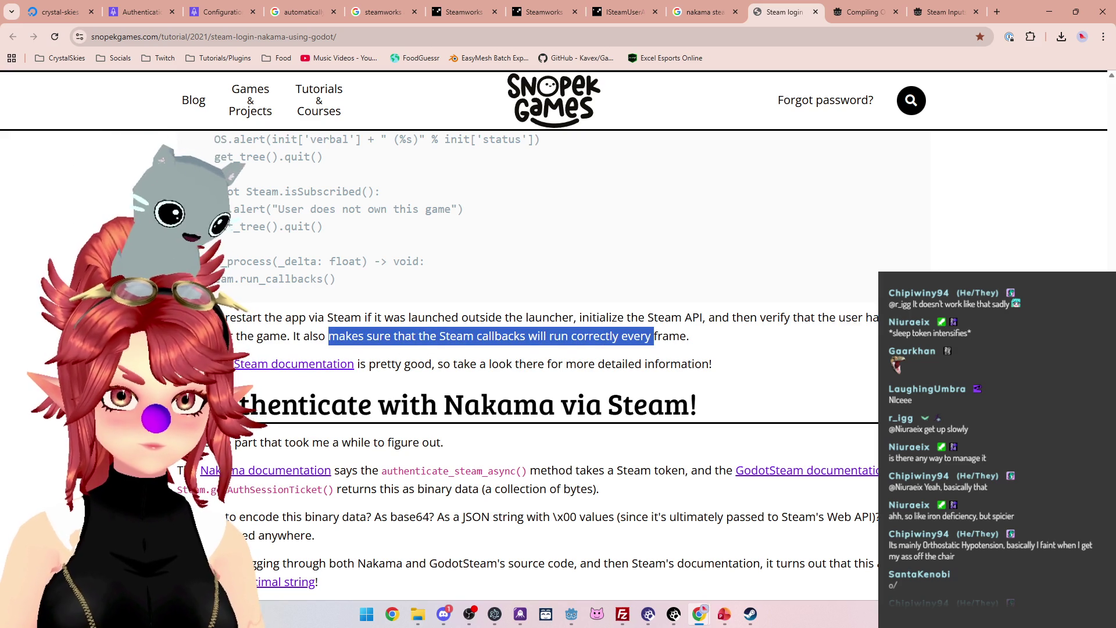
drag(387, 363, 558, 363)
scroll(421, 363, down, 3)
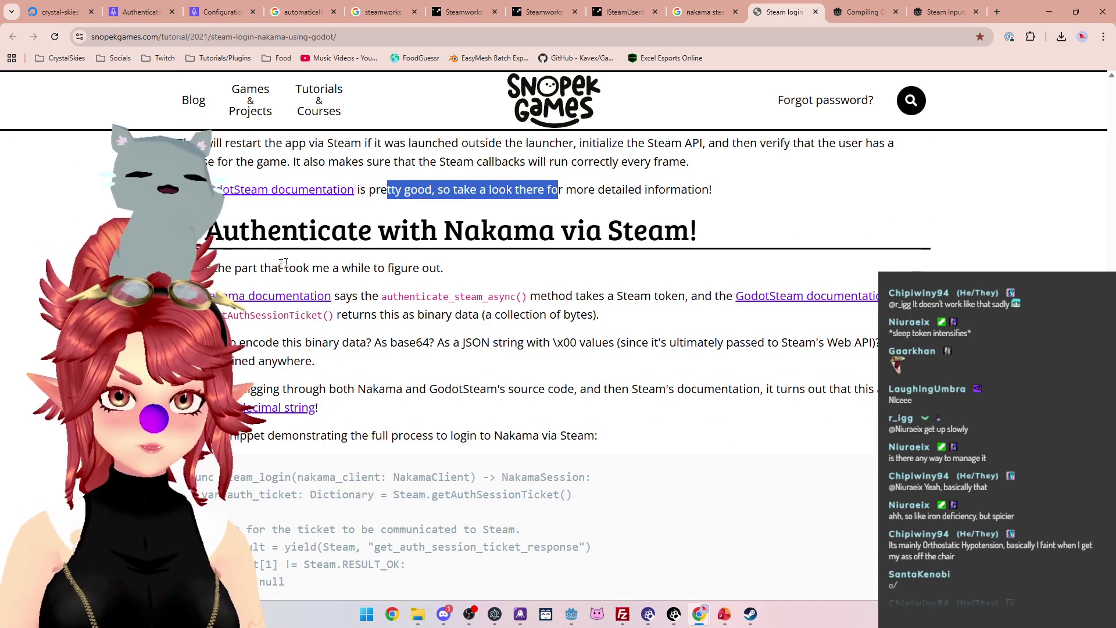
click(230, 270)
drag(230, 270, 392, 268)
scroll(398, 291, down, 1)
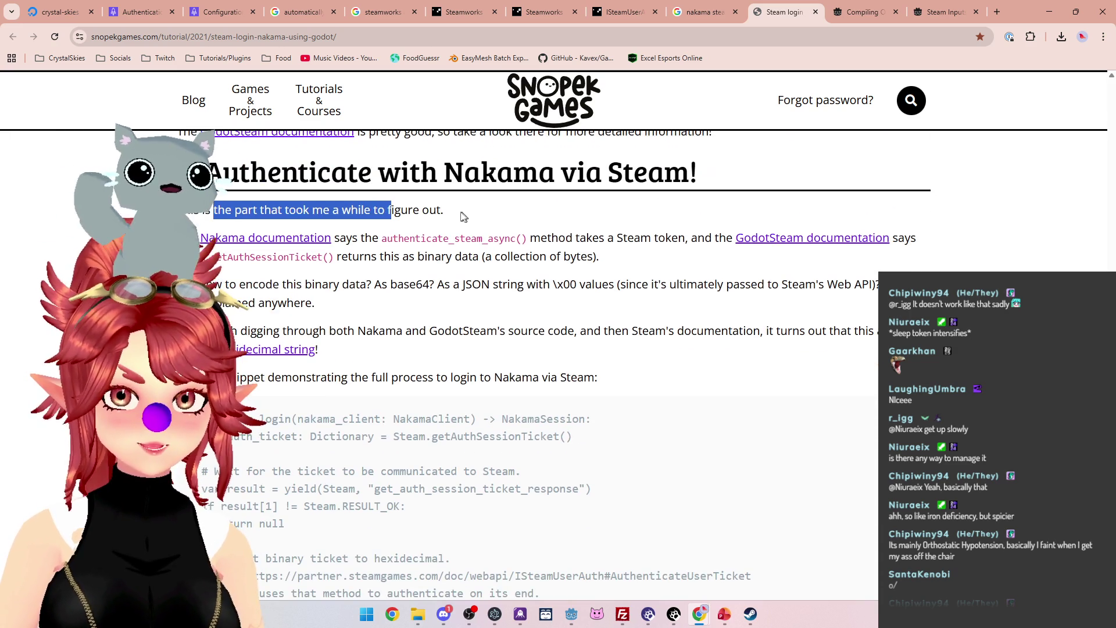
Highlight where the tutorial says the method takes a Steam token, then scroll to the code.
drag(547, 237, 627, 237)
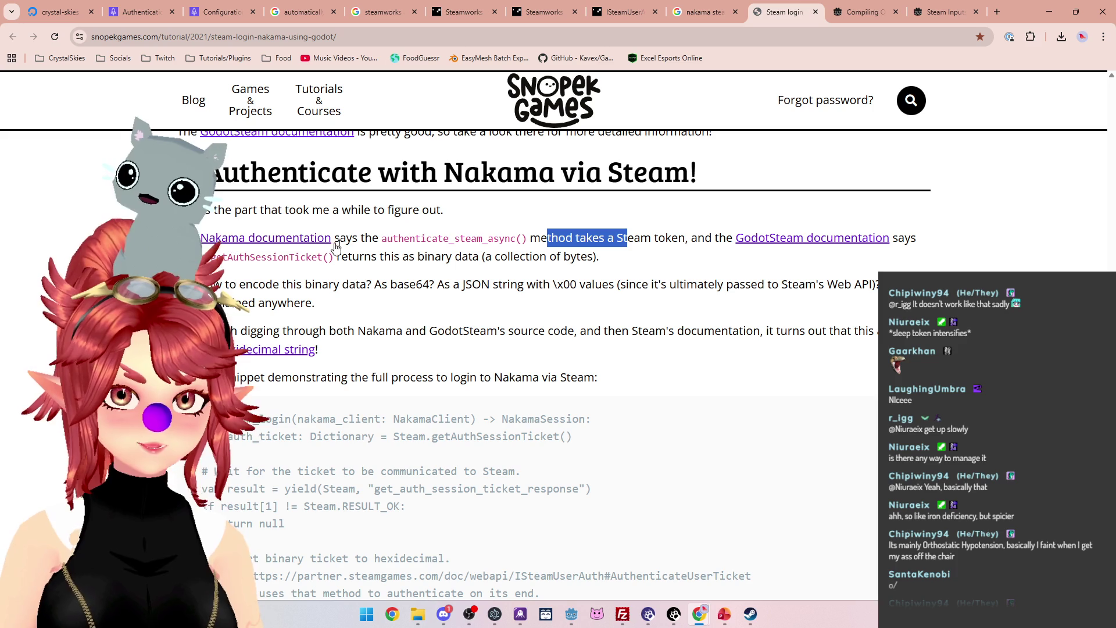
drag(685, 237, 614, 238)
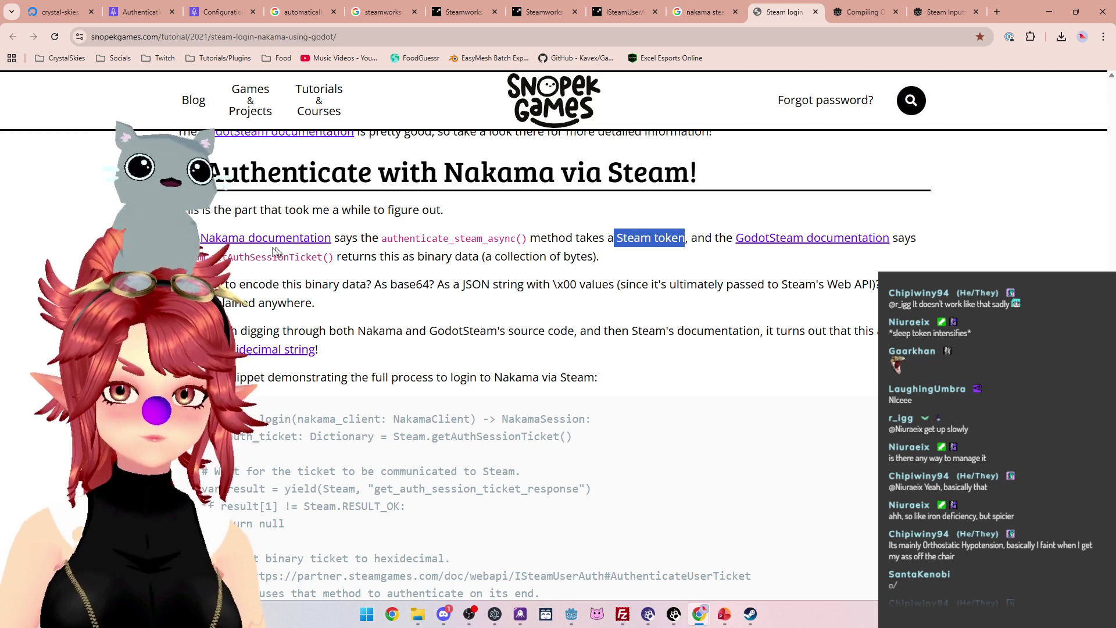
scroll(529, 343, down, 1)
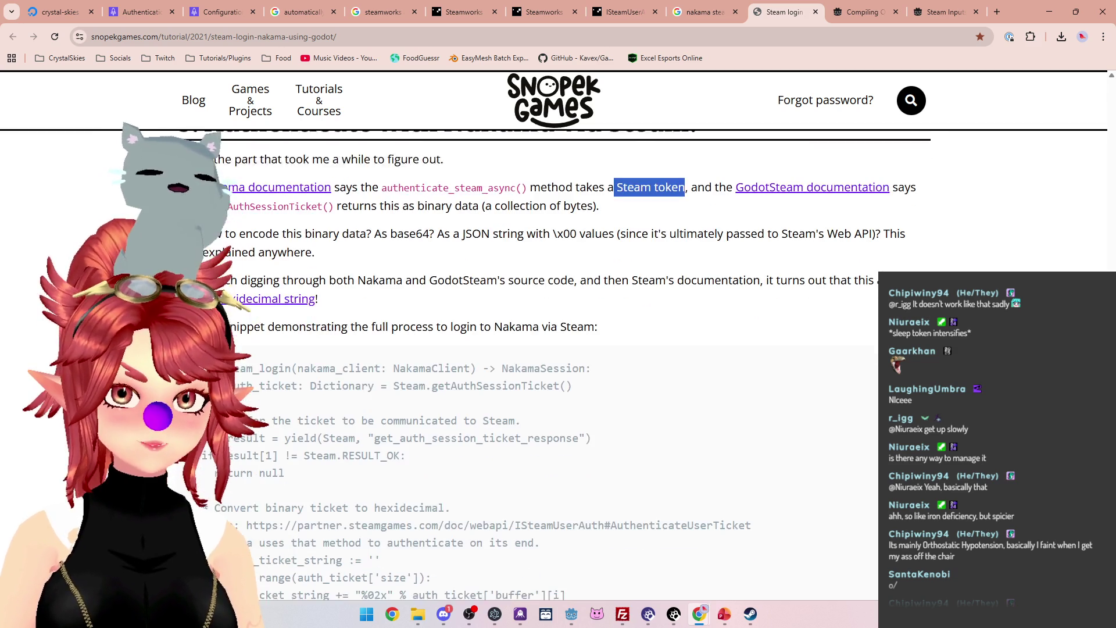
scroll(366, 307, down, 2)
scroll(366, 307, up, 1)
scroll(367, 307, down, 2)
scroll(299, 302, up, 3)
scroll(300, 302, down, 2)
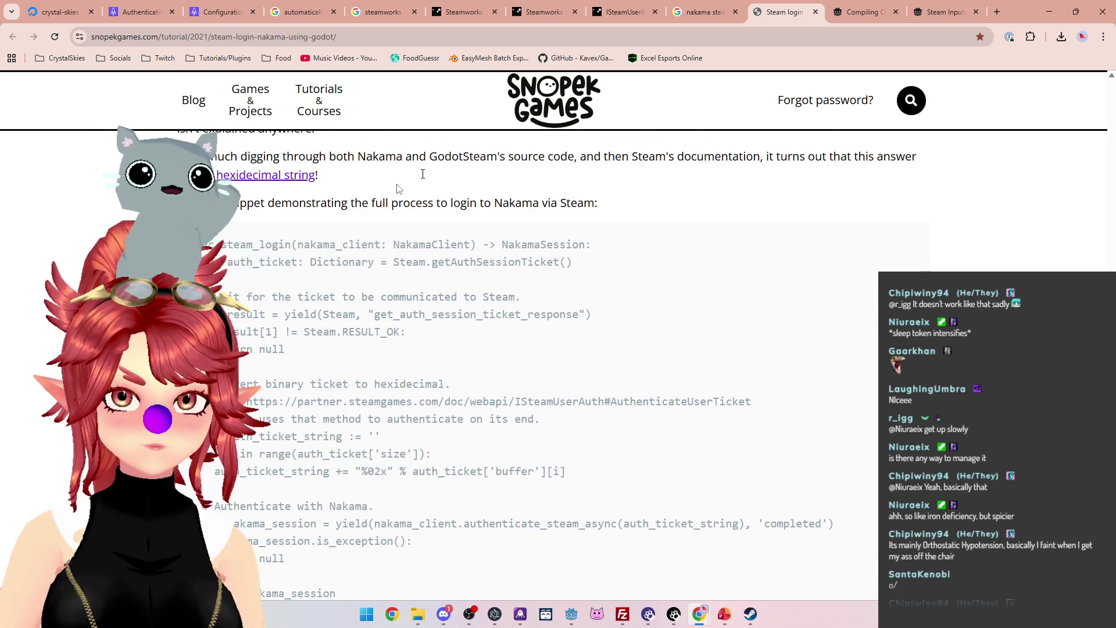
scroll(284, 179, down, 1)
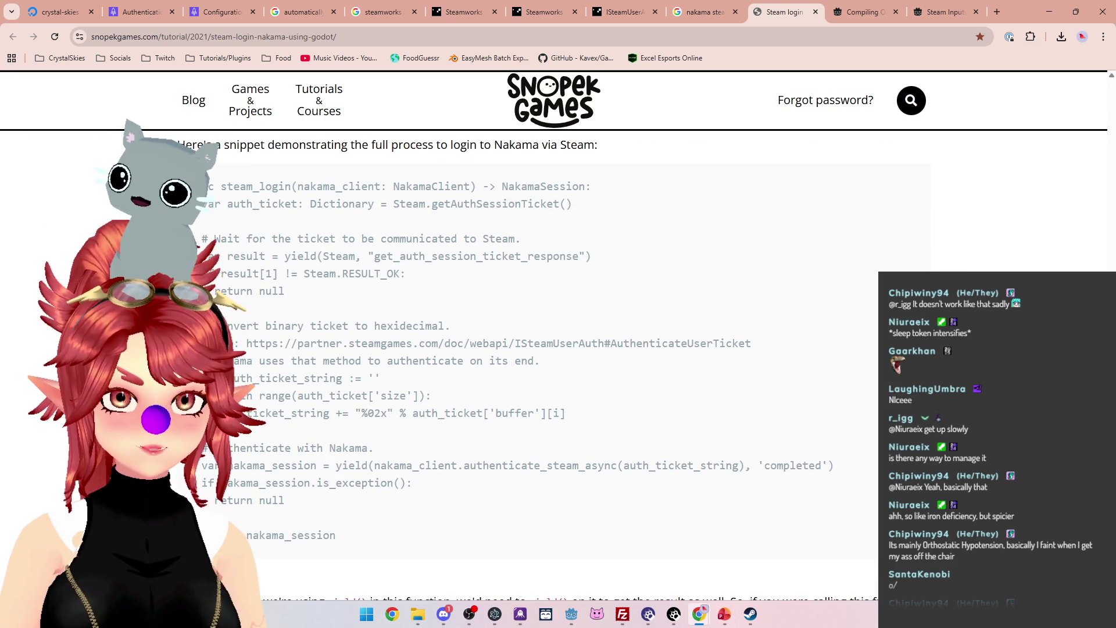
Select the complete steam_login code snippet, from its first line to the end.
mouse_move(252, 186)
mouse_down()
mouse_move(558, 184)
mouse_move(611, 188)
mouse_move(617, 207)
mouse_up()
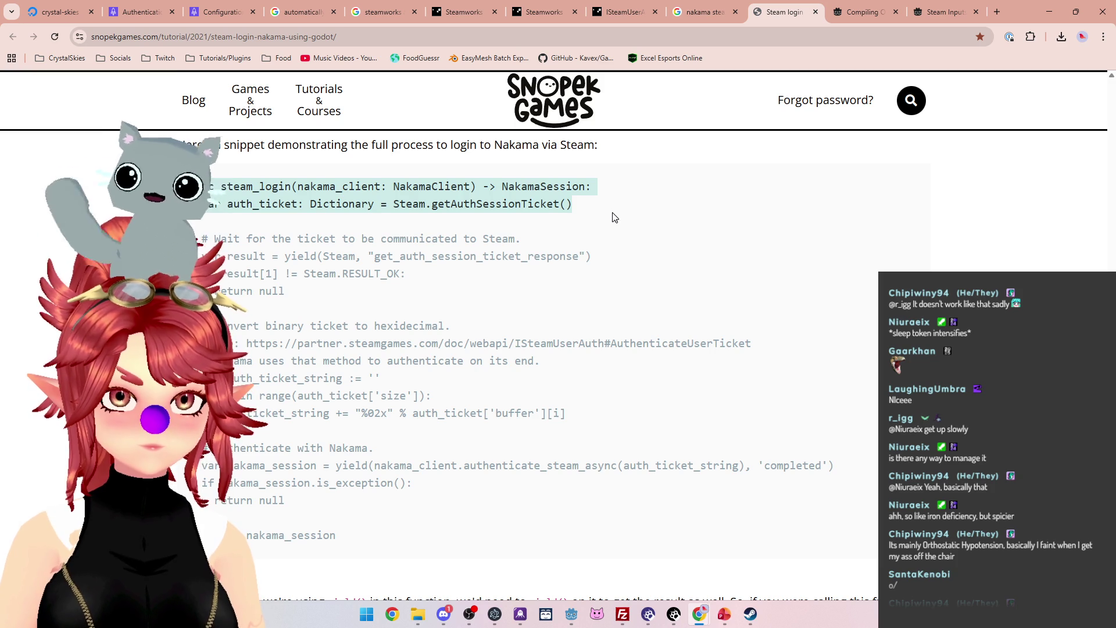
mouse_move(615, 218)
mouse_down()
mouse_move(619, 265)
mouse_move(591, 321)
mouse_move(562, 449)
mouse_move(572, 468)
mouse_move(518, 547)
mouse_up()
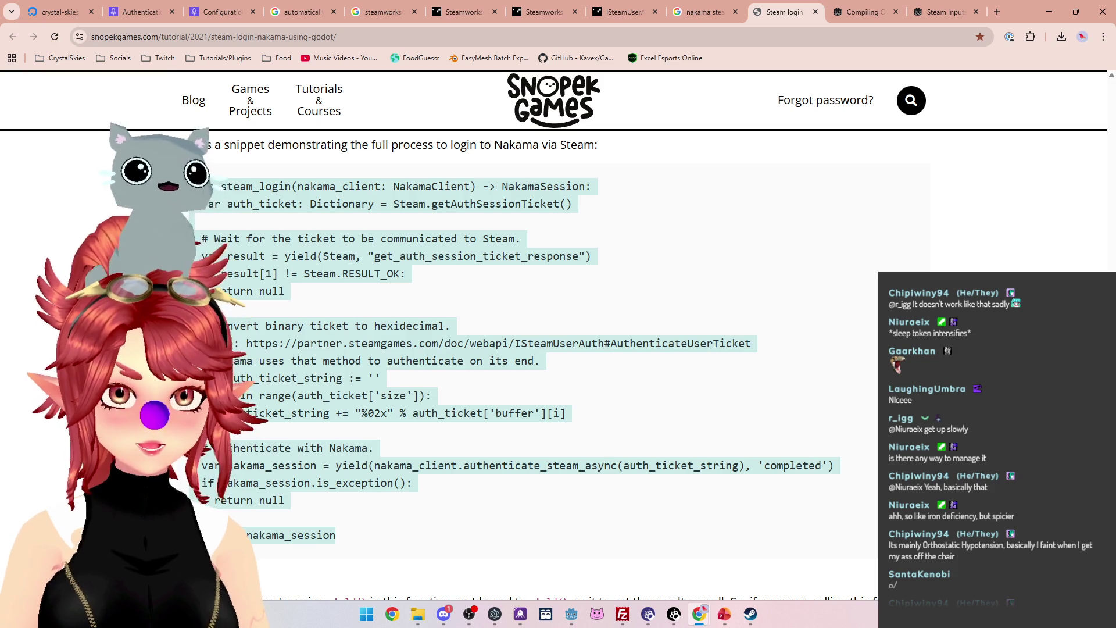
click(567, 617)
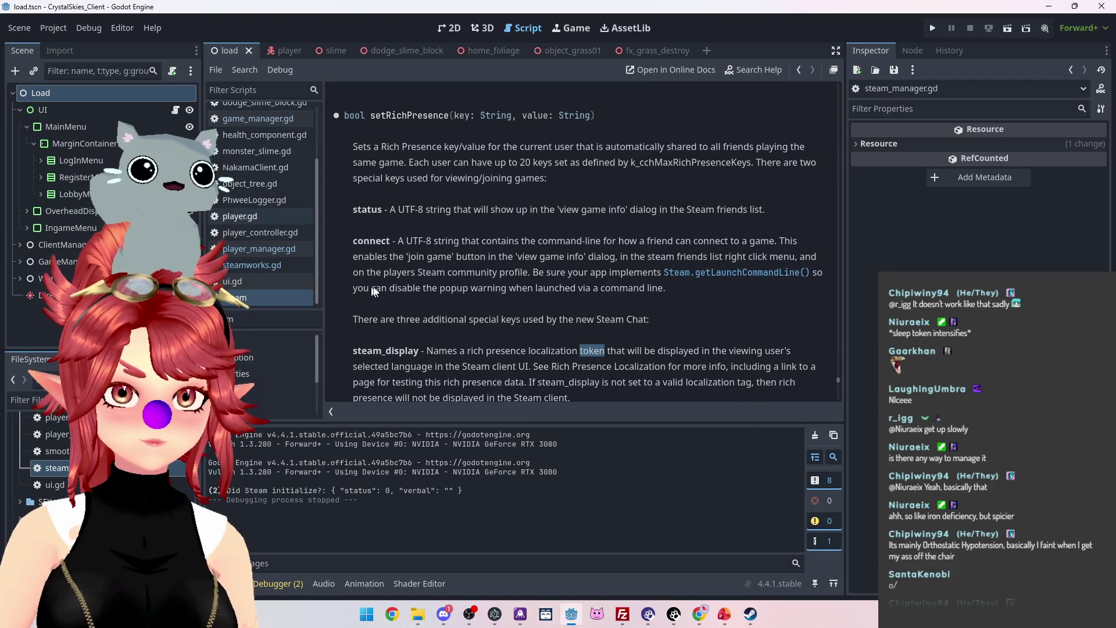
Paste the steam_login function into steamworks.gd on the empty line after initialize_steam.
click(256, 265)
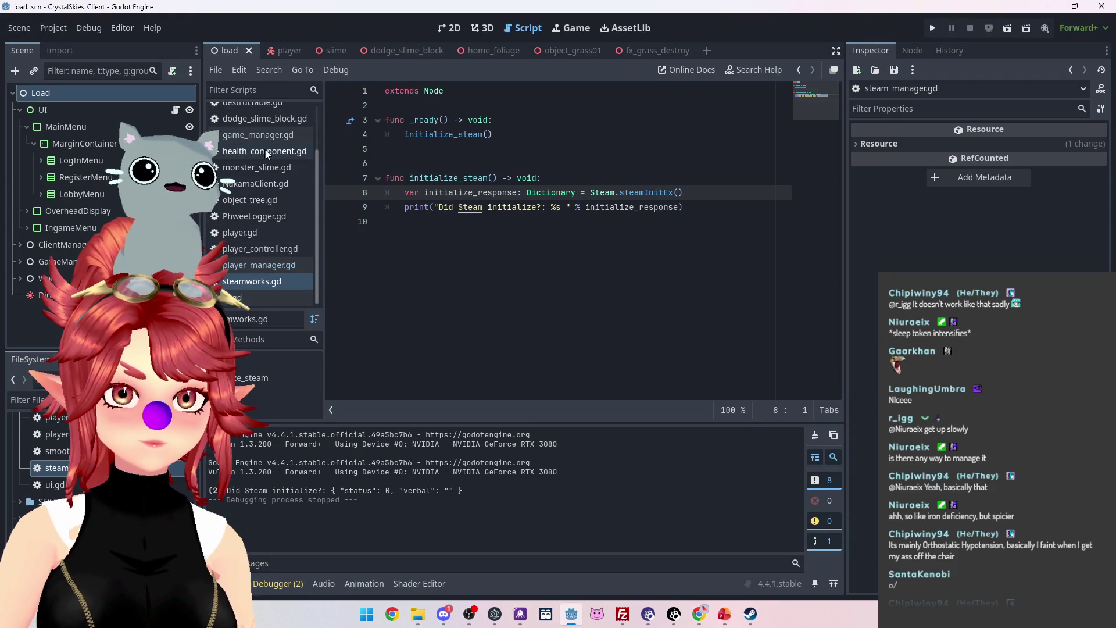
click(437, 226)
key(ctrl+v)
scroll(442, 228, up, 3)
scroll(442, 227, down, 4)
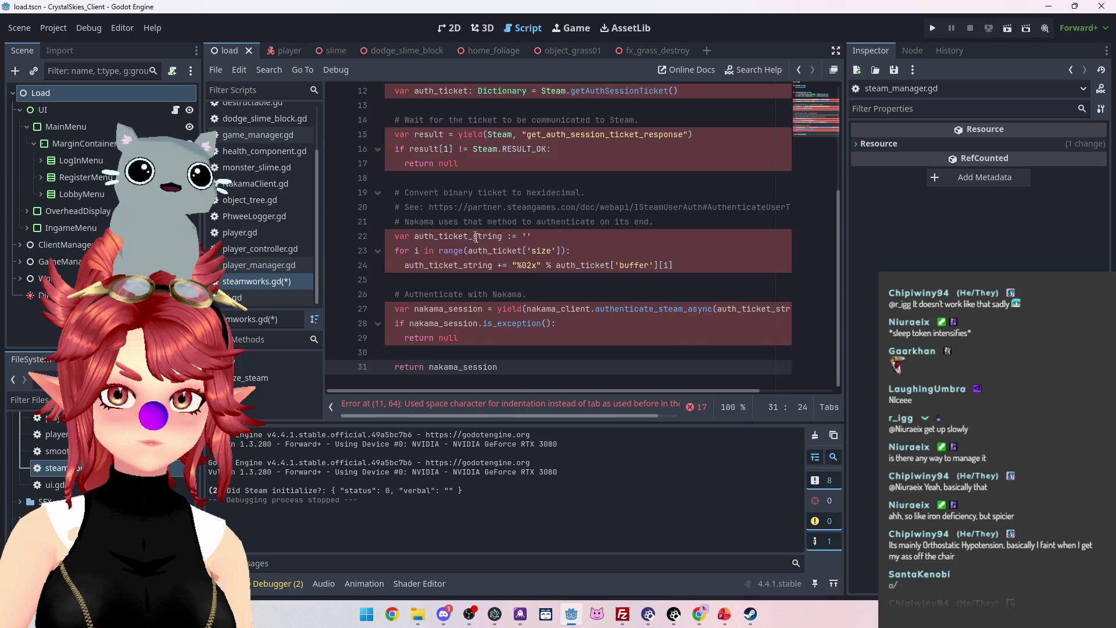
scroll(400, 180, up, 2)
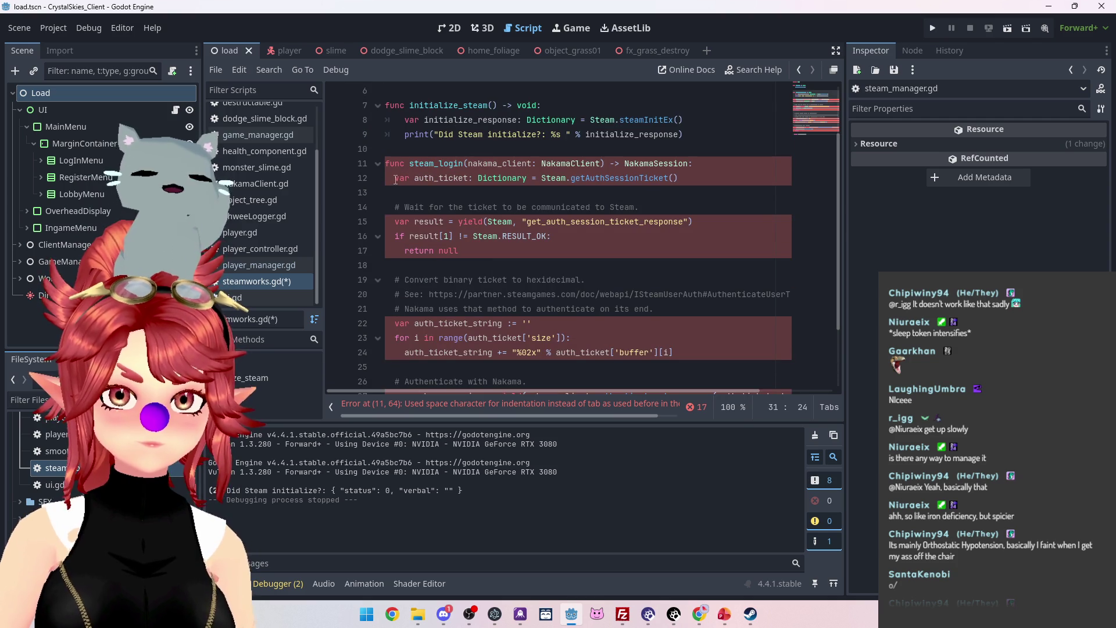
Convert the indentation of lines 12–18 to single tabs and clear blank-line whitespace.
drag(395, 179, 384, 178)
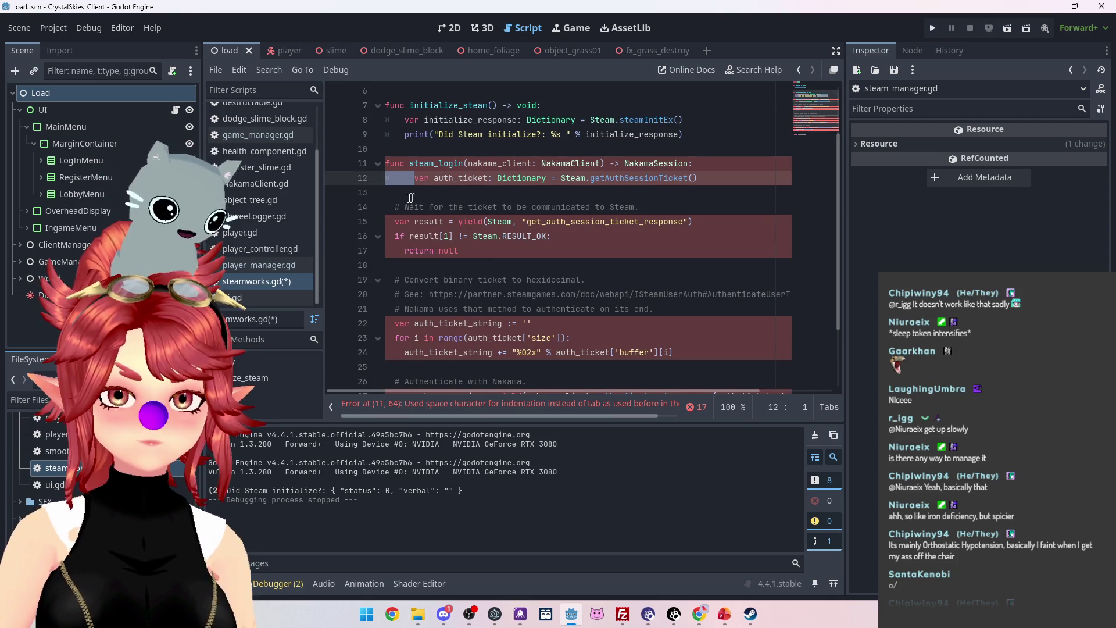
key(Tab)
mouse_move(395, 221)
mouse_down()
mouse_move(352, 221)
mouse_move(413, 236)
mouse_up()
key(Tab)
key(Tab)
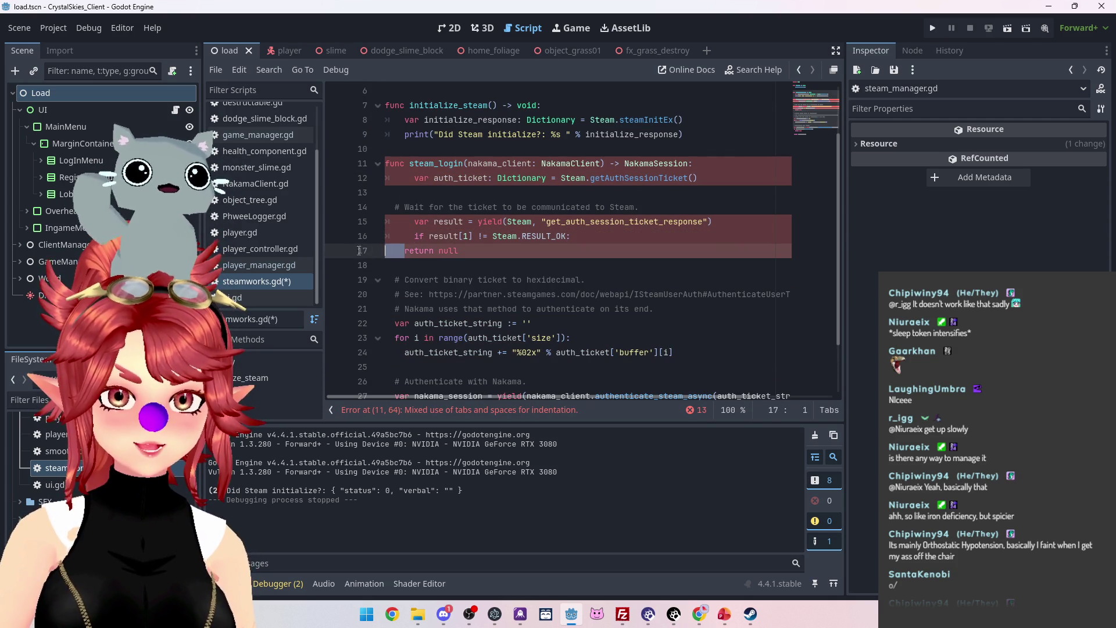
click(406, 251)
key(Tab)
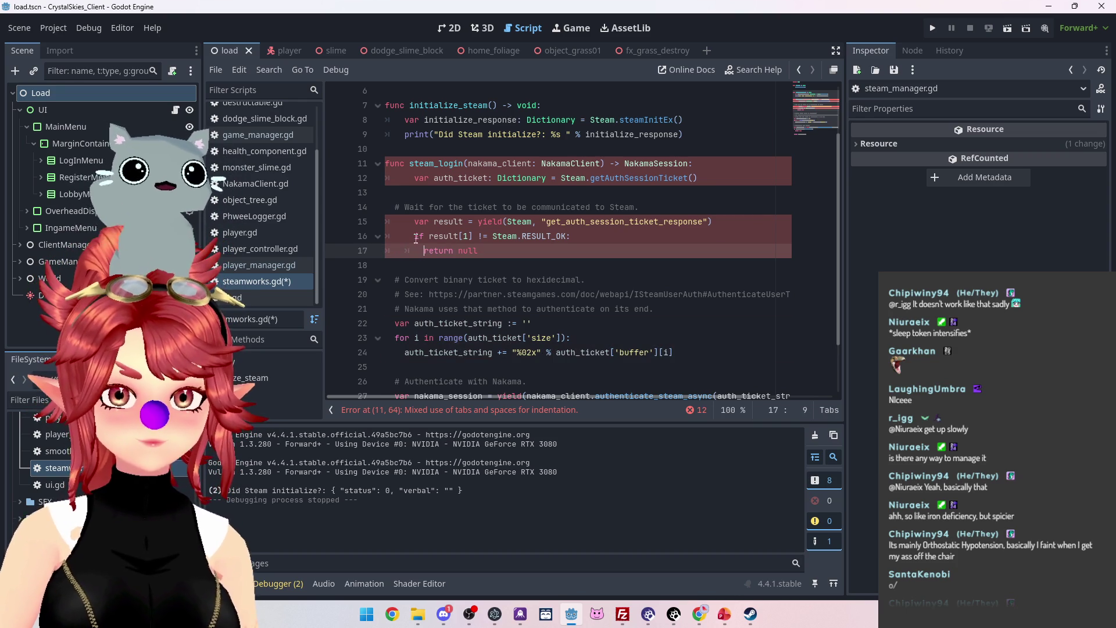
drag(415, 236, 388, 237)
key(Tab)
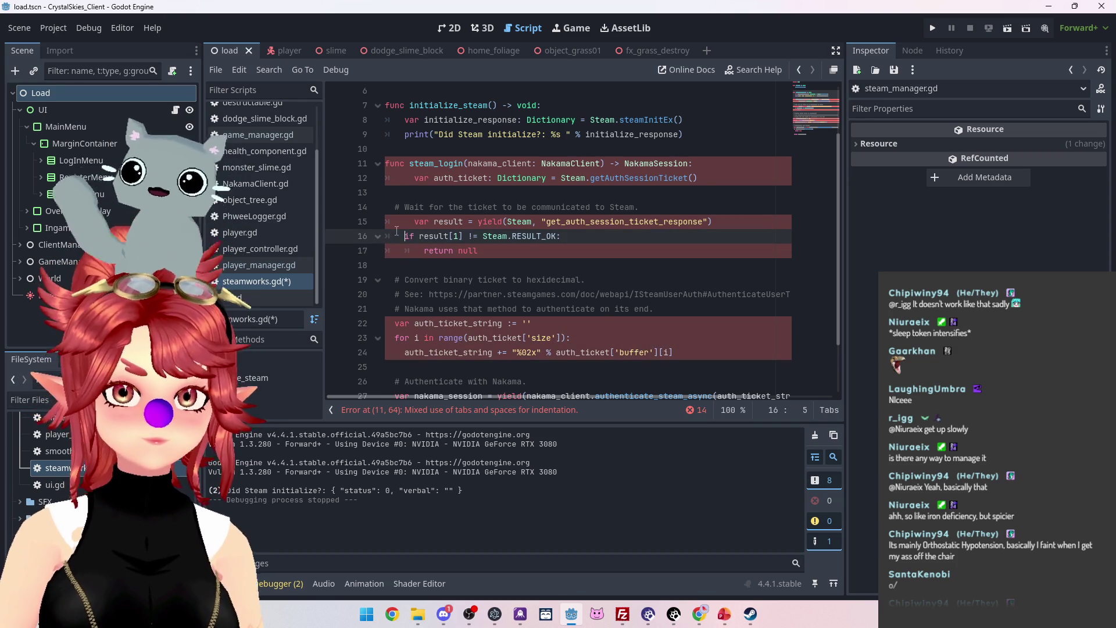
click(415, 222)
key(Tab)
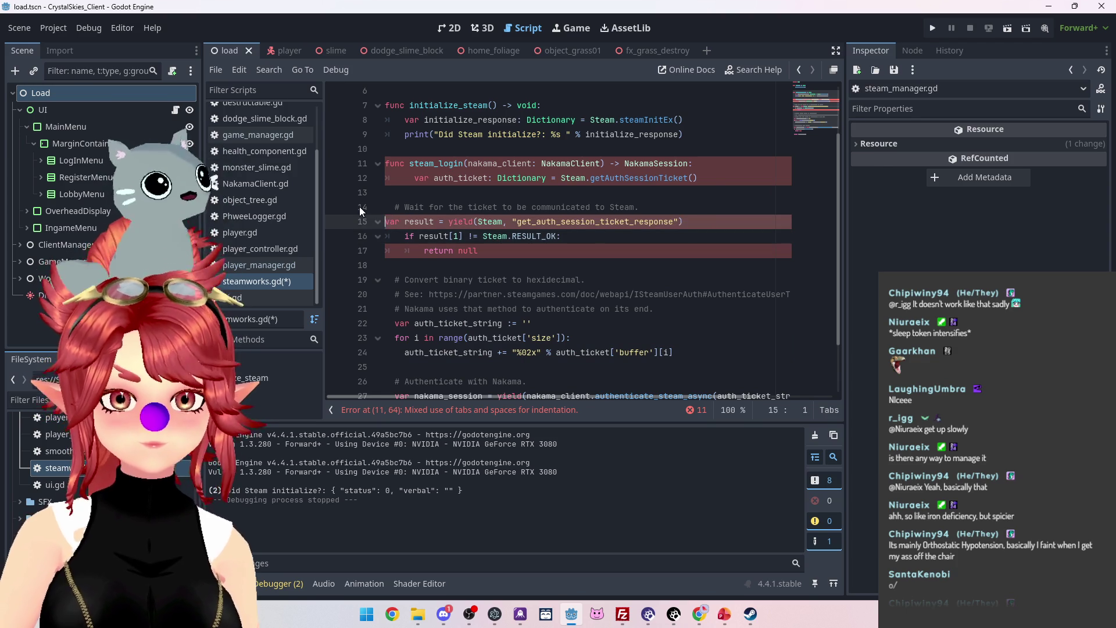
click(411, 195)
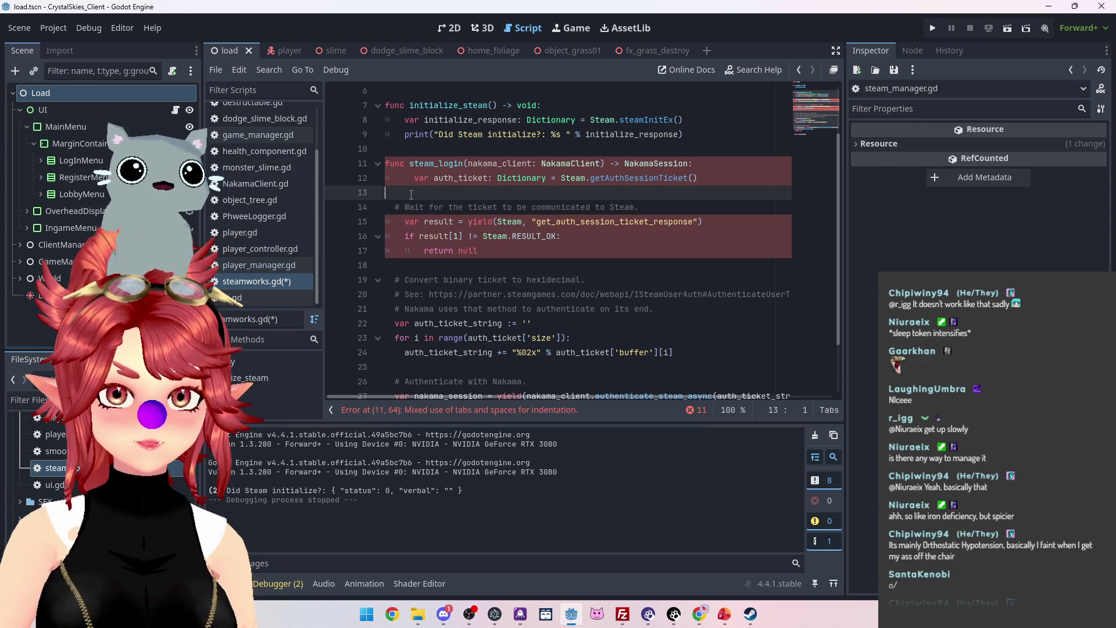
click(424, 271)
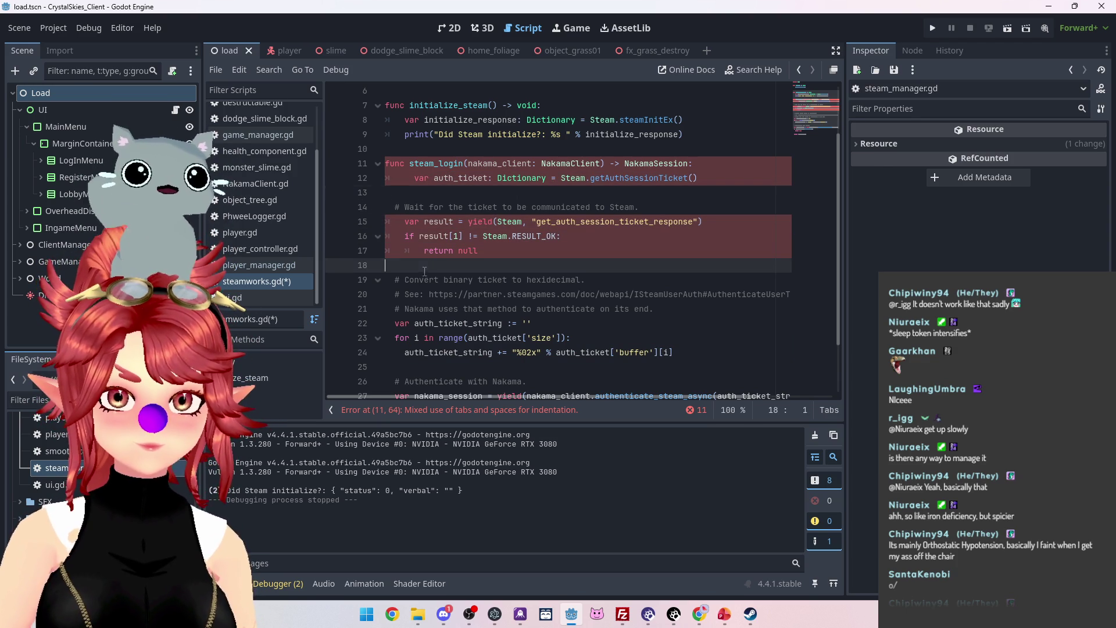
Re-indent the auth_ticket_string line 22, the for loop line 23, and its body line 24 with tabs.
click(398, 325)
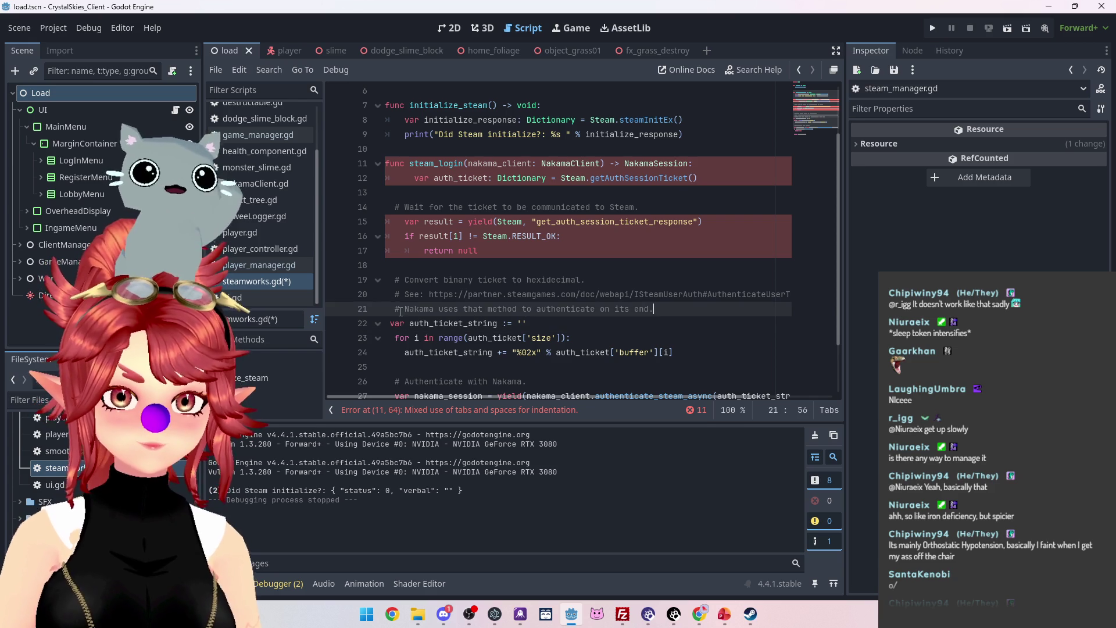
key(Delete)
key(Tab)
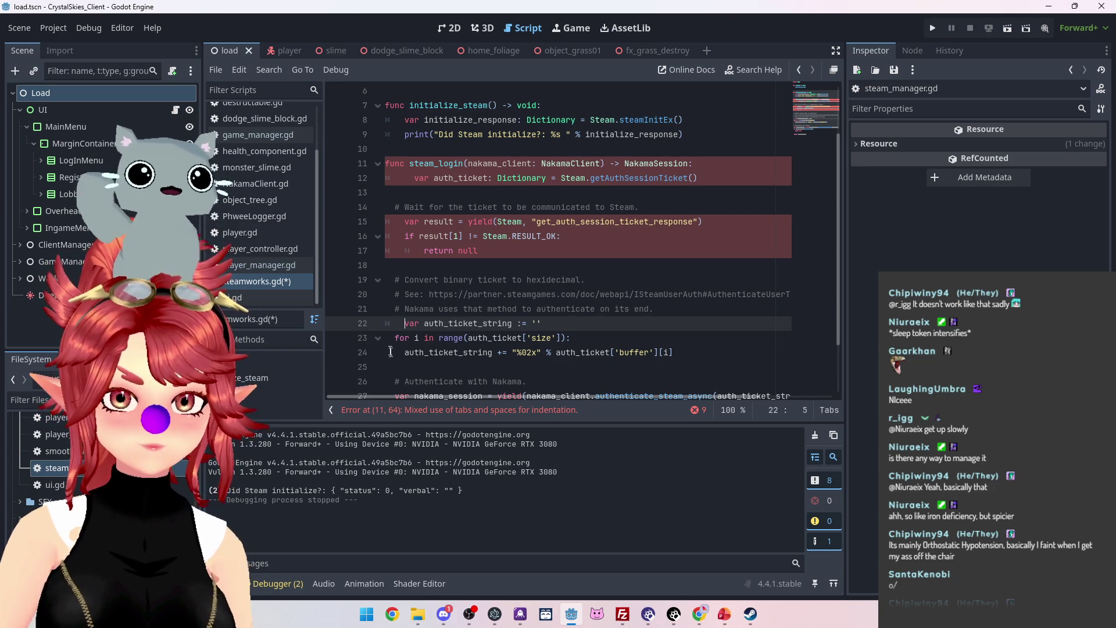
click(398, 340)
key(Tab)
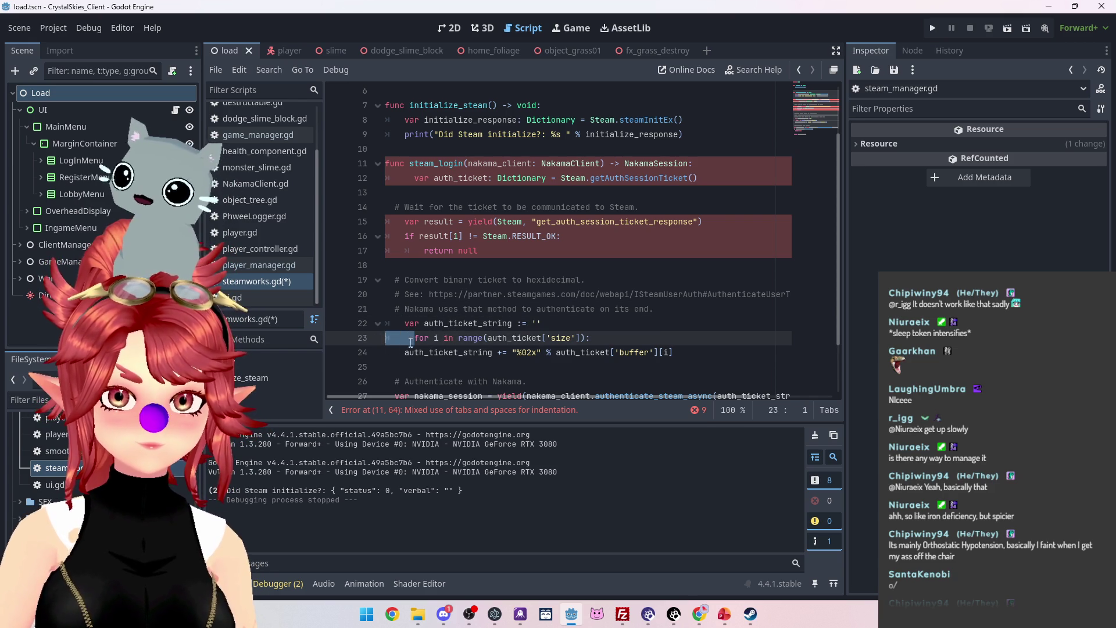
key(BackSpace)
key(Tab)
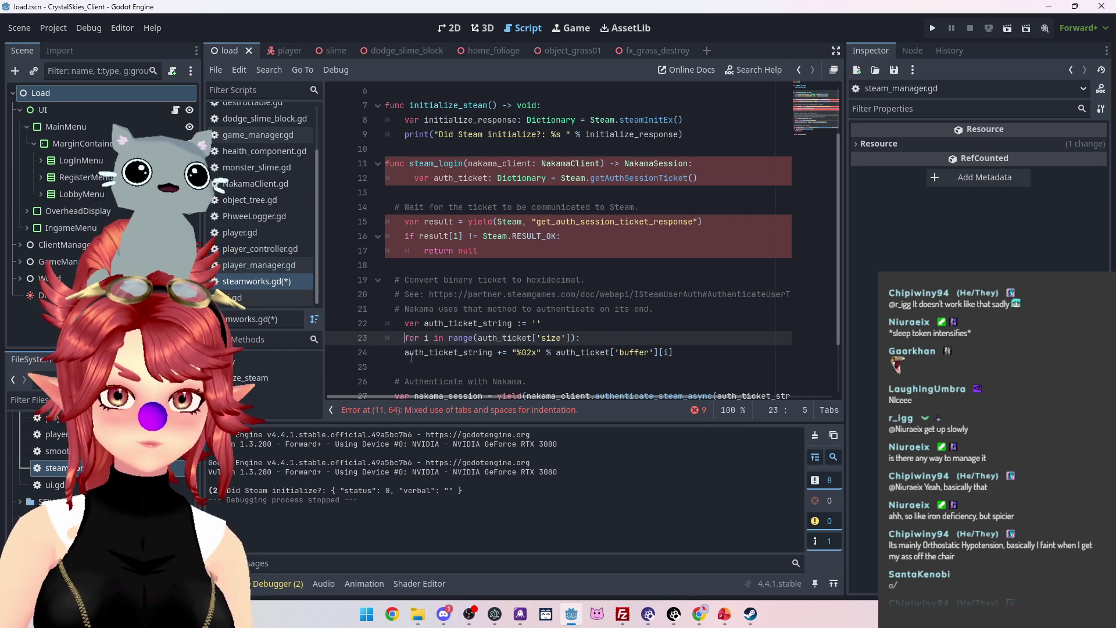
key(Down)
key(Tab)
scroll(429, 318, down, 1)
scroll(430, 319, up, 3)
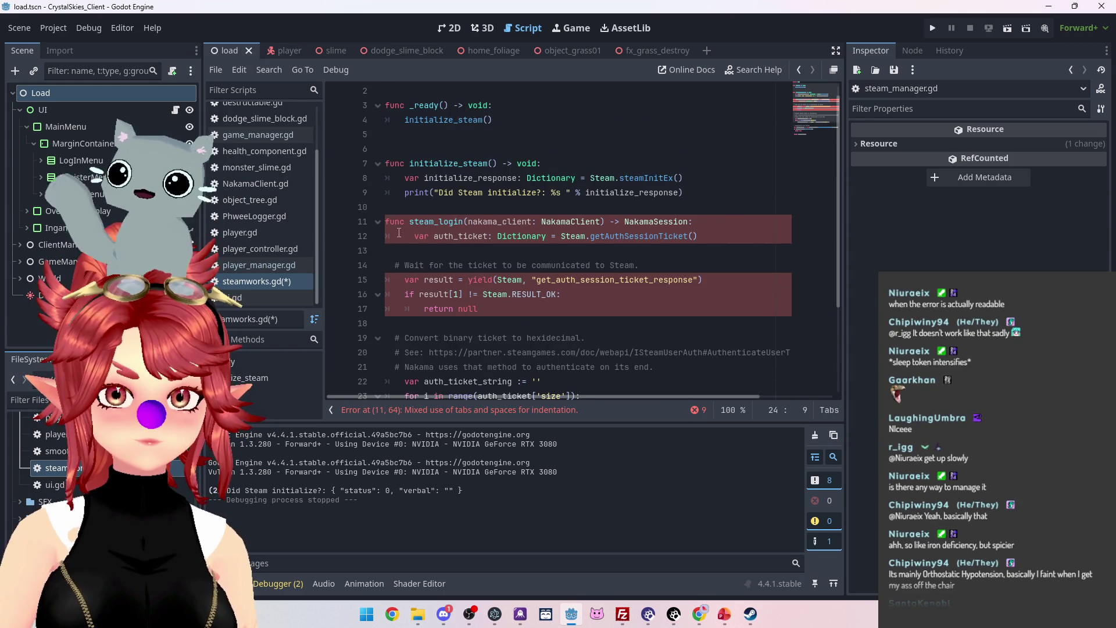
Remove the extra indentation left on line 12 and return to line 15.
click(392, 281)
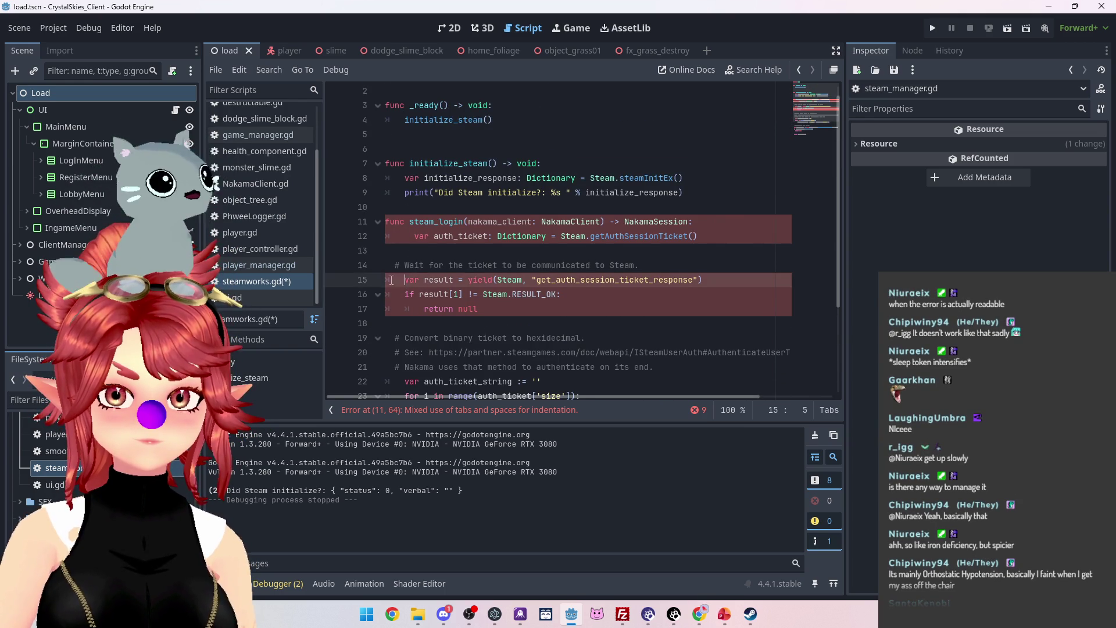
click(411, 237)
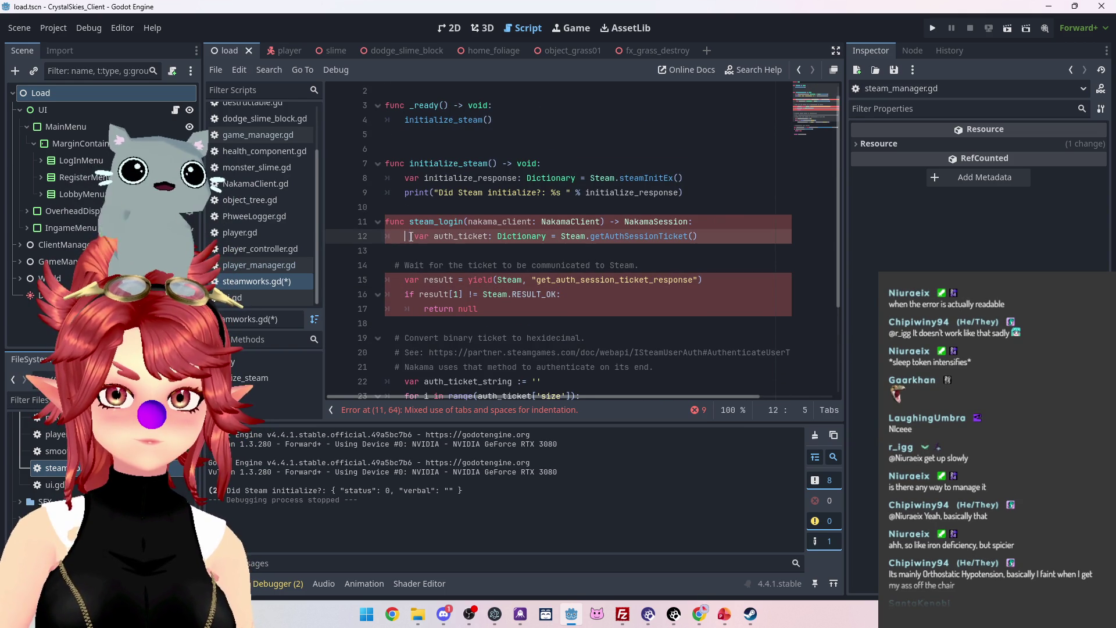
key(BackSpace)
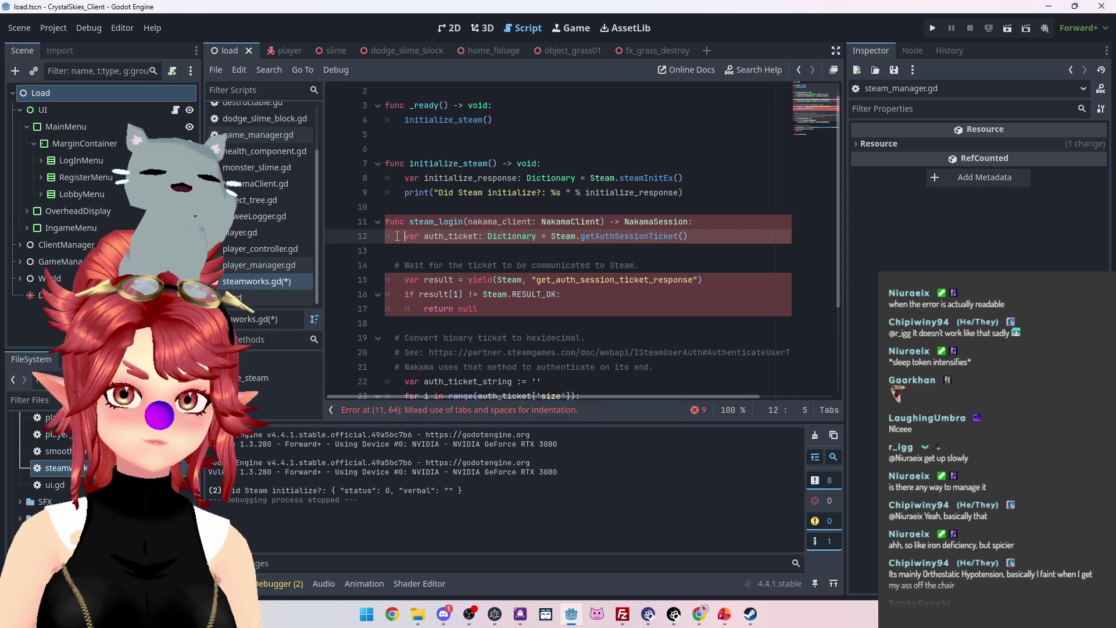
scroll(439, 215, down, 2)
click(763, 192)
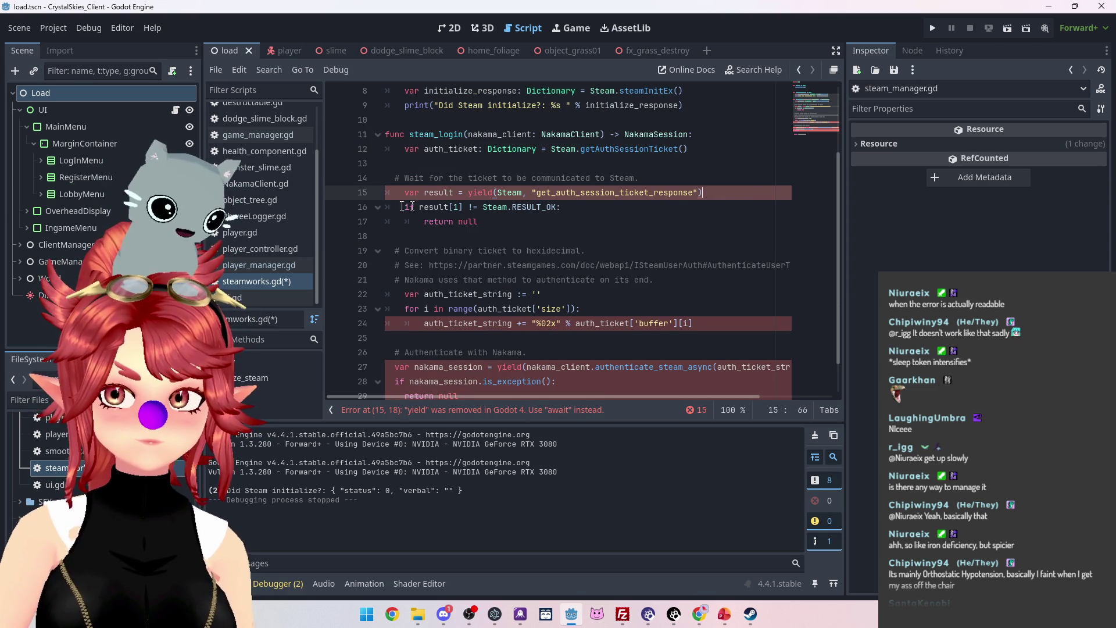
Replace the yield on line 15 with await.
click(501, 414)
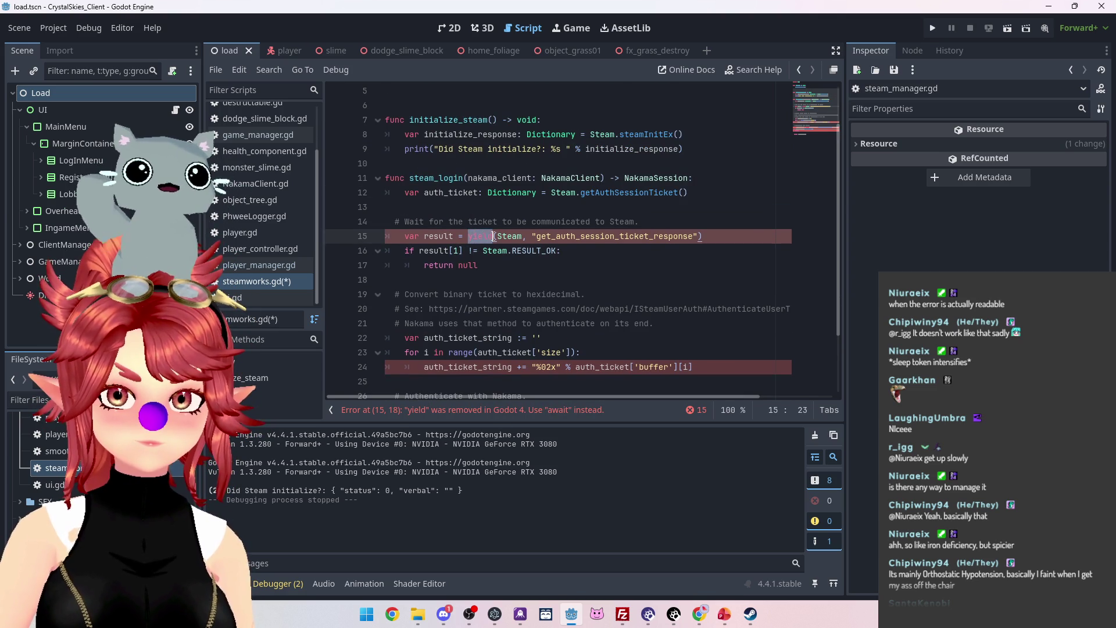
text(await)
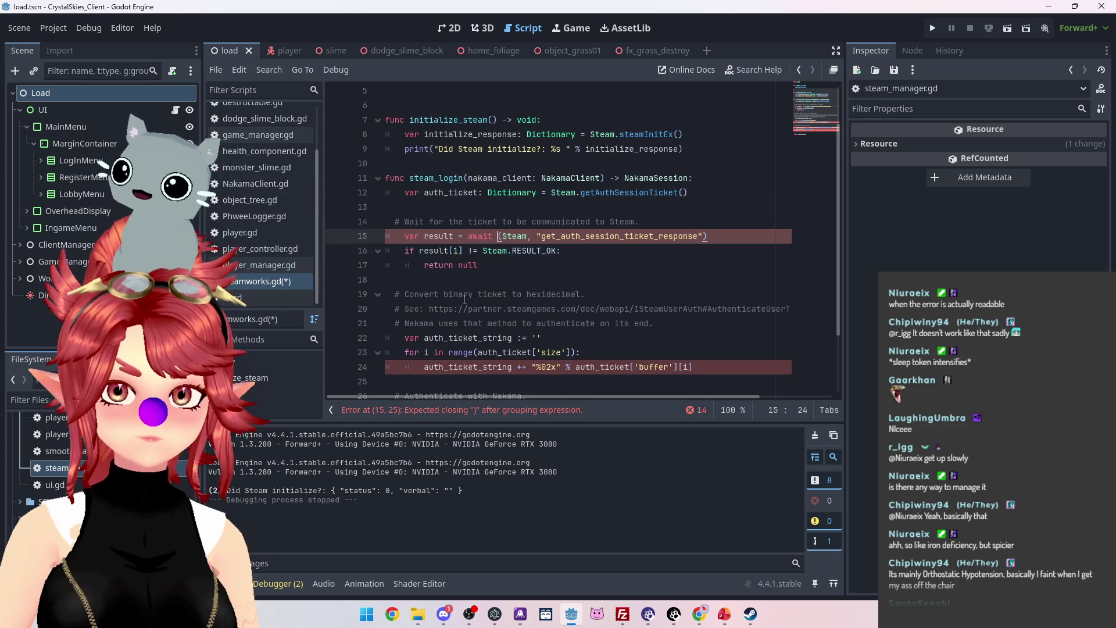
scroll(465, 299, down, 1)
click(556, 413)
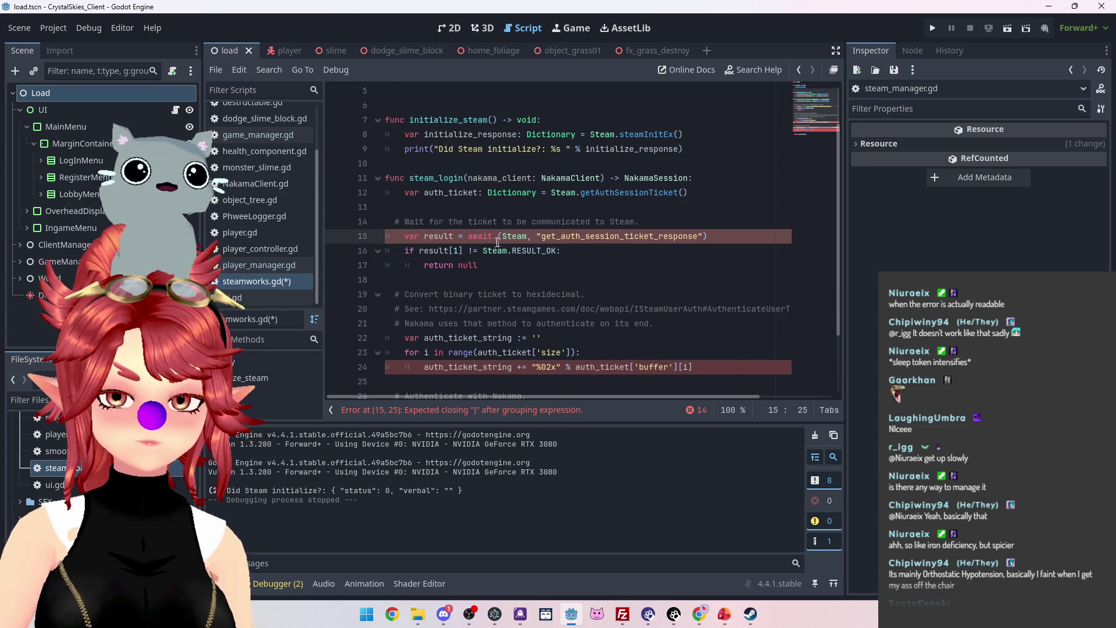
scroll(488, 268, down, 1)
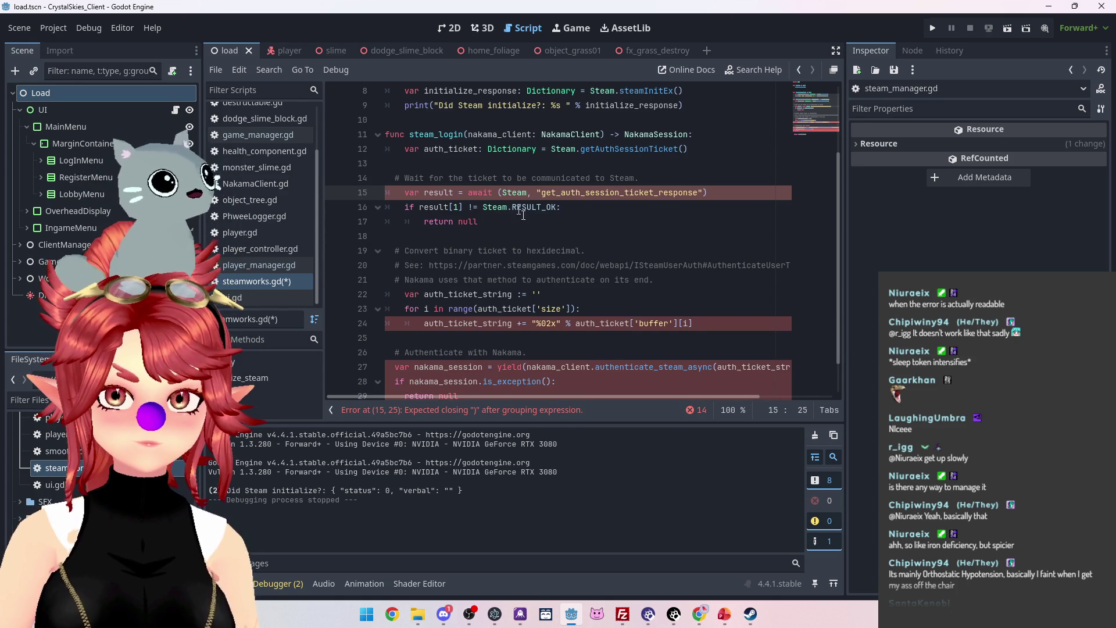
scroll(505, 299, down, 1)
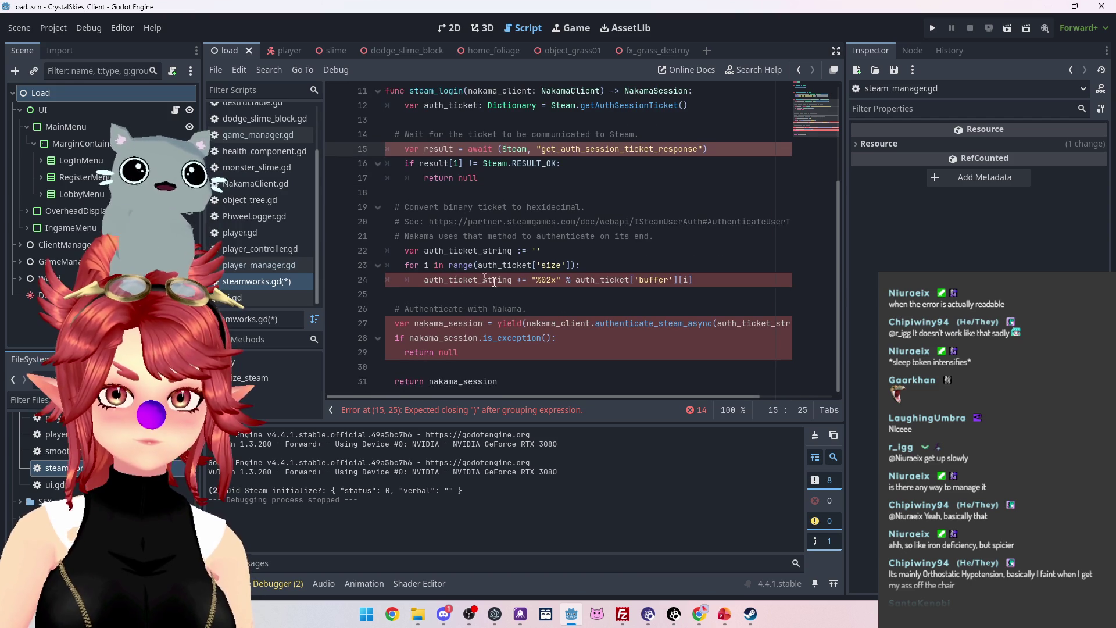
Indent the nakama_session assignment, is_exception check, return null and final return lines correctly.
click(395, 324)
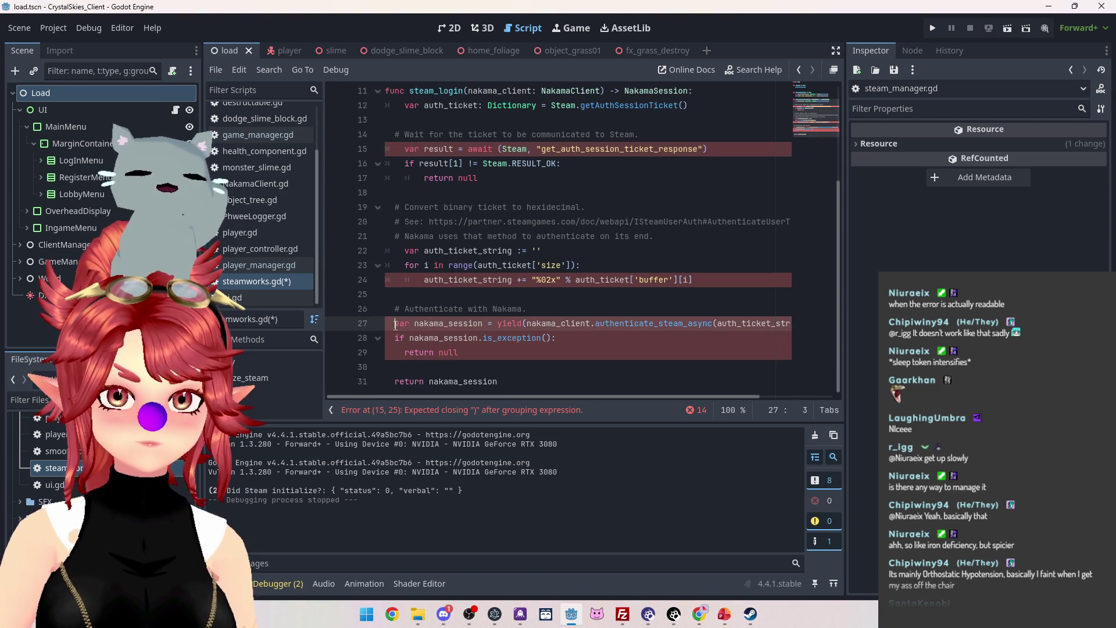
key(Tab)
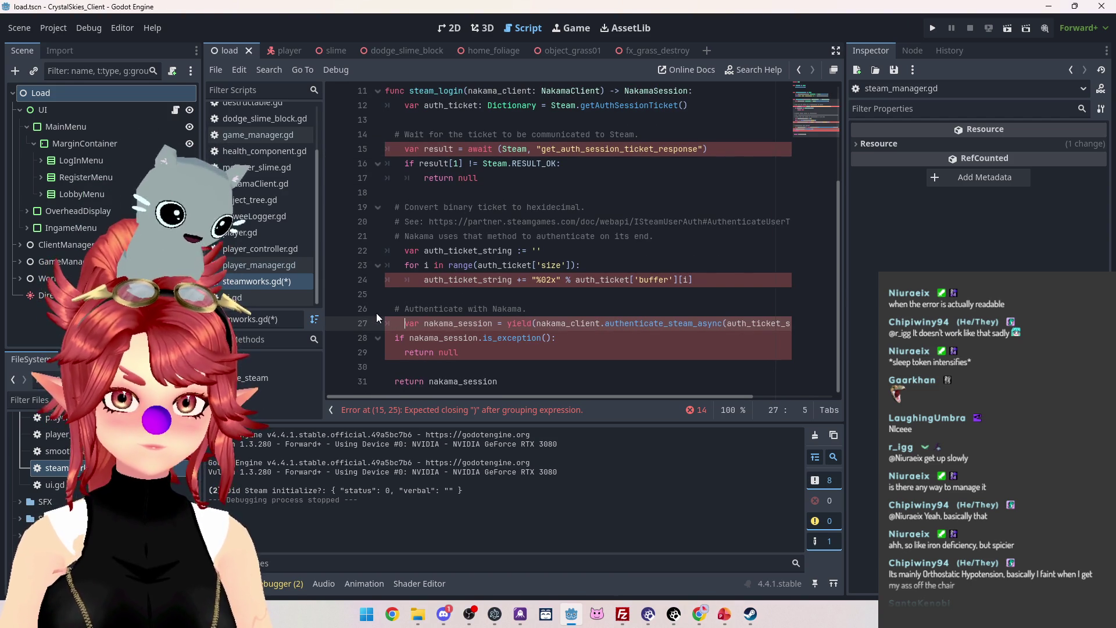
click(395, 338)
key(shift+Tab)
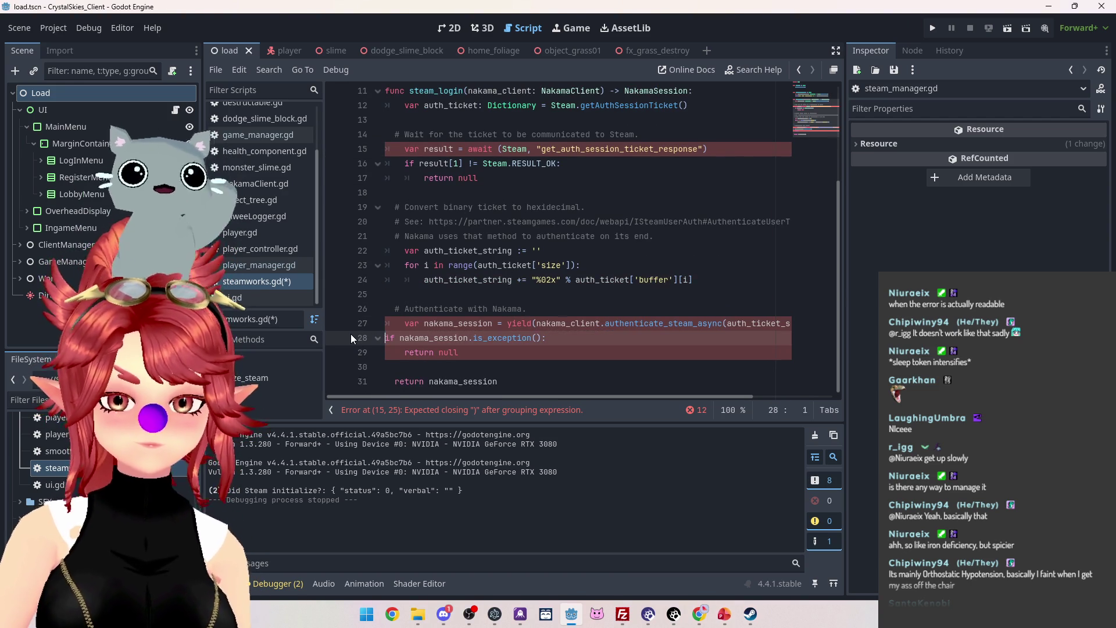
key(Tab)
key(Down)
key(shift+Tab)
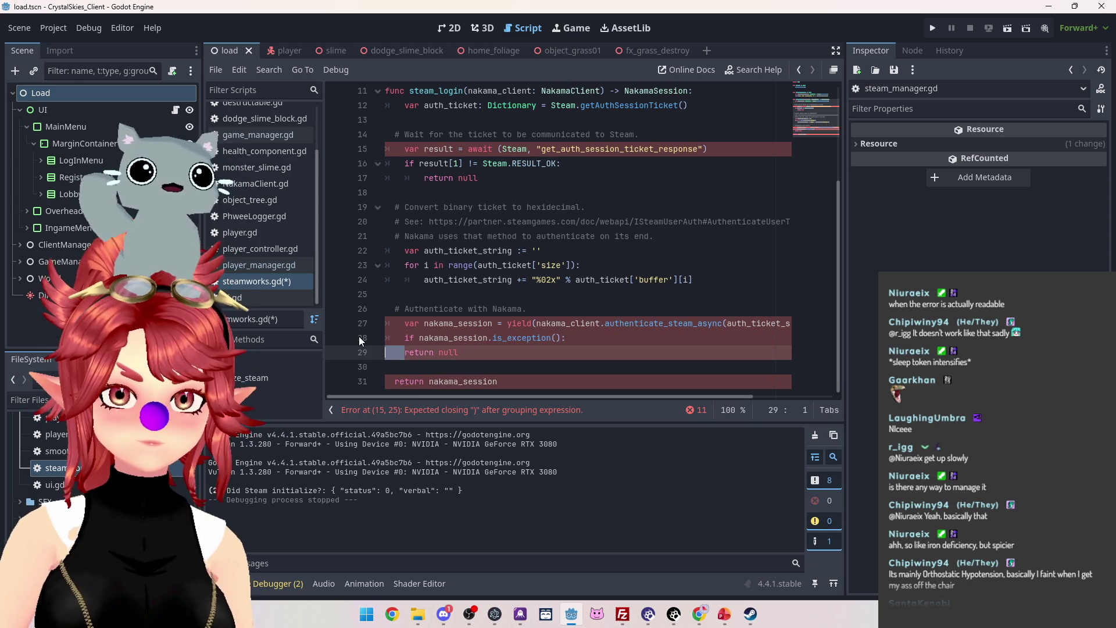
key(Tab)
key(Tab)
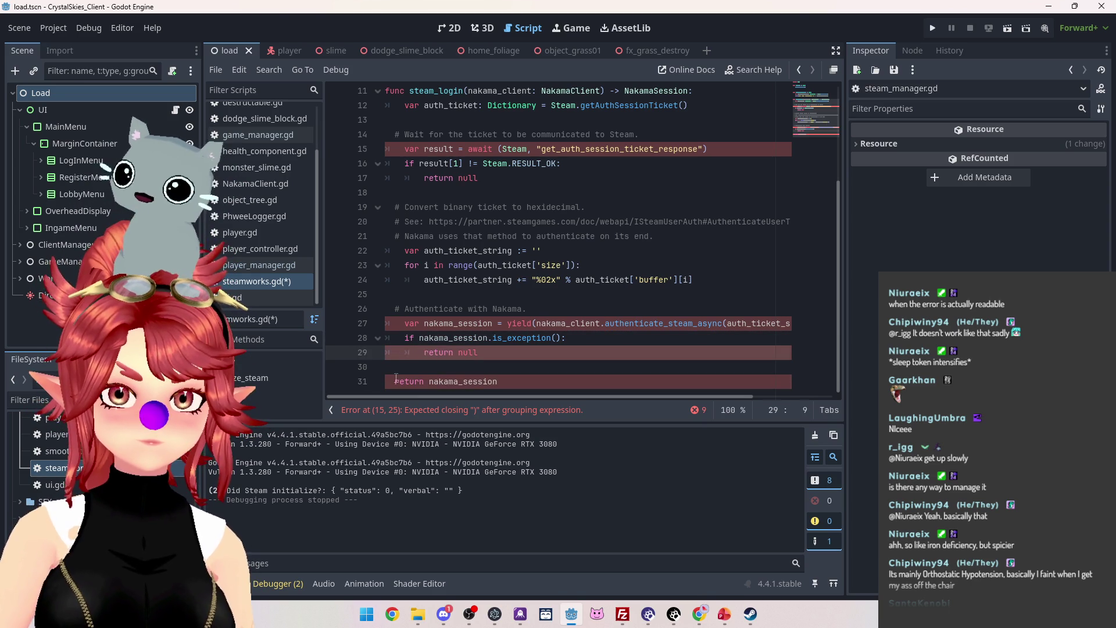
click(396, 381)
key(Tab)
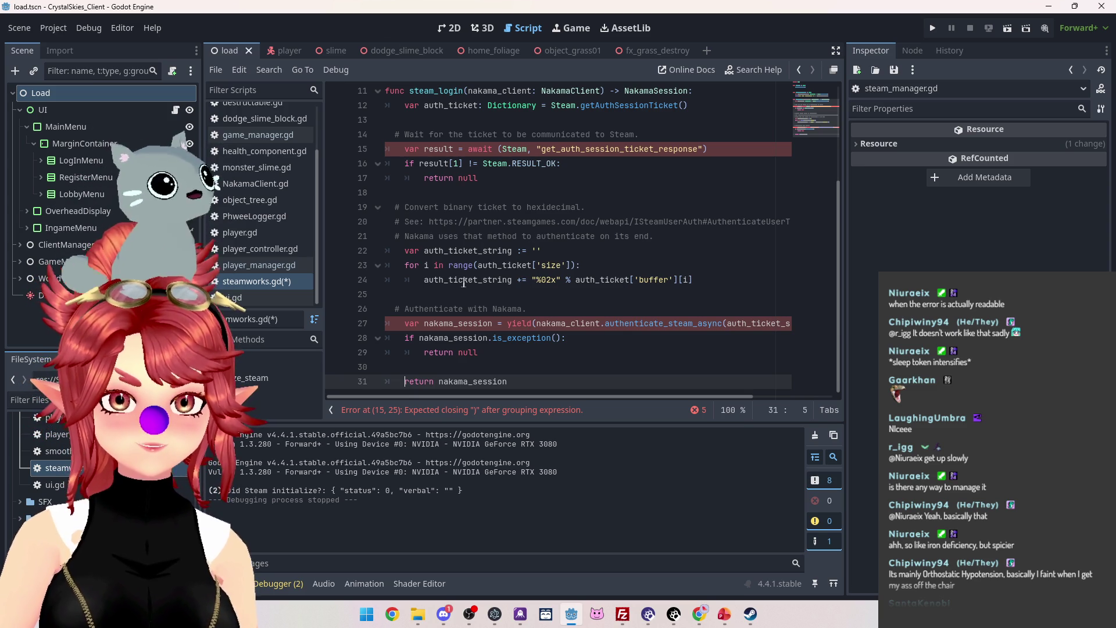
Change the yield on line 27 to await and open the Steam class docs from line 15.
scroll(511, 244, up, 1)
click(523, 368)
text(await)
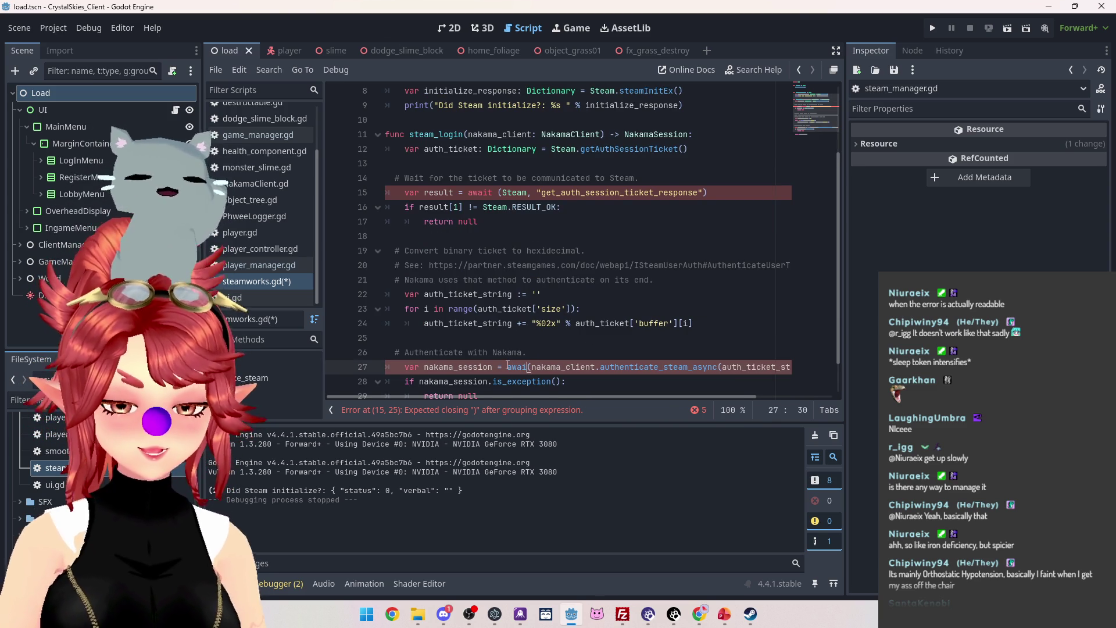
click(506, 195)
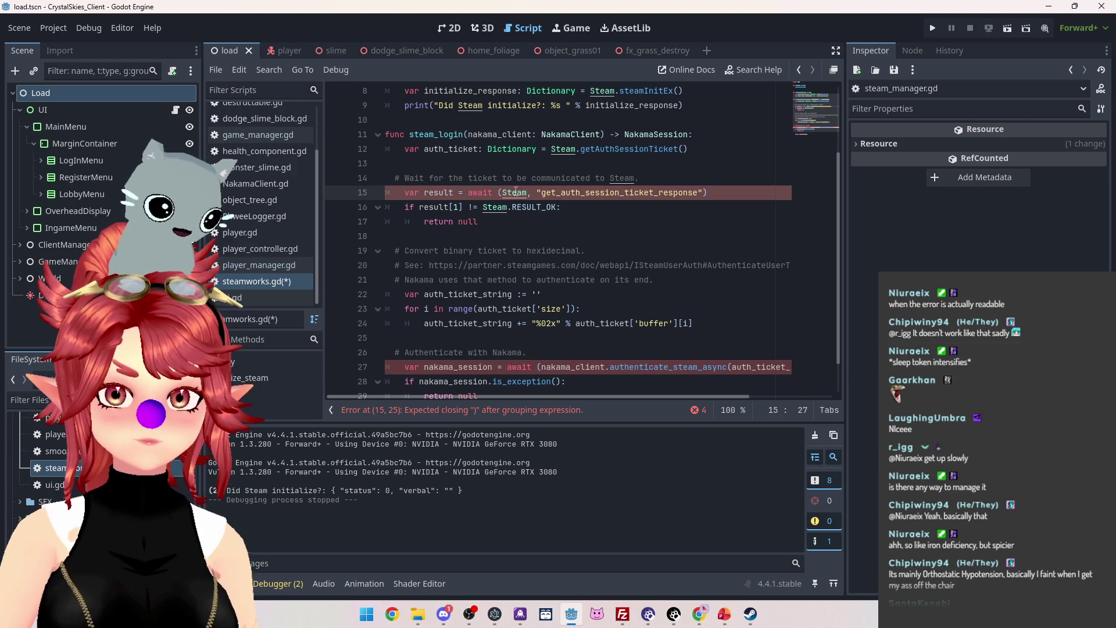
ctrl+click(515, 193)
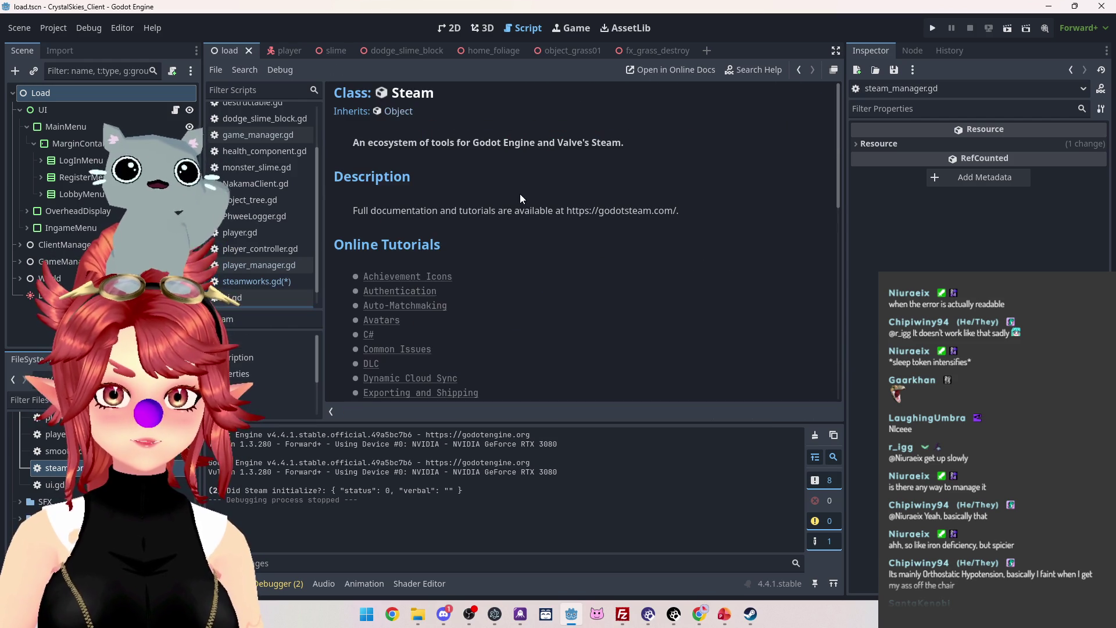
Search the Steam reference for 'get_auth' and select the get_auth_session_ticket_response(auth_ticket: int, result: int) signature.
scroll(444, 349, down, 5)
scroll(444, 345, down, 3)
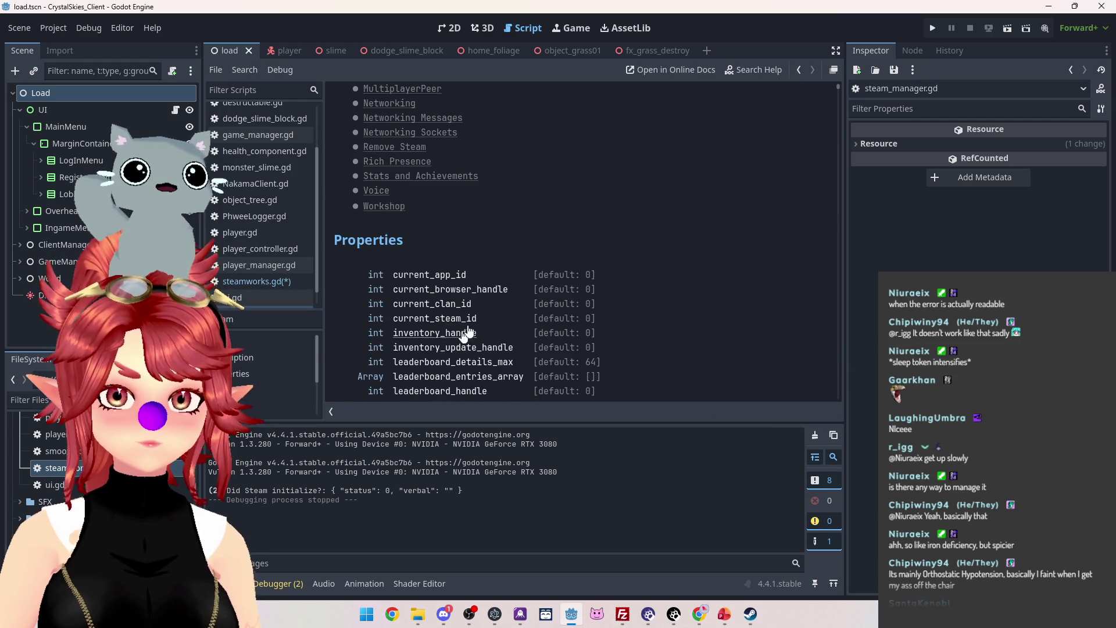
click(473, 294)
key(ctrl+f)
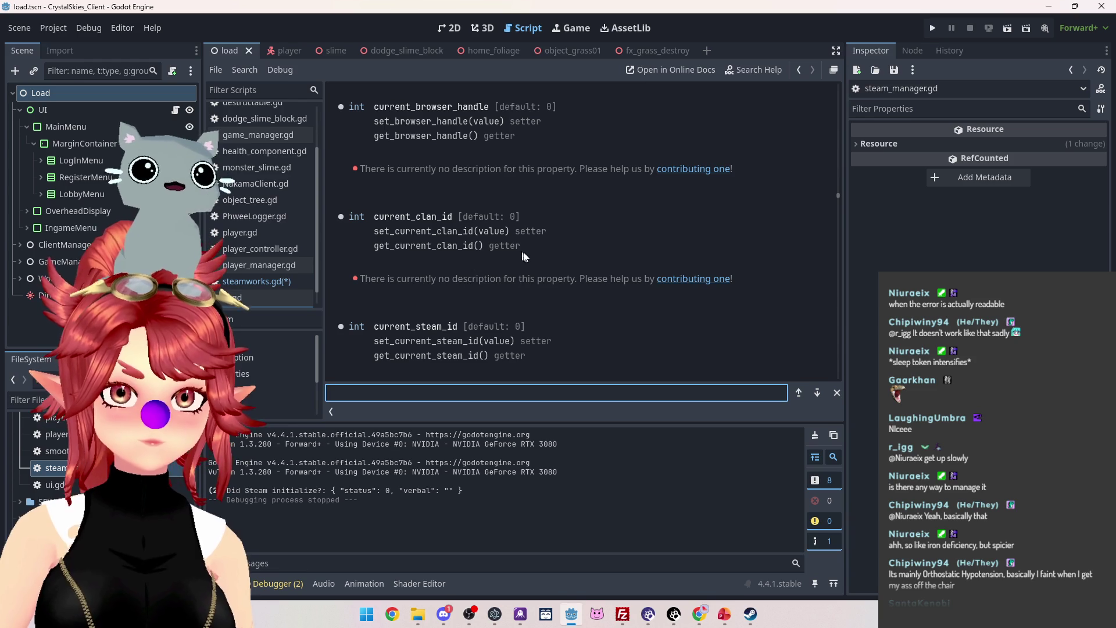
text(get_auth)
scroll(421, 176, up, 2)
click(380, 168)
drag(364, 165, 531, 165)
drag(693, 165, 343, 163)
key(ctrl+c)
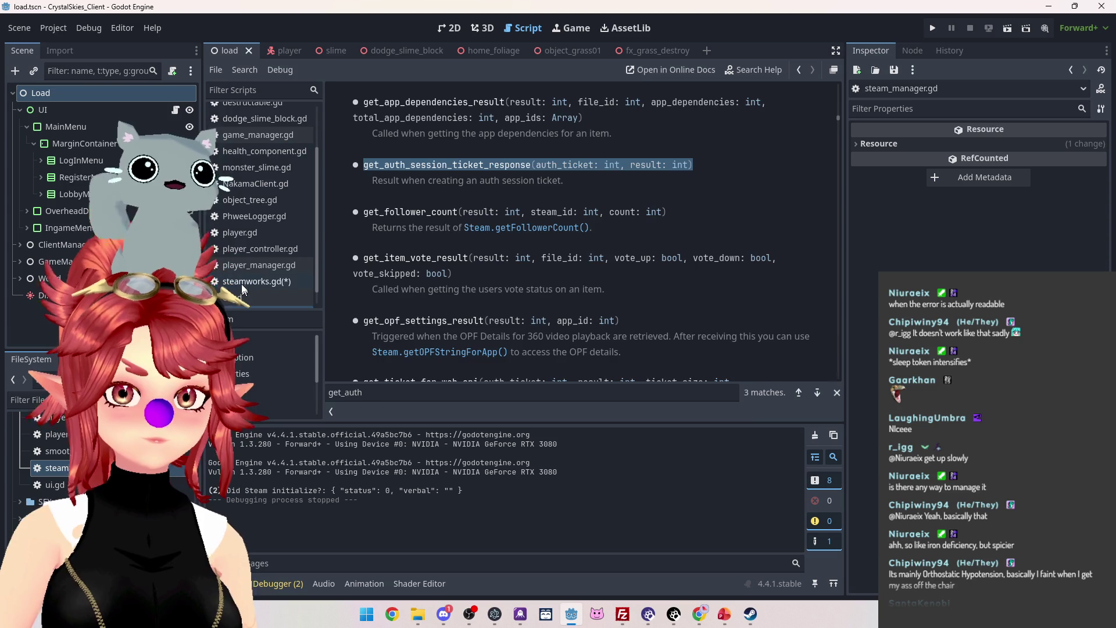
click(241, 283)
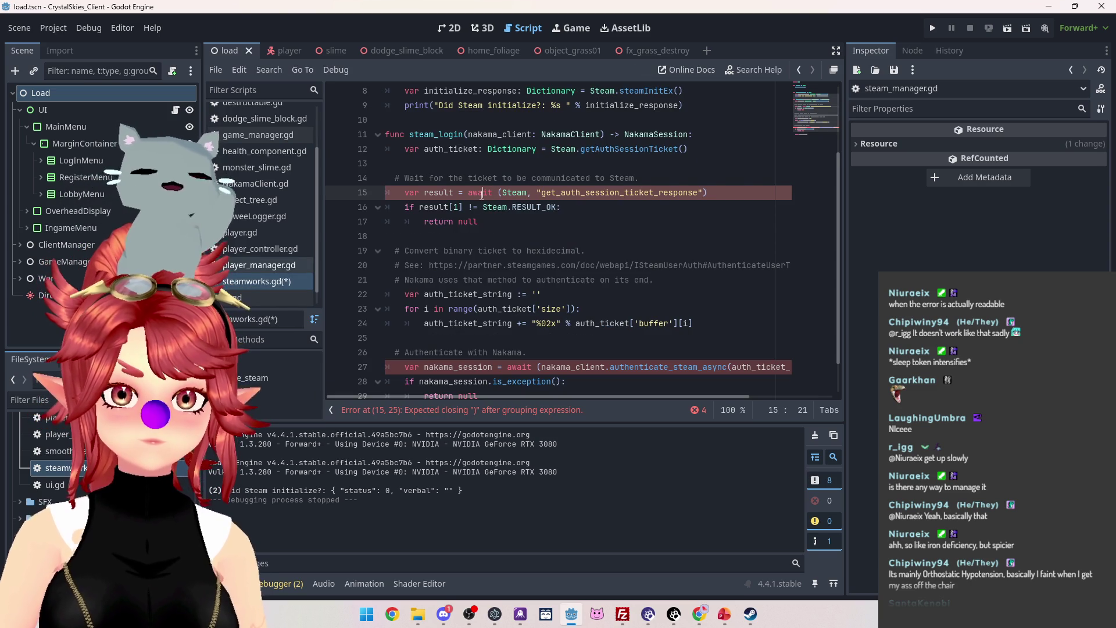
Replace (Steam, "get_auth_session_ticket_response") on line 15 with Steam.get_auth_session_ticket_response and its pasted signature.
drag(707, 192, 499, 195)
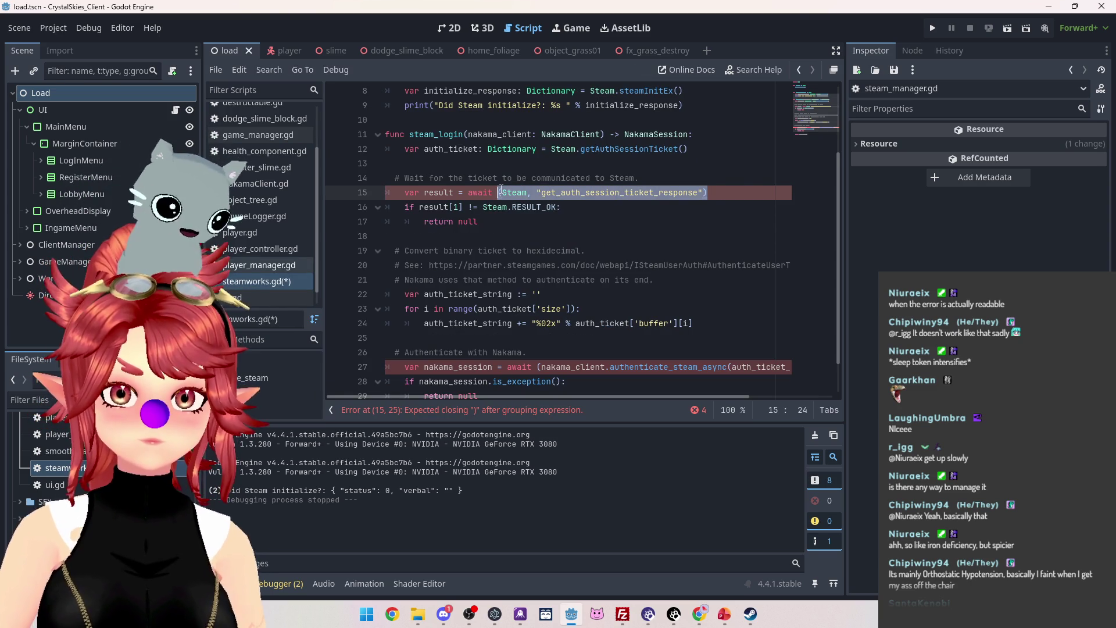
text(Steam.)
key(ctrl+v)
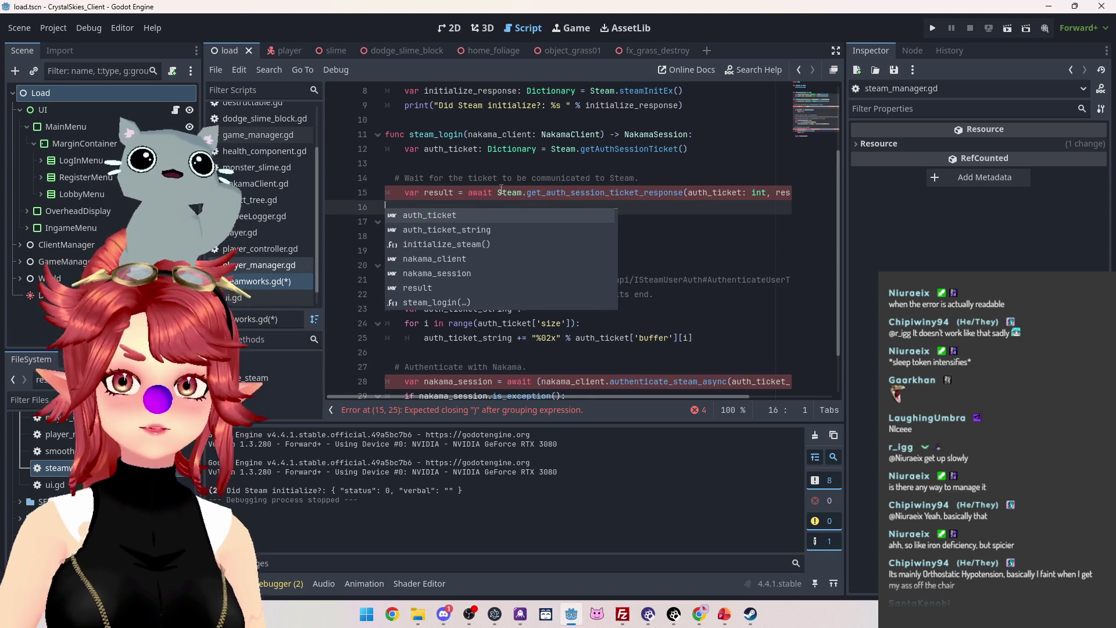
key(Return)
mouse_move(550, 397)
mouse_down()
mouse_move(619, 392)
mouse_move(532, 378)
mouse_up()
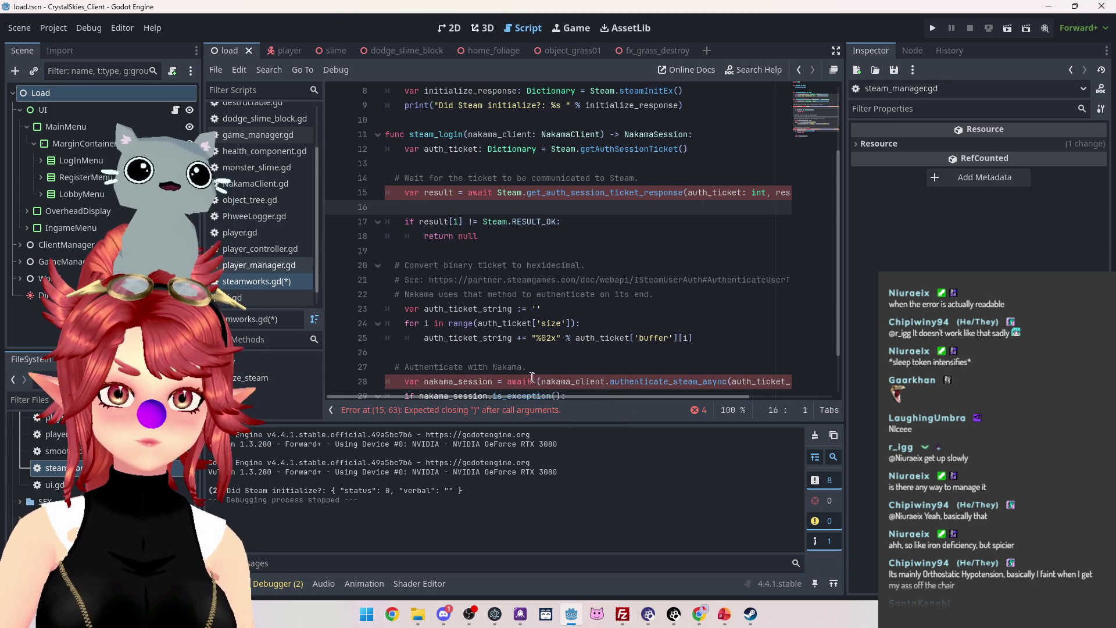
key(BackSpace)
key(Return)
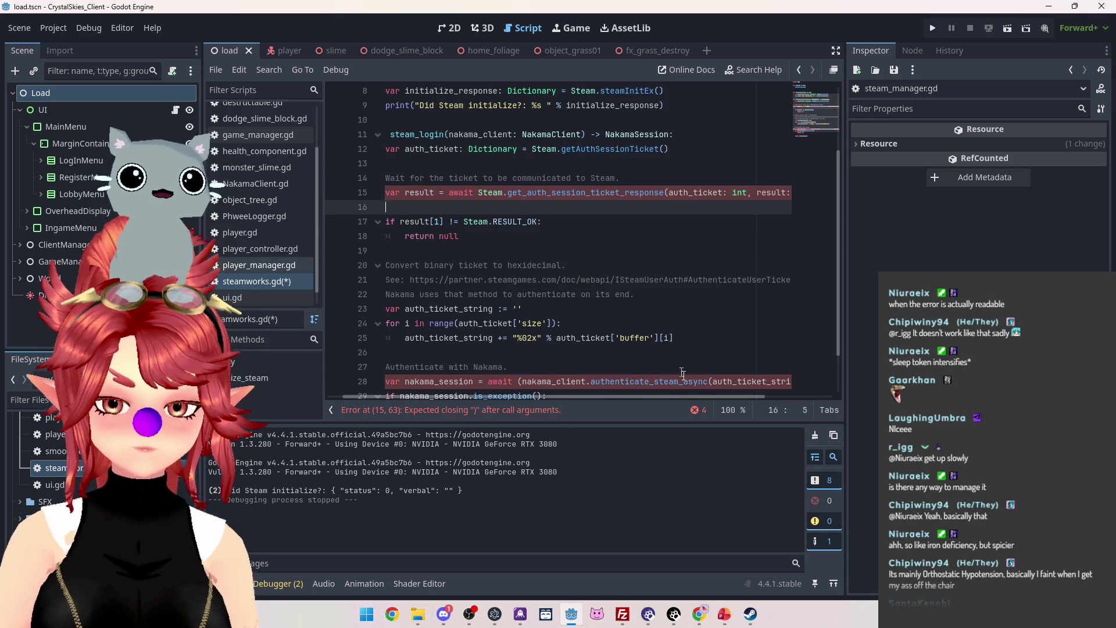
Delete the empty line above the Wait comment and remove the comment's leading indent.
scroll(587, 395, left, 1)
scroll(588, 395, left, 2)
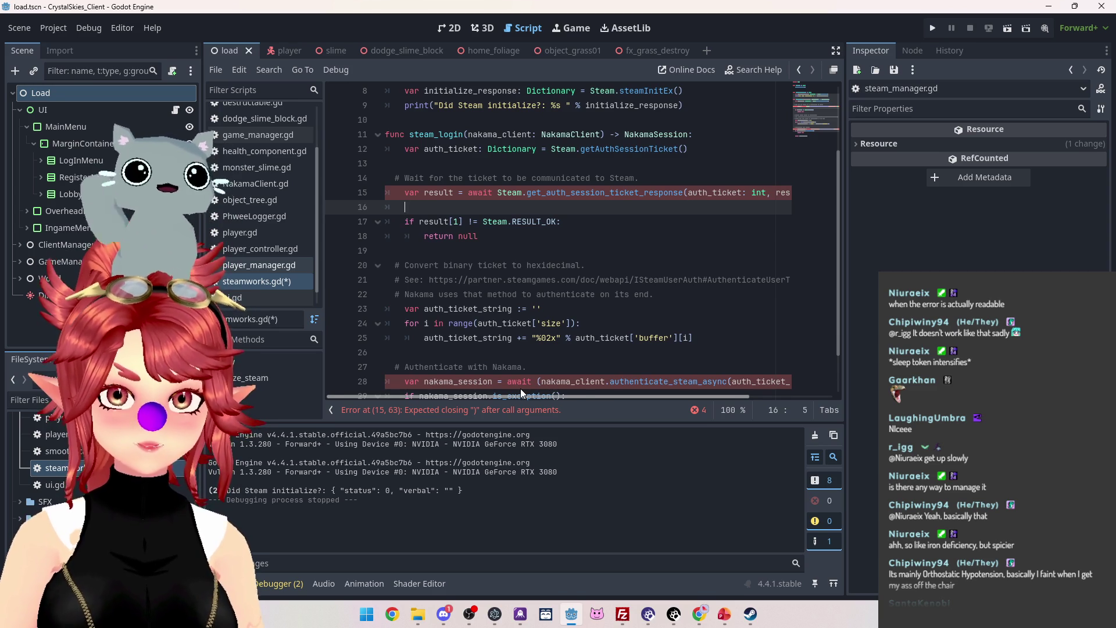
scroll(568, 378, right, 3)
scroll(675, 375, left, 3)
scroll(542, 368, right, 3)
scroll(672, 393, left, 3)
scroll(574, 290, up, 1)
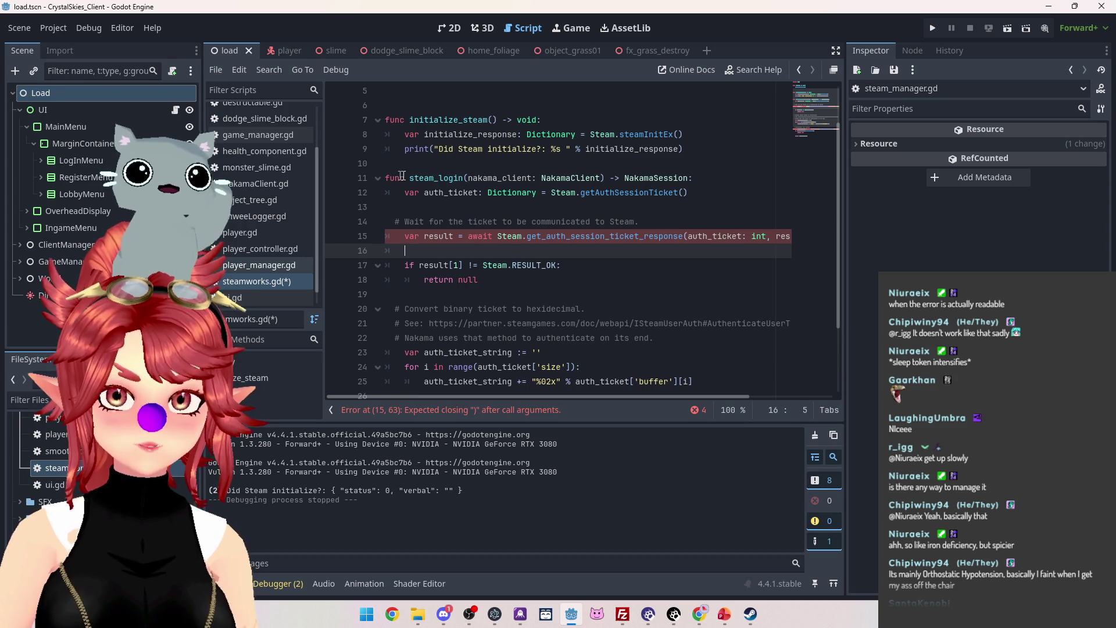
click(415, 207)
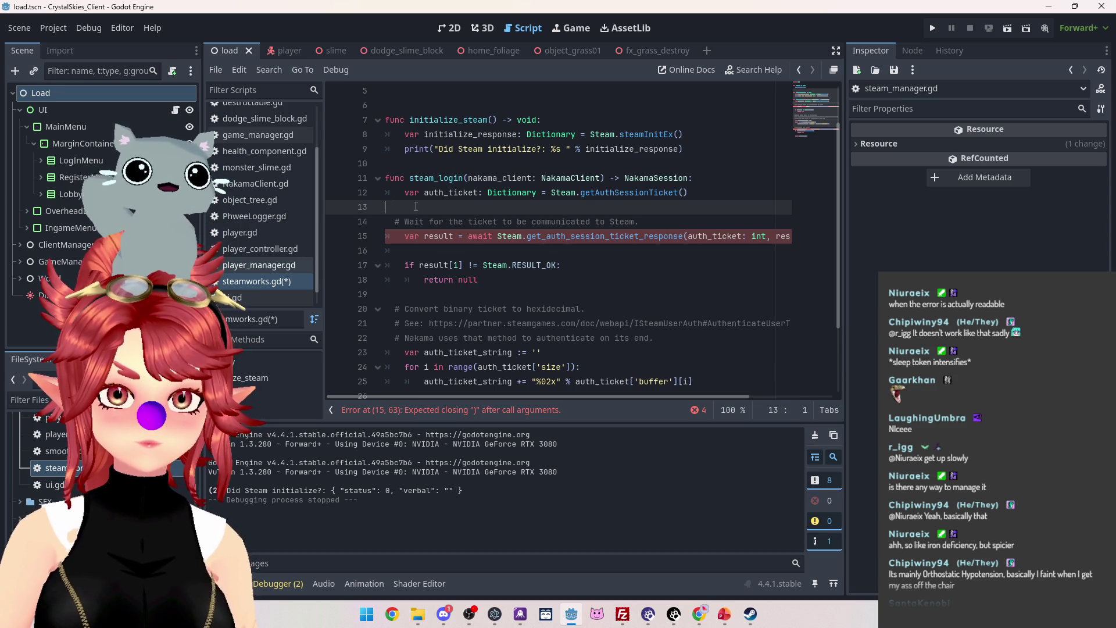
click(392, 221)
key(BackSpace)
key(BackSpace)
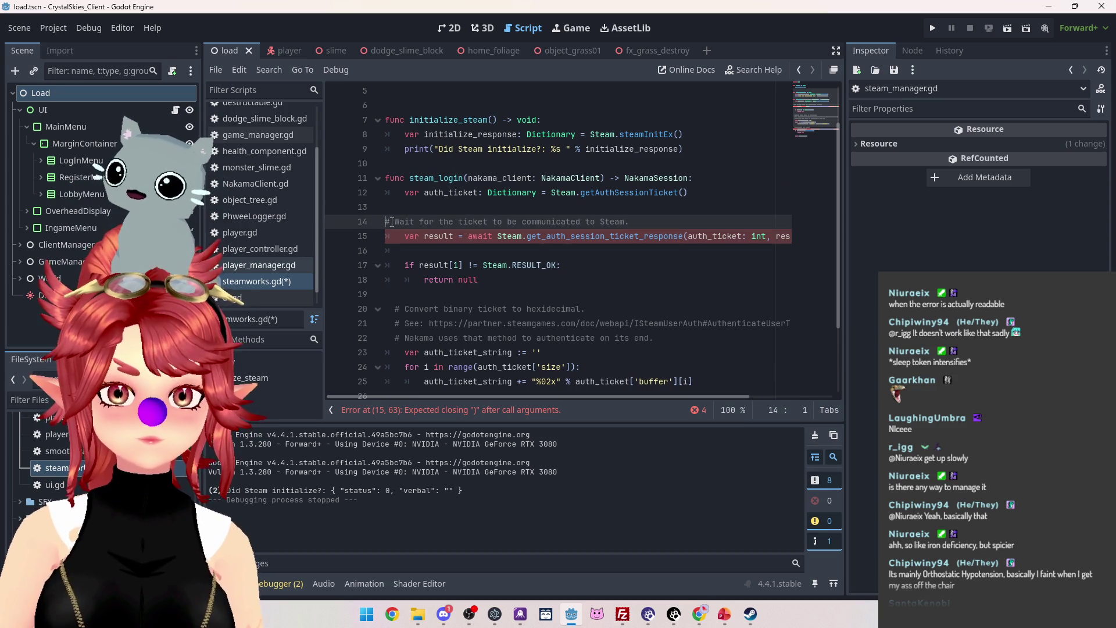
key(Up)
key(BackSpace)
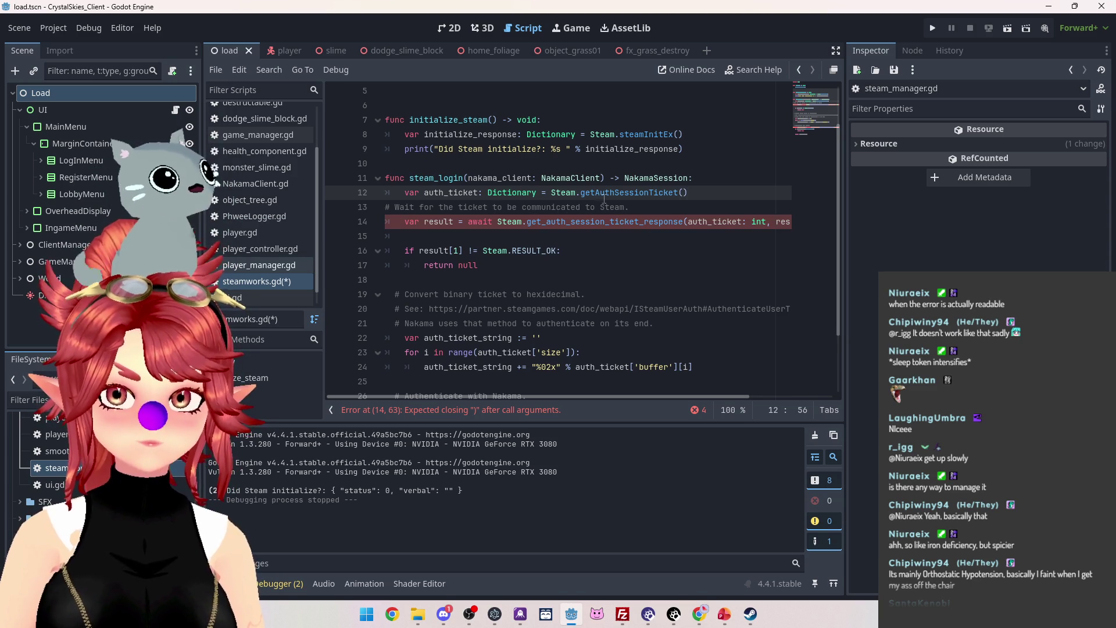
Indent the # Wait comment back into the function body.
click(387, 207)
key(Tab)
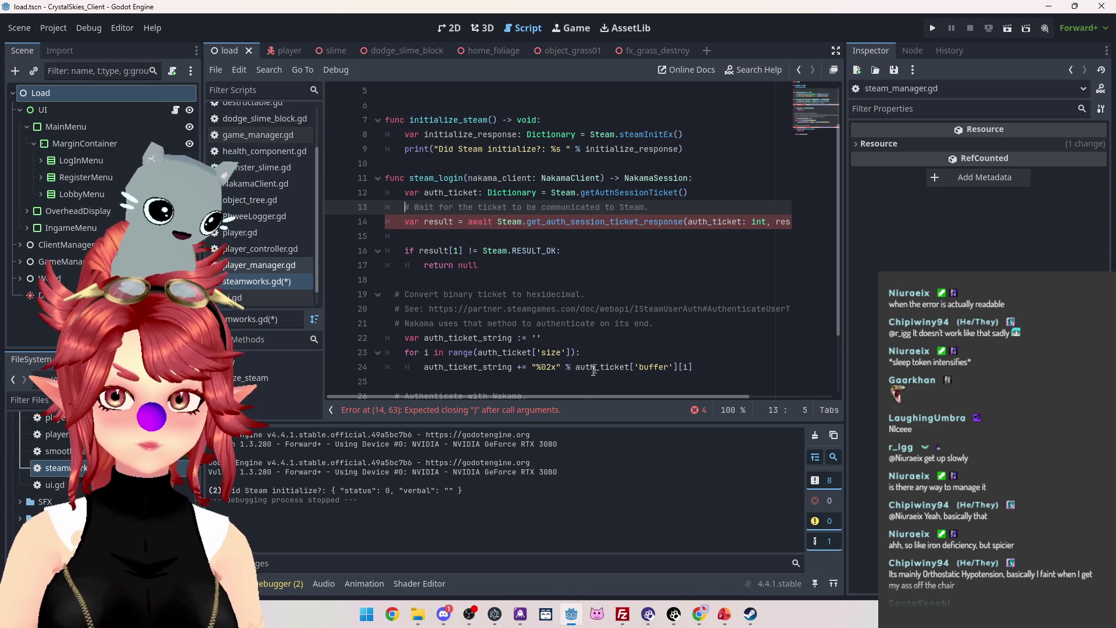
mouse_move(585, 396)
mouse_down()
mouse_move(671, 395)
mouse_move(568, 381)
mouse_up()
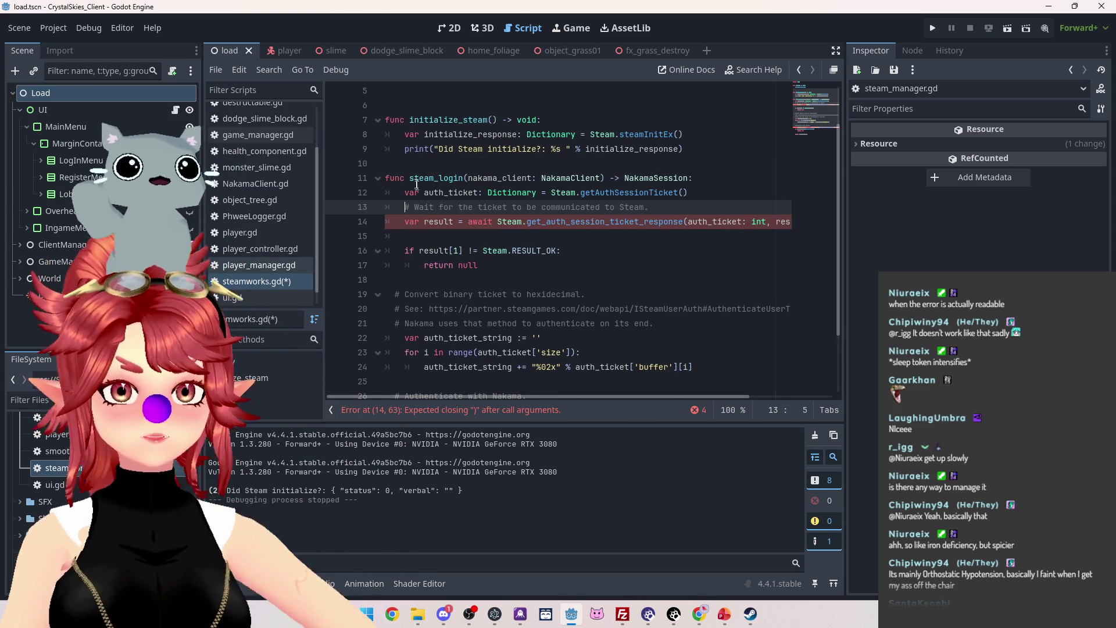
Remove ': int' from auth_ticket in line 14's awaited signal and return to the Steam reference.
double_click(447, 192)
key(ctrl+c)
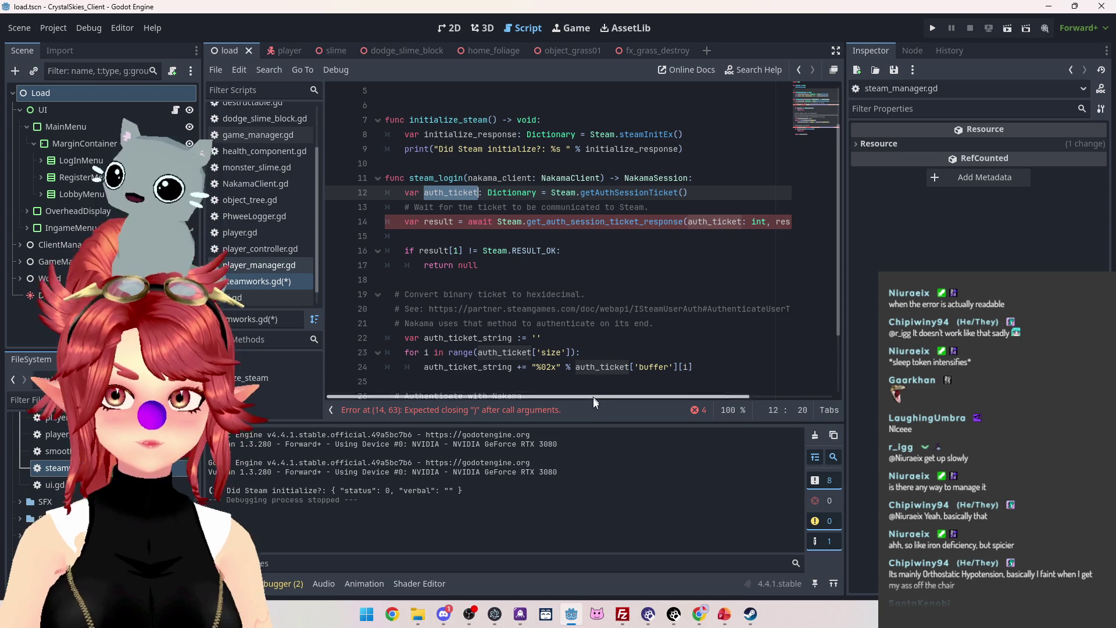
drag(591, 398, 679, 396)
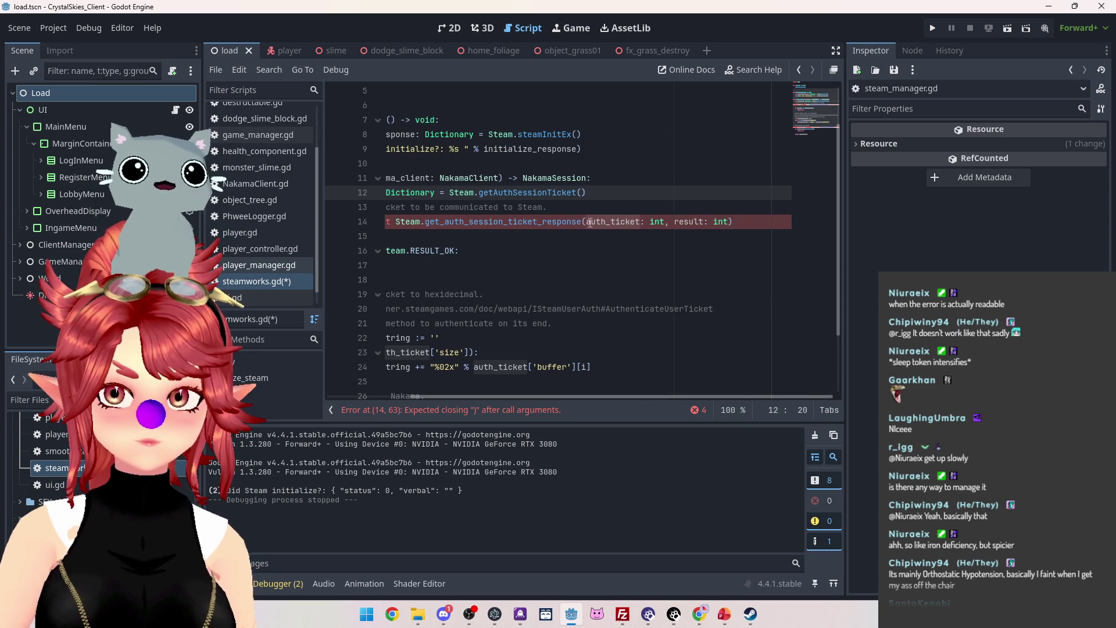
drag(588, 223, 657, 225)
key(ctrl+v)
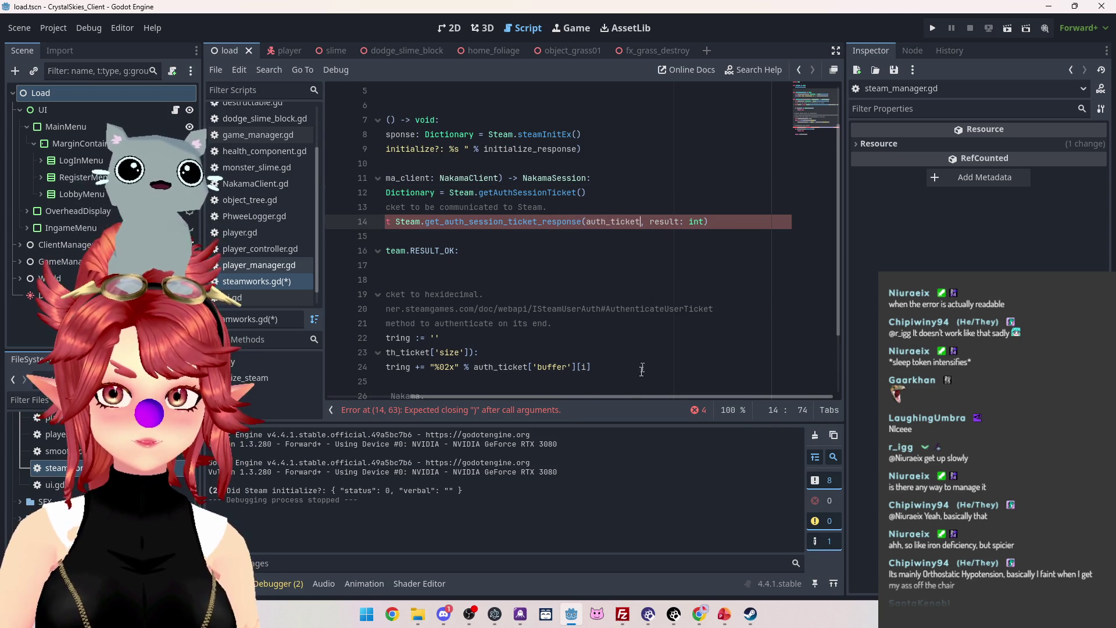
drag(629, 396, 506, 388)
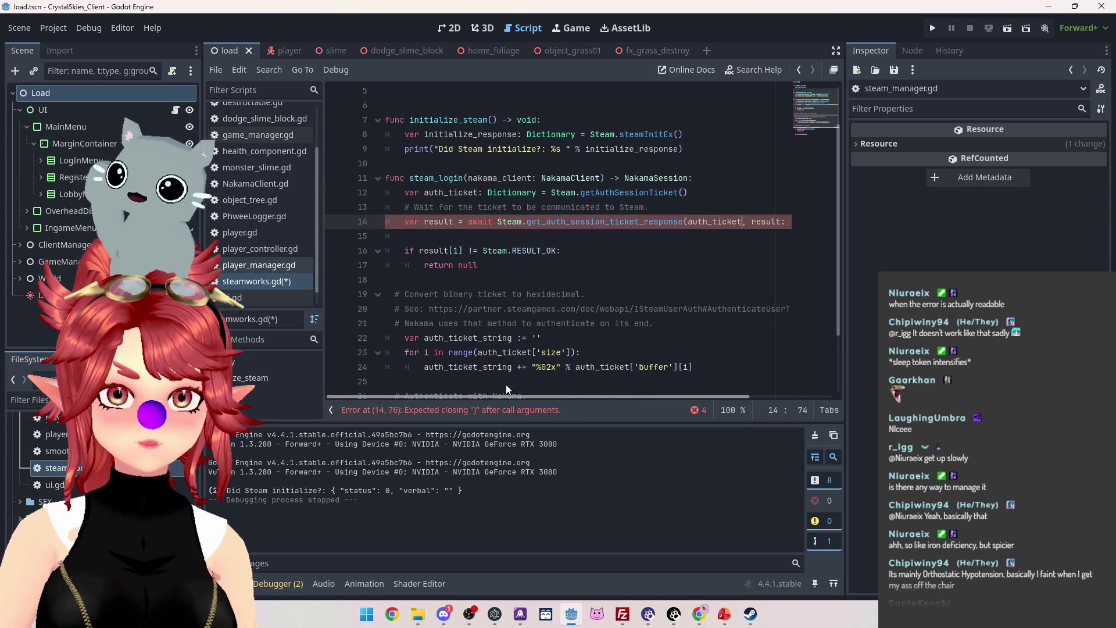
ctrl+click(556, 221)
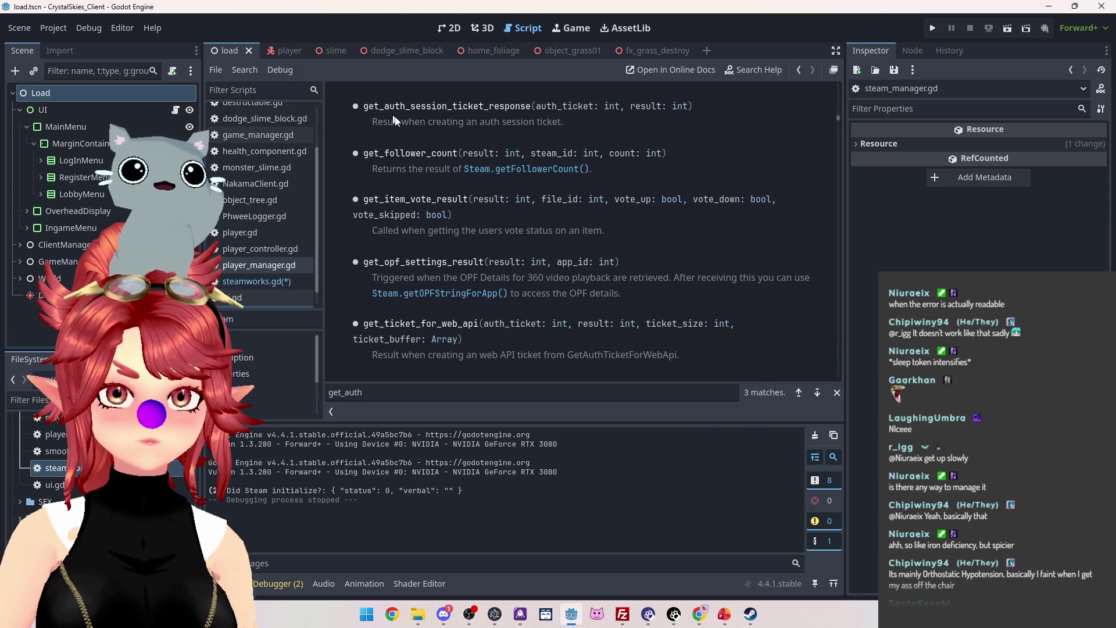
Select the get_auth_session_ticket_response signal name in the Steam docs and return to steamworks.gd.
scroll(448, 157, up, 2)
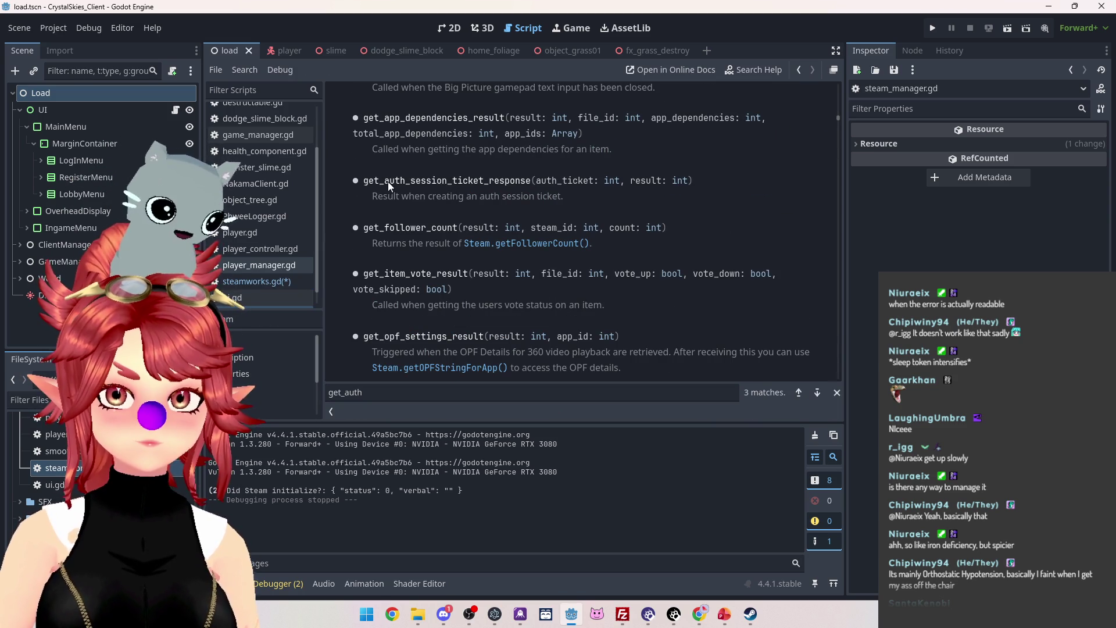
drag(374, 183, 532, 181)
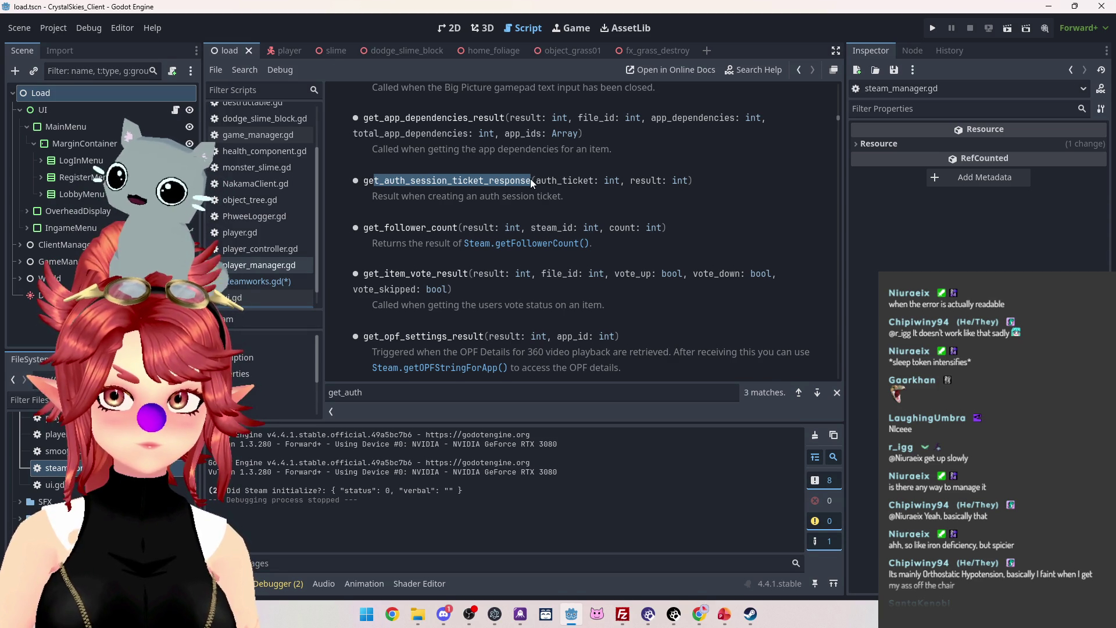
scroll(528, 191, down, 4)
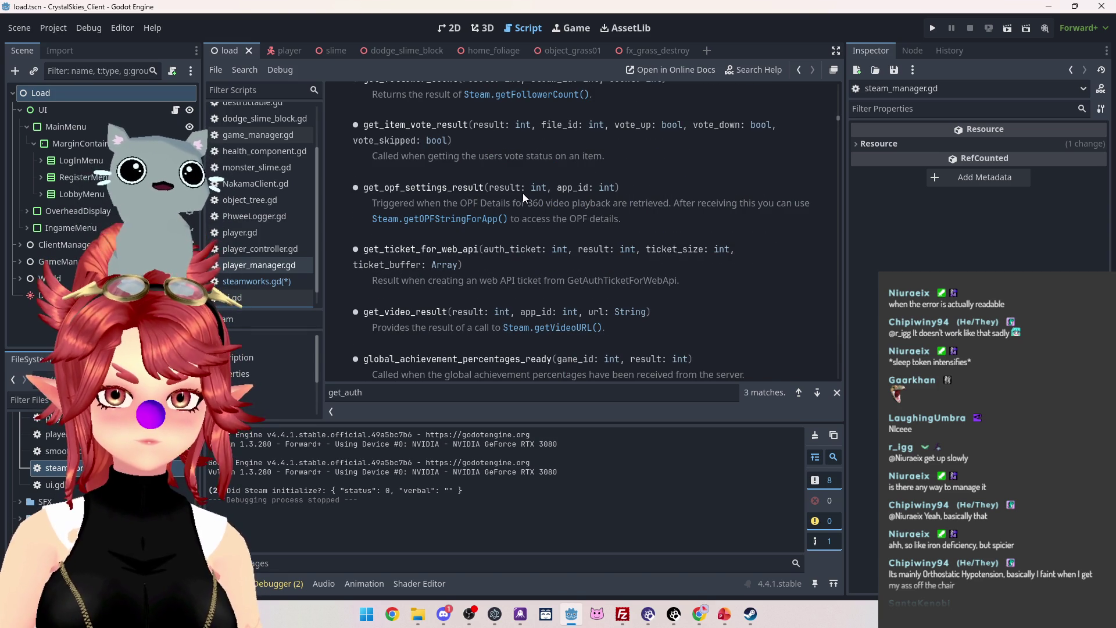
scroll(423, 200, up, 1)
click(259, 281)
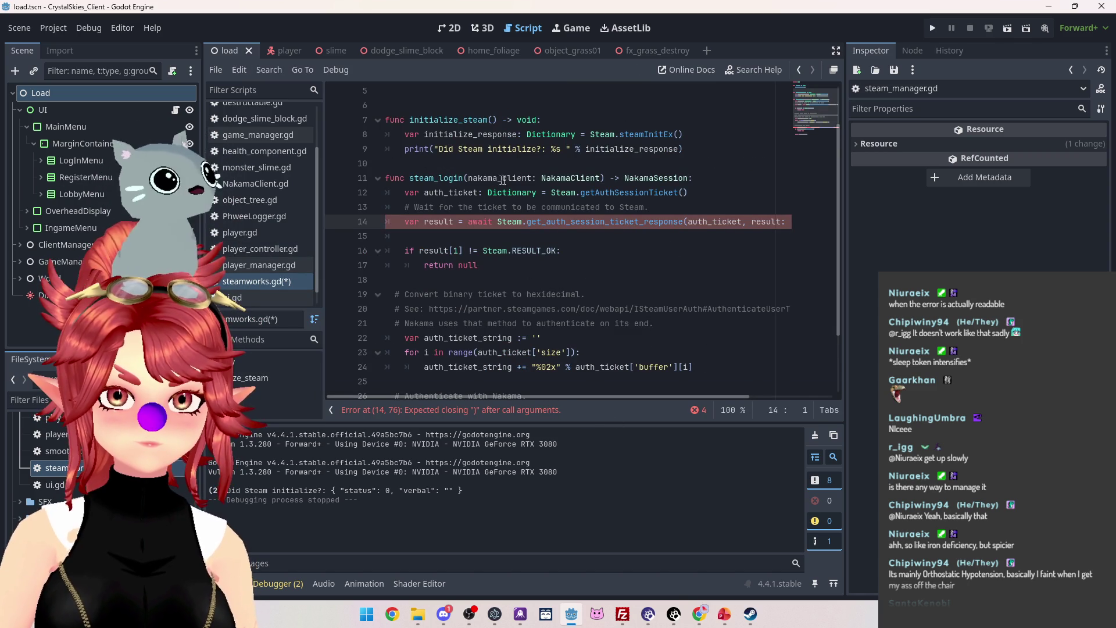
Compare the signal name in the Snopek tutorial's yield line, then return to Godot.
mouse_move(518, 397)
mouse_down()
mouse_move(585, 397)
mouse_move(483, 381)
mouse_up()
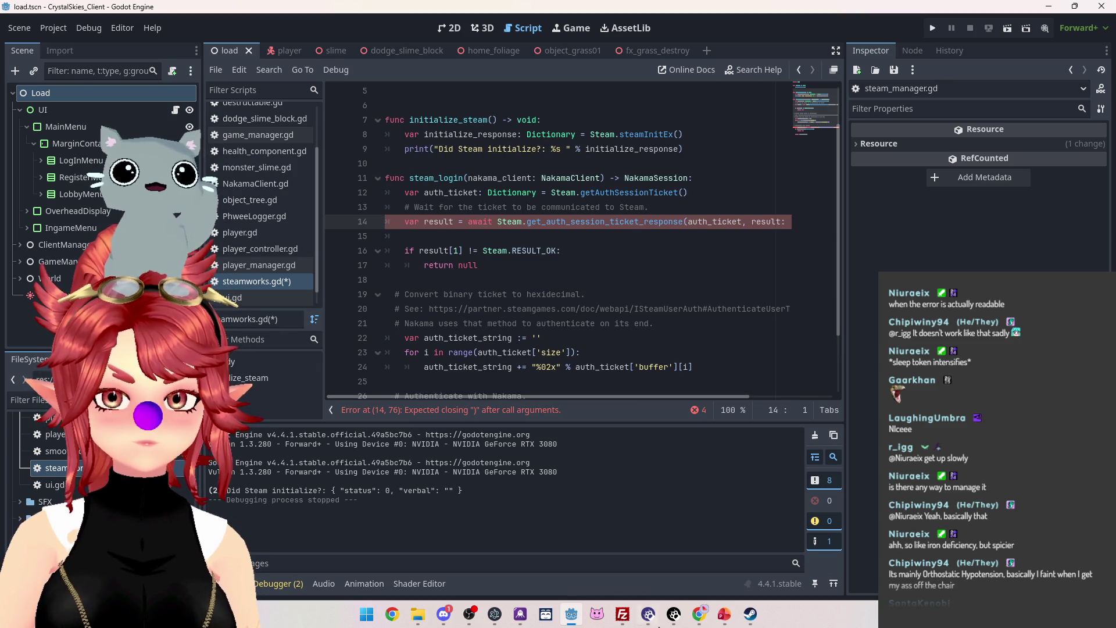
mouse_move(701, 616)
click(610, 552)
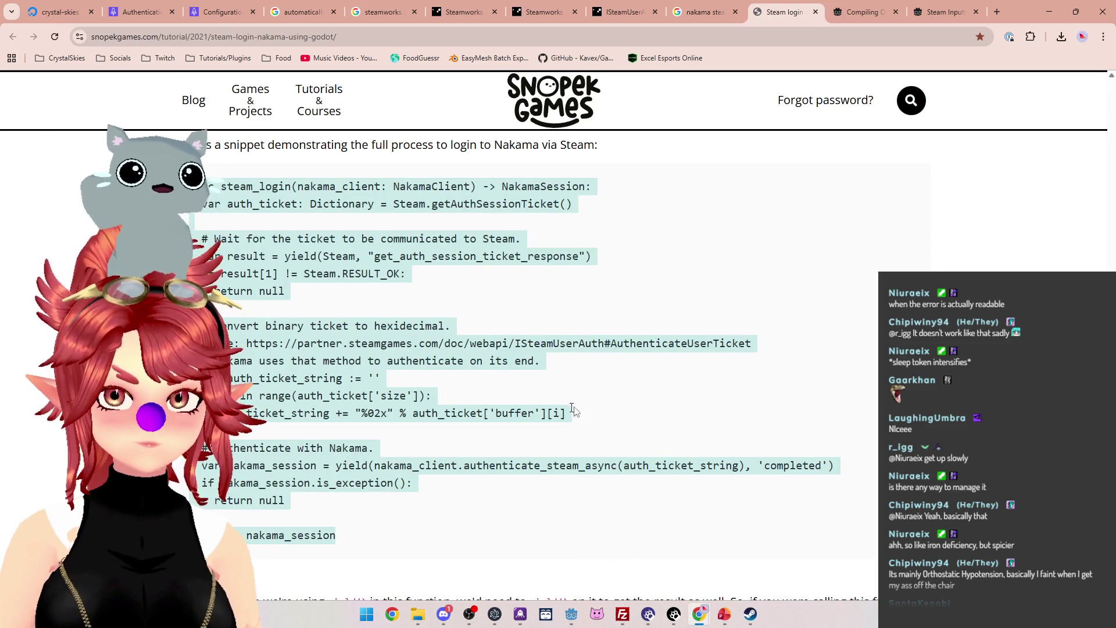
click(326, 319)
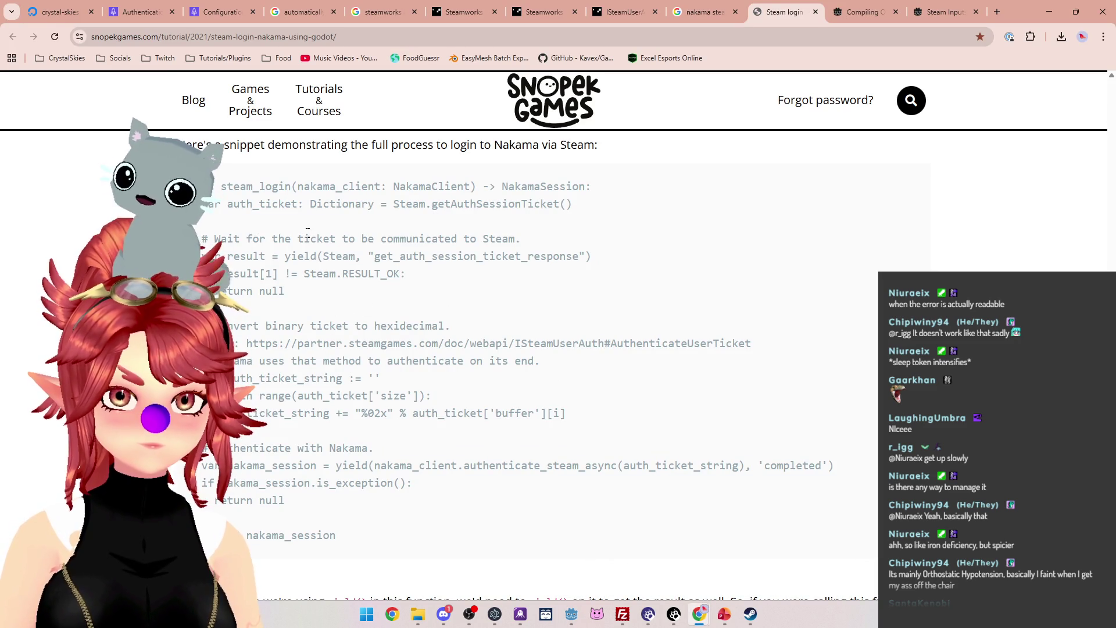
drag(335, 256, 585, 257)
click(571, 614)
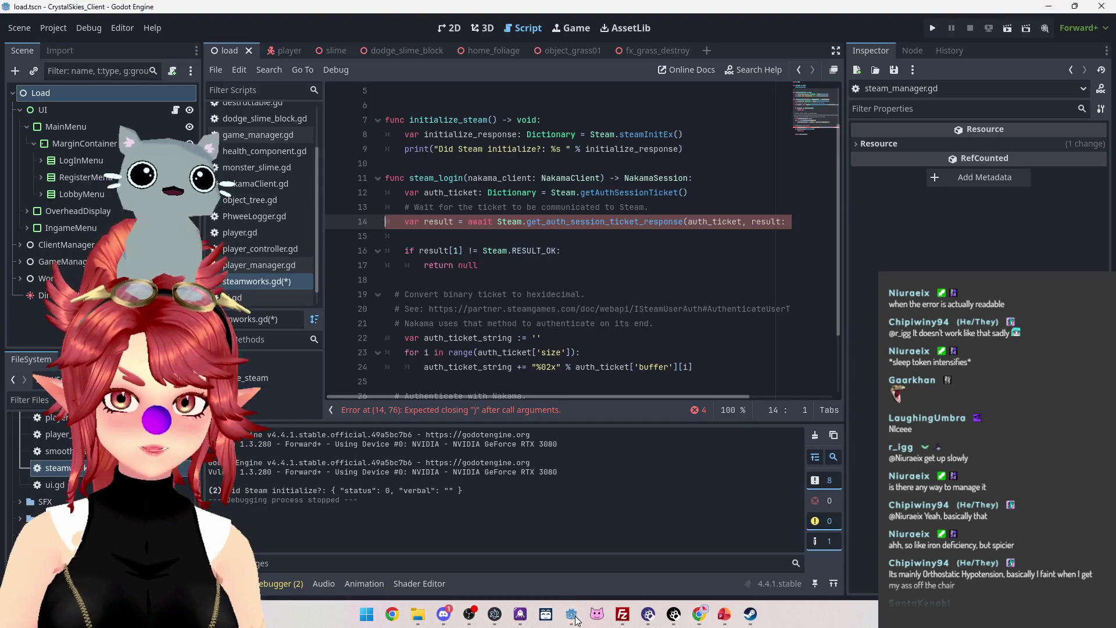
ctrl+click(550, 223)
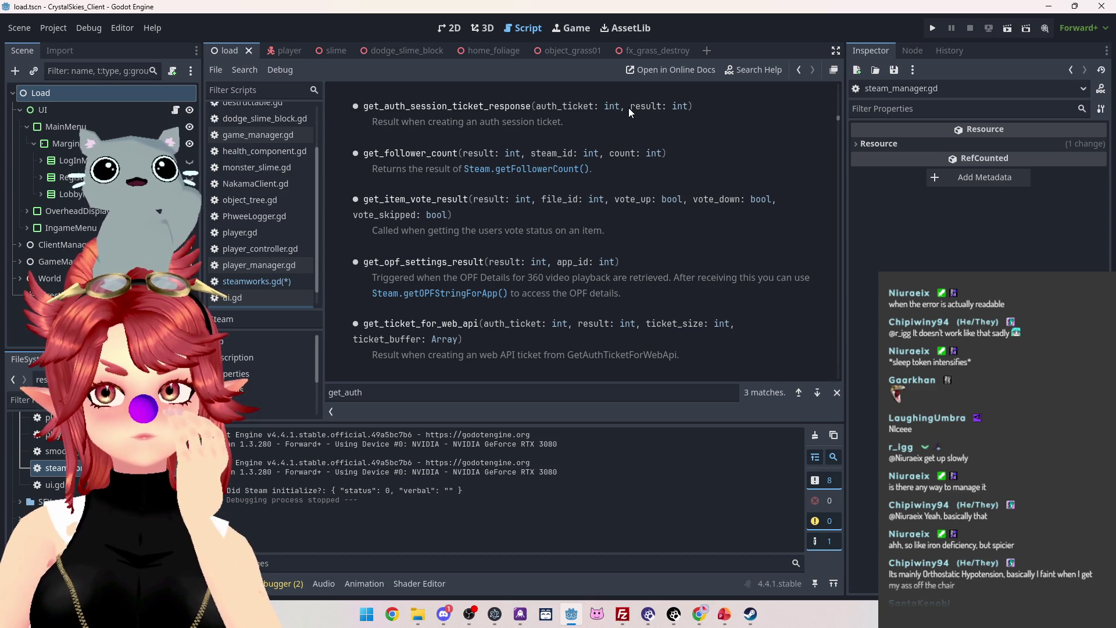
drag(630, 106, 688, 105)
scroll(642, 188, up, 2)
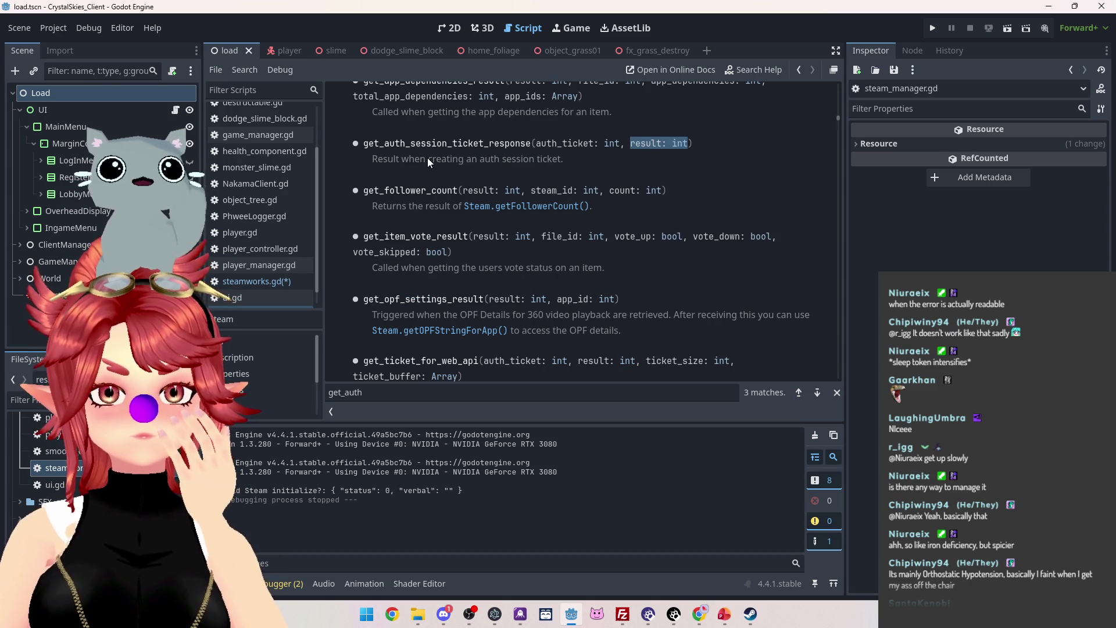
drag(429, 158, 558, 158)
drag(693, 143, 630, 143)
drag(433, 143, 516, 143)
drag(633, 143, 695, 143)
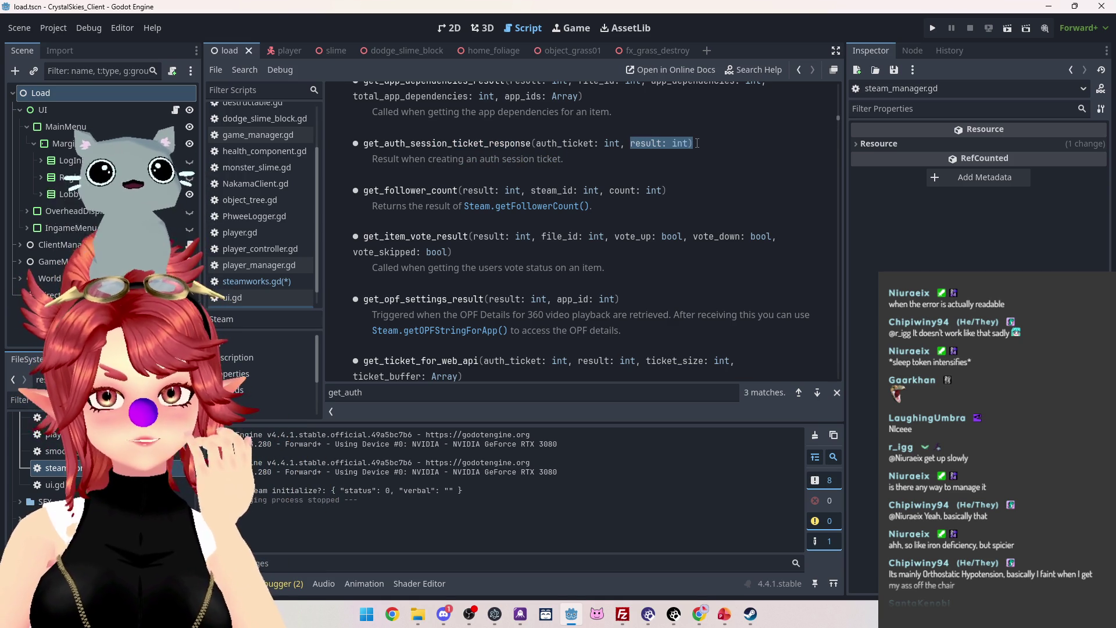
scroll(574, 239, down, 1)
scroll(573, 239, down, 1)
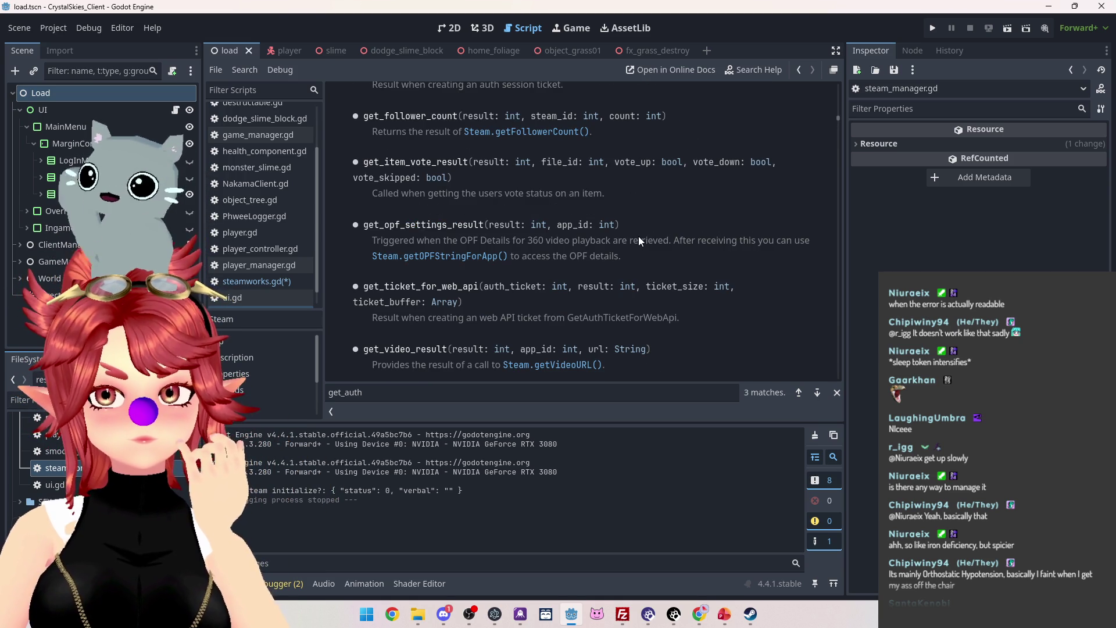
scroll(639, 240, down, 1)
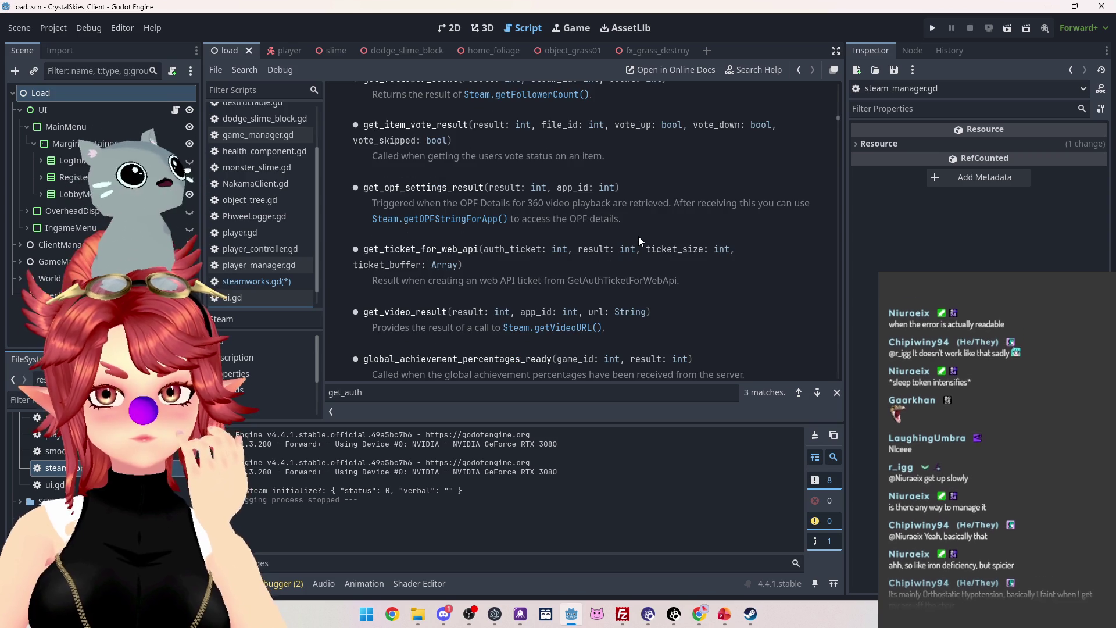
scroll(639, 240, up, 2)
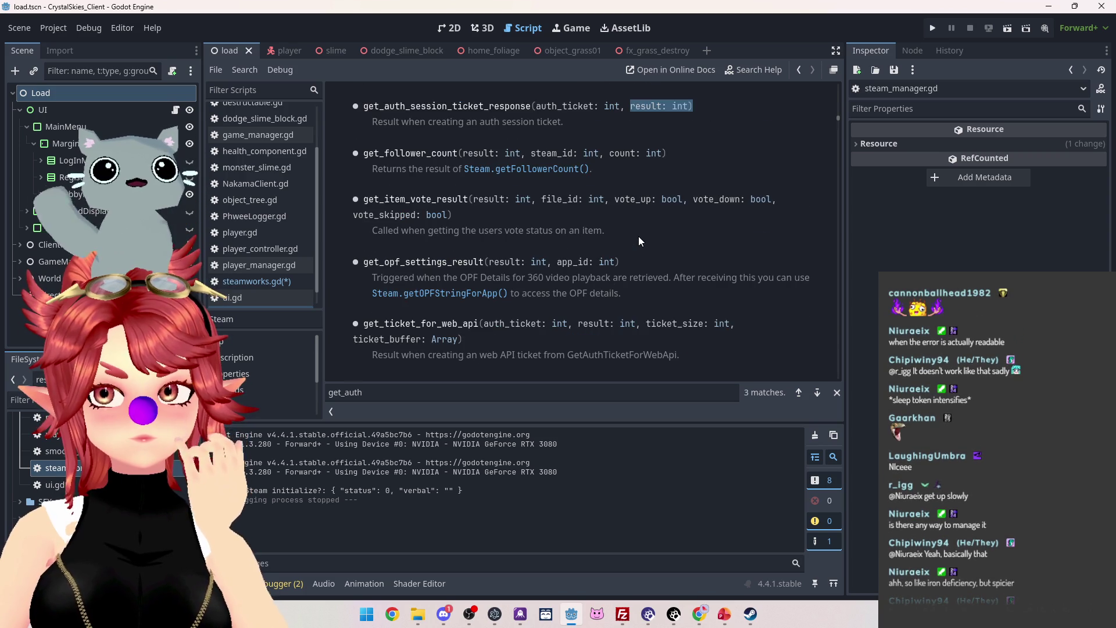
scroll(638, 240, up, 1)
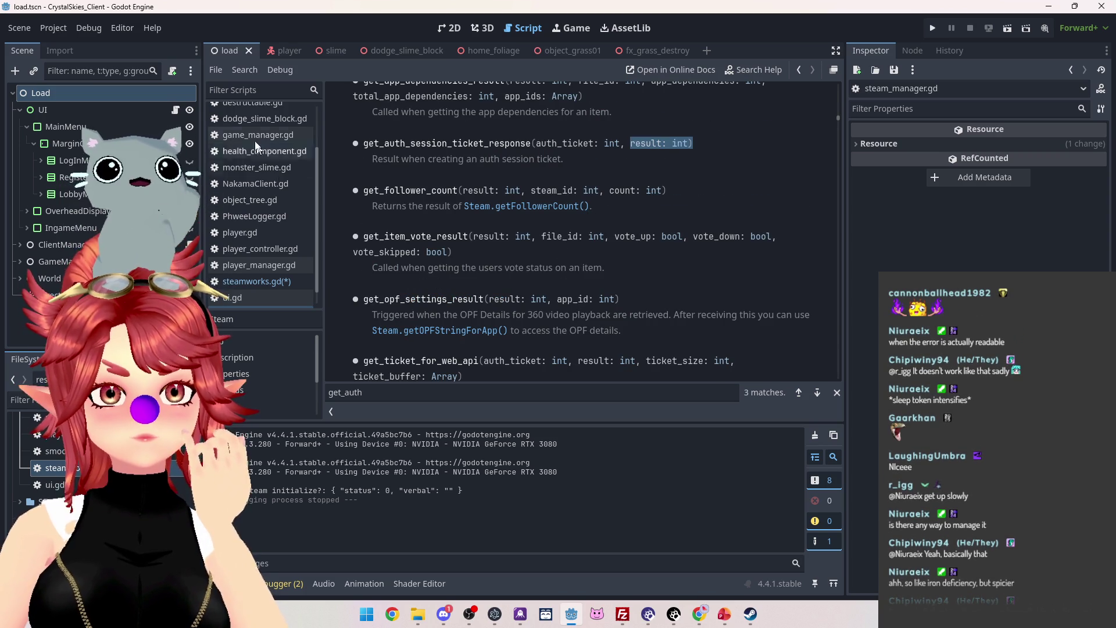
click(259, 282)
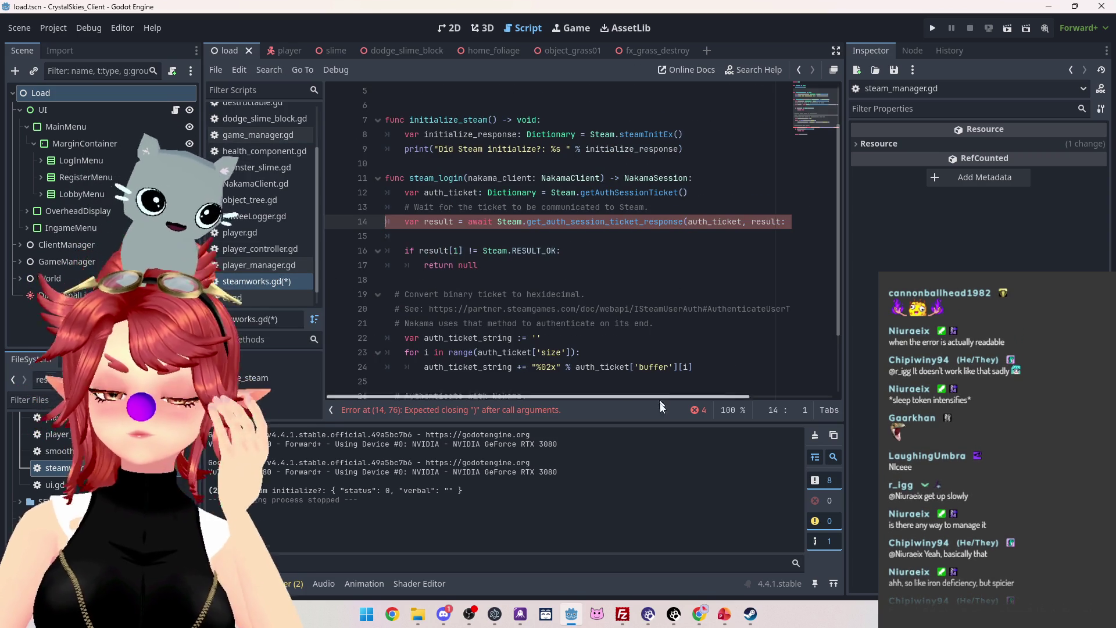
Delete ', result: int' from line 14's await and jump to the line 27 error.
drag(574, 397, 647, 391)
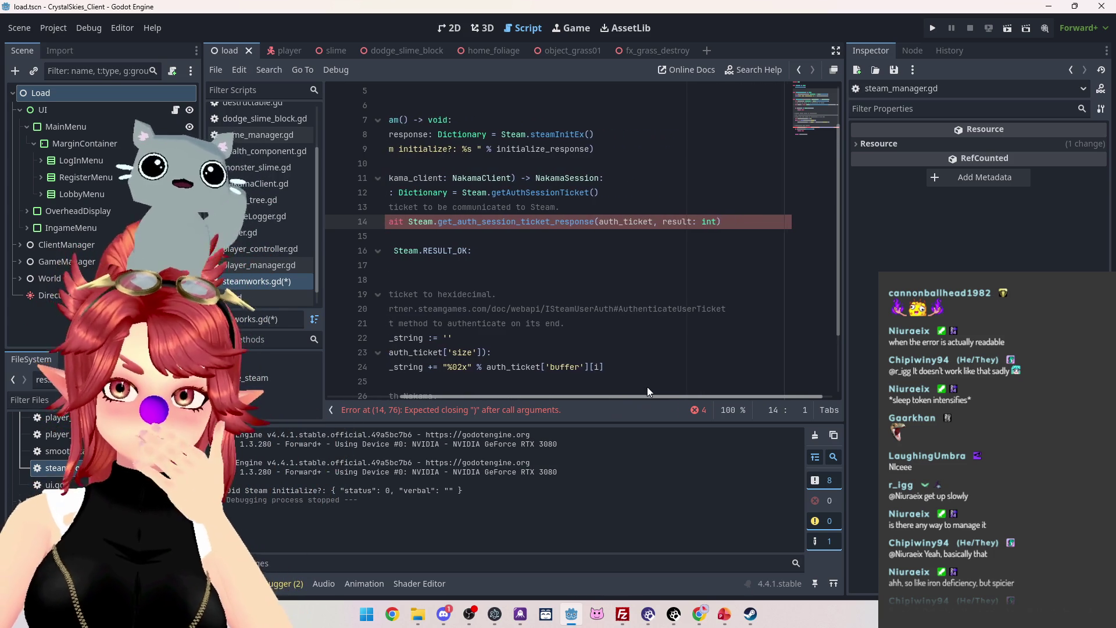
drag(717, 221, 655, 222)
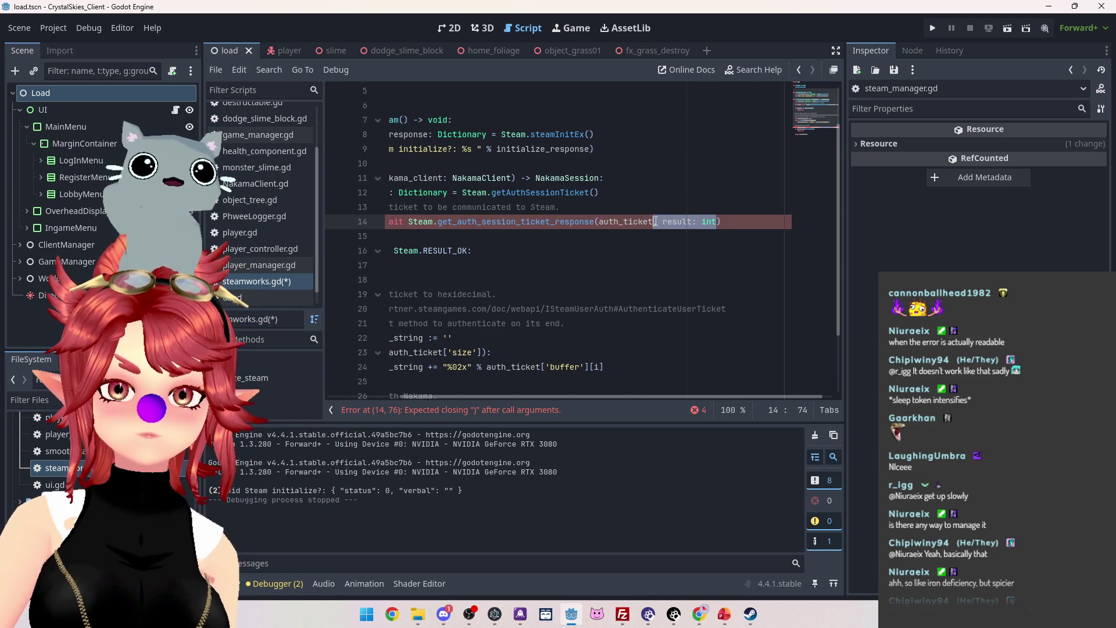
key(Delete)
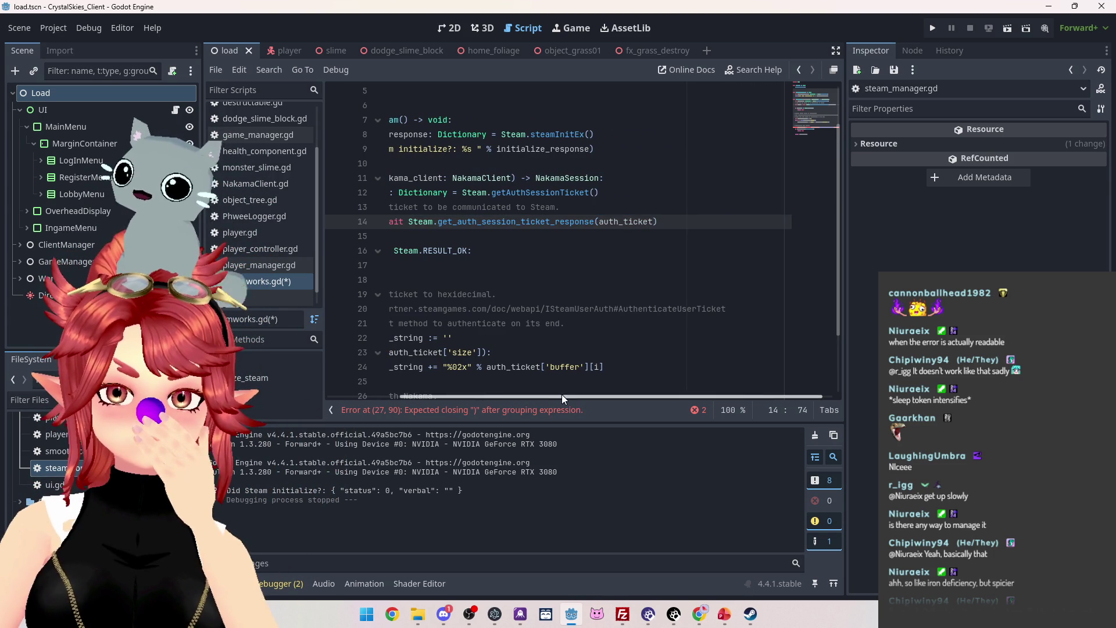
drag(561, 394, 452, 382)
click(473, 410)
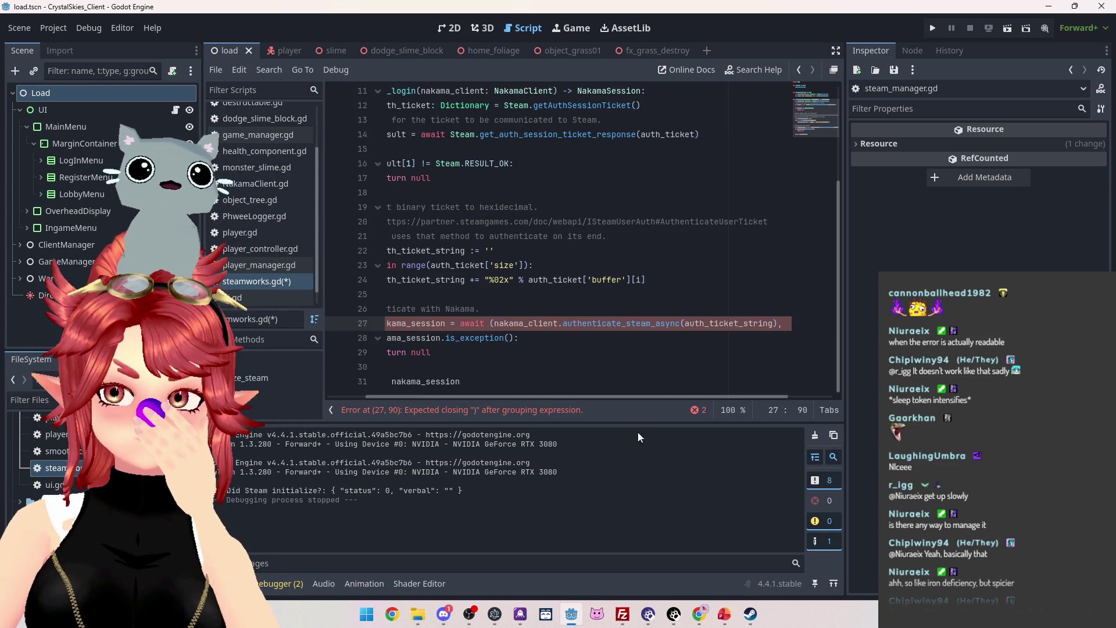
drag(638, 398, 577, 388)
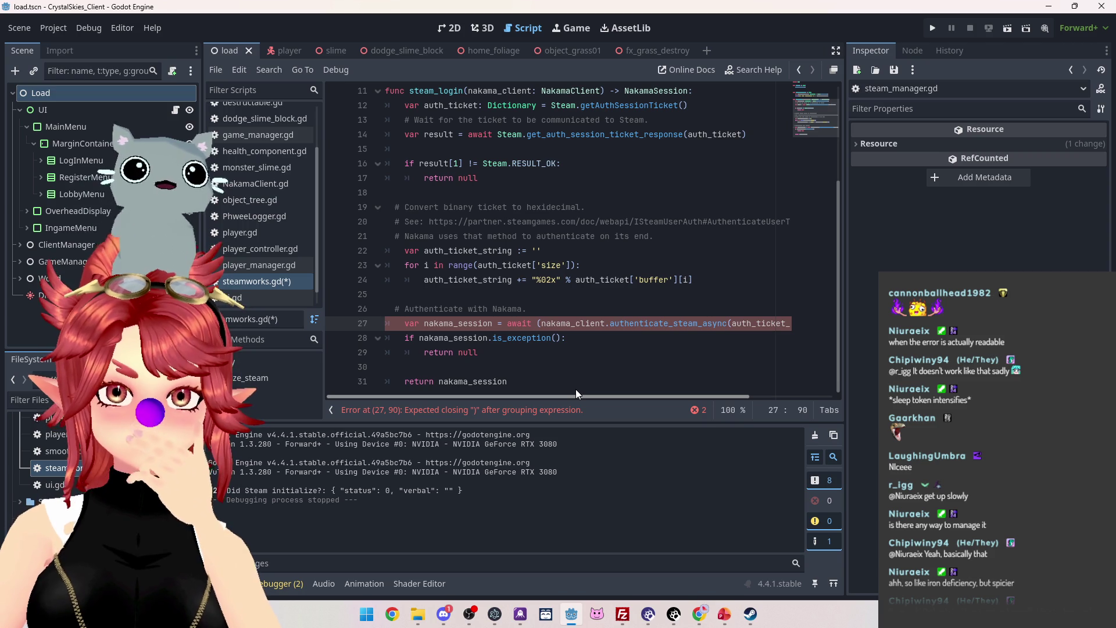
mouse_move(590, 396)
mouse_down()
mouse_move(611, 394)
mouse_move(570, 388)
mouse_up()
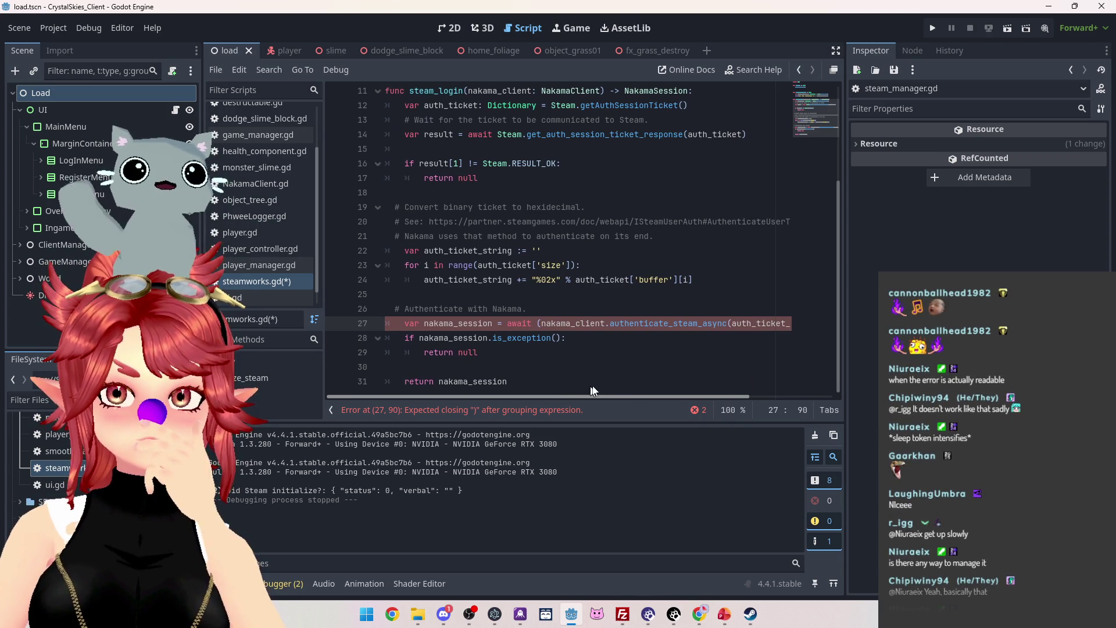
Select lines 26–31, from the Nakama authenticate call through return nakama_session.
mouse_move(592, 385)
mouse_down()
mouse_move(692, 386)
mouse_move(526, 378)
mouse_up()
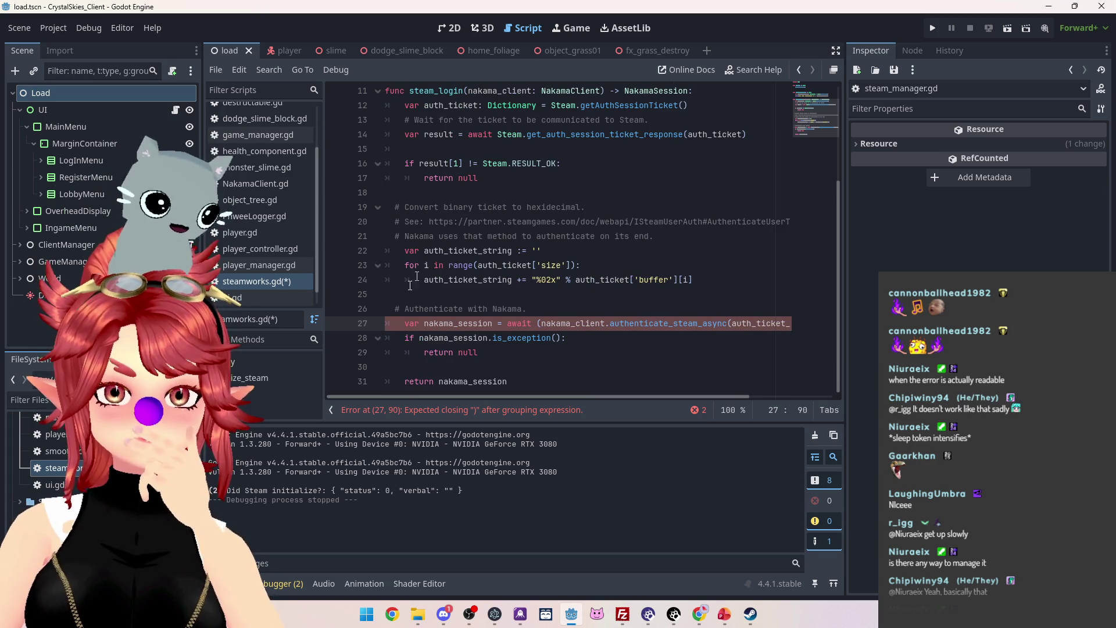
drag(591, 395, 676, 394)
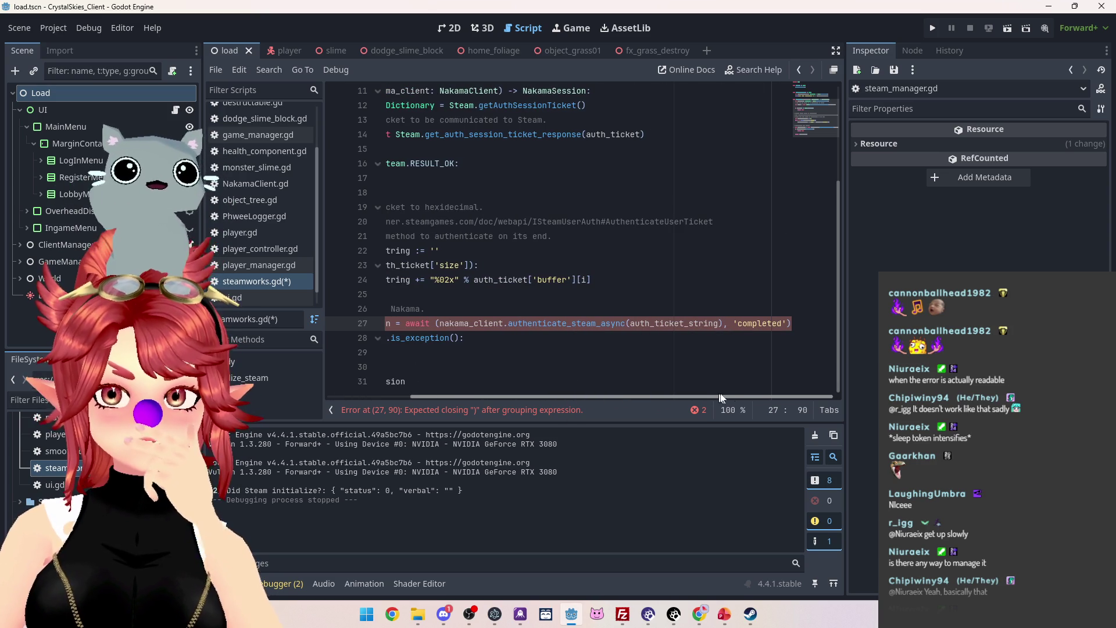
drag(732, 394, 540, 378)
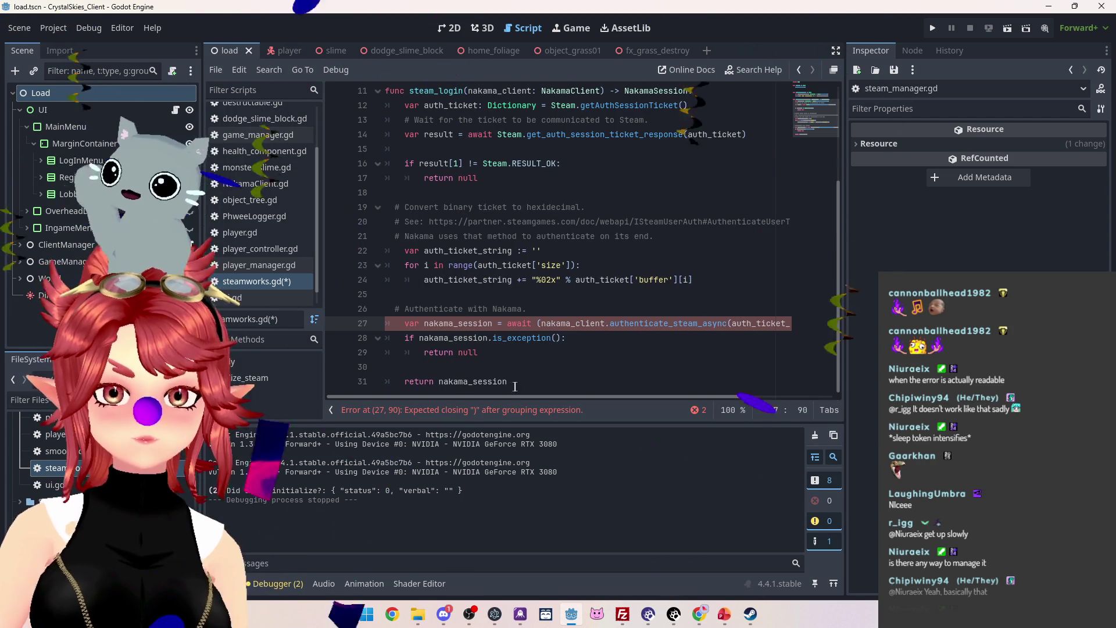
click(512, 383)
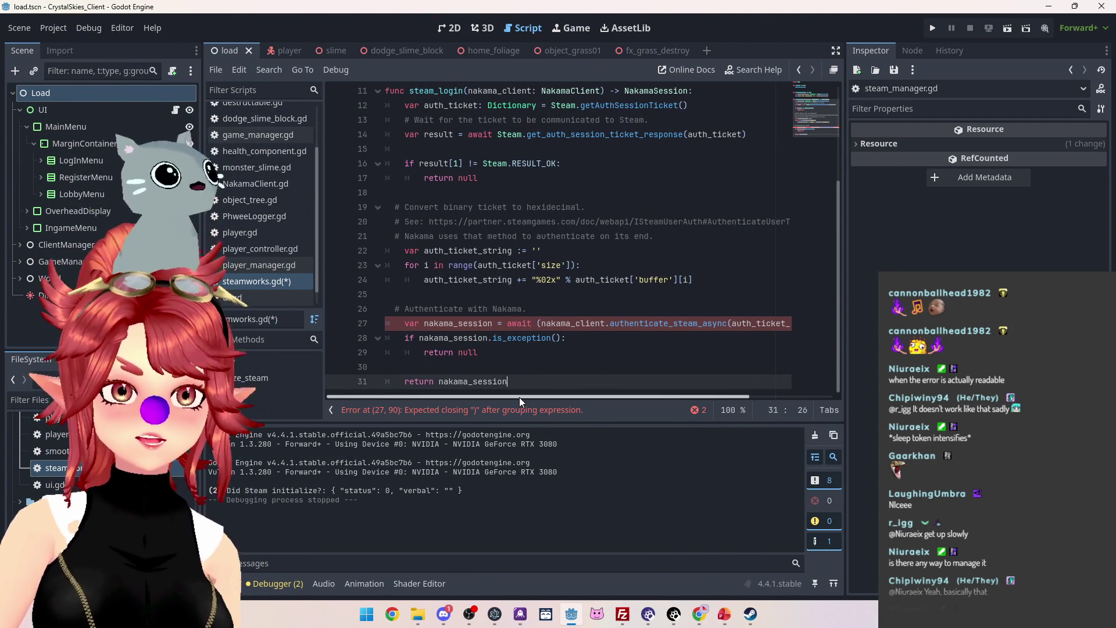
drag(519, 393, 634, 404)
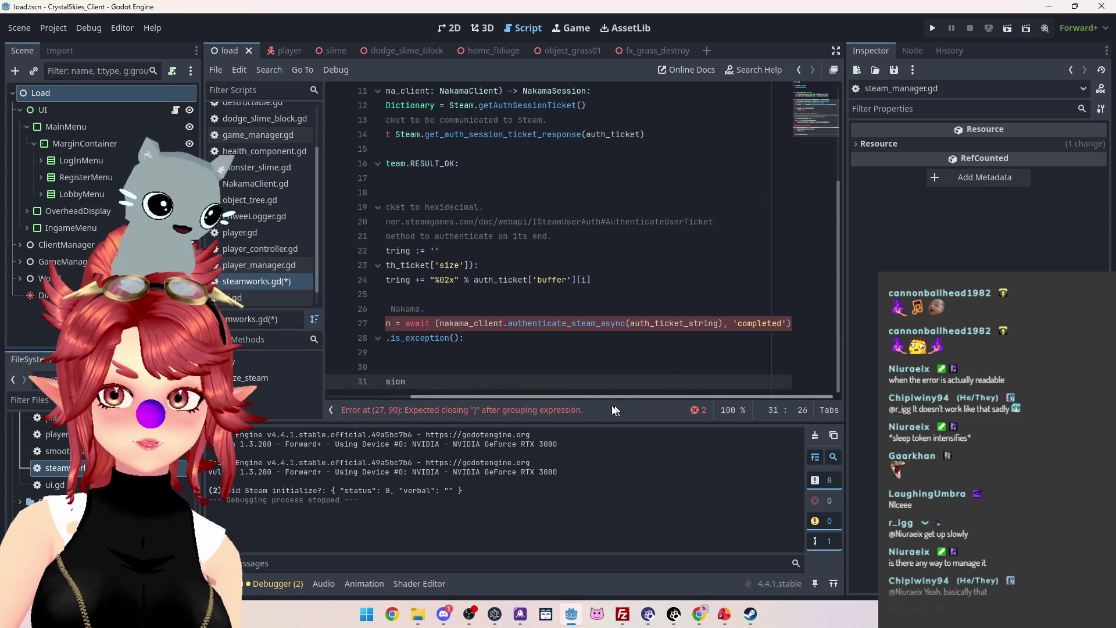
drag(508, 381, 389, 309)
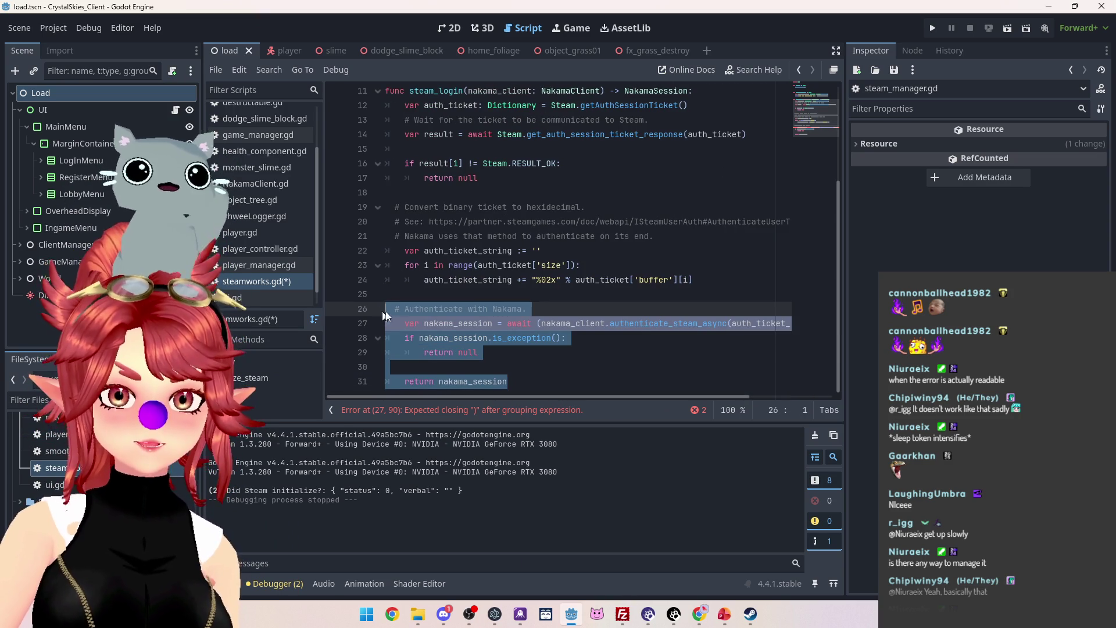
Delete the selected Nakama block and the leftover empty line 25.
key(BackSpace)
key(BackSpace)
key(BackSpace)
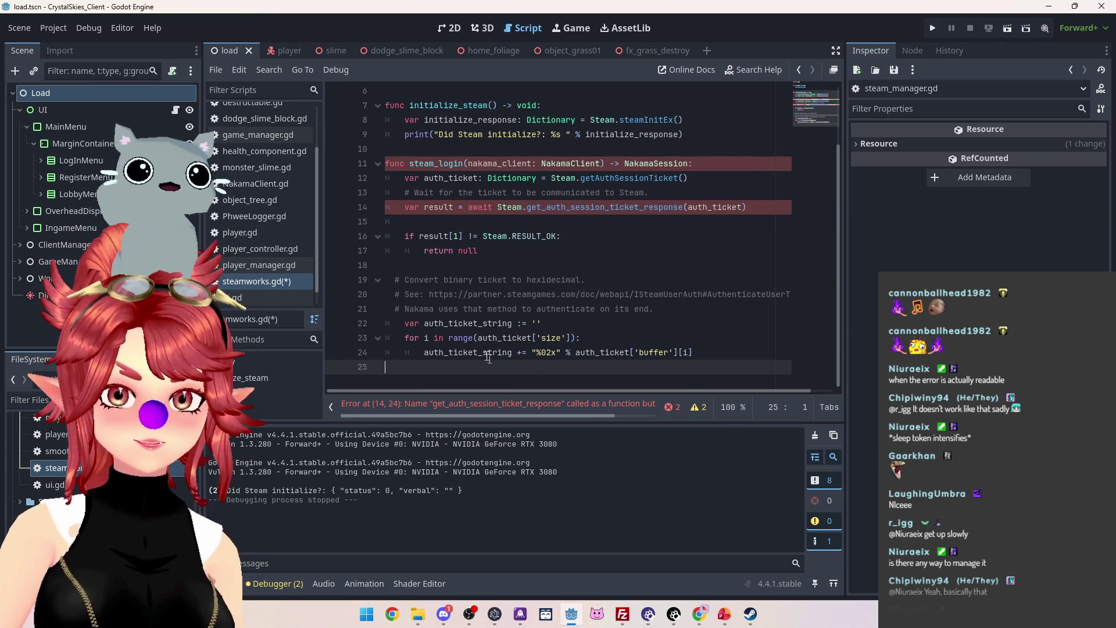
key(BackSpace)
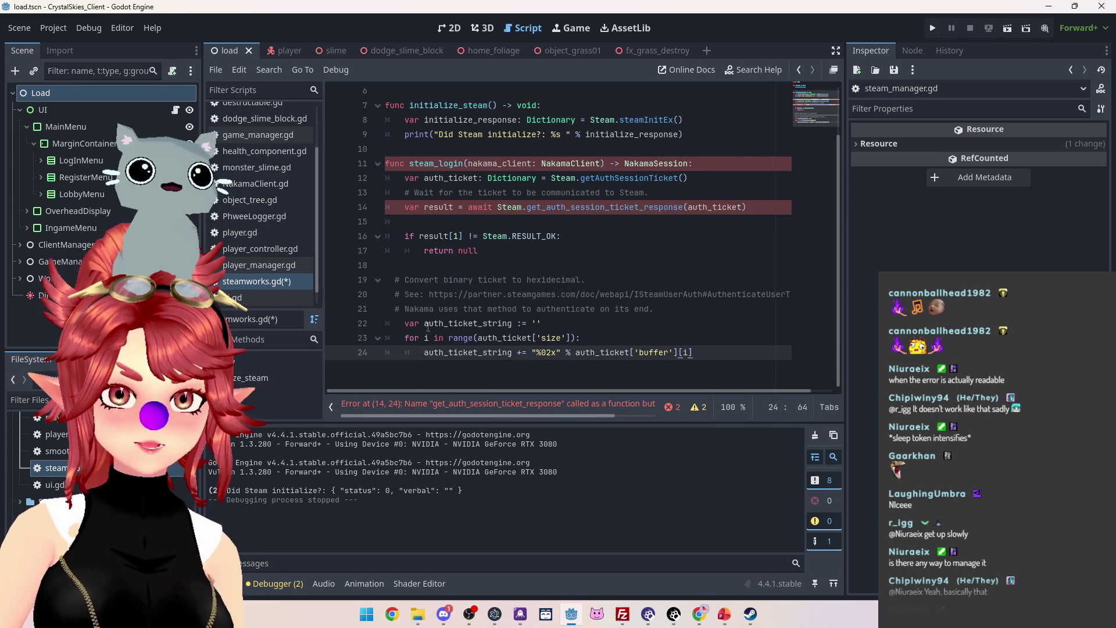
drag(425, 323, 513, 323)
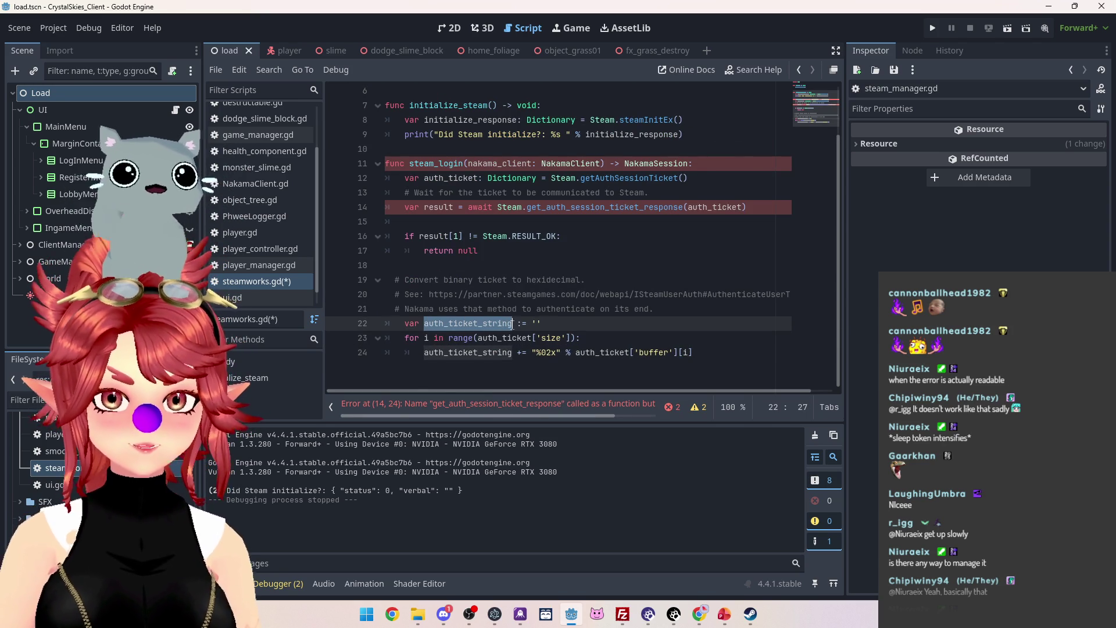
Declare var steam_token := '' on a new line under extends Node.
text(token)
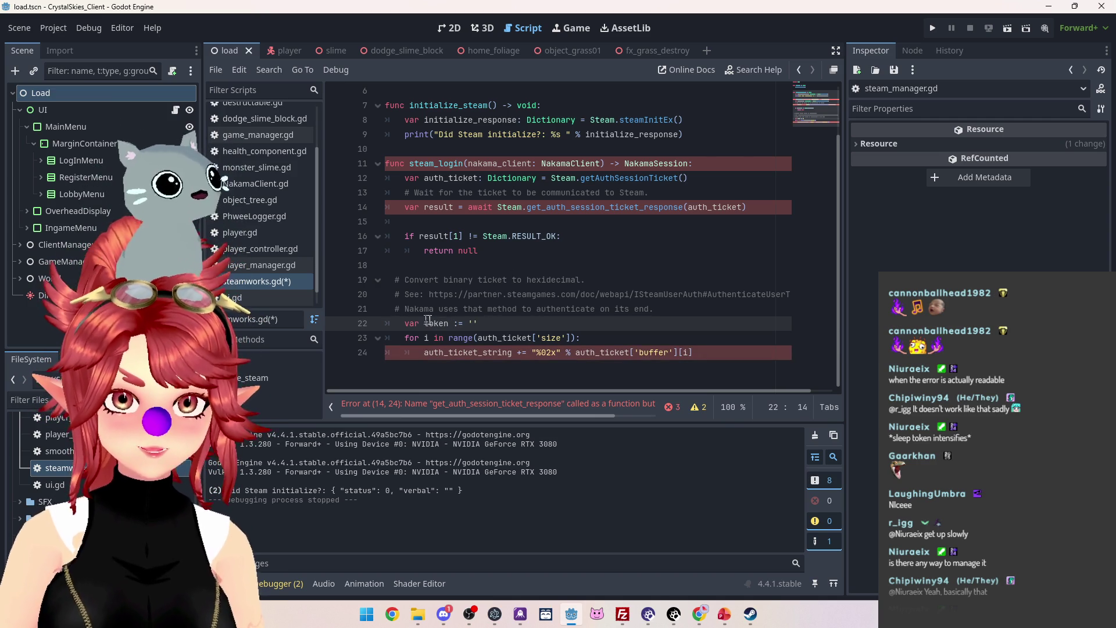
scroll(465, 320, up, 2)
click(444, 106)
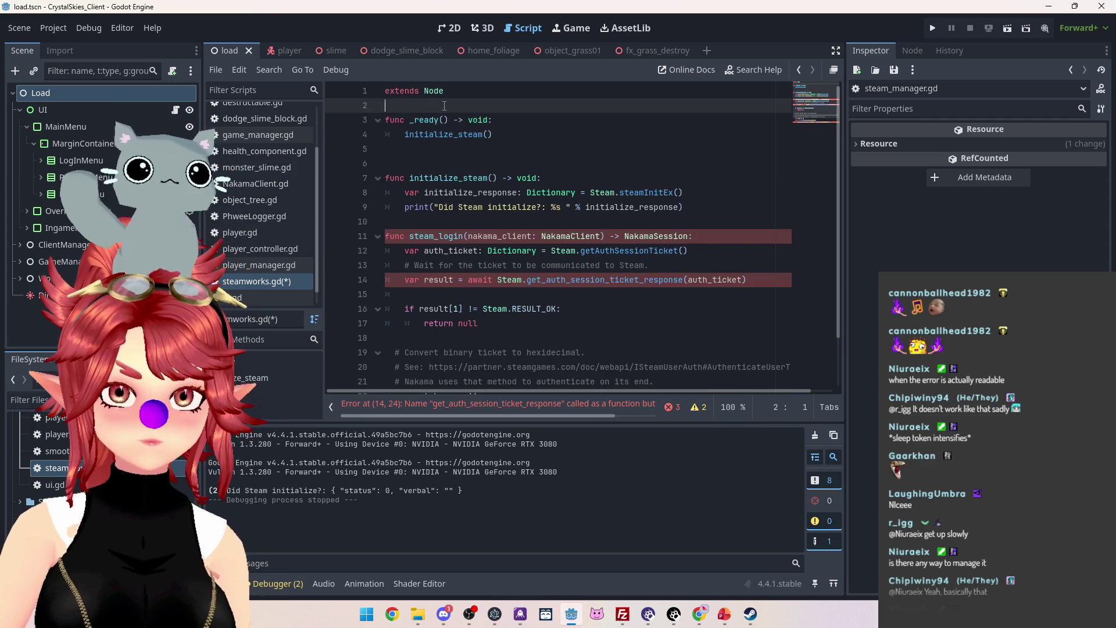
key(Return)
key(Return)
text(var token)
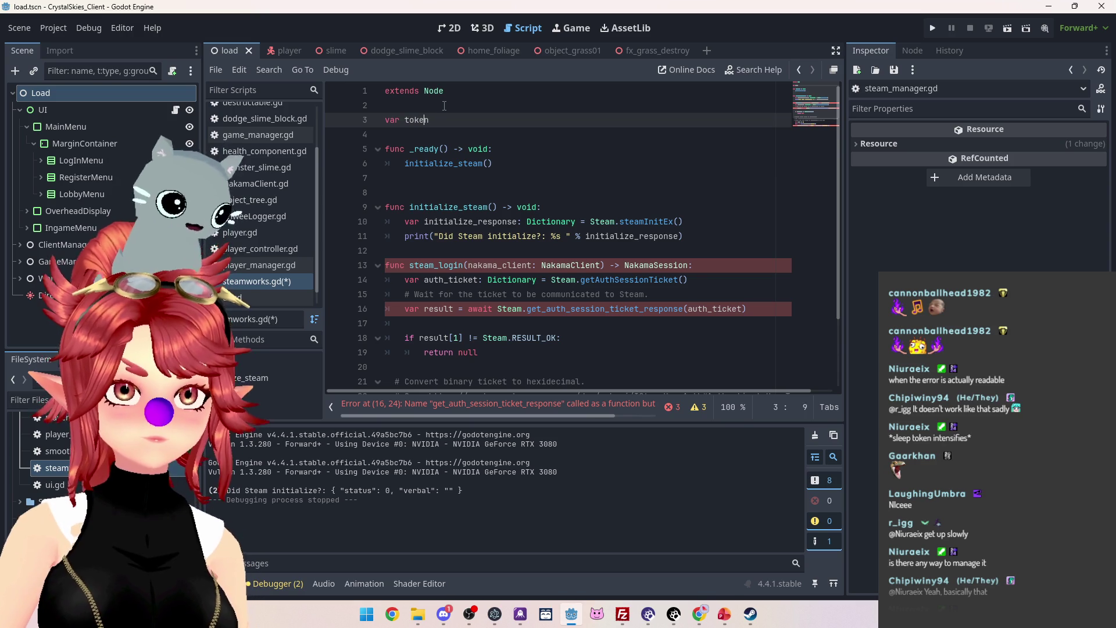
text(steam)
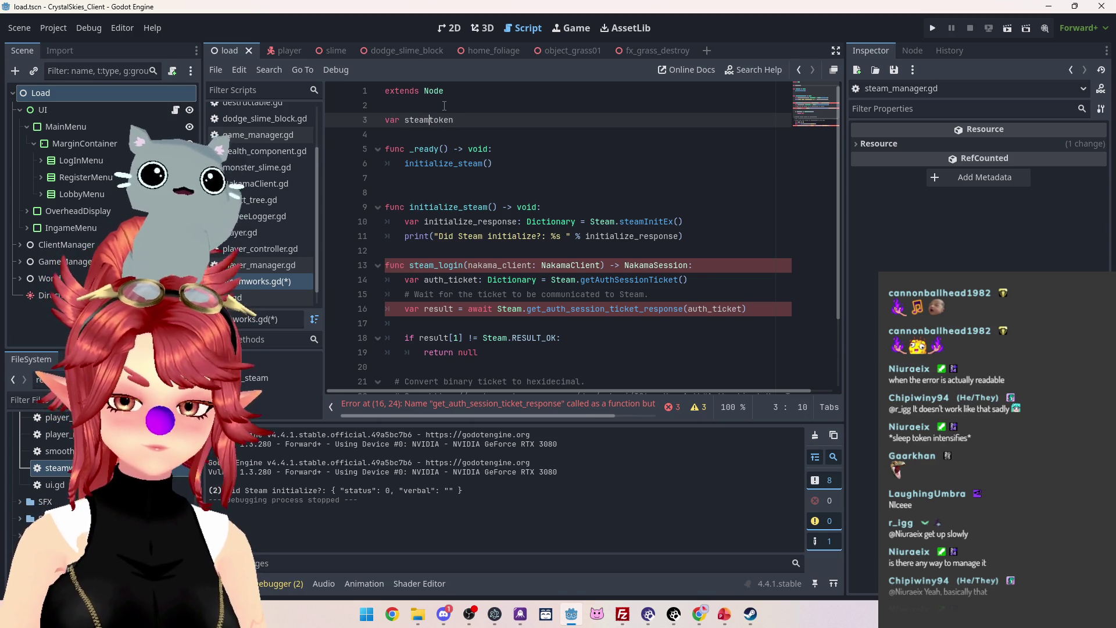
text(_)
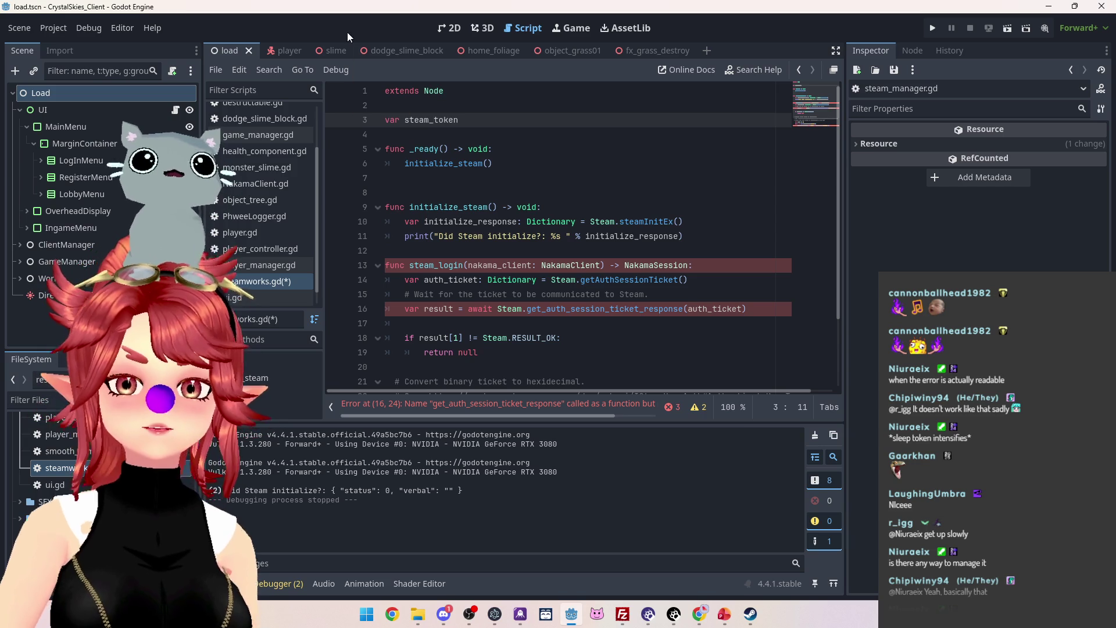
scroll(536, 199, down, 2)
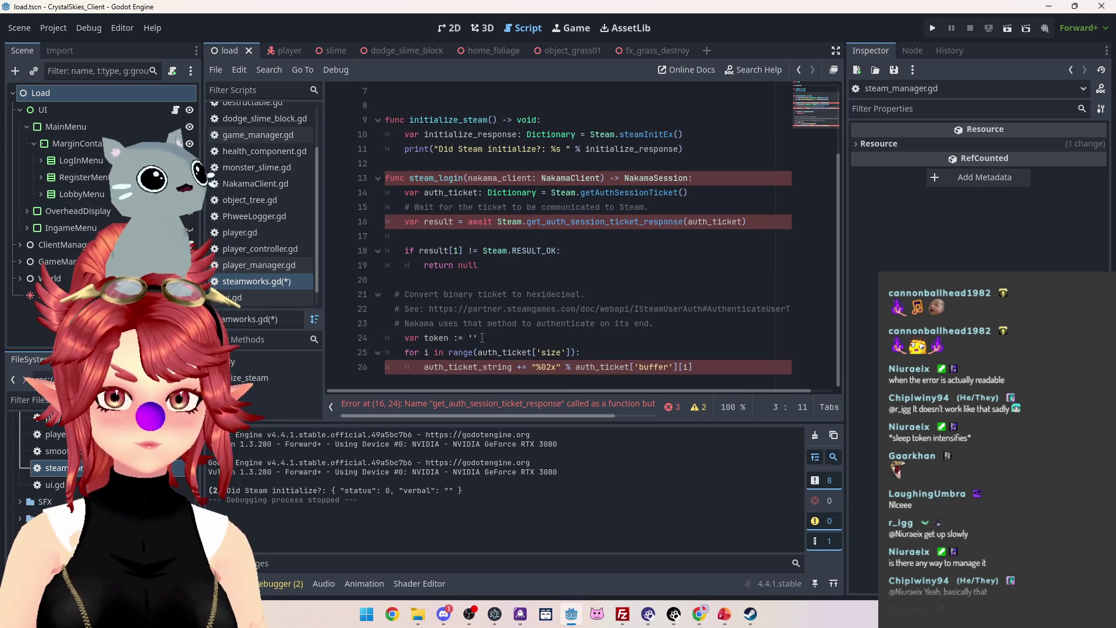
click(482, 338)
scroll(464, 124, up, 2)
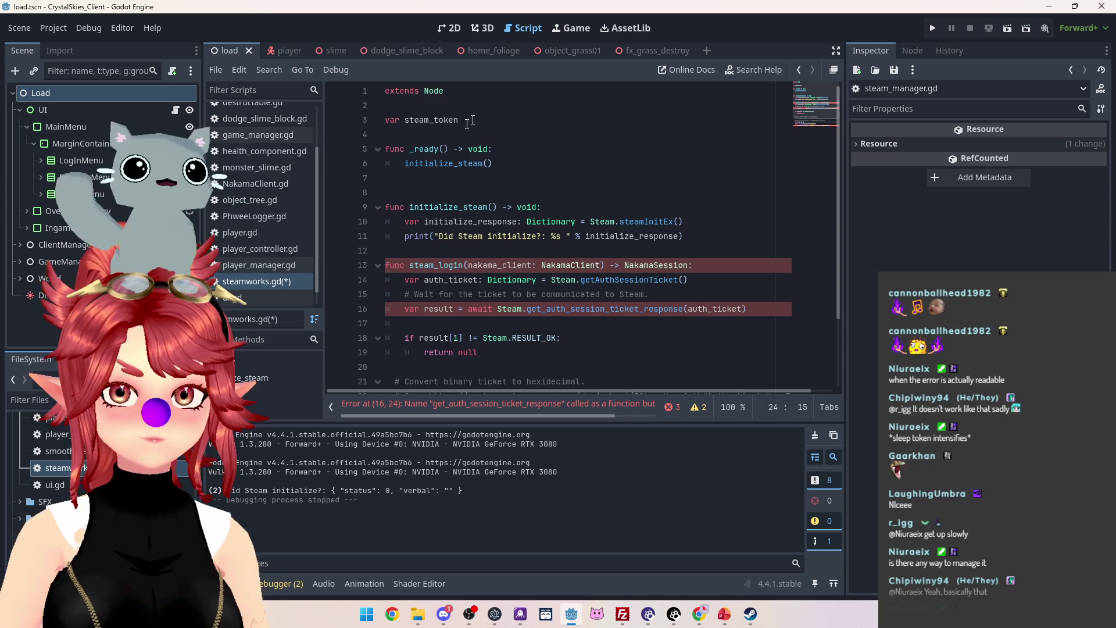
click(464, 124)
text(:= '')
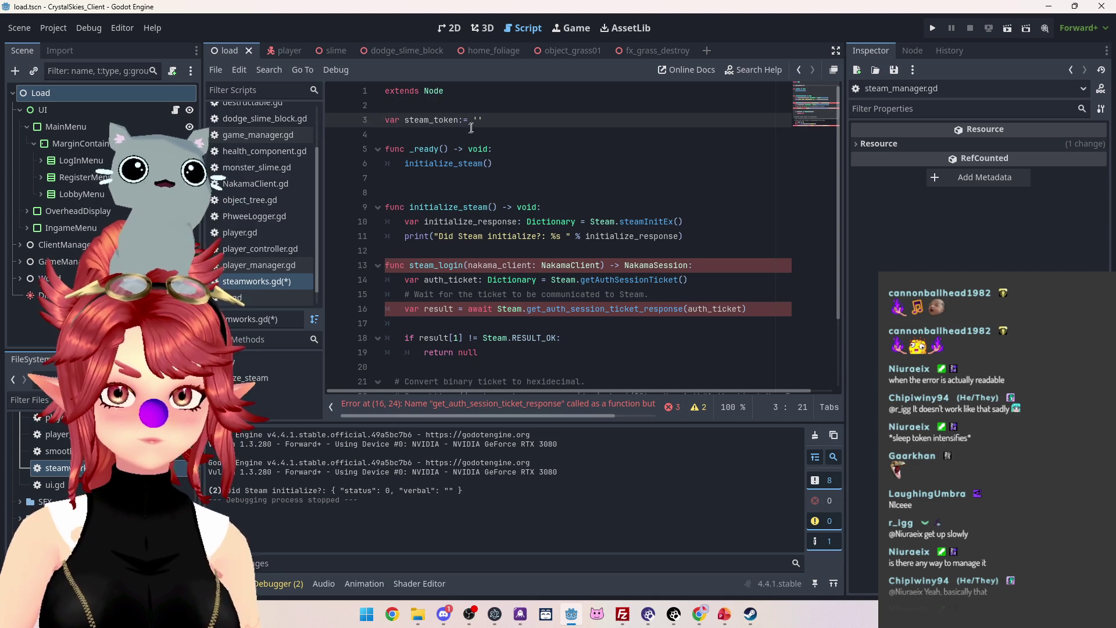
click(479, 120)
text(")
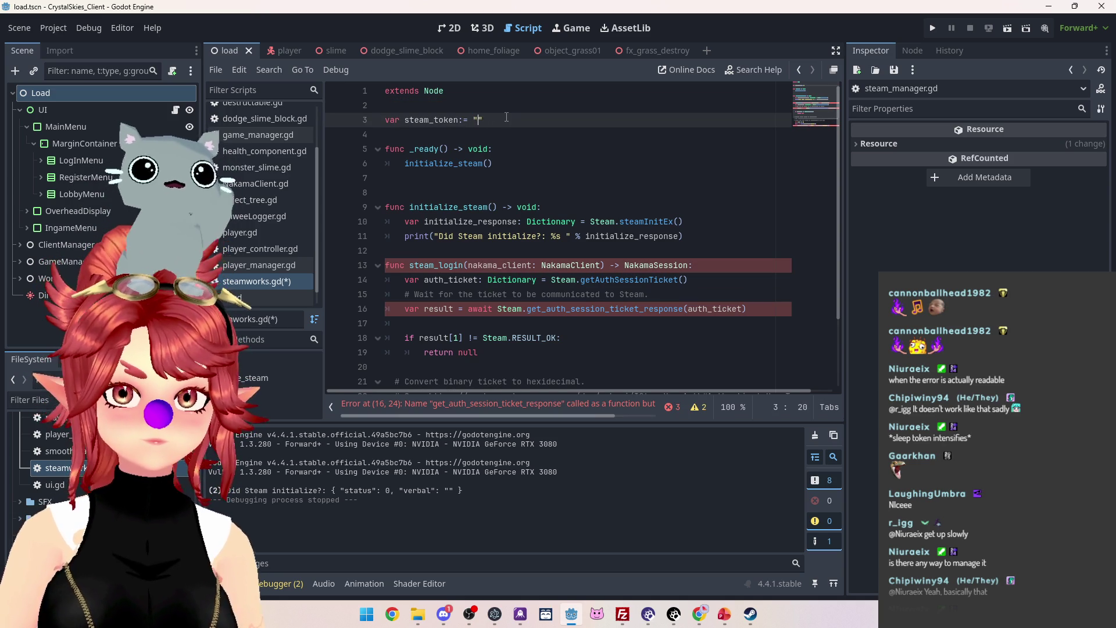
Delete the local token declaration and make the hex loop append to steam_token.
scroll(535, 263, down, 2)
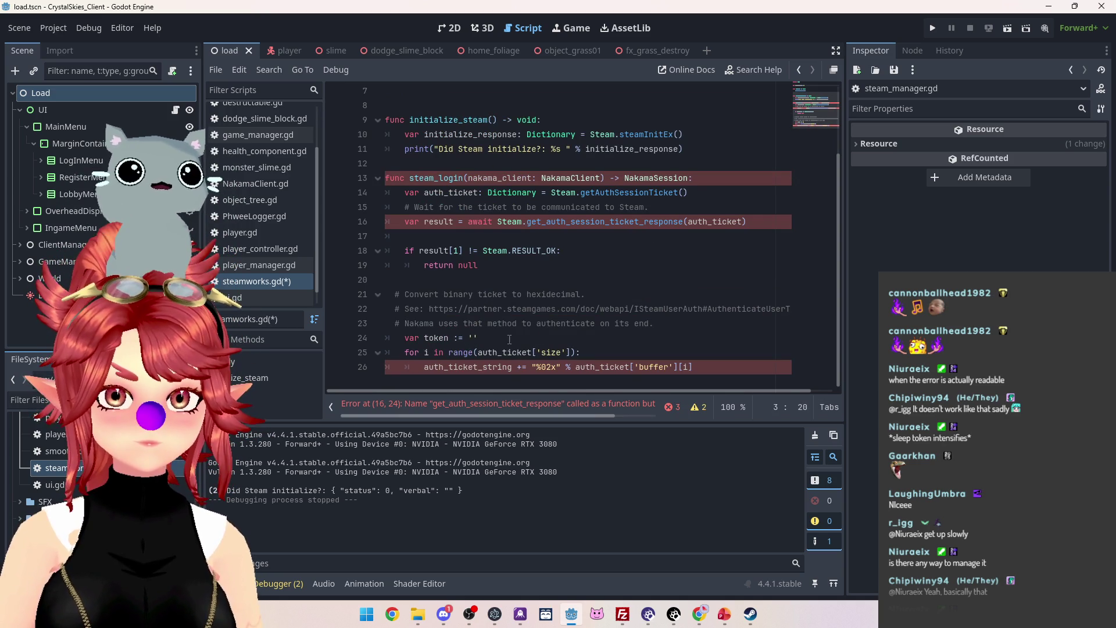
triple_click(541, 335)
key(BackSpace)
key(BackSpace)
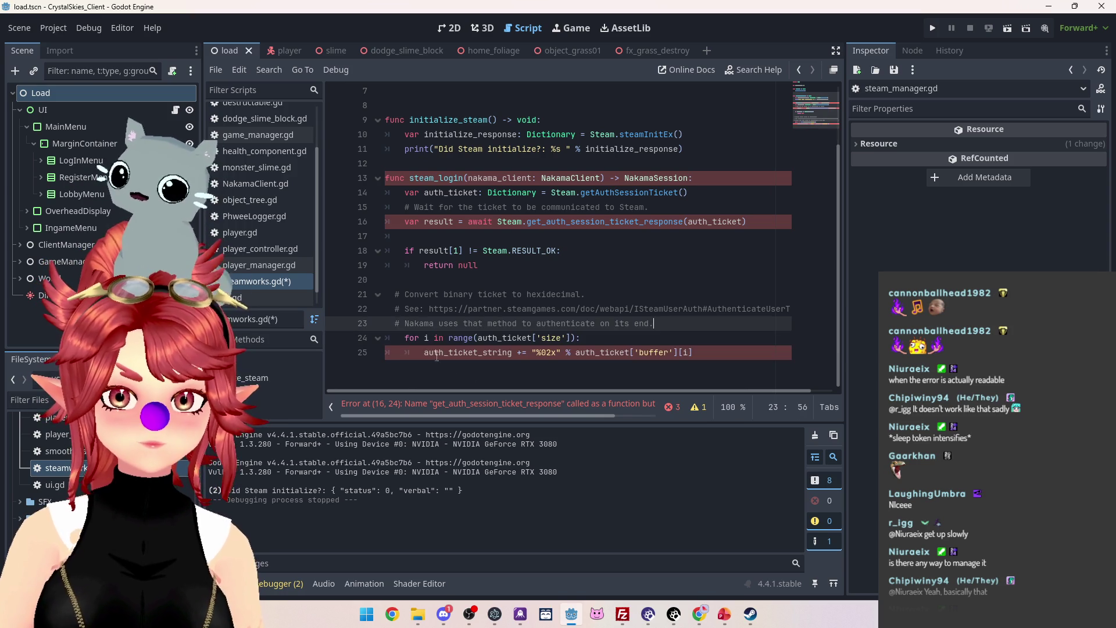
double_click(511, 352)
text(token)
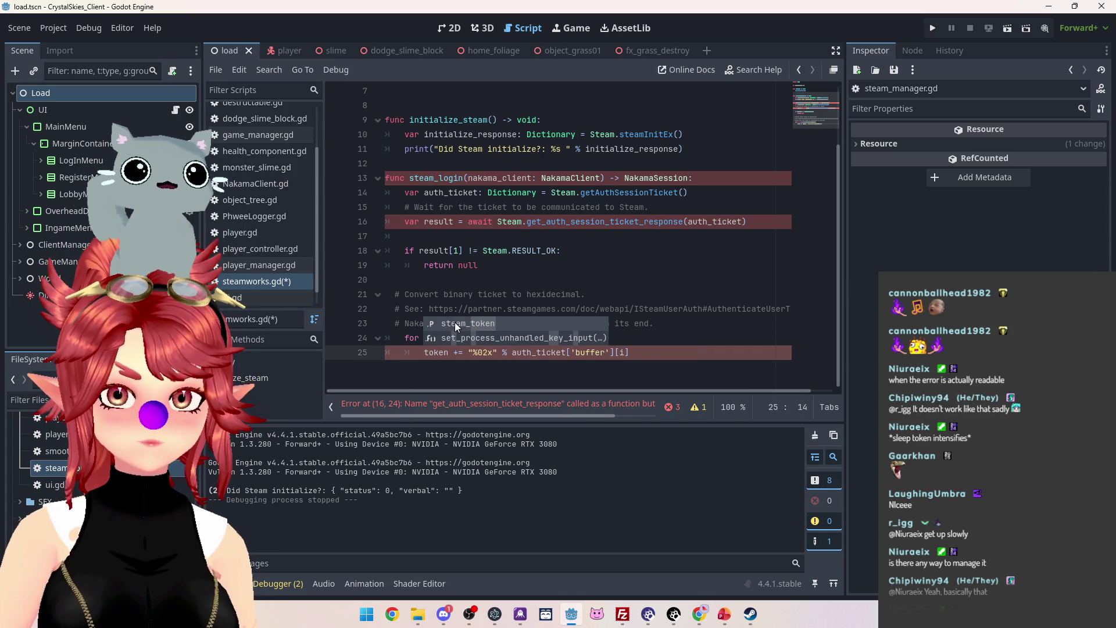
key(Return)
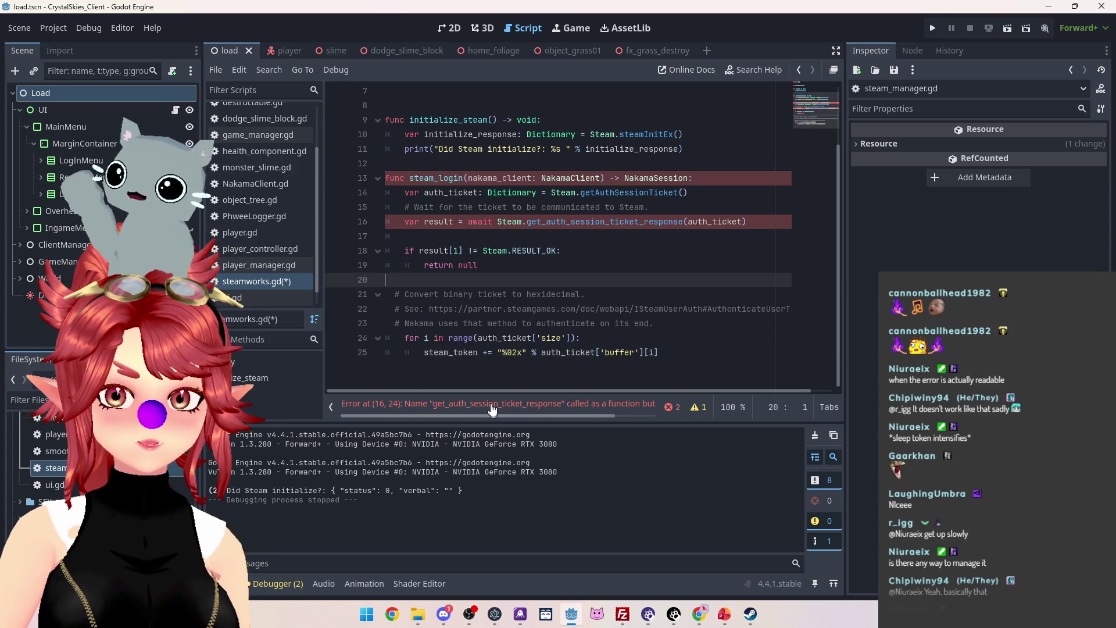
Jump to the signal error line and open the built-in Steam class documentation.
click(492, 407)
drag(436, 417, 498, 417)
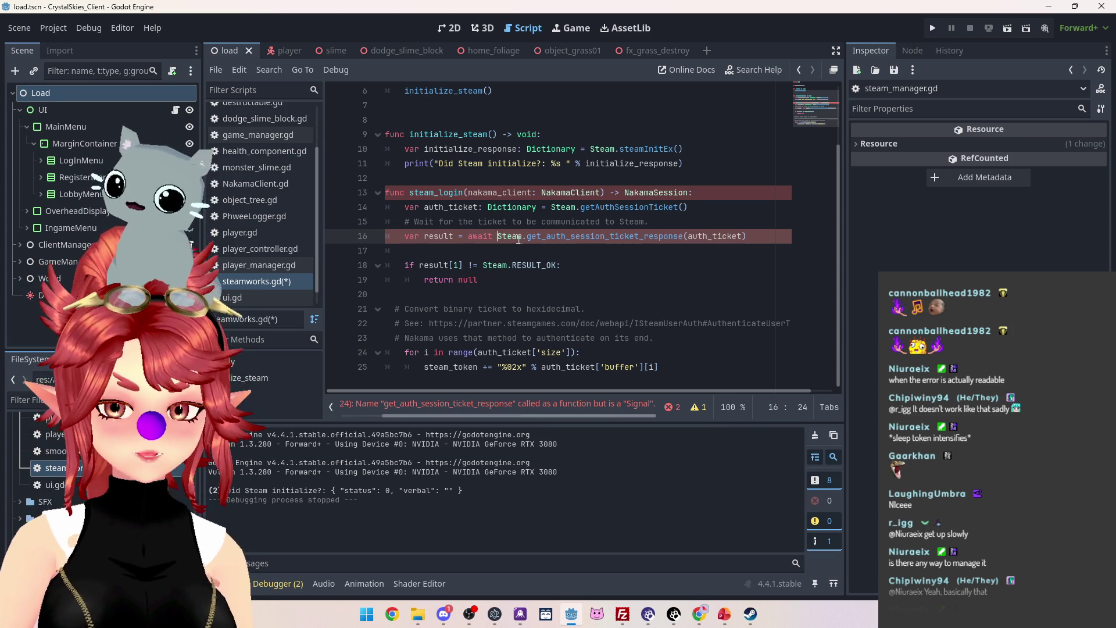
mouse_move(511, 236)
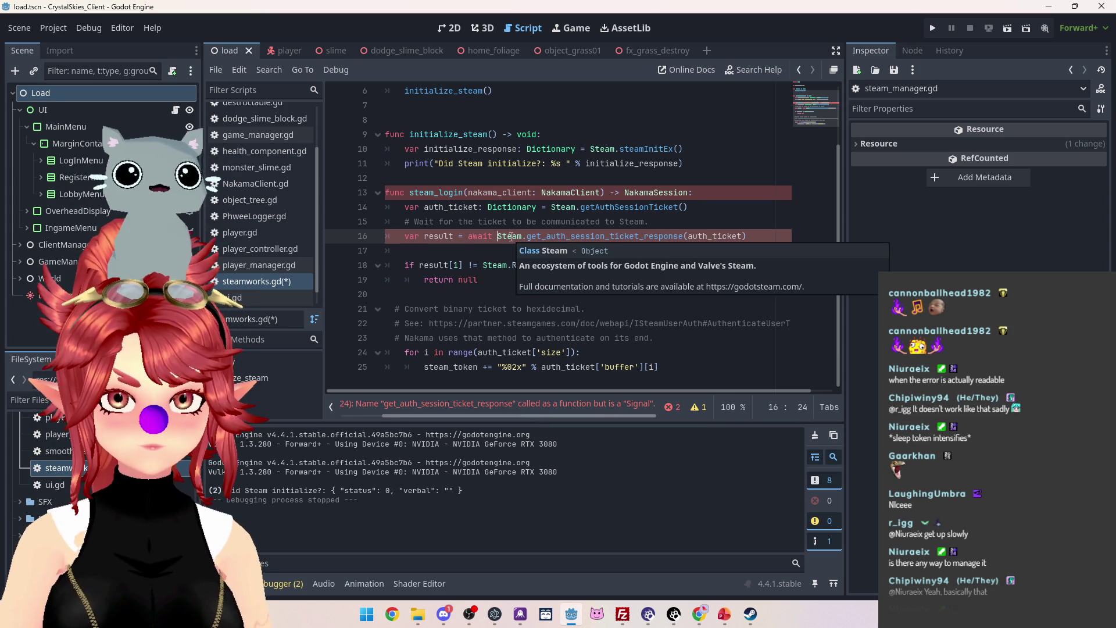
ctrl+click(557, 241)
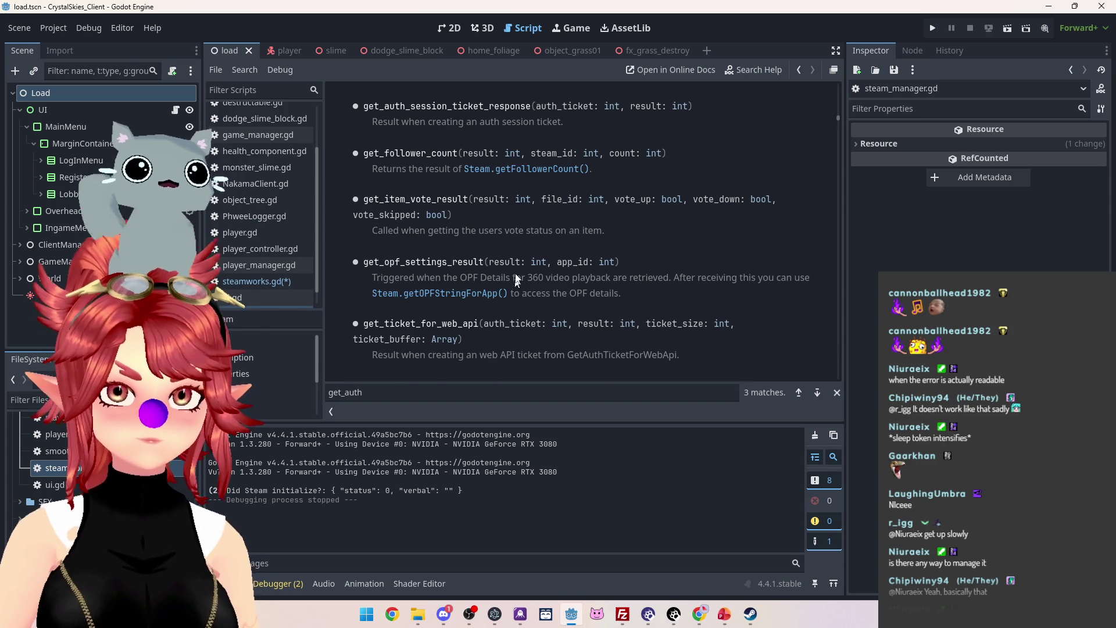
Find the get_auth_session_ticket_response signal in the Steam reference, then switch to the tutorial.
scroll(517, 291, up, 3)
mouse_move(373, 219)
mouse_down()
mouse_move(542, 222)
mouse_move(530, 219)
mouse_up()
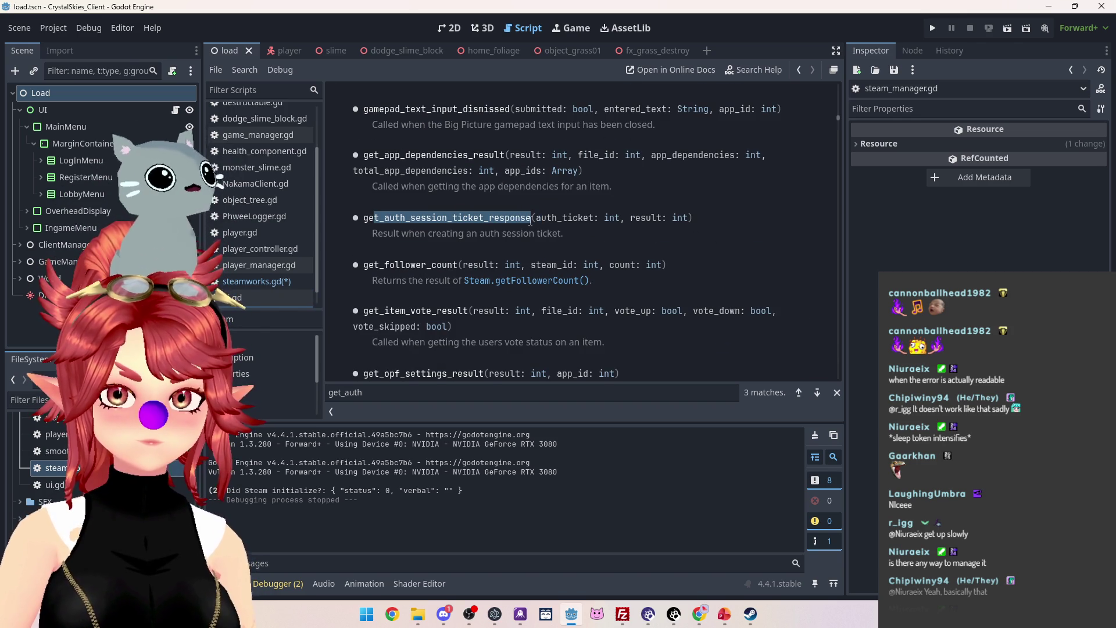
scroll(508, 249, up, 10)
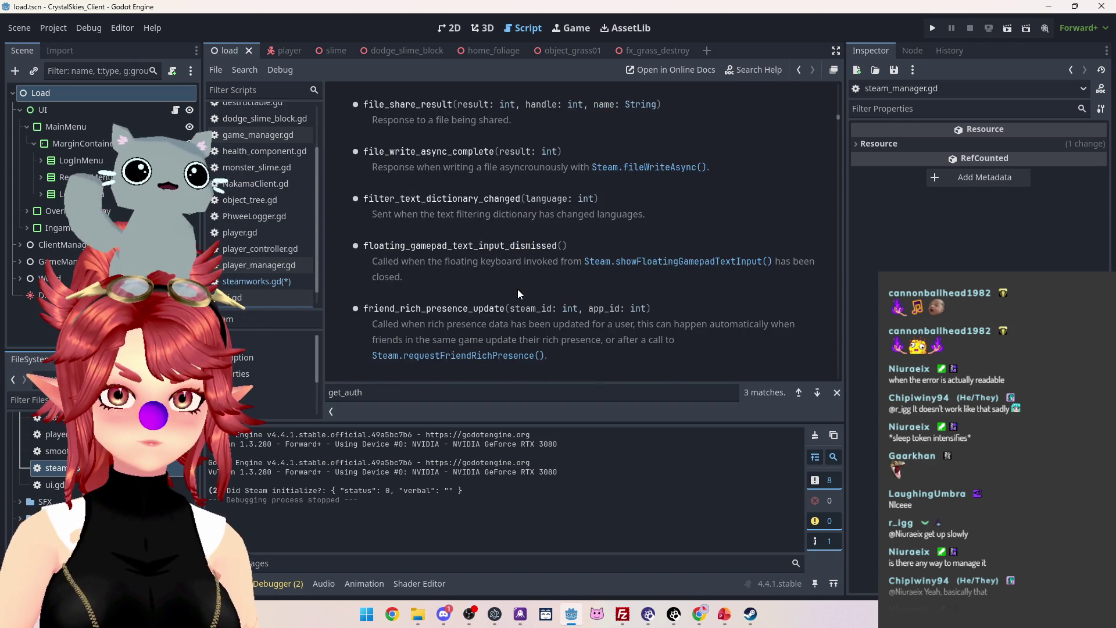
scroll(517, 289, up, 10)
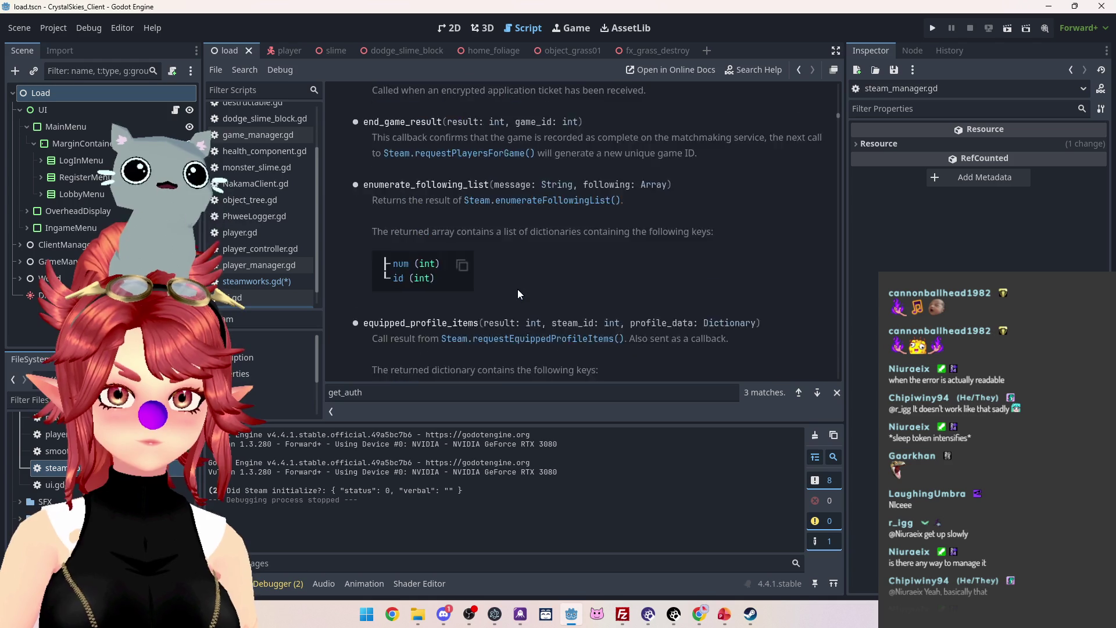
scroll(762, 238, up, 10)
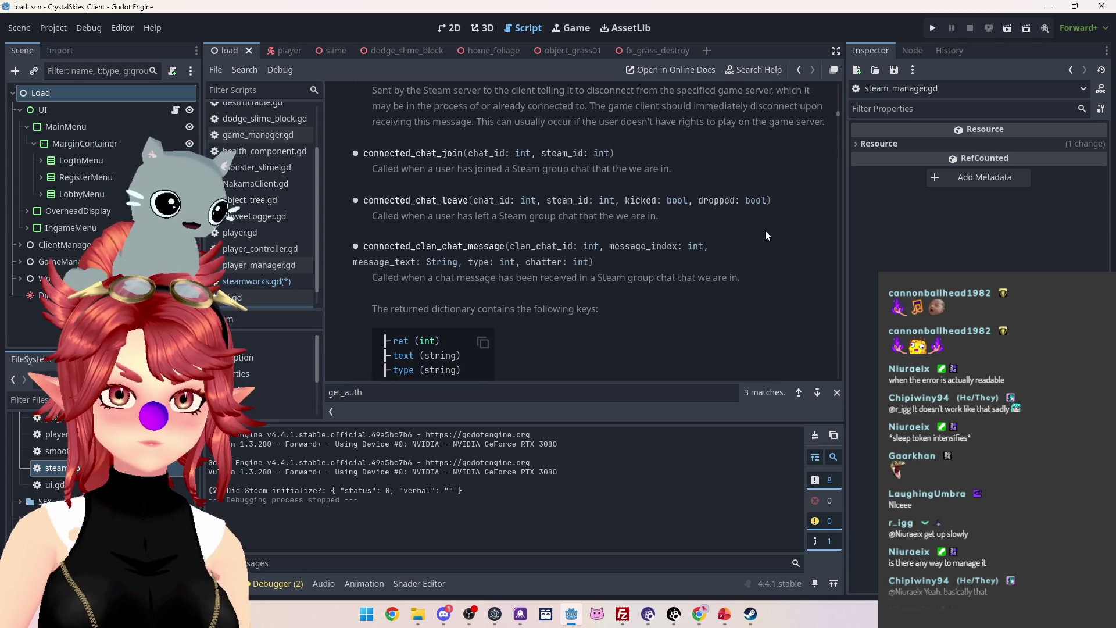
scroll(766, 235, down, 5)
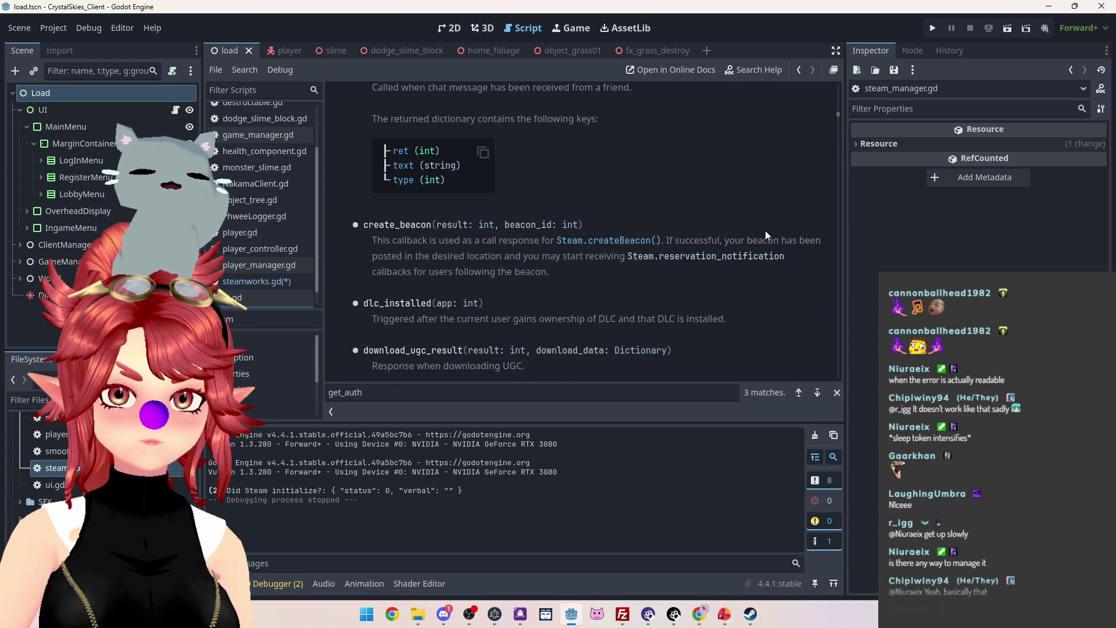
scroll(766, 235, up, 3)
scroll(766, 234, up, 5)
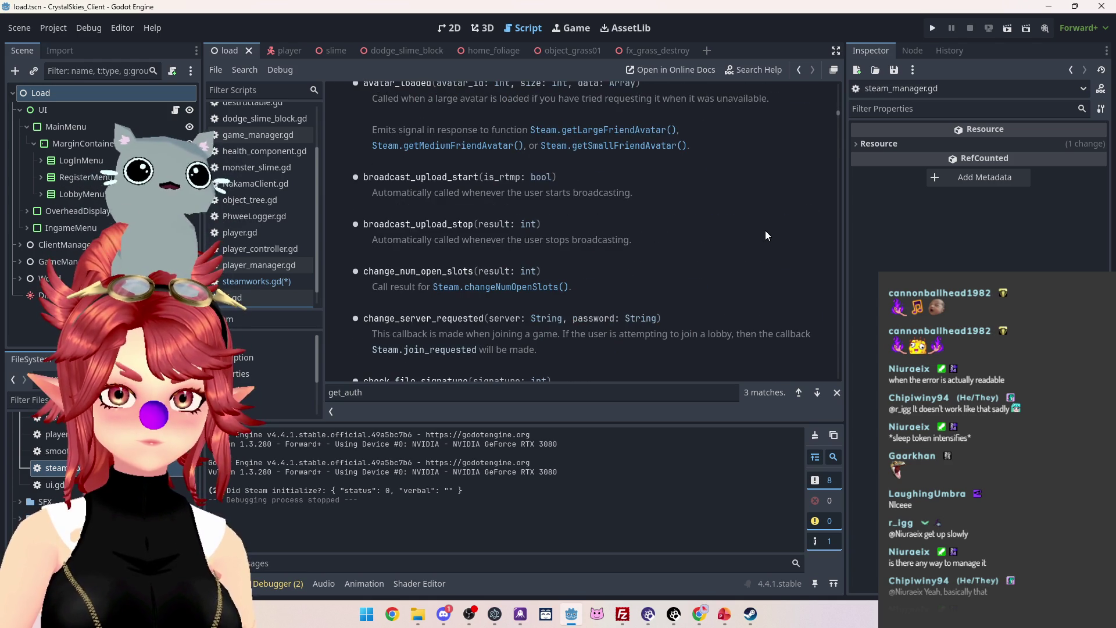
scroll(766, 234, up, 3)
scroll(765, 230, up, 3)
scroll(765, 230, up, 3)
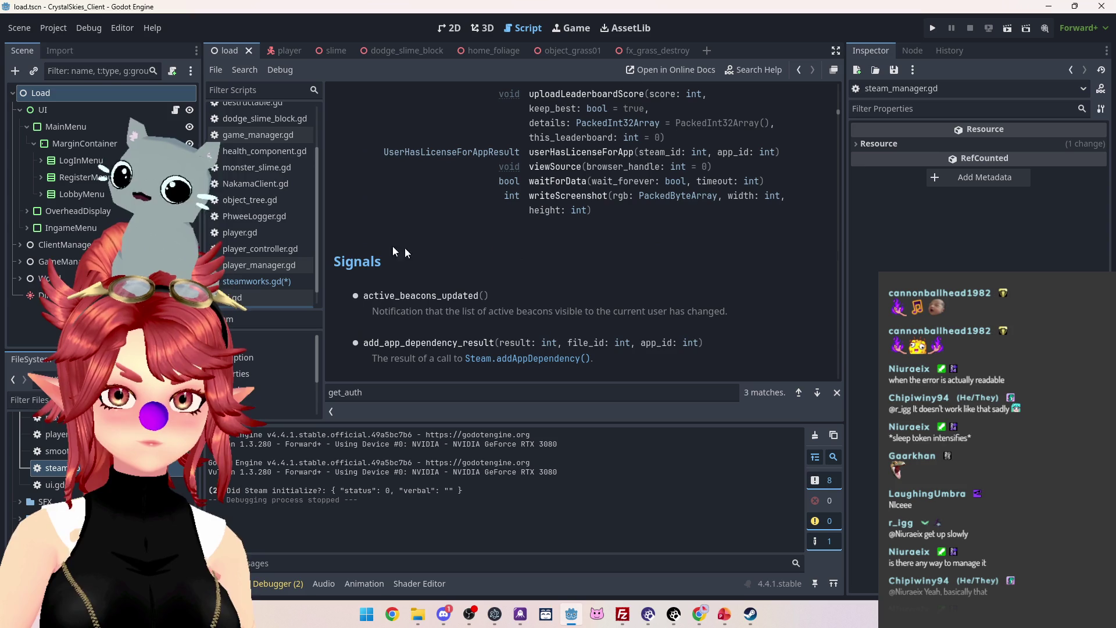
scroll(586, 319, up, 5)
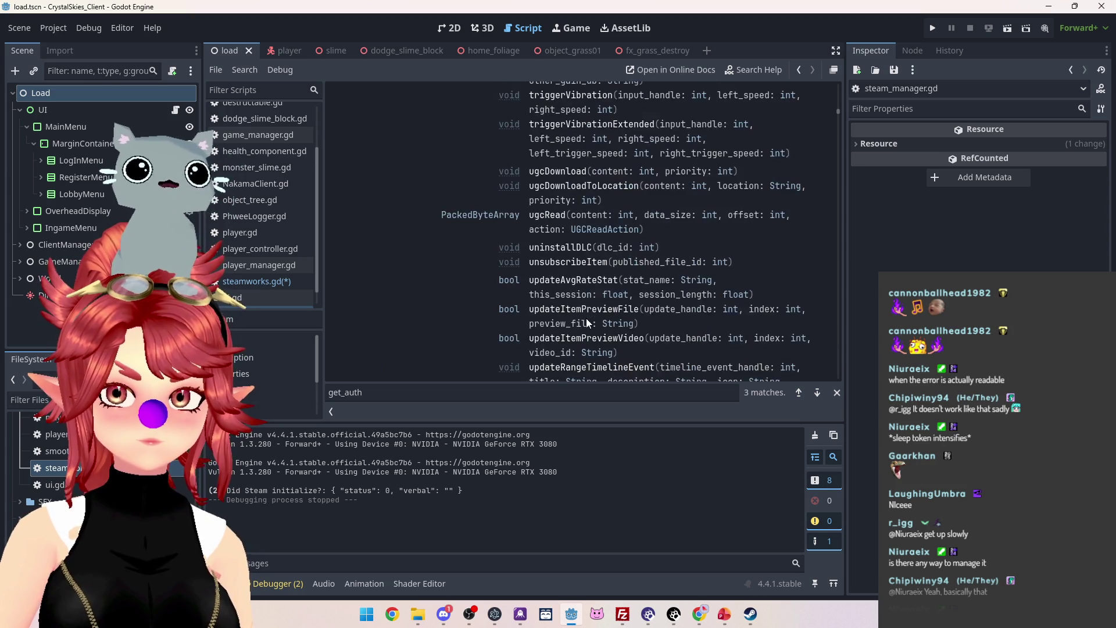
scroll(586, 318, up, 5)
mouse_move(699, 613)
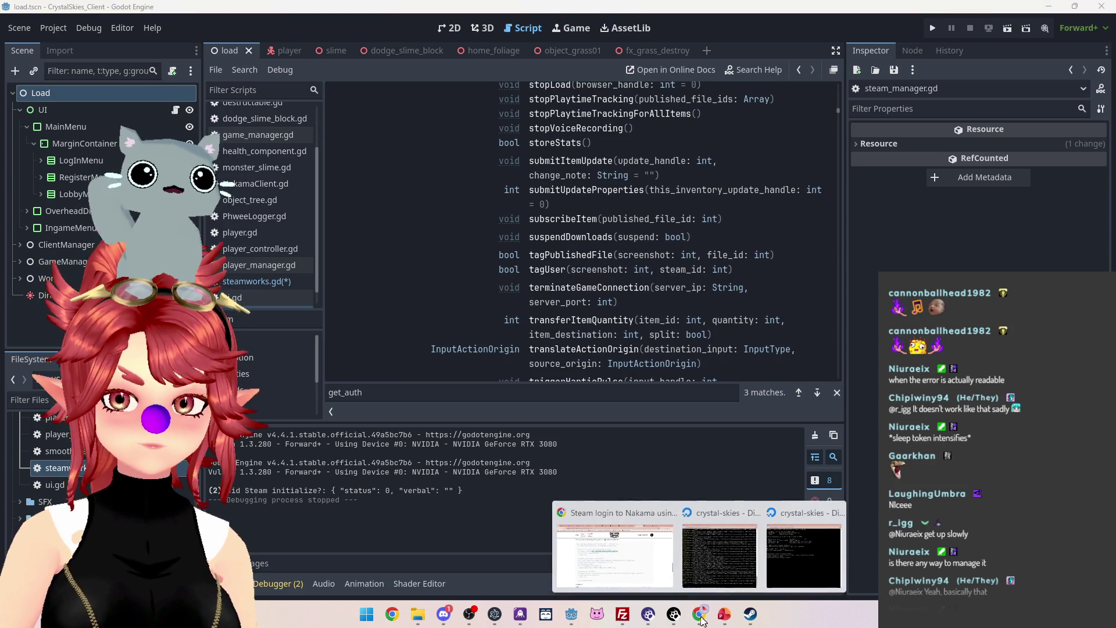
click(646, 590)
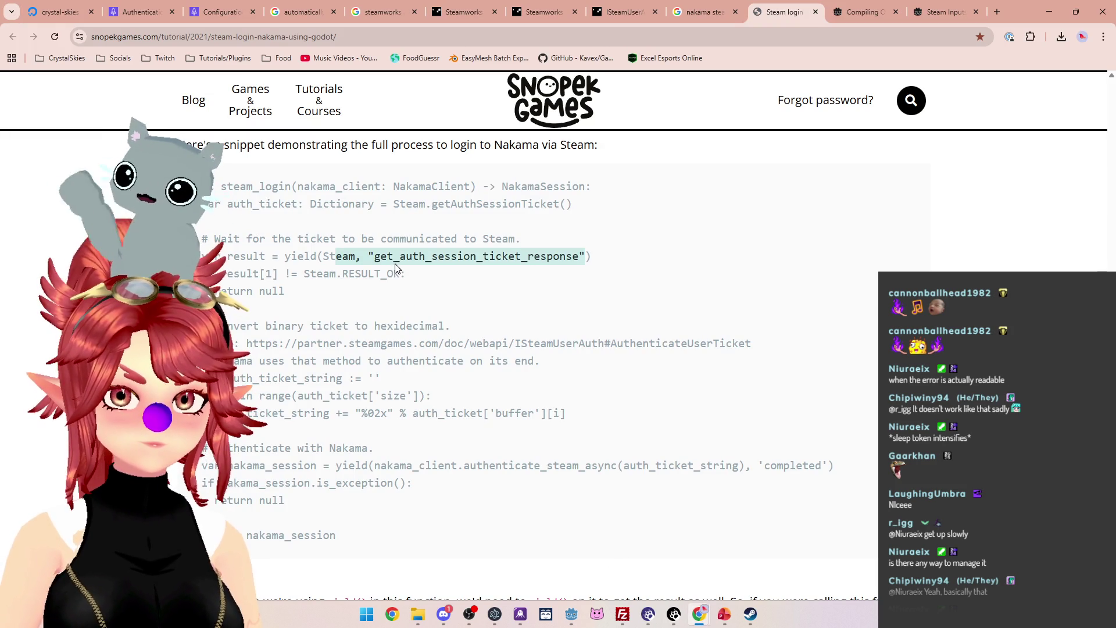
Select the tutorial's result = yield line for get_auth_session_ticket_response, then return to Godot.
scroll(377, 284, down, 1)
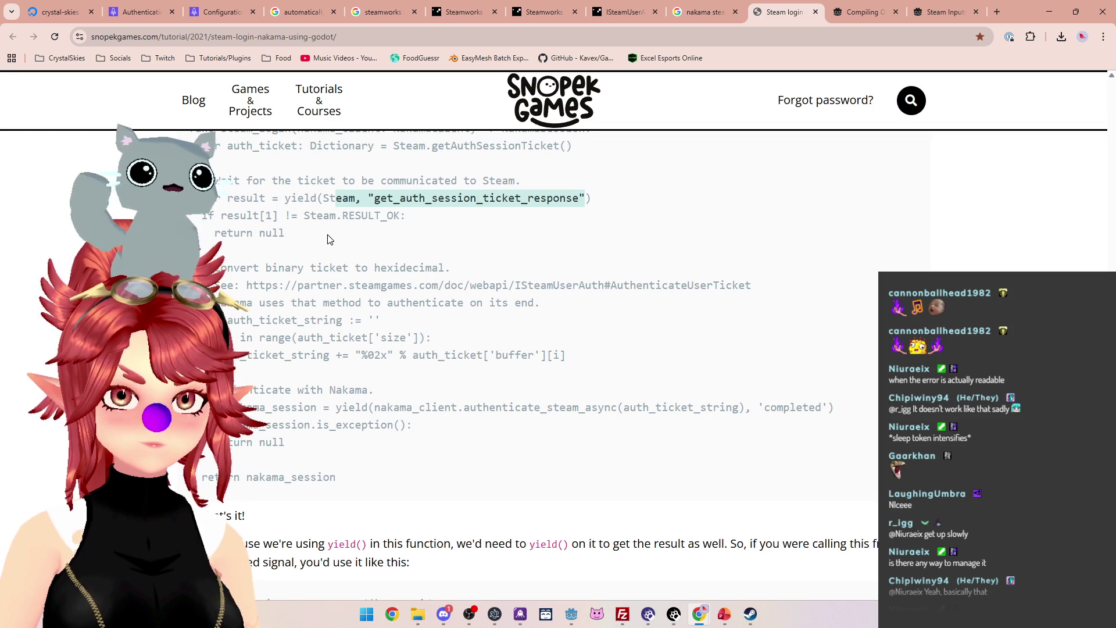
scroll(329, 239, up, 1)
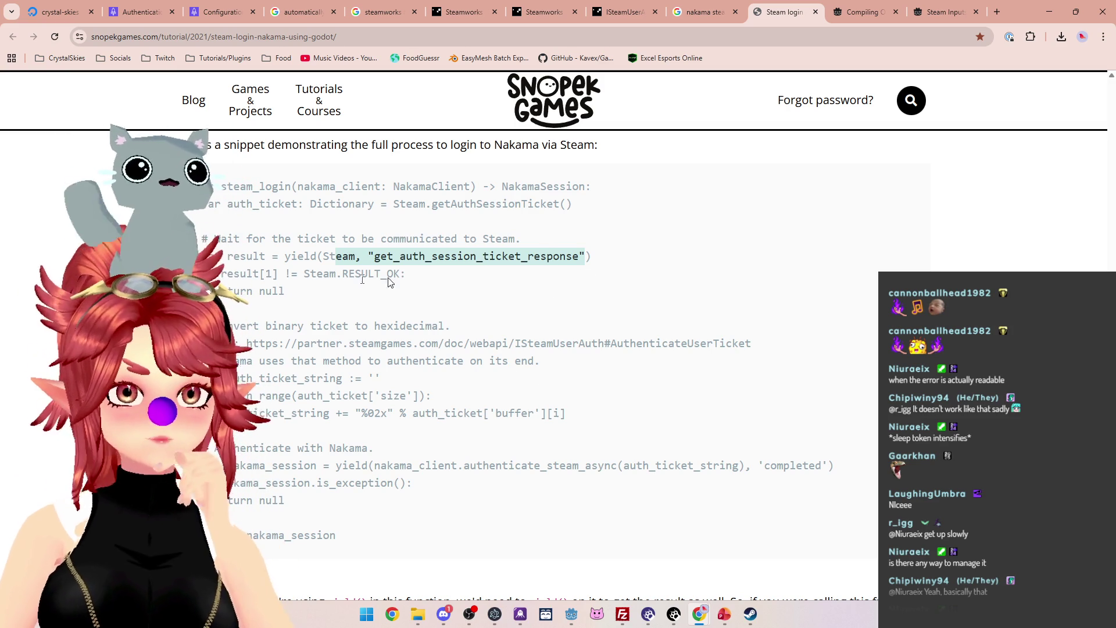
drag(233, 256, 620, 264)
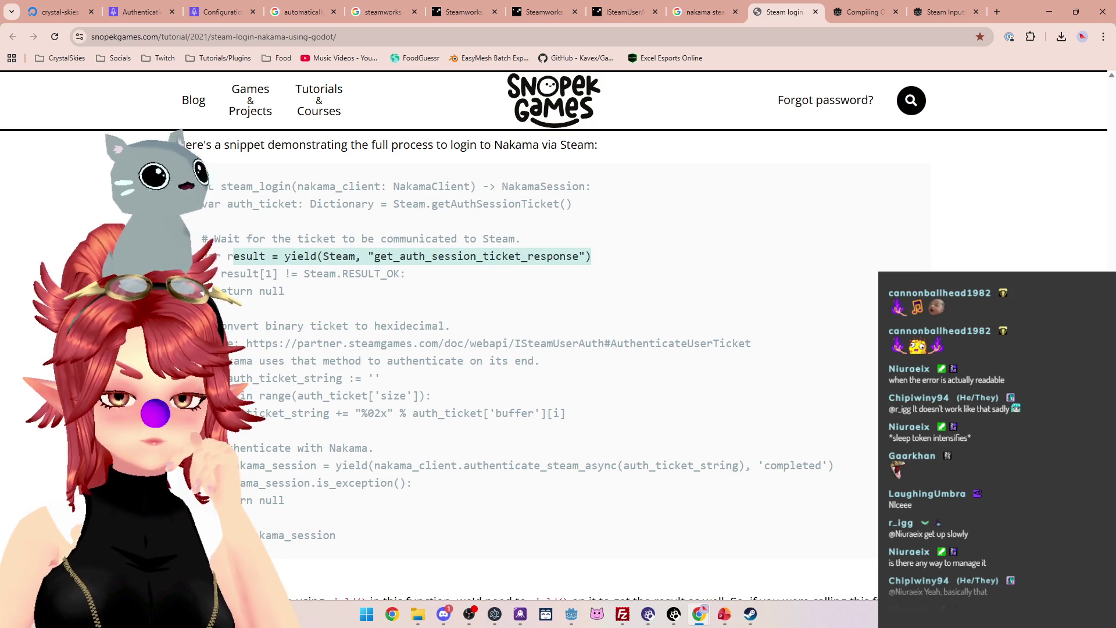
mouse_move(571, 616)
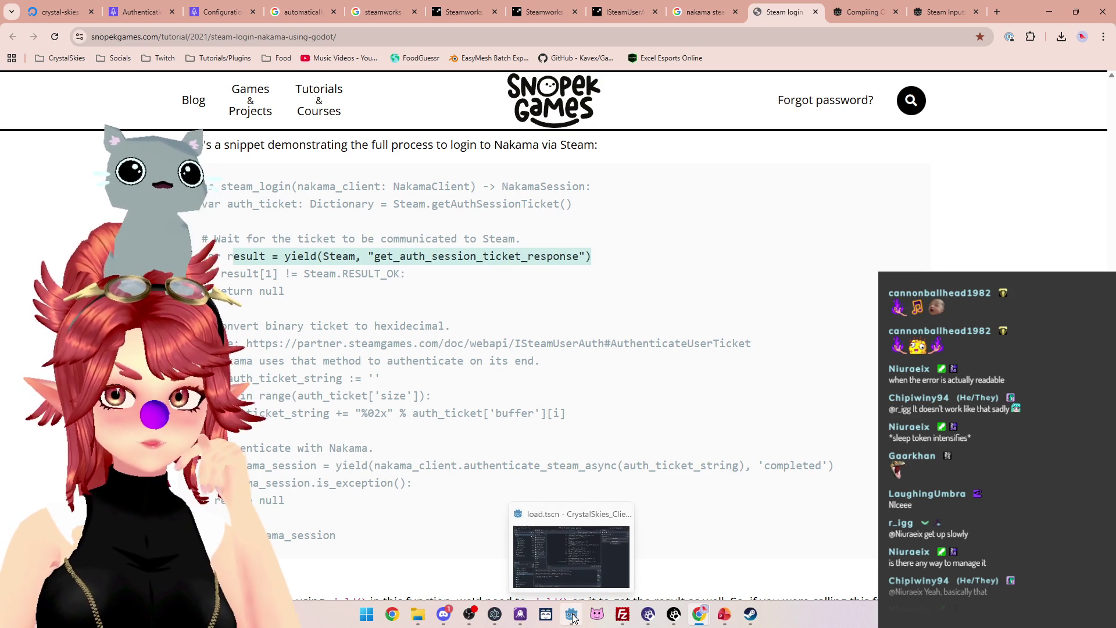
click(553, 553)
Open client_manager.gd and jump to the undeclared token error on line 52.
scroll(298, 220, up, 3)
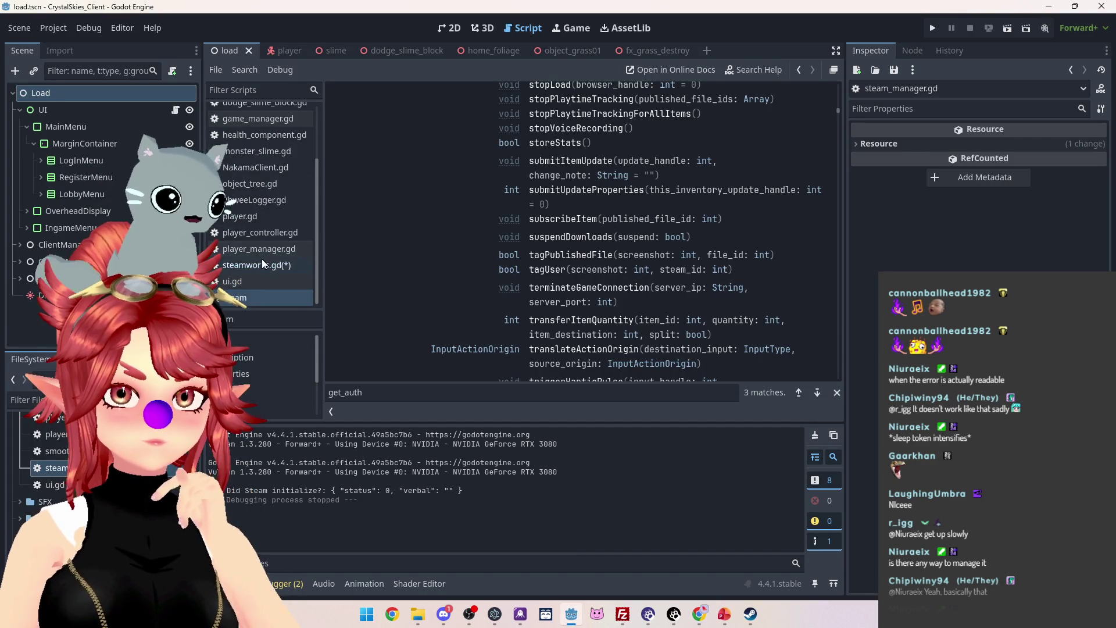
click(249, 144)
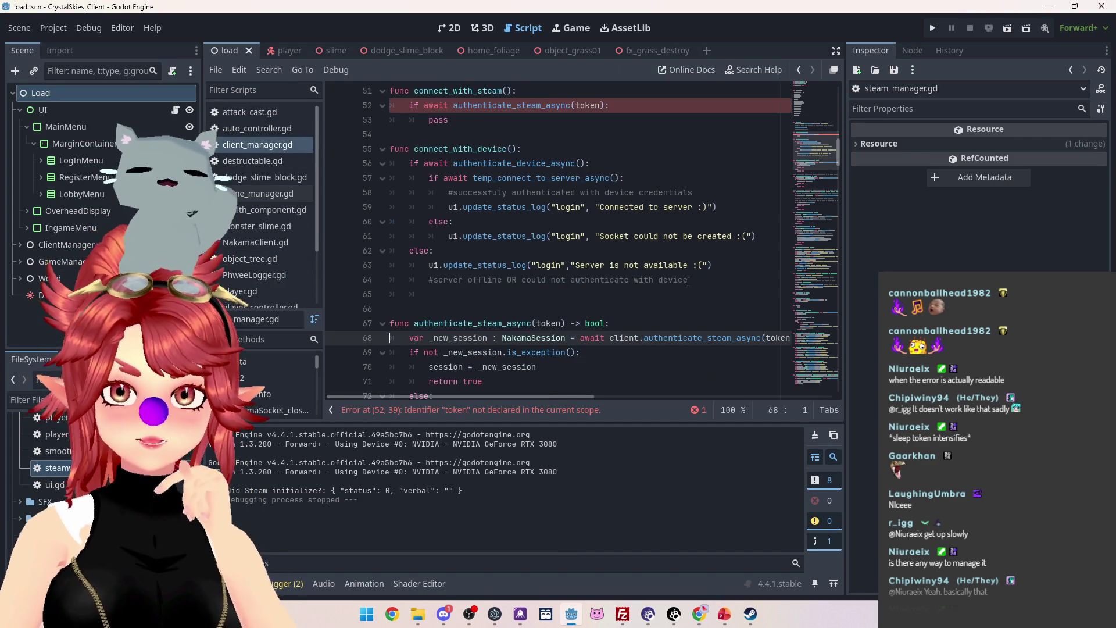
scroll(686, 277, up, 10)
scroll(685, 276, up, 3)
scroll(651, 256, down, 13)
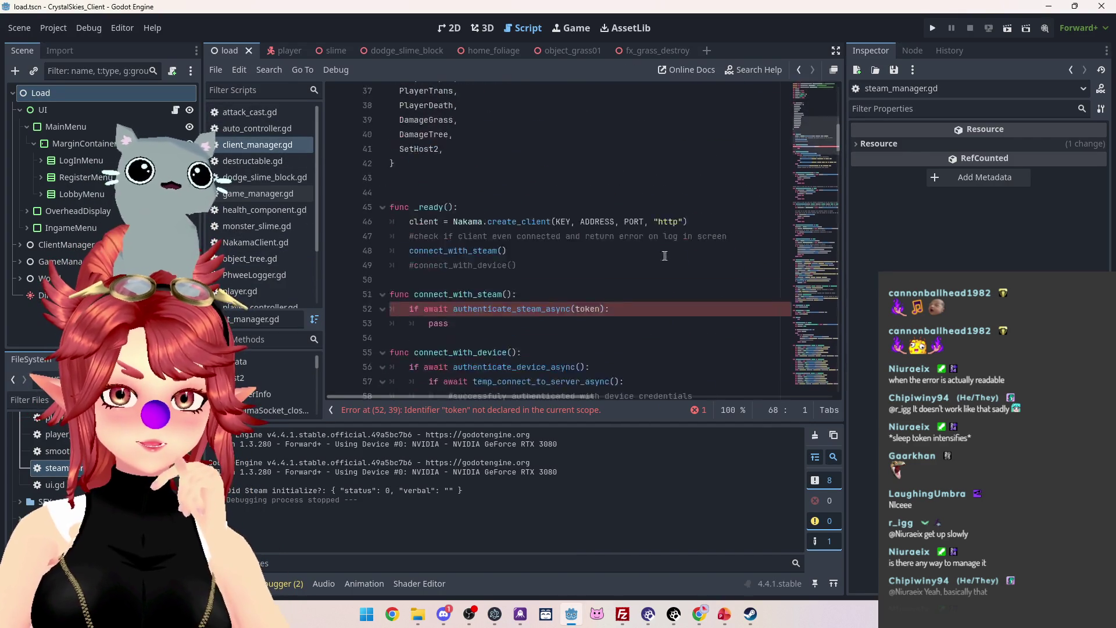
scroll(634, 242, down, 1)
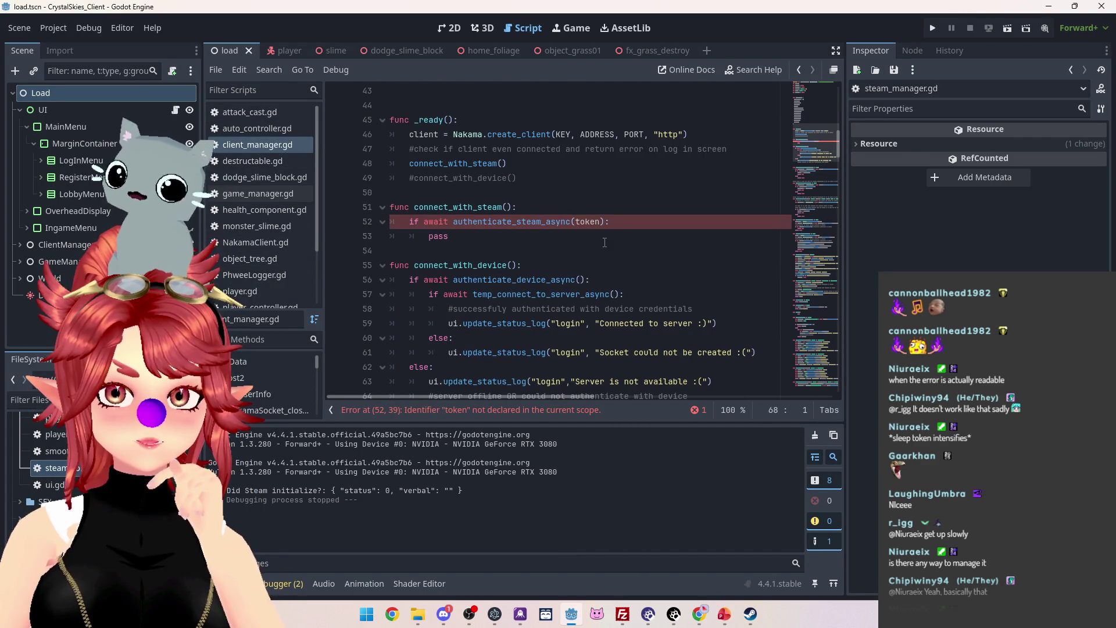
scroll(604, 241, down, 3)
scroll(604, 242, down, 6)
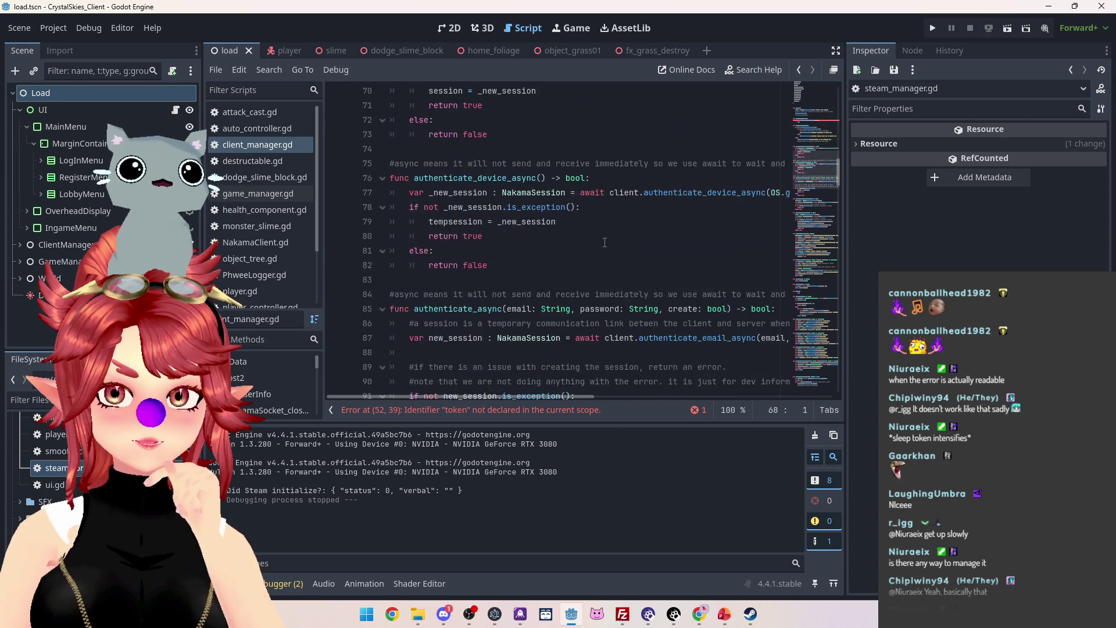
scroll(602, 256, up, 3)
mouse_move(570, 396)
mouse_down()
mouse_move(639, 395)
mouse_move(563, 399)
mouse_up()
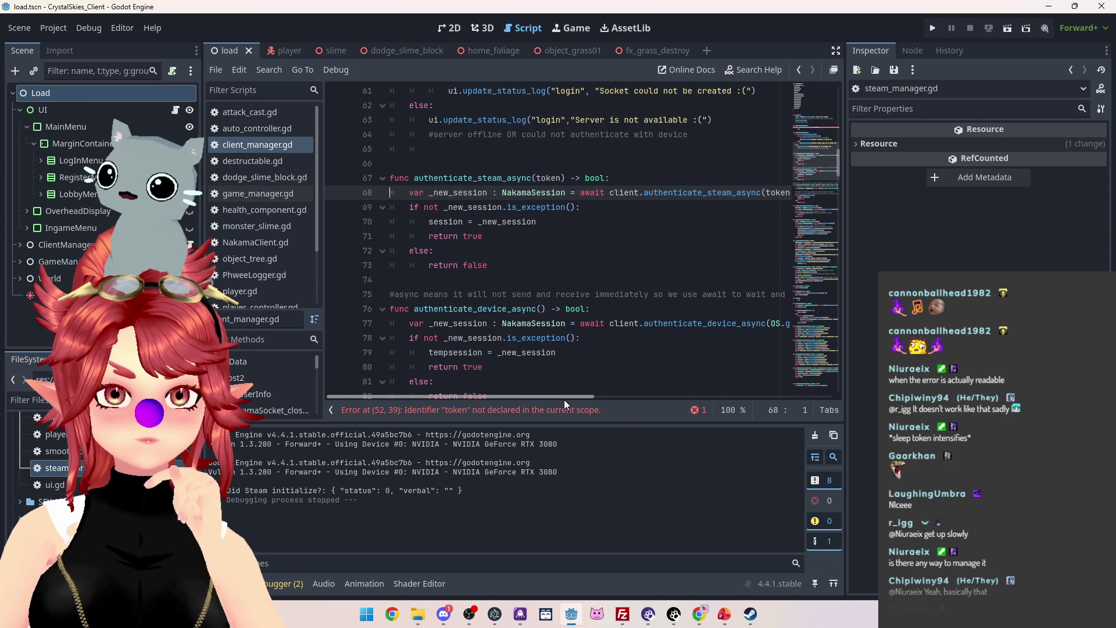
click(527, 409)
Change the authenticate_steam_async argument to Steamworks.token using autocomplete.
text(steam_)
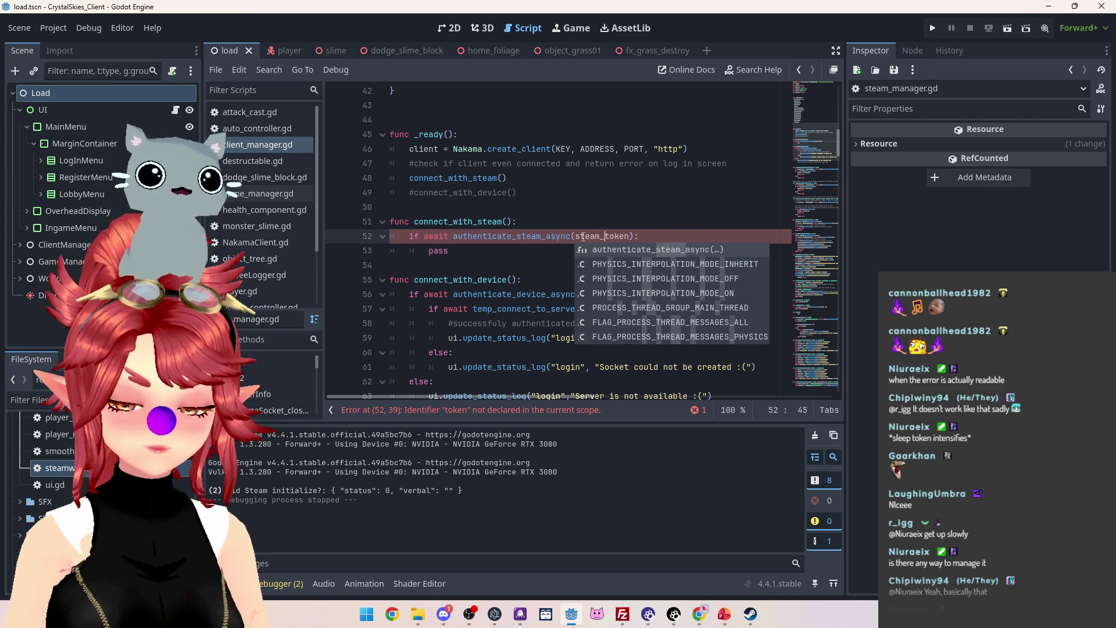
text(manager.)
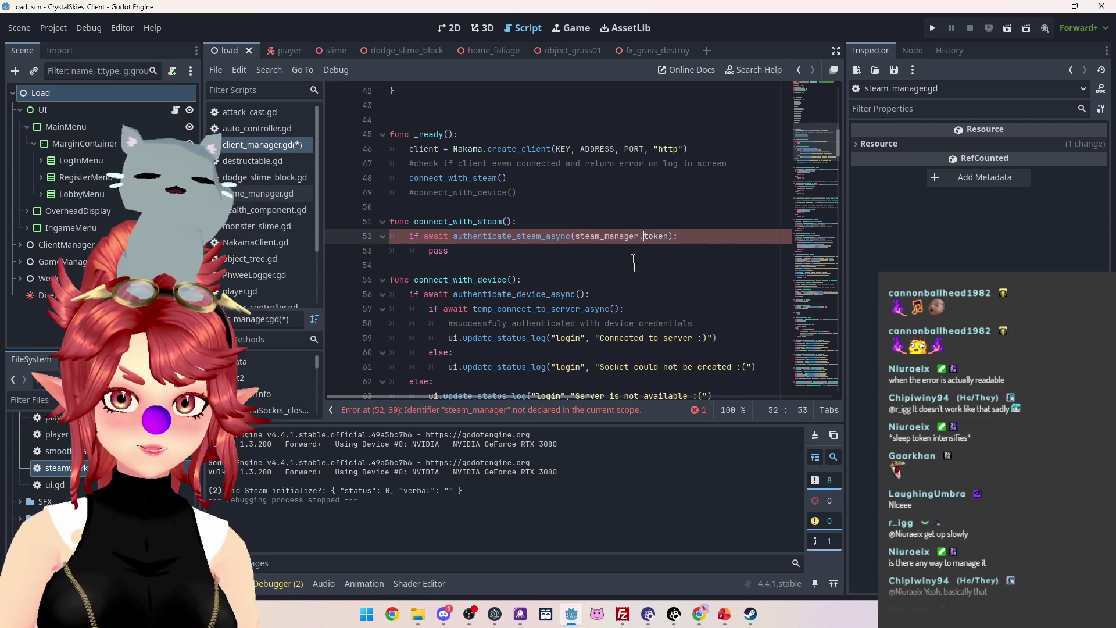
scroll(274, 287, down, 3)
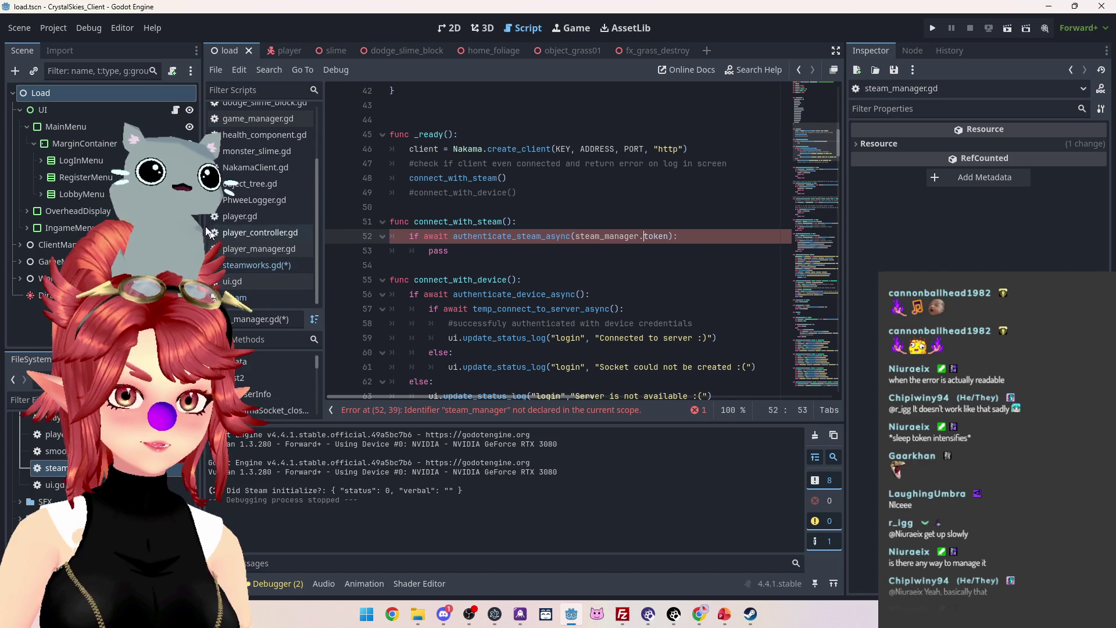
click(625, 236)
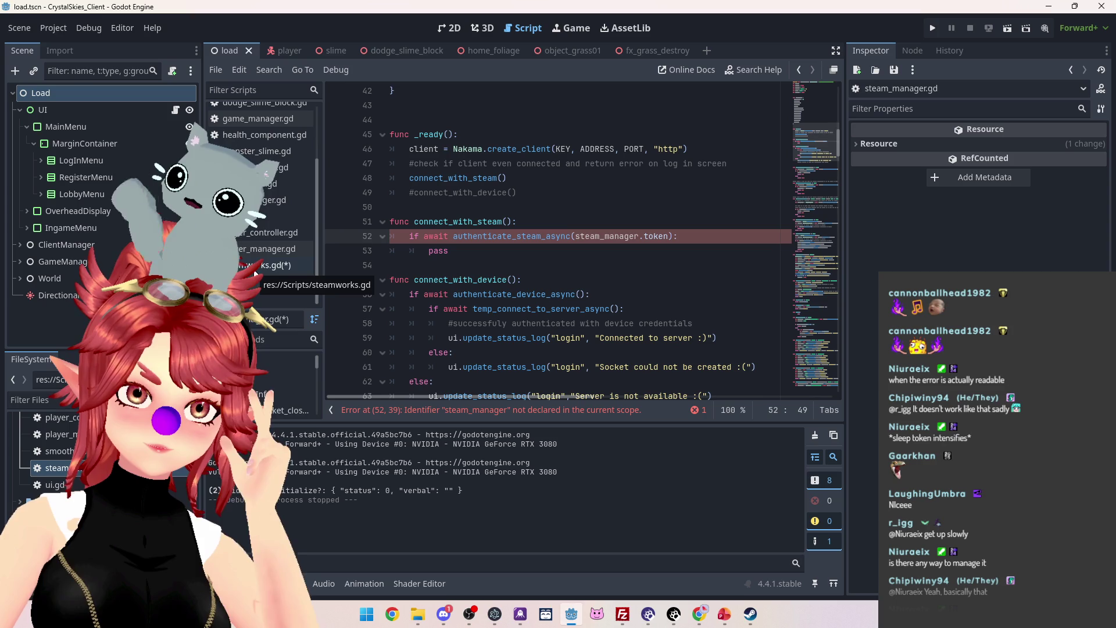
click(577, 236)
double_click(611, 237)
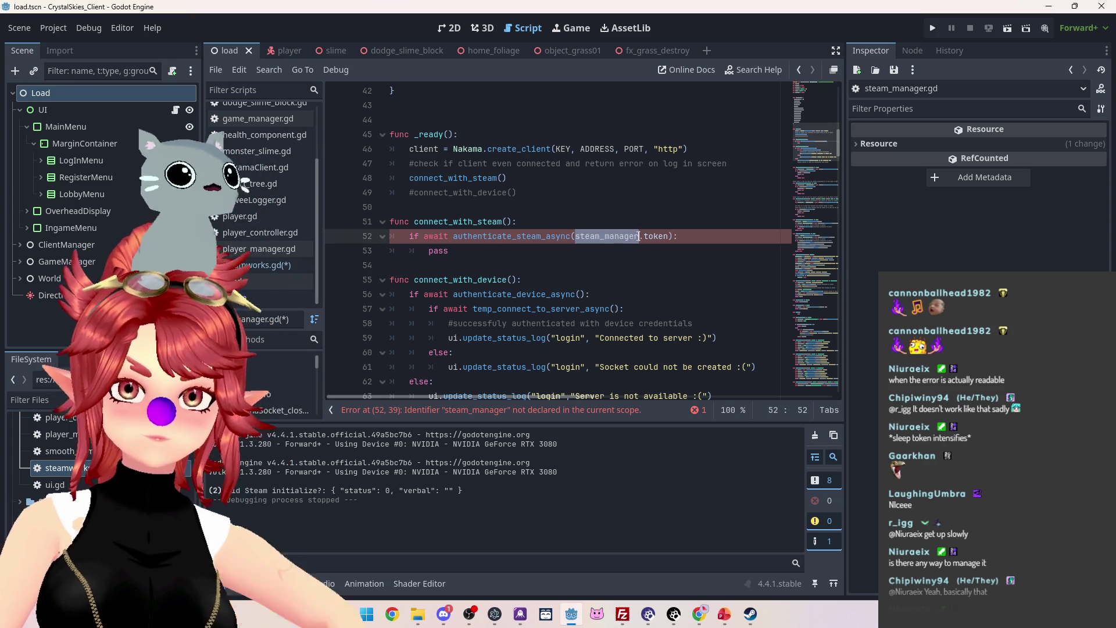
text(steamworks)
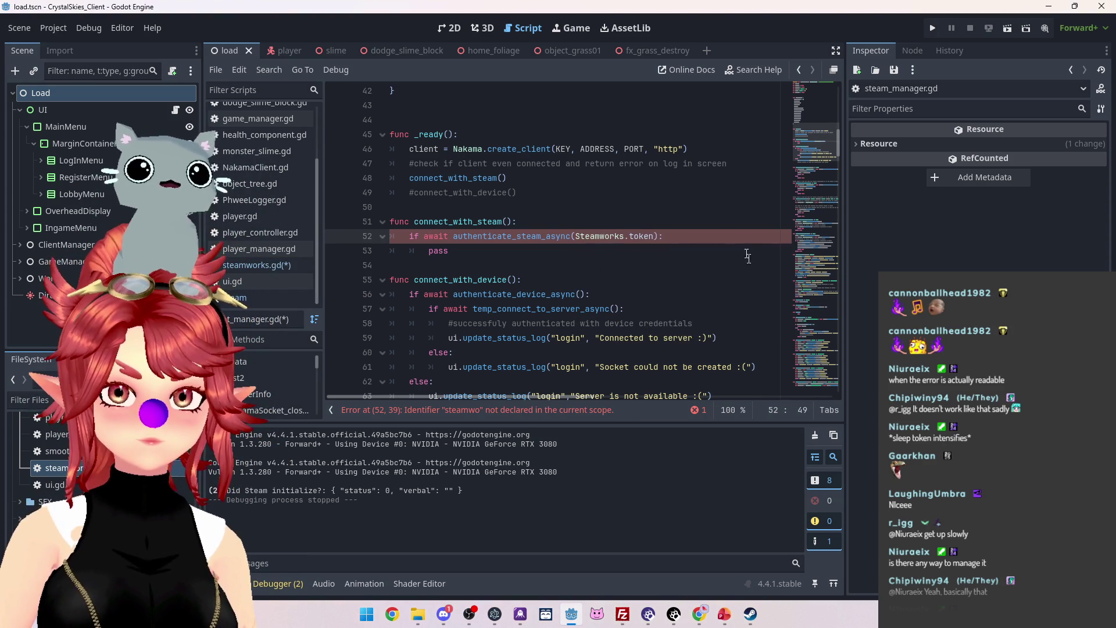
key(Return)
click(239, 268)
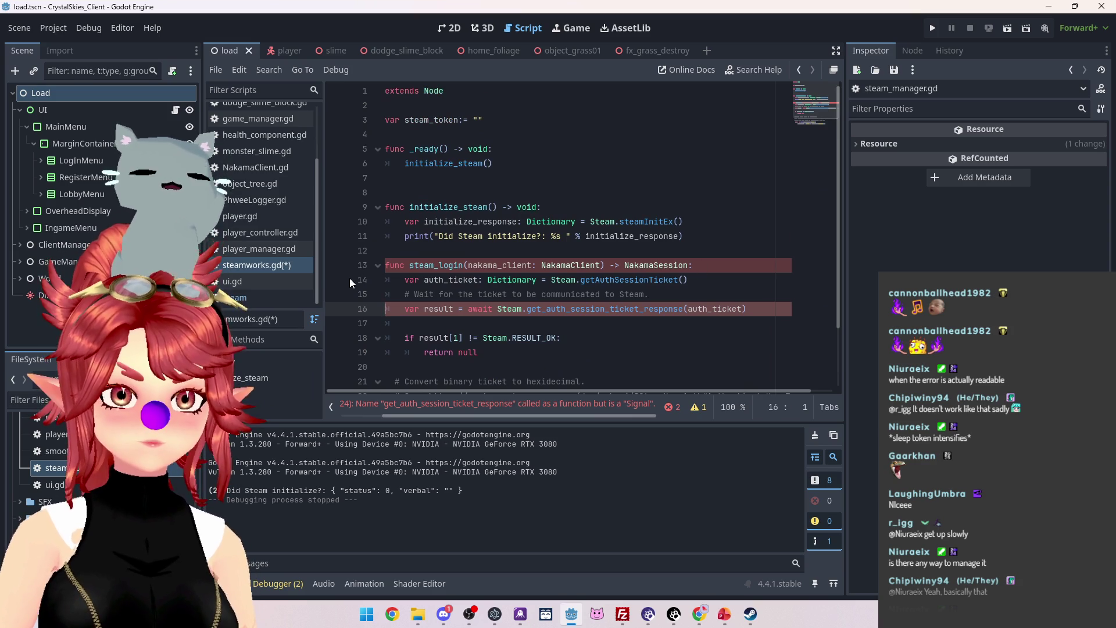
View steamworks.gd's steam_token variable, then switch to game_manager.gd.
click(251, 266)
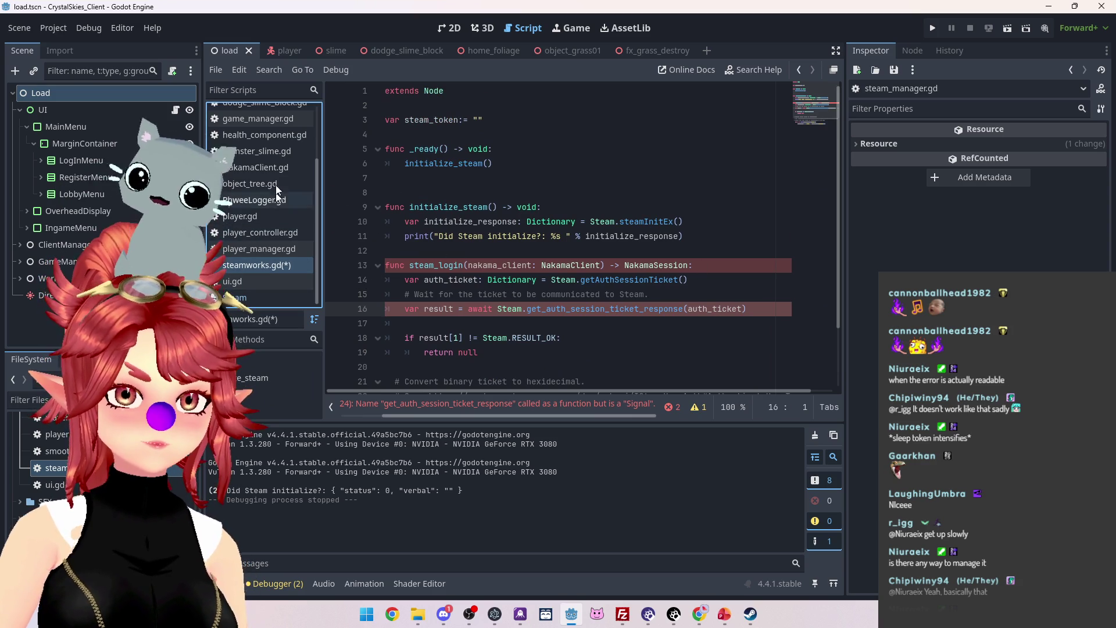
click(267, 119)
scroll(262, 159, up, 3)
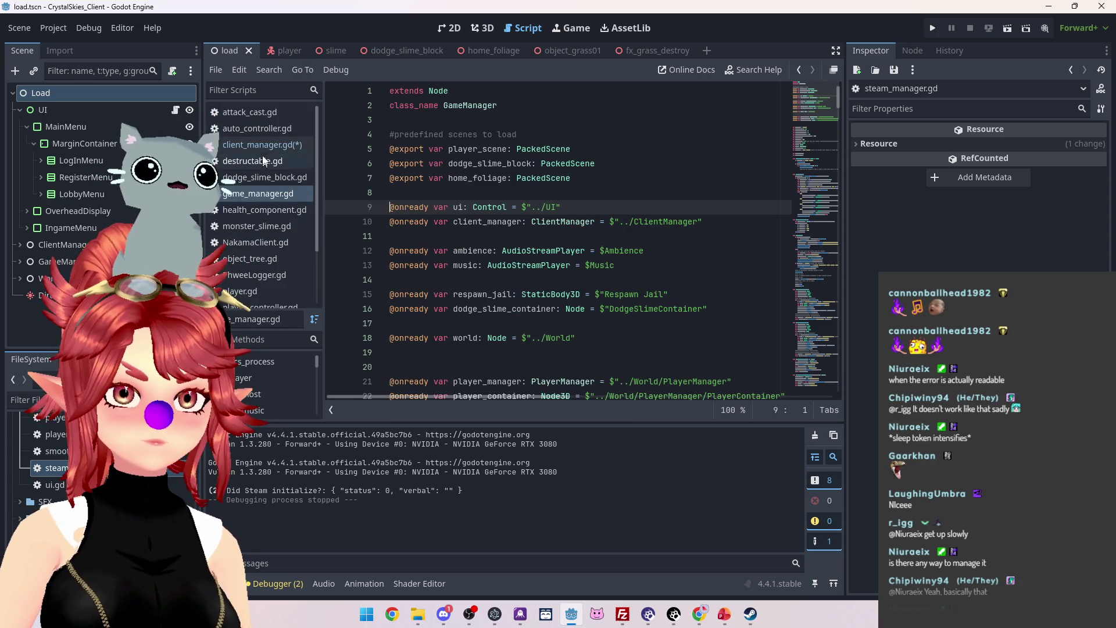
Make line 52 of client_manager.gd read Steamworks.token and save.
click(249, 143)
text(steam_async(Steamworks.steam_token):)
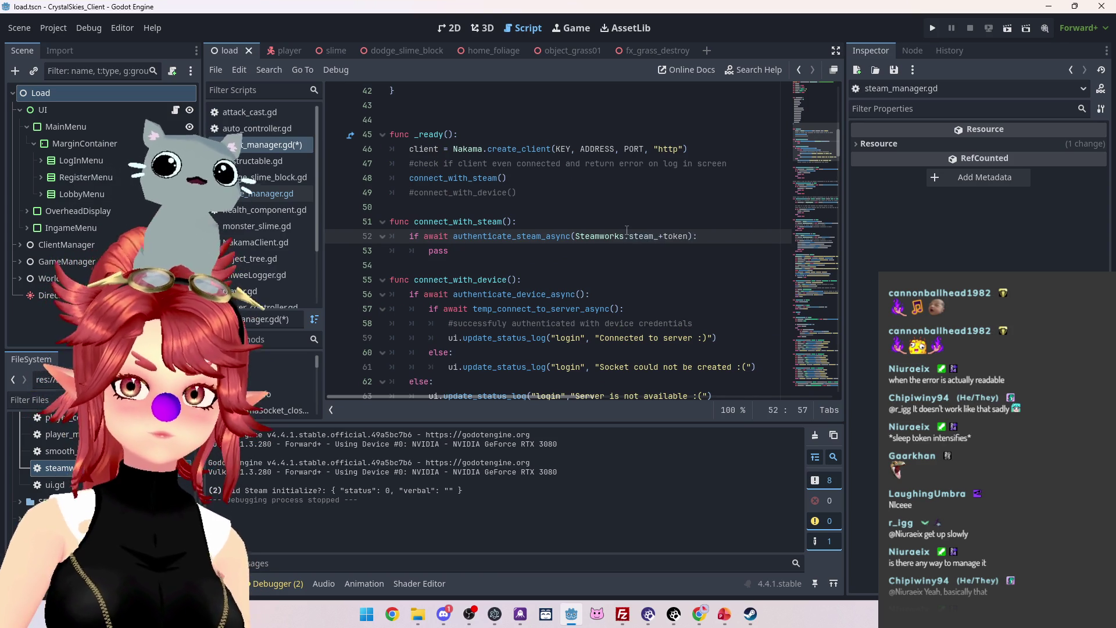
key(BackSpace)
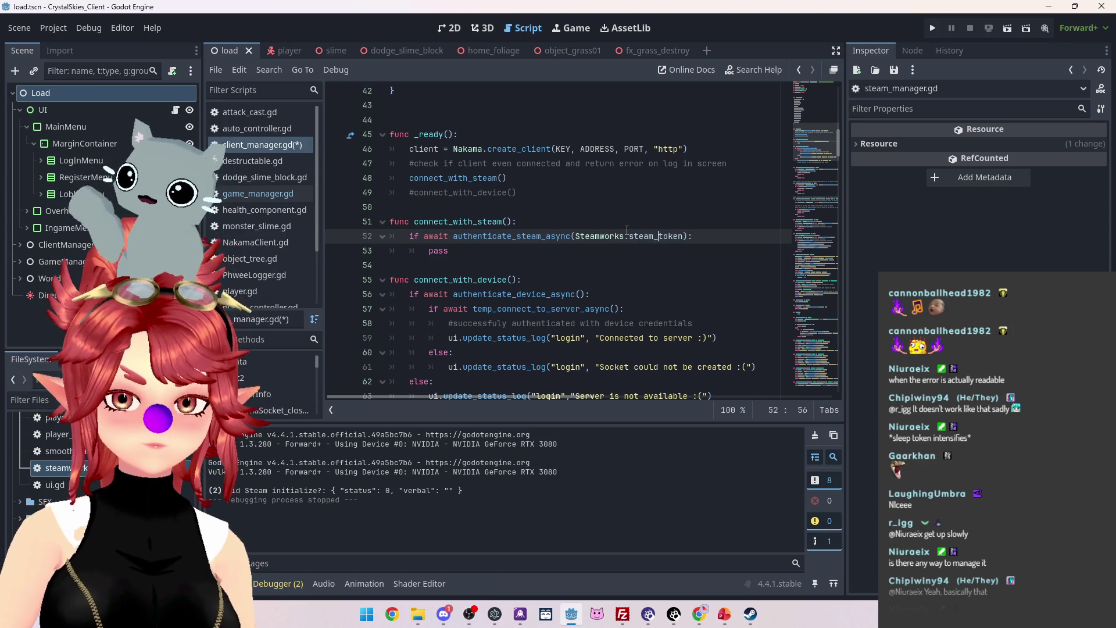
key(Up)
drag(630, 236, 657, 236)
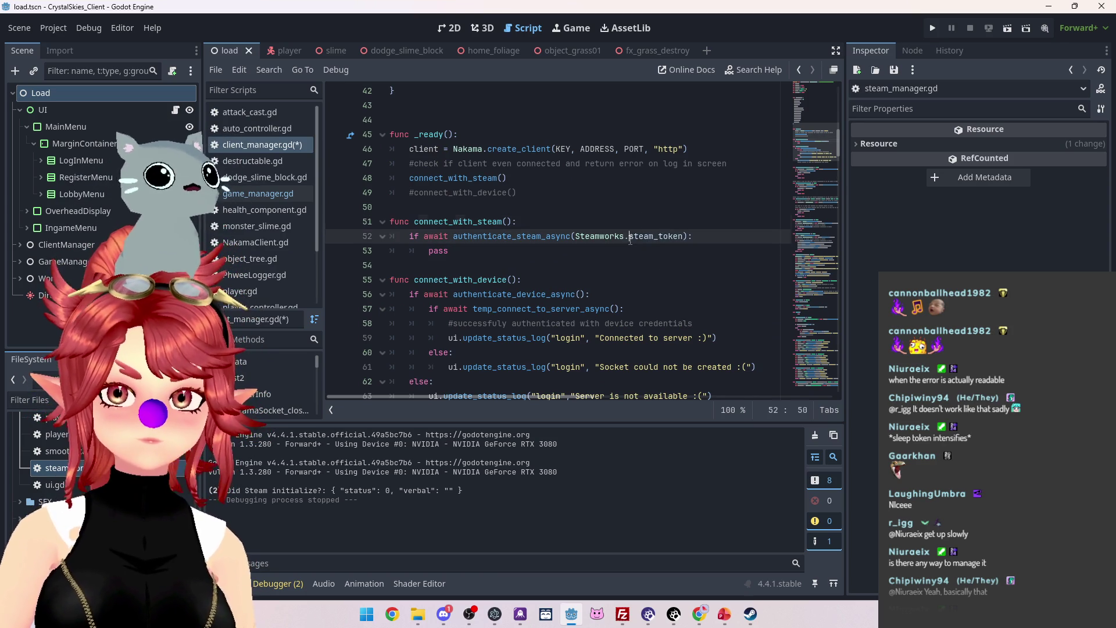
key(BackSpace)
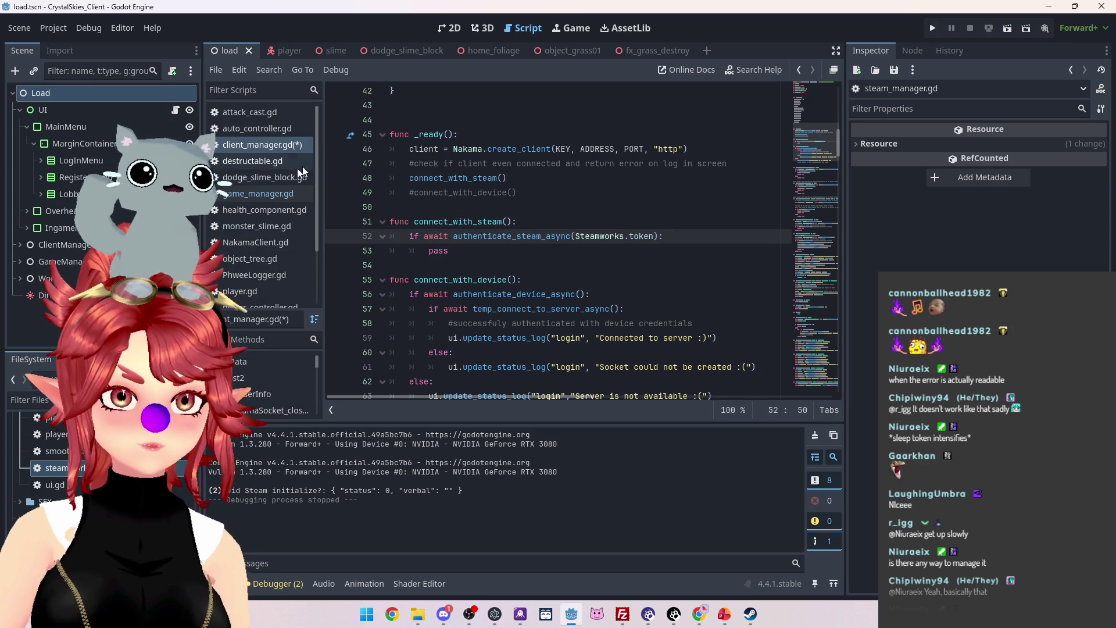
key(ctrl+s)
Rename steam_token to token in steamworks.gd on lines 3 and 25.
scroll(260, 291, down, 2)
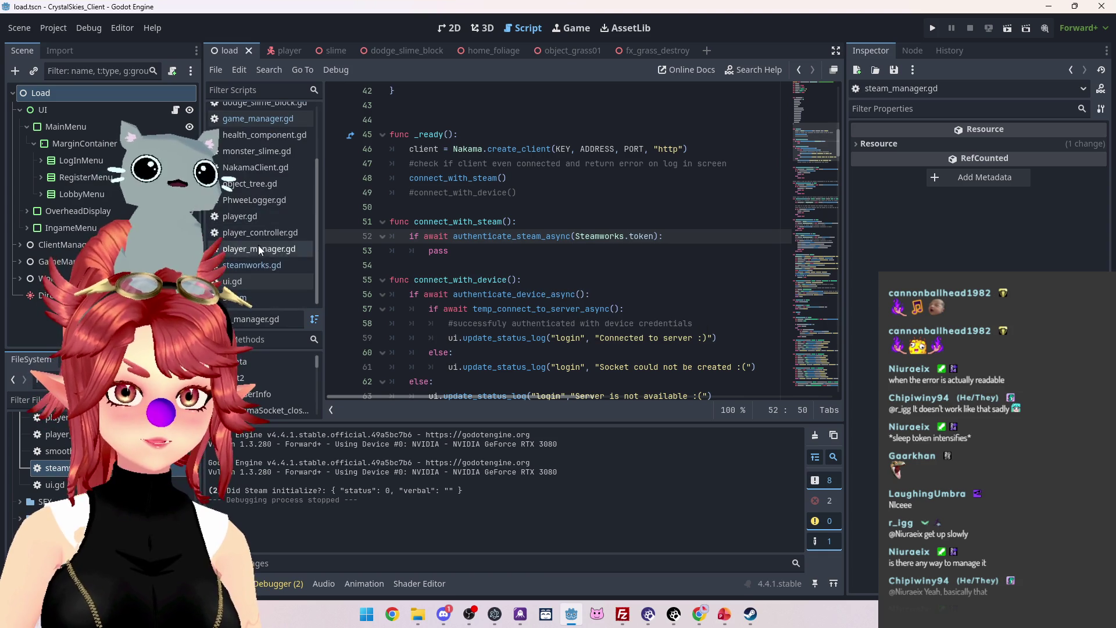
click(259, 265)
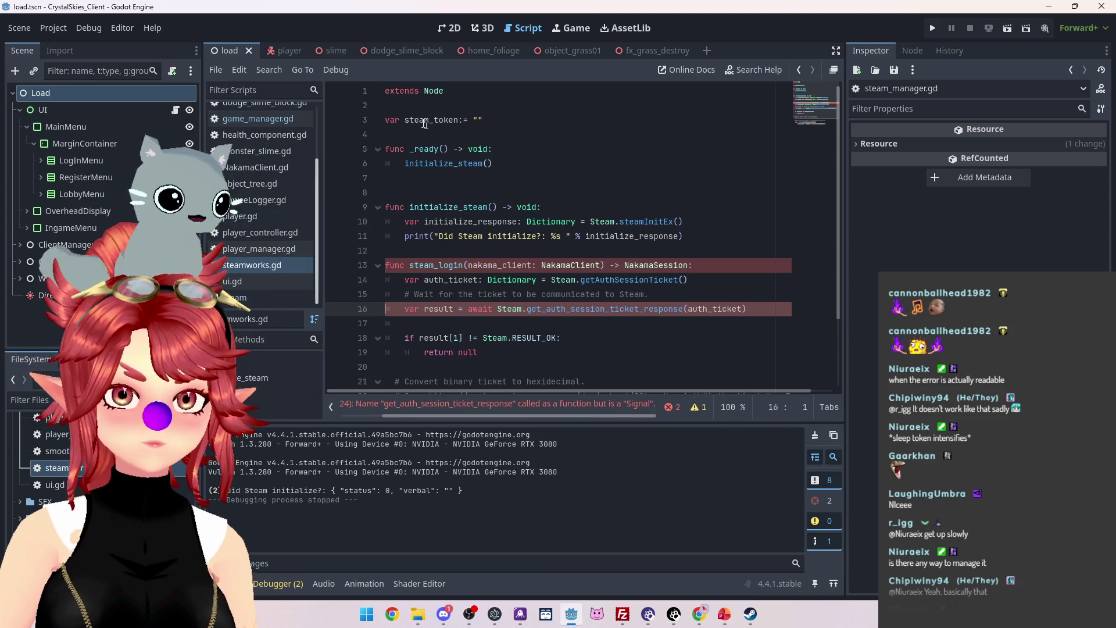
drag(405, 120, 435, 123)
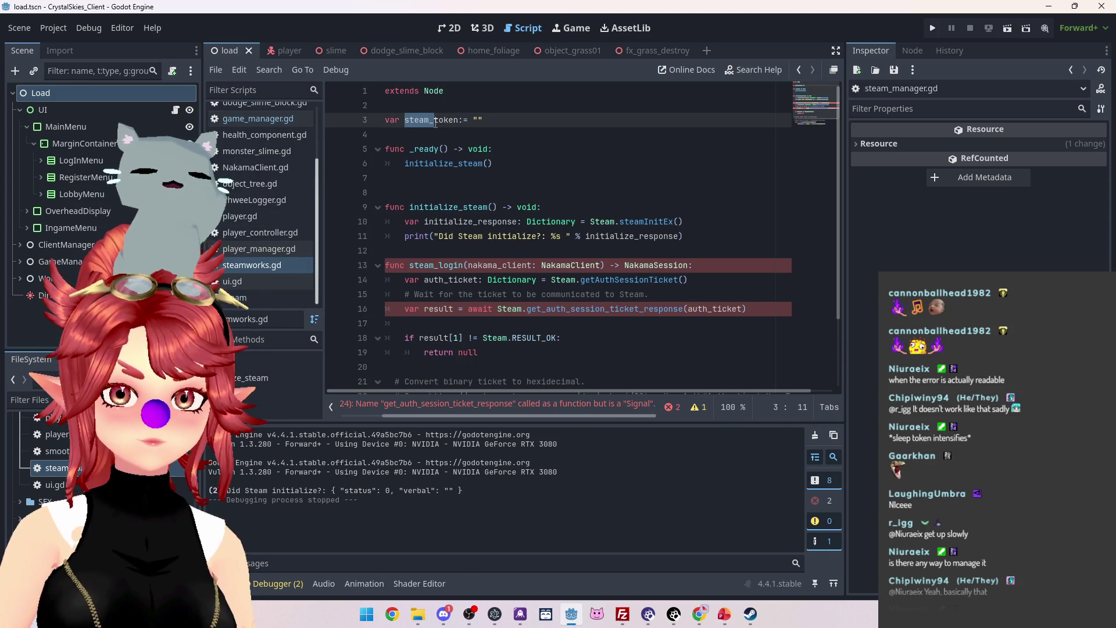
key(BackSpace)
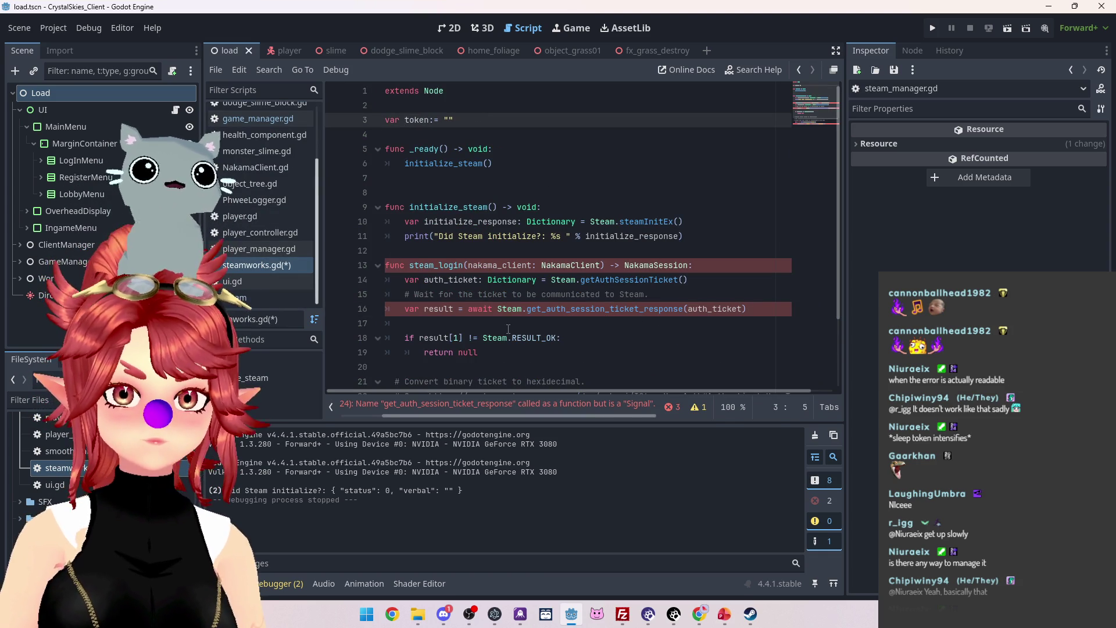
scroll(402, 360, down, 2)
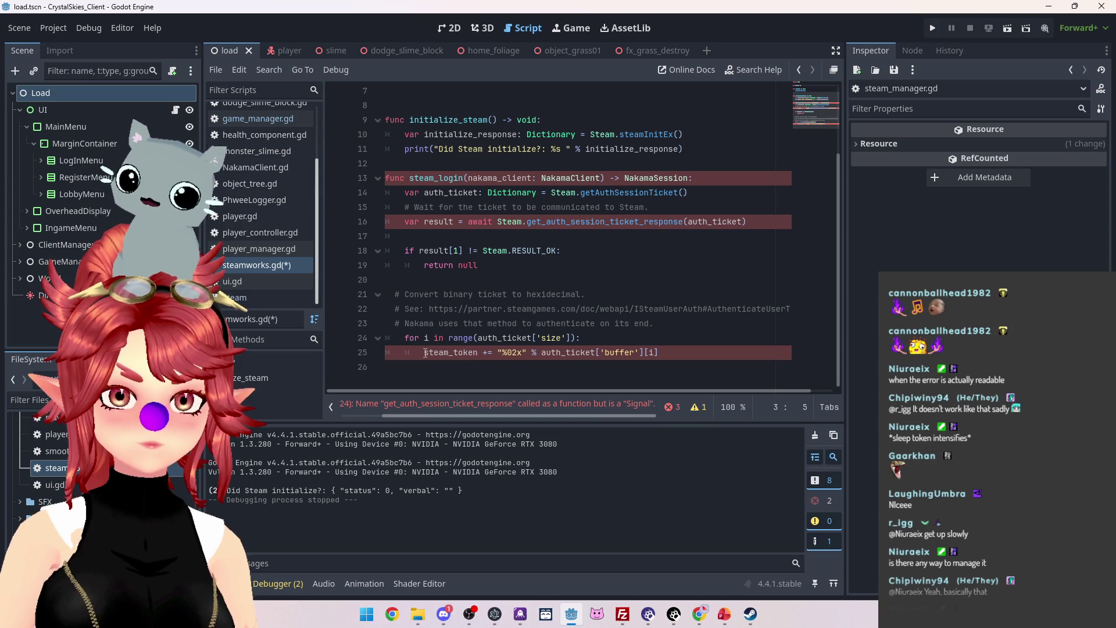
drag(424, 353, 454, 352)
key(BackSpace)
click(622, 287)
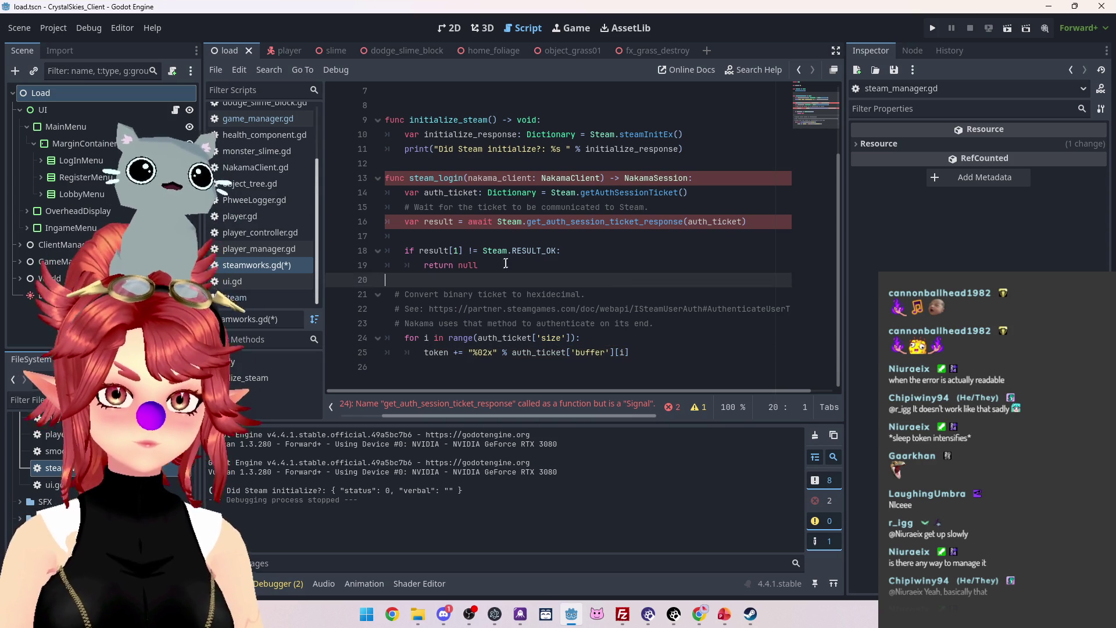
click(581, 236)
click(497, 221)
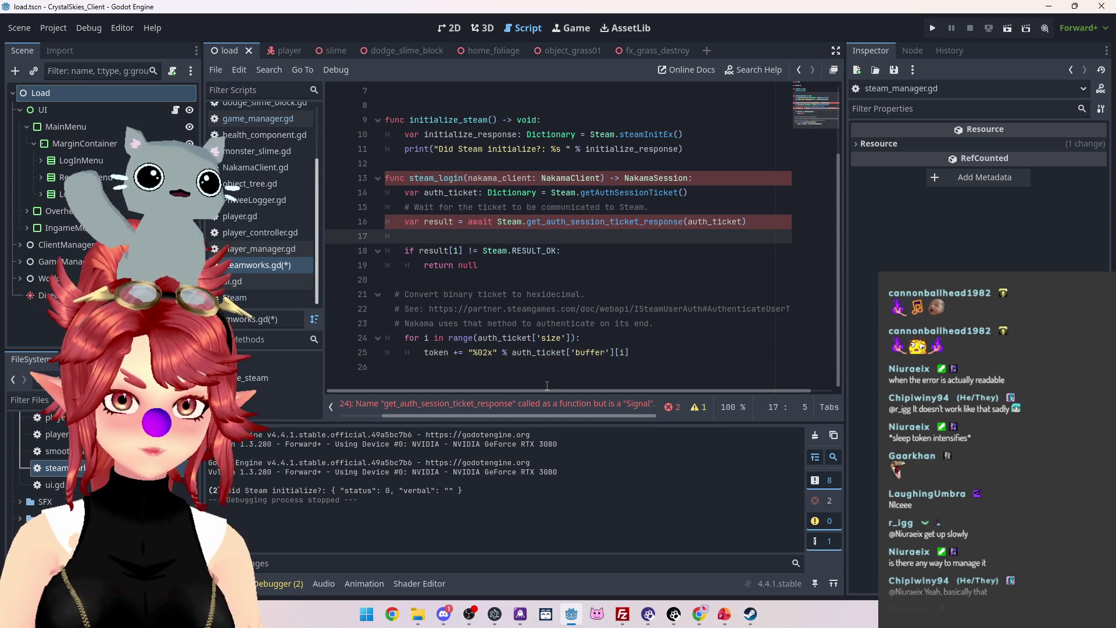
scroll(500, 262, up, 1)
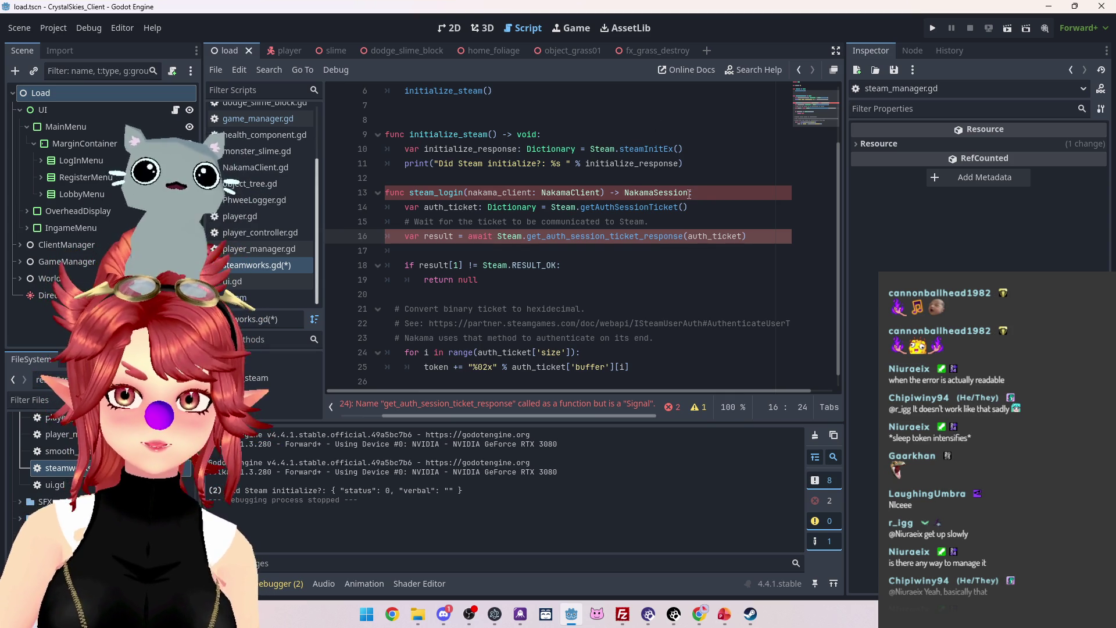
Remove the NakamaSession return type from the steam_login declaration.
drag(689, 193, 615, 190)
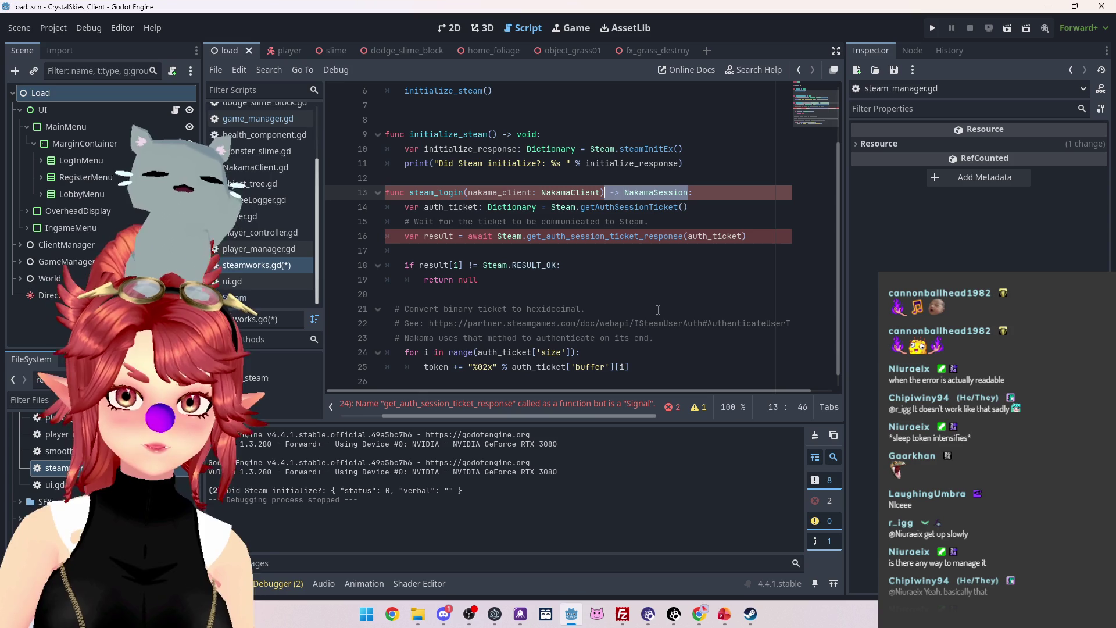
key(BackSpace)
click(570, 276)
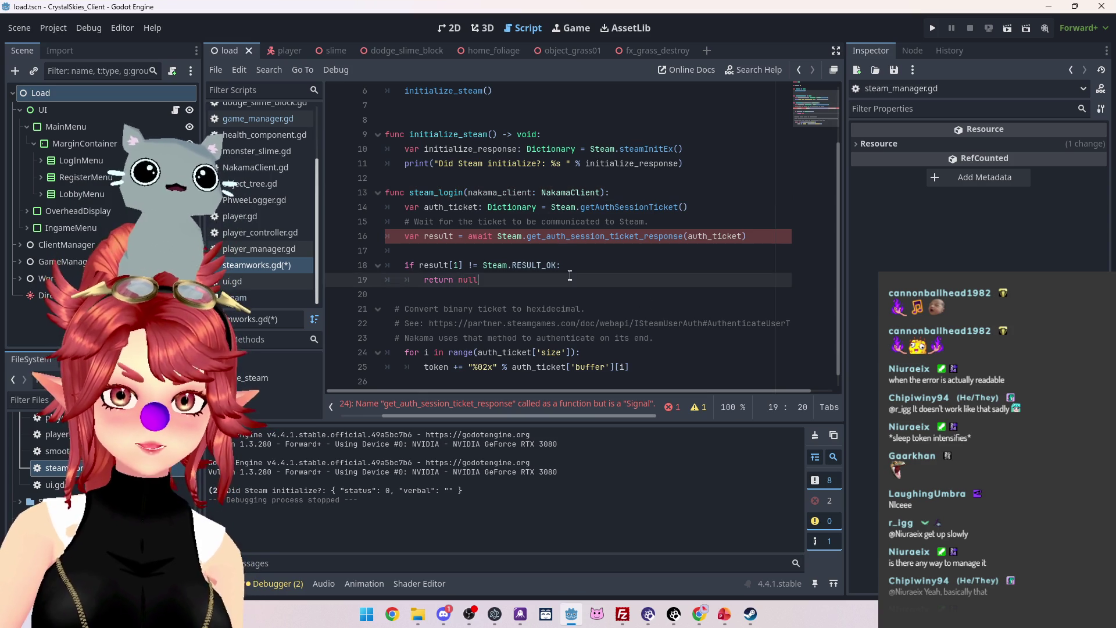
Delete the 'nakama_client: NakamaClient' parameter on line 13, then inspect line 16's error.
drag(542, 193, 576, 193)
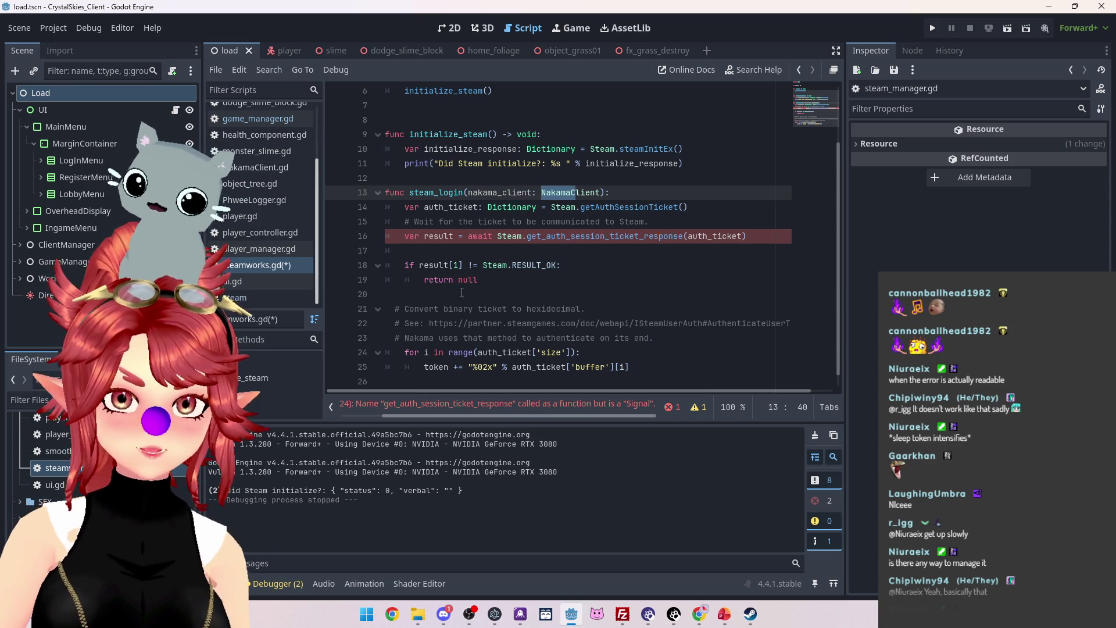
drag(602, 192, 468, 192)
key(BackSpace)
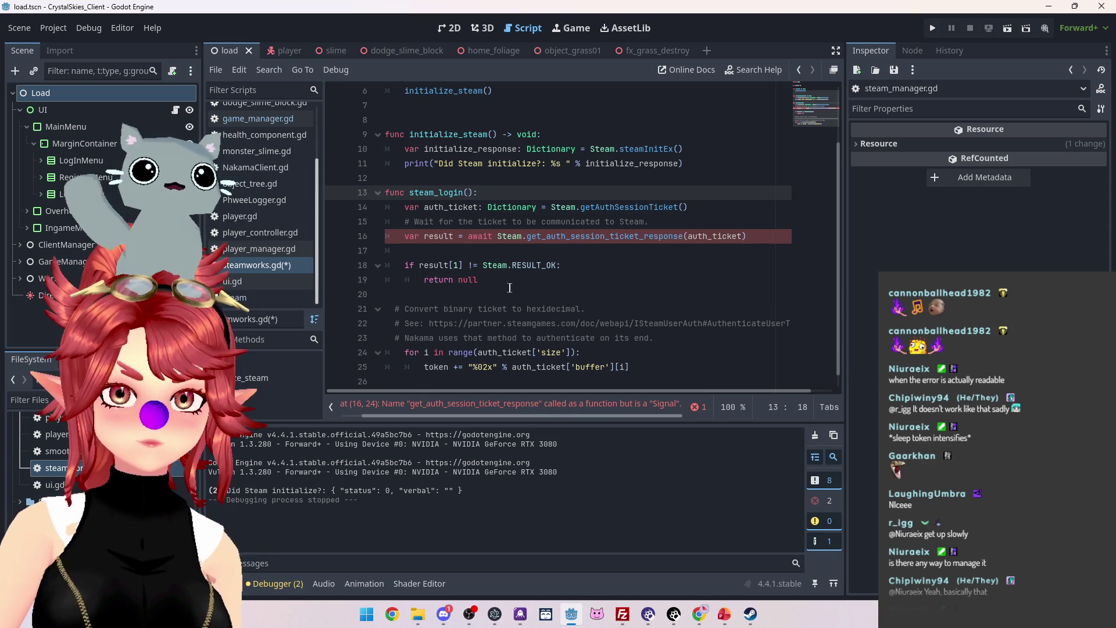
click(553, 409)
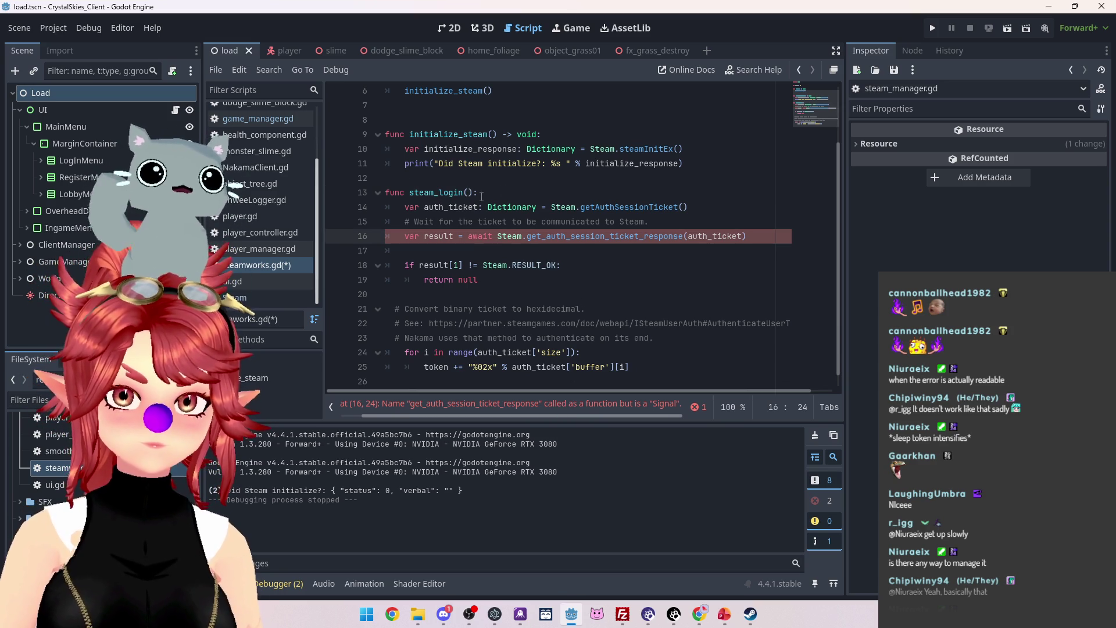
scroll(476, 230, up, 2)
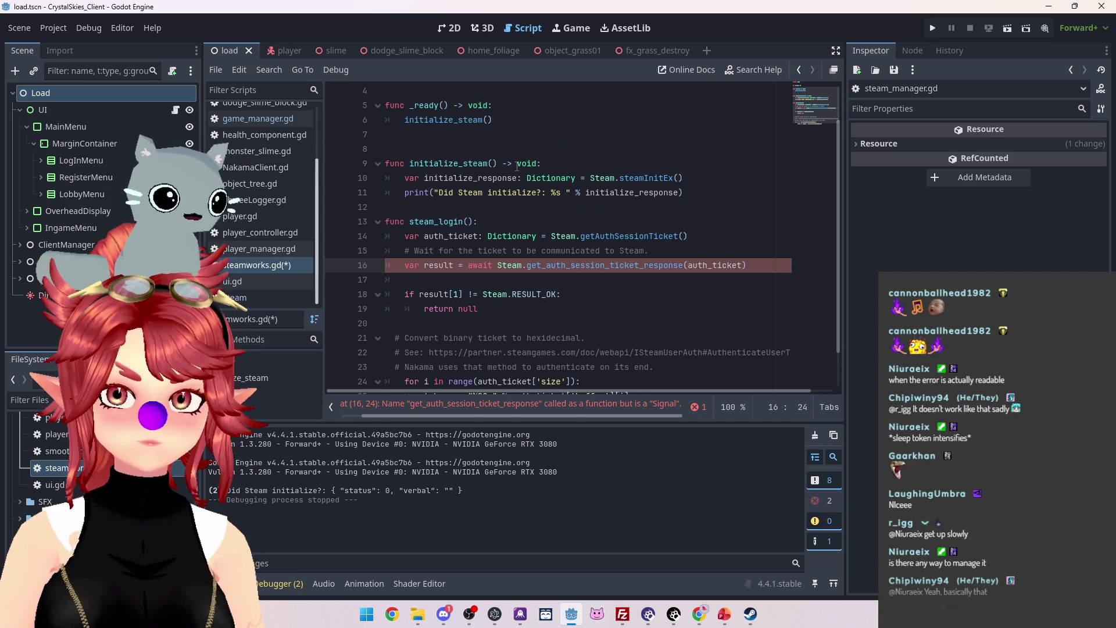
scroll(559, 277, down, 1)
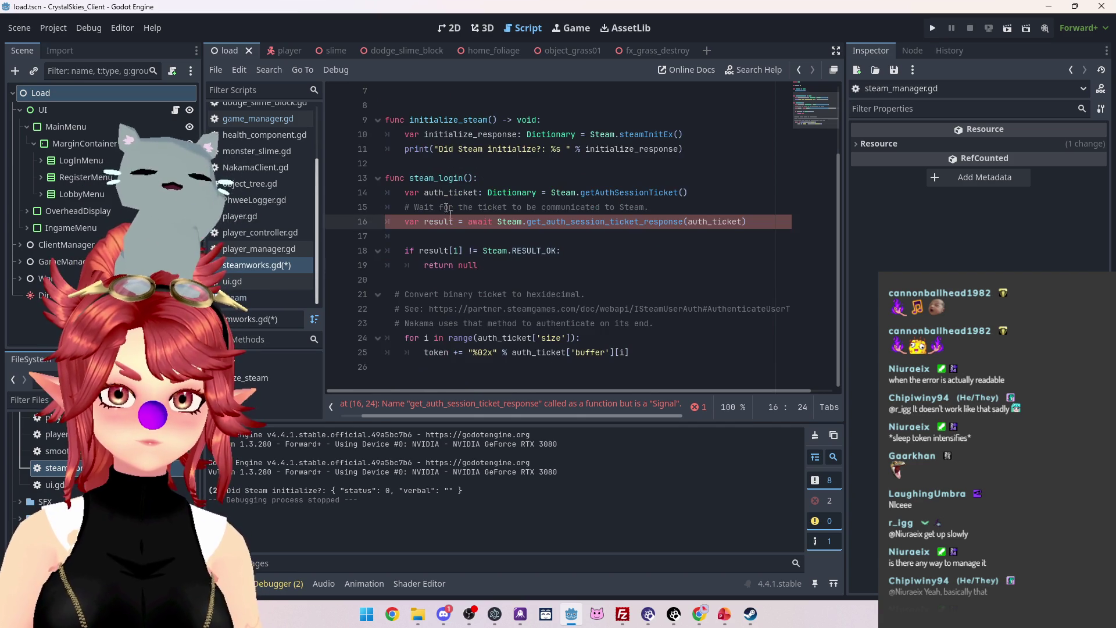
scroll(438, 187, up, 1)
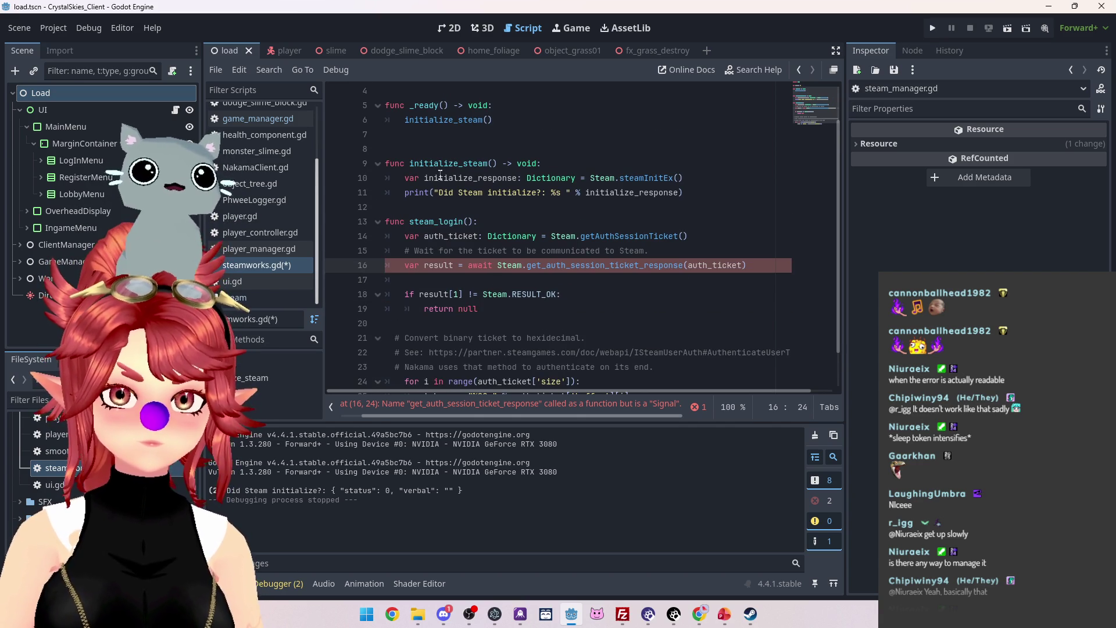
In _ready, await initialize_steam() and add a properly indented steam_login() call below it.
click(407, 121)
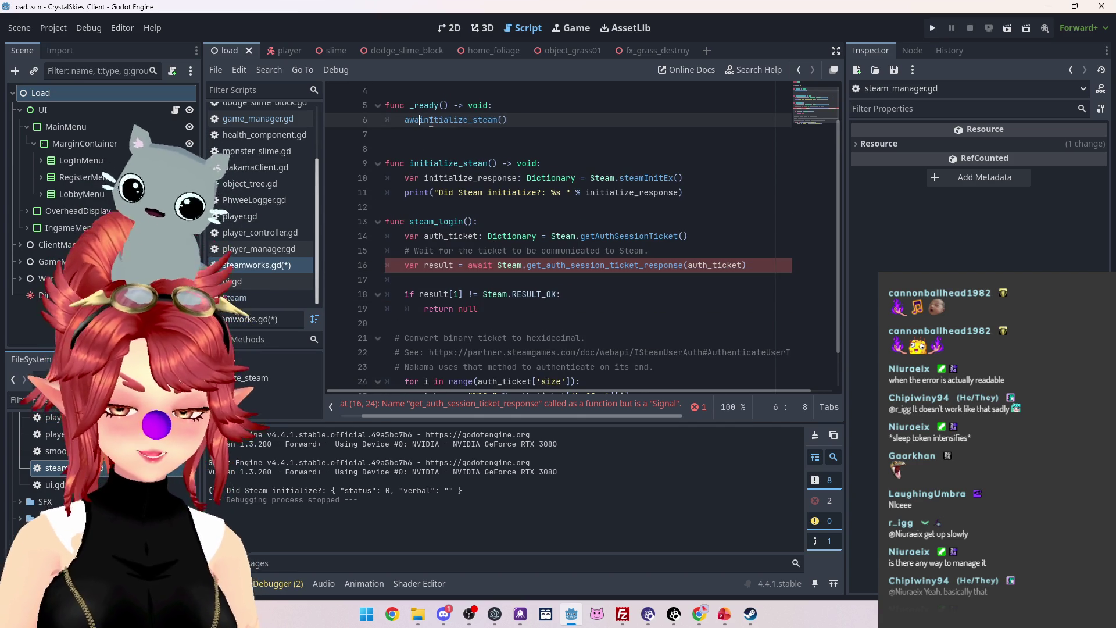
click(532, 174)
click(448, 237)
drag(410, 223, 466, 222)
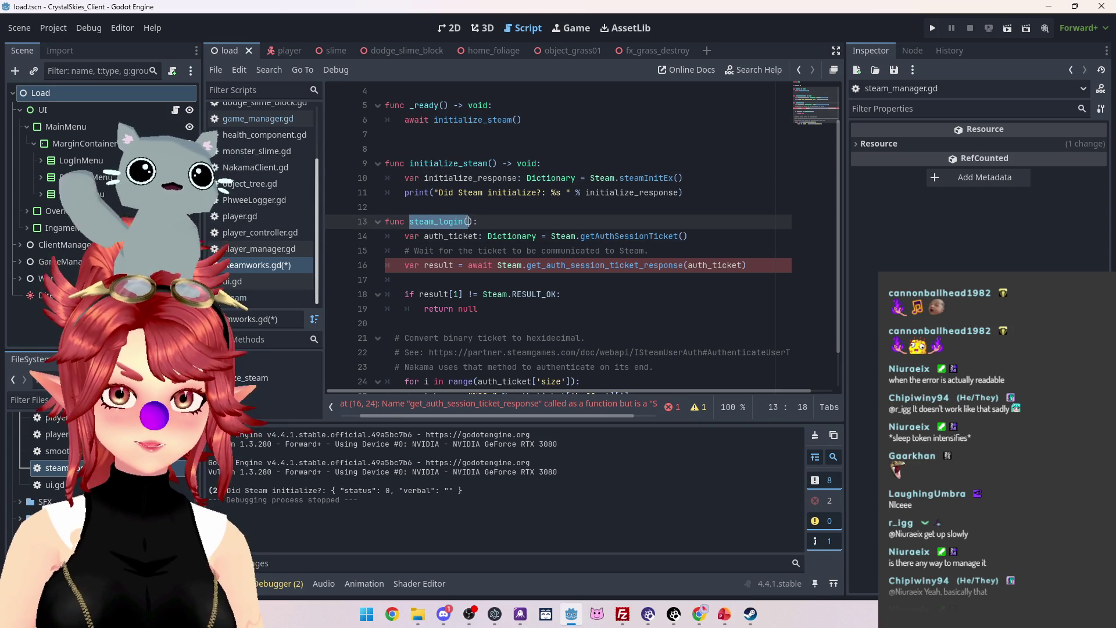
click(440, 120)
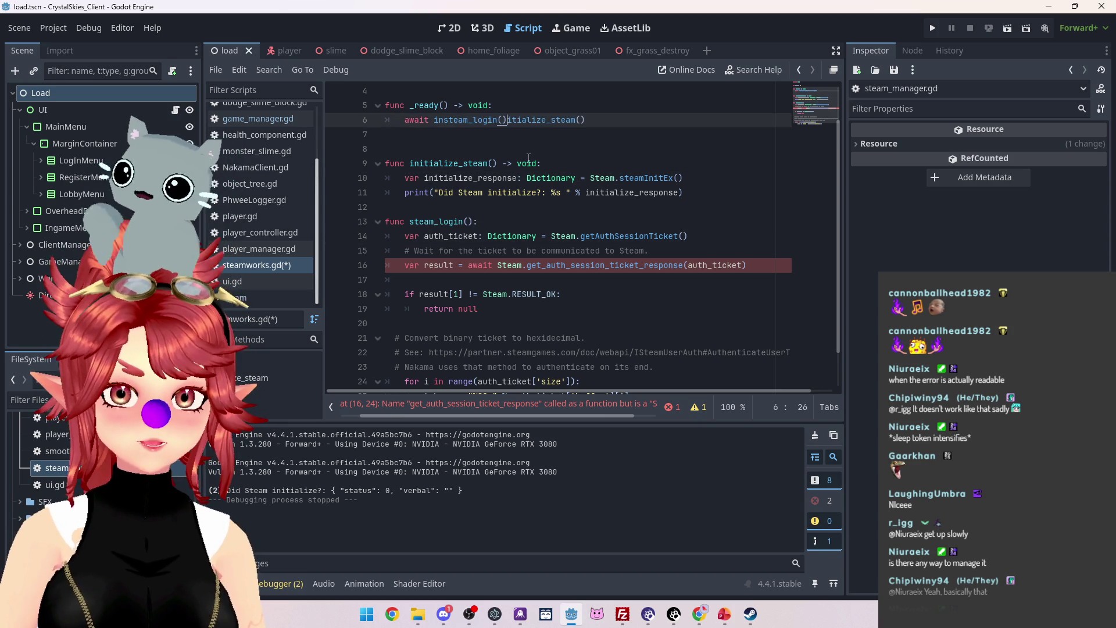
click(491, 138)
text(steam_login())
text(())
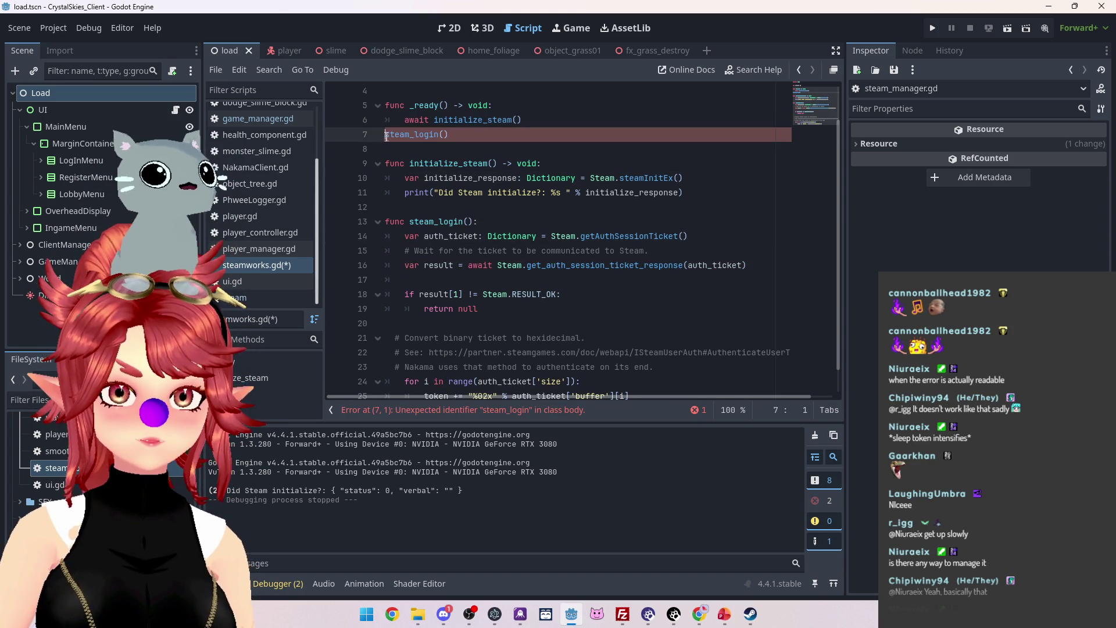
key(BackSpace)
key(BackSpace)
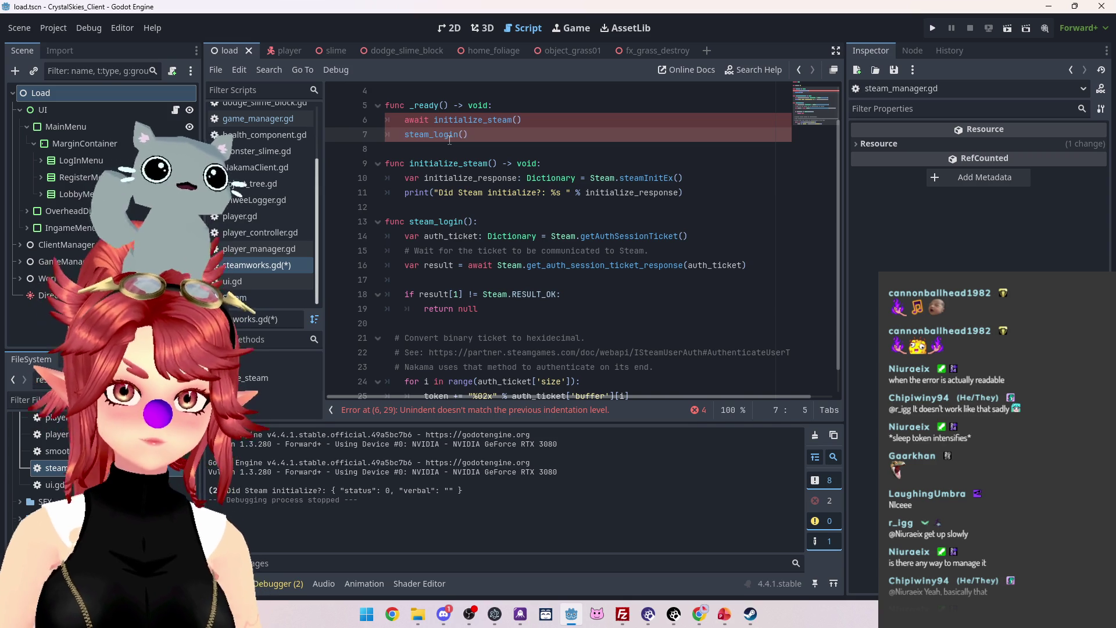
click(588, 322)
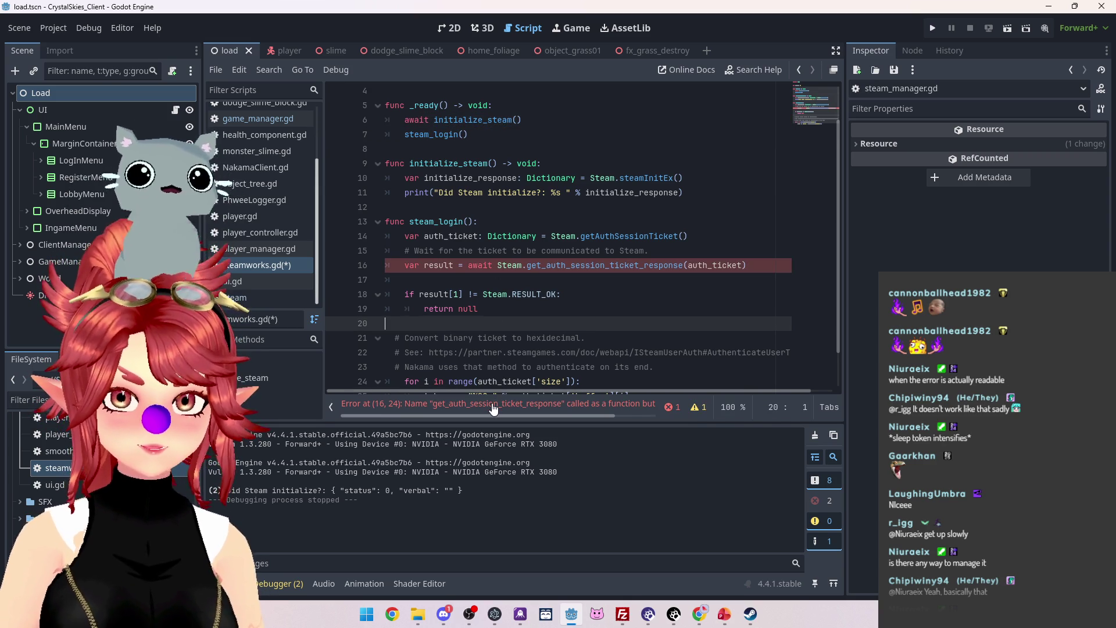
click(494, 407)
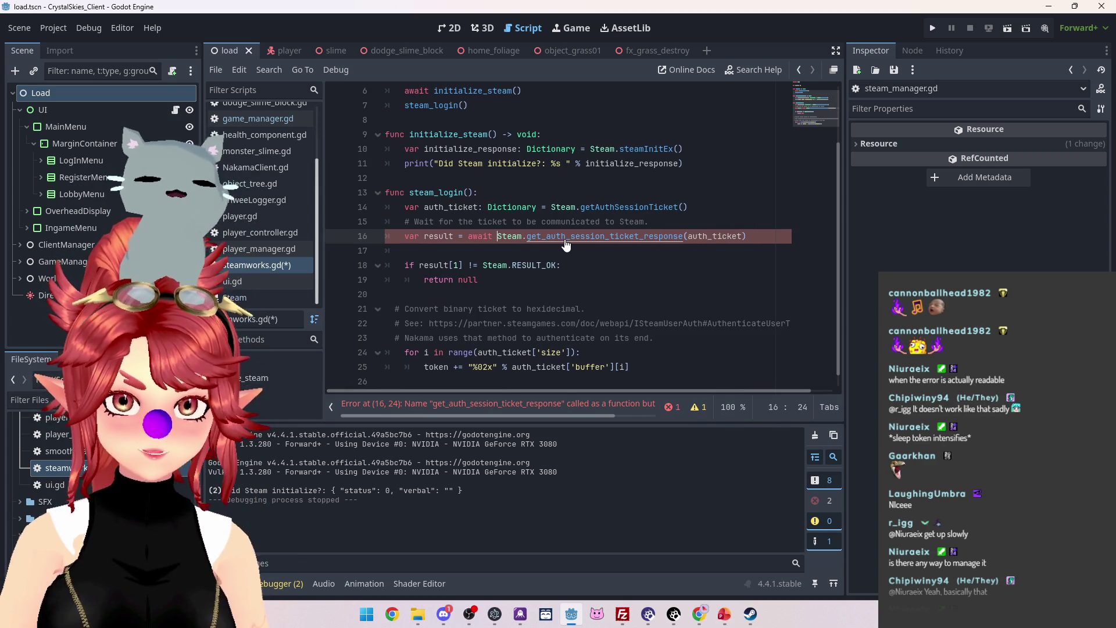
Copy the yield(Steam, "get_auth_session_ticket_response") call from the Snopek Games tutorial.
mouse_move(699, 614)
click(618, 543)
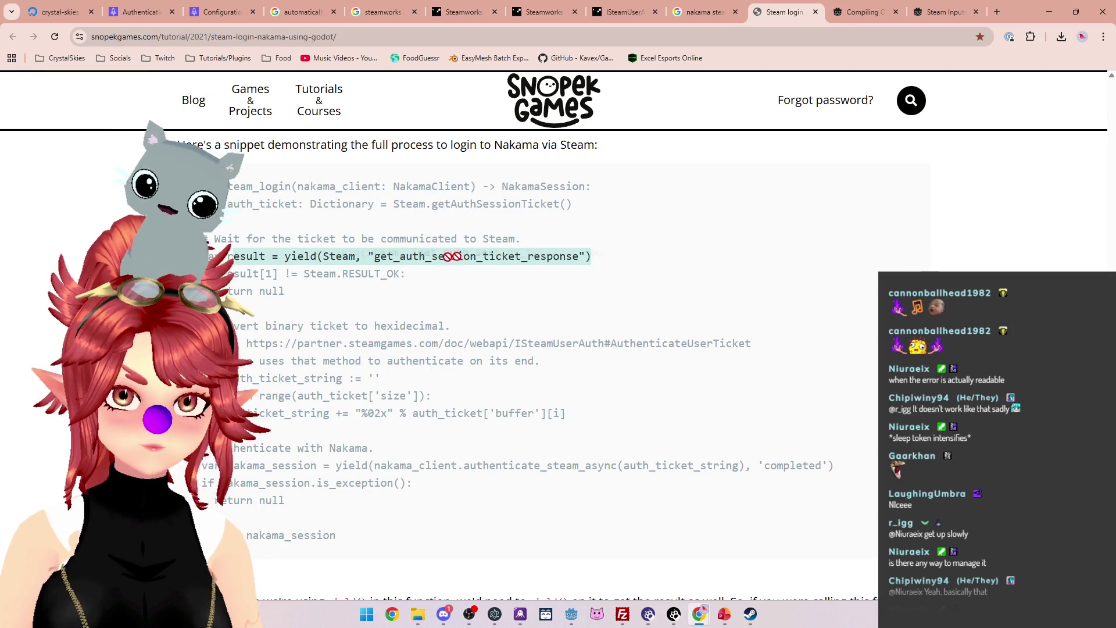
drag(284, 256, 598, 259)
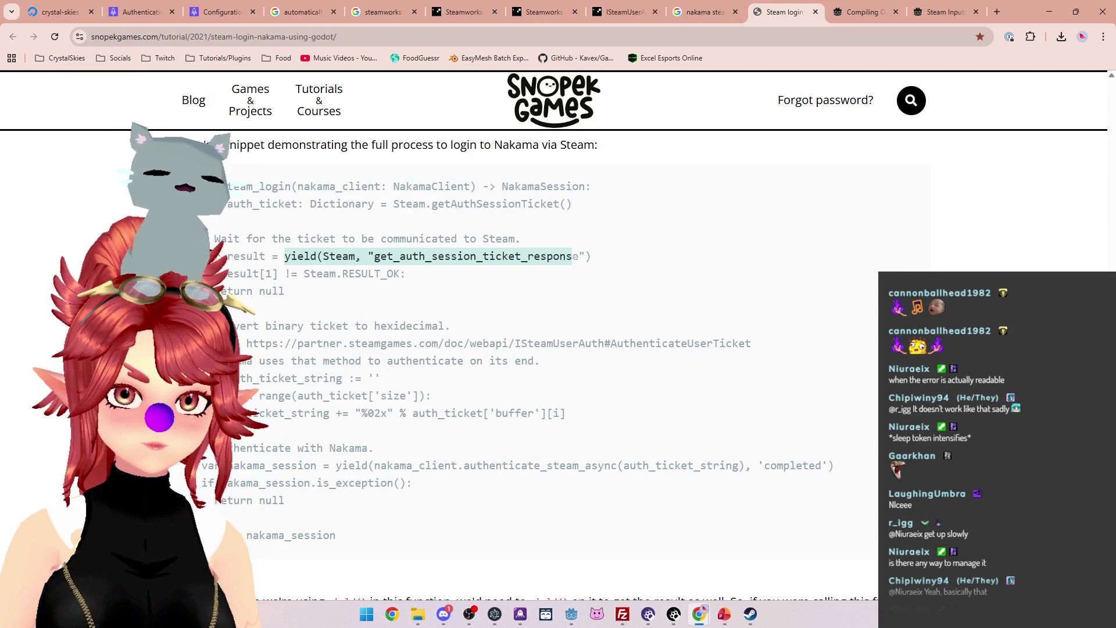
Google 'convert' plus the copied yield call plus 'to await' in a new tab.
click(998, 12)
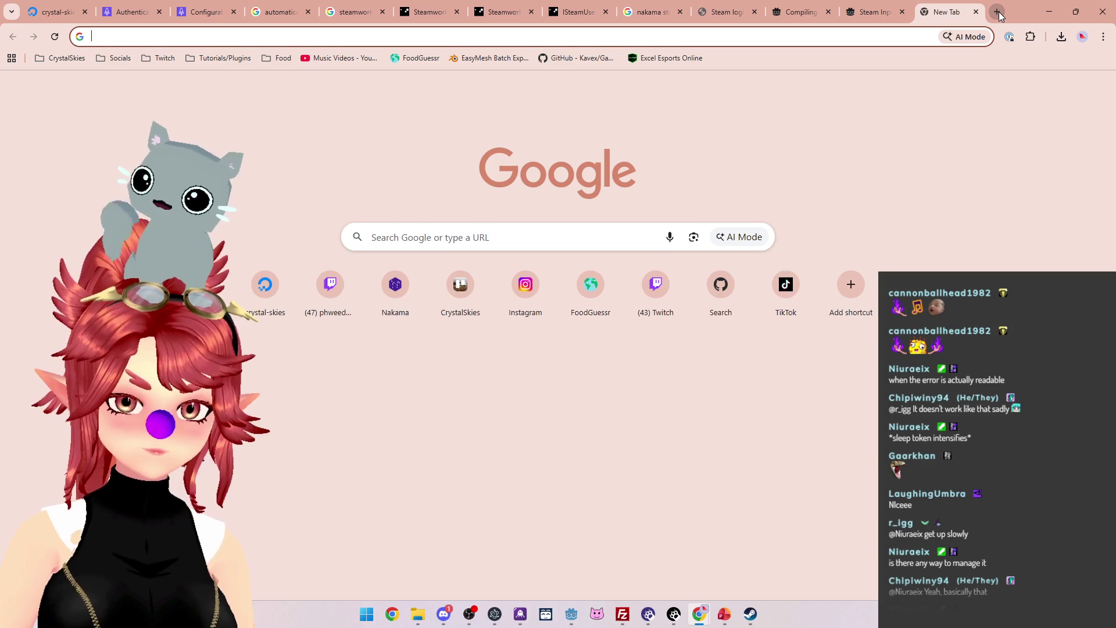
text(convert)
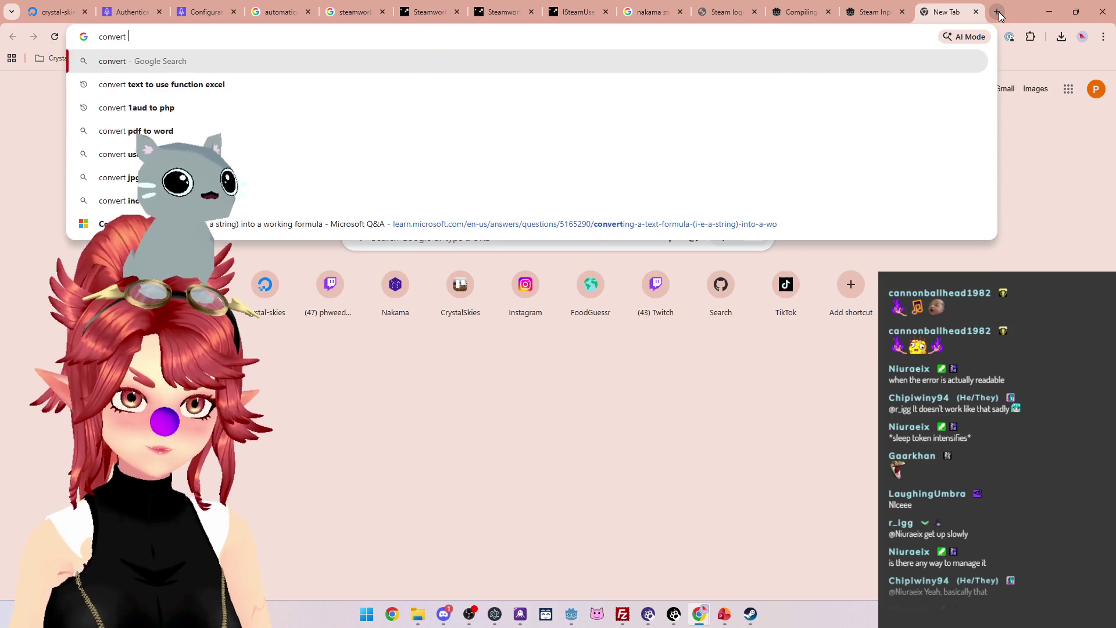
text(yield(Steam, "get_auth_session_ticket_response"))
text(to await)
key(Return)
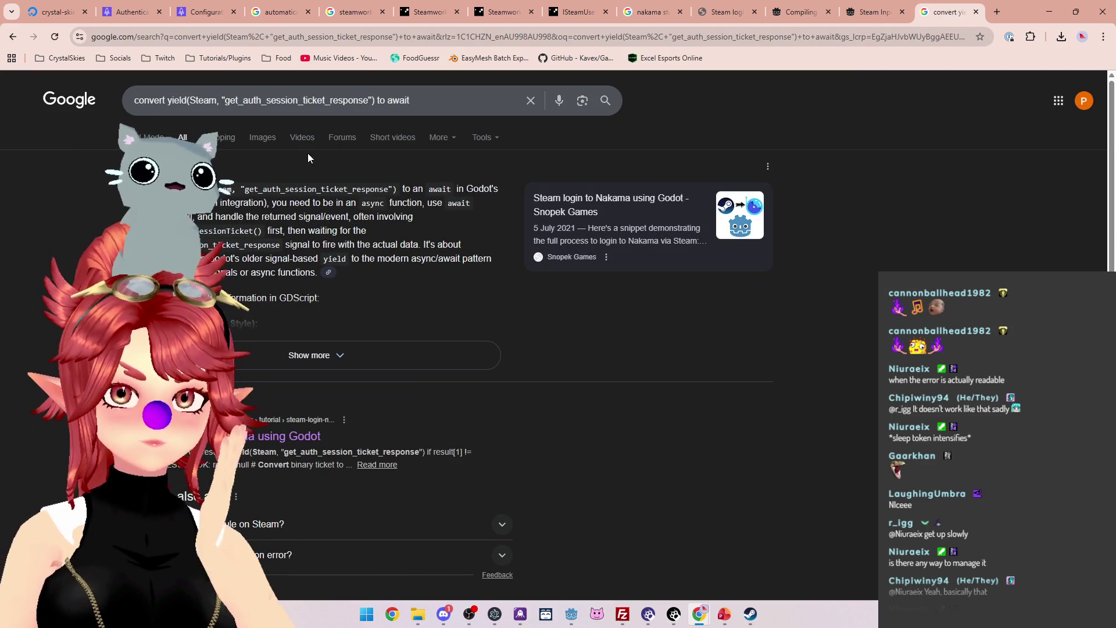
Expand and read through the AI overview answer on converting yield to await.
click(308, 354)
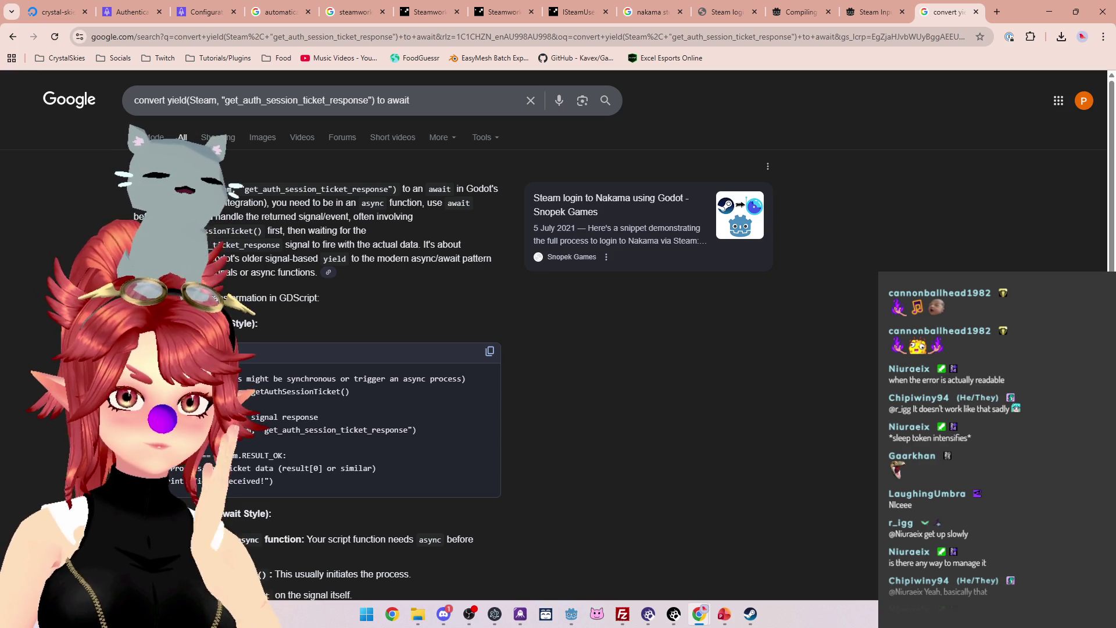
scroll(349, 337, down, 1)
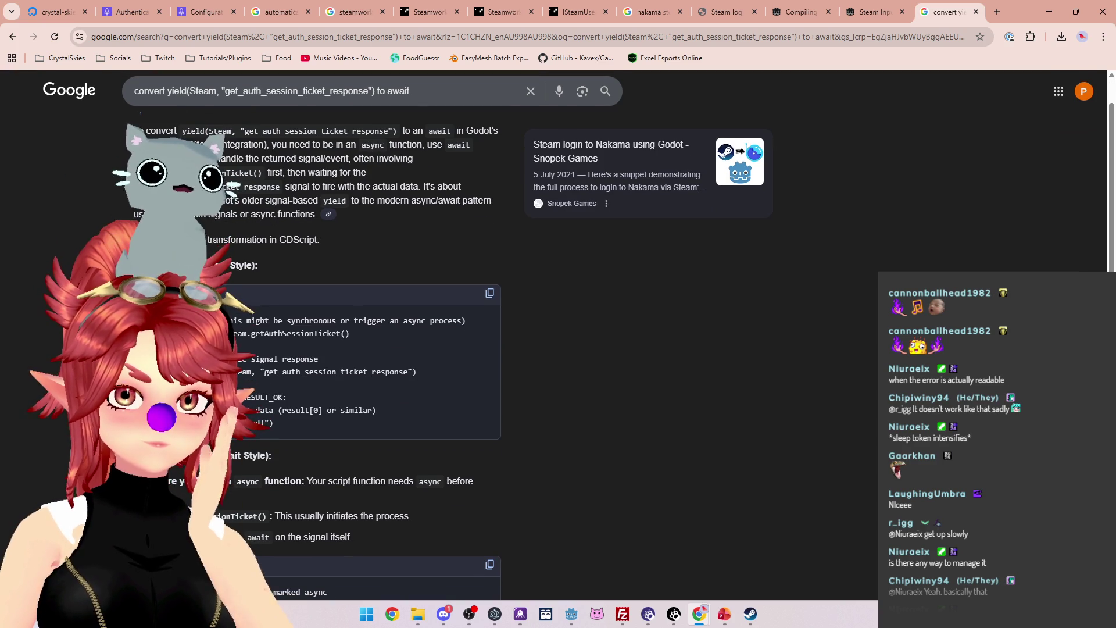
scroll(283, 357, down, 3)
scroll(283, 357, up, 1)
scroll(283, 357, up, 1)
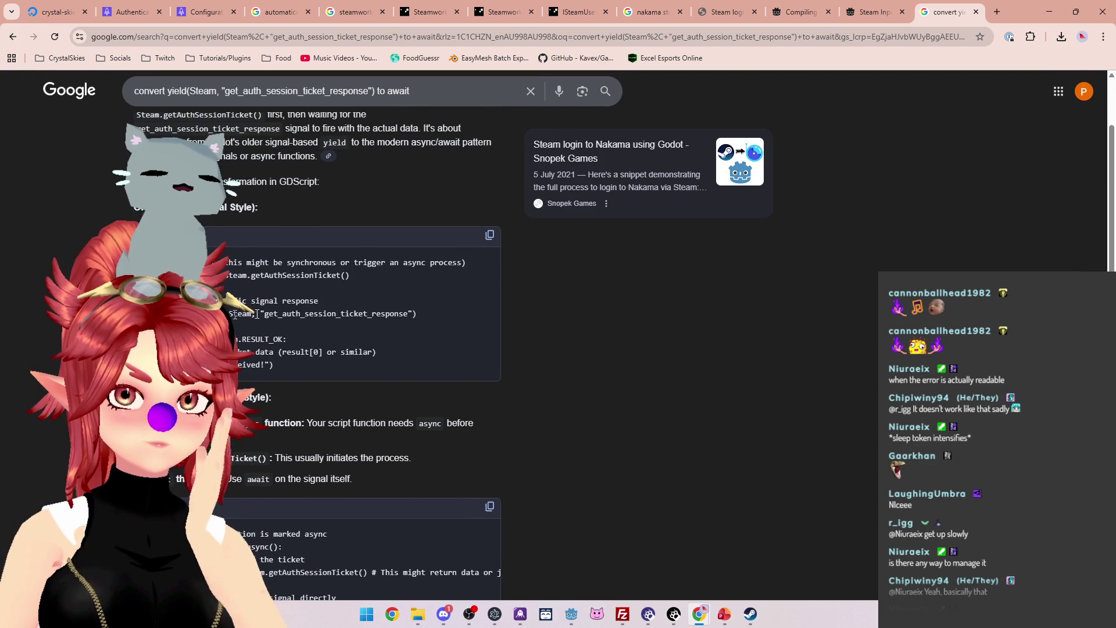
scroll(259, 449, down, 3)
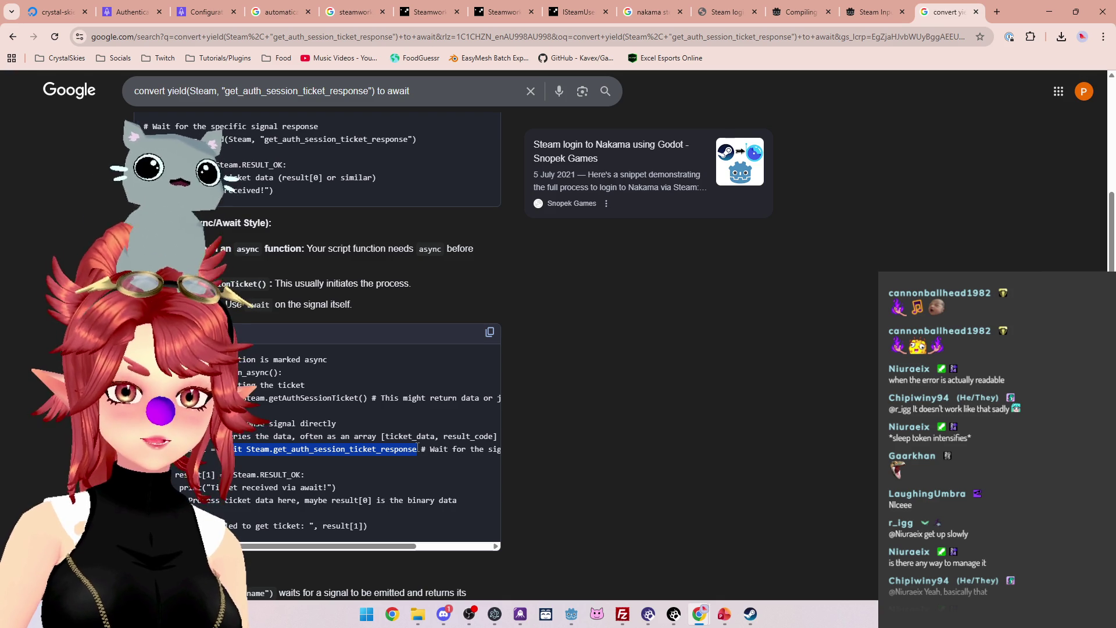
Drop '(auth_ticket)' on line 16 to await the signal, save steamworks.gd, and run the project.
mouse_move(447, 622)
click(573, 619)
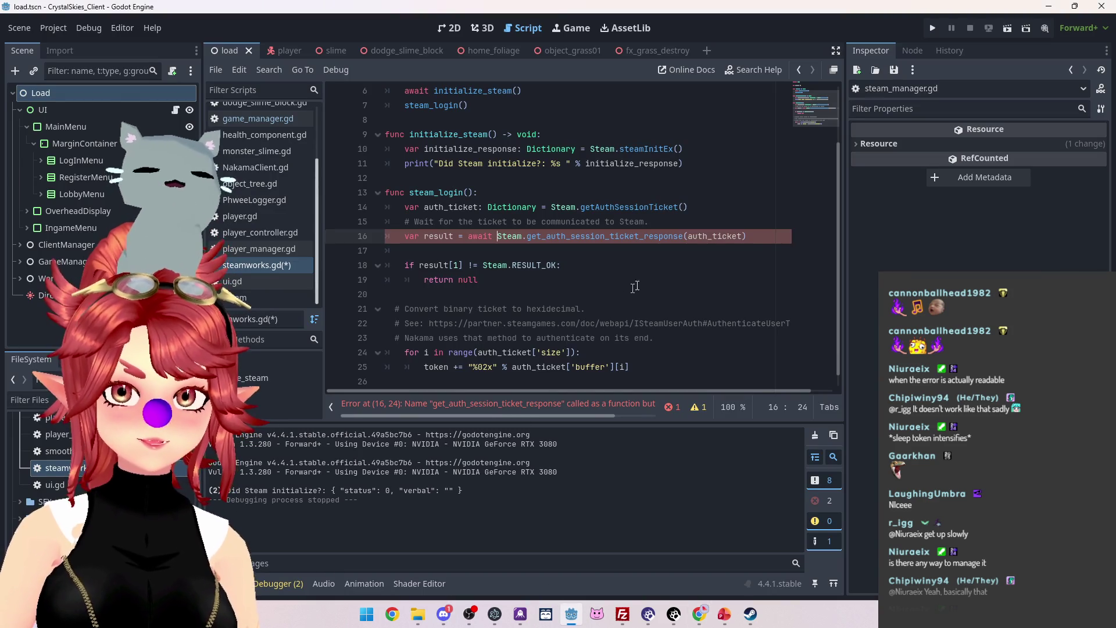
key(BackSpace)
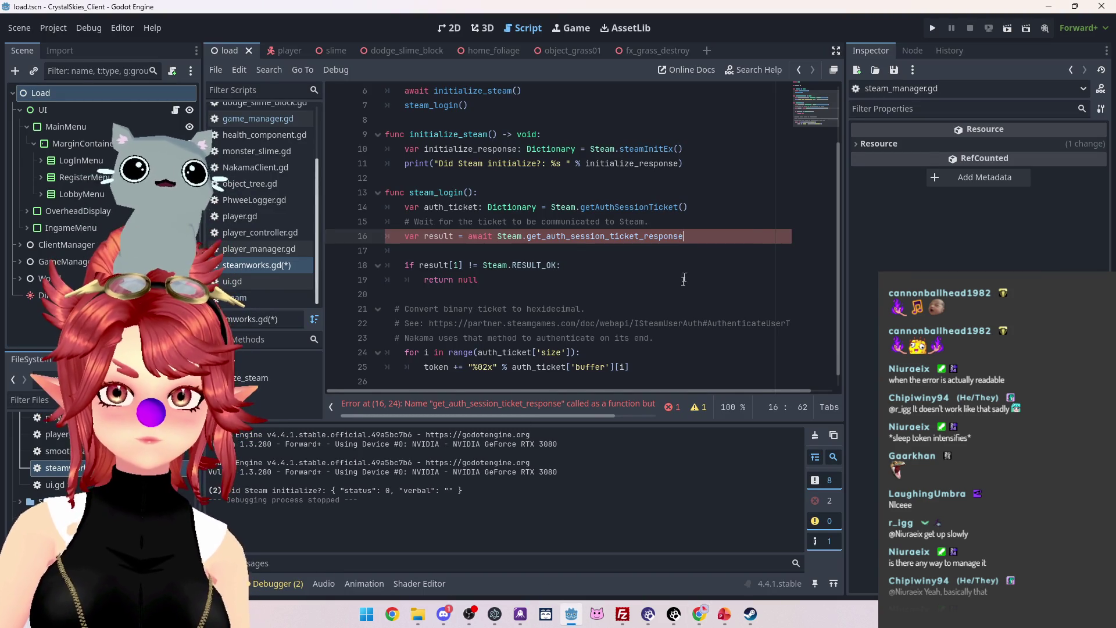
click(596, 278)
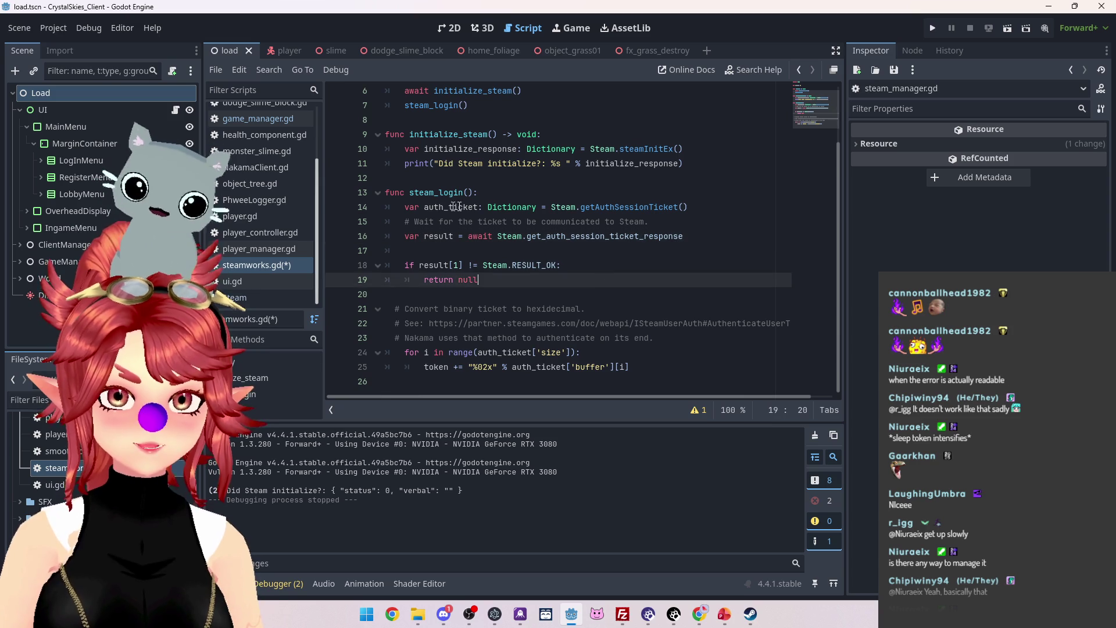
key(ctrl+s)
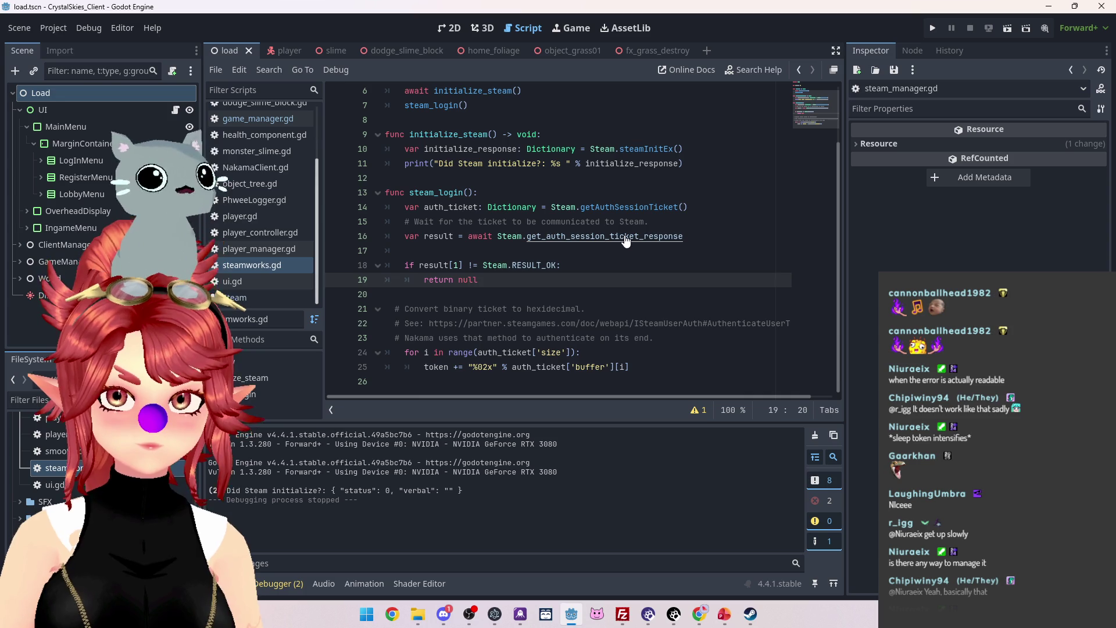
click(937, 30)
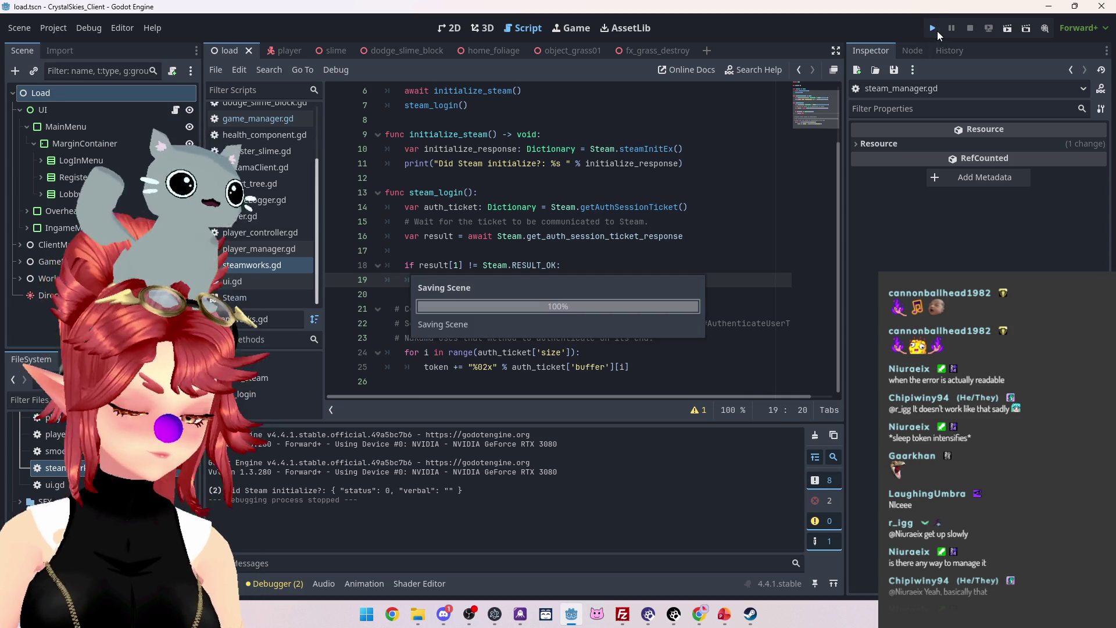
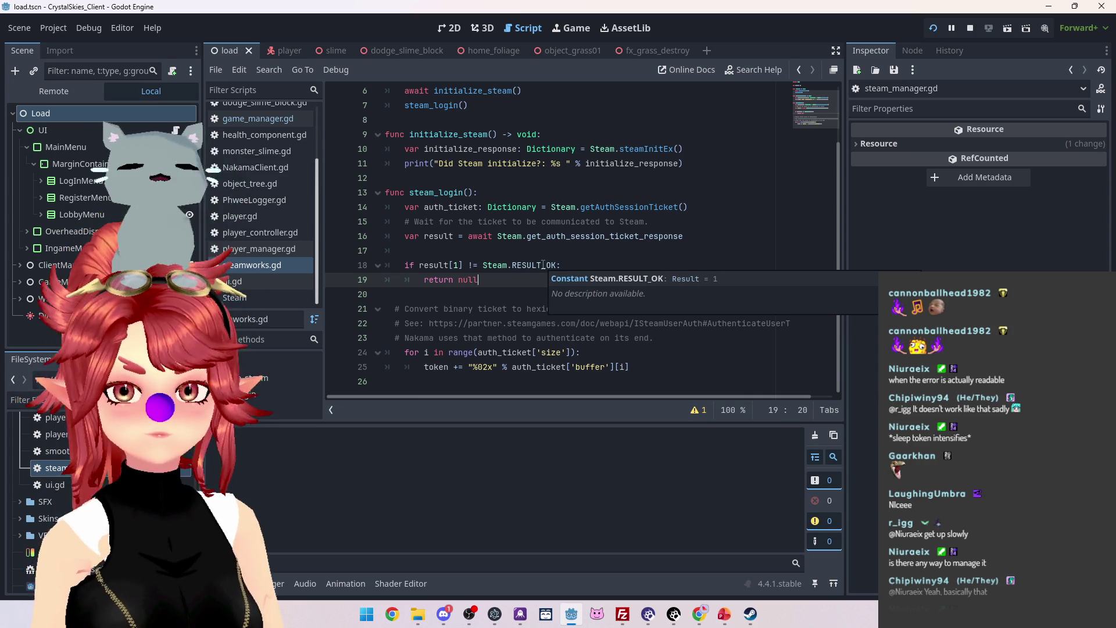
Run the project to test Steam initialization, view the lobby screen, then return to the script editor.
click(592, 266)
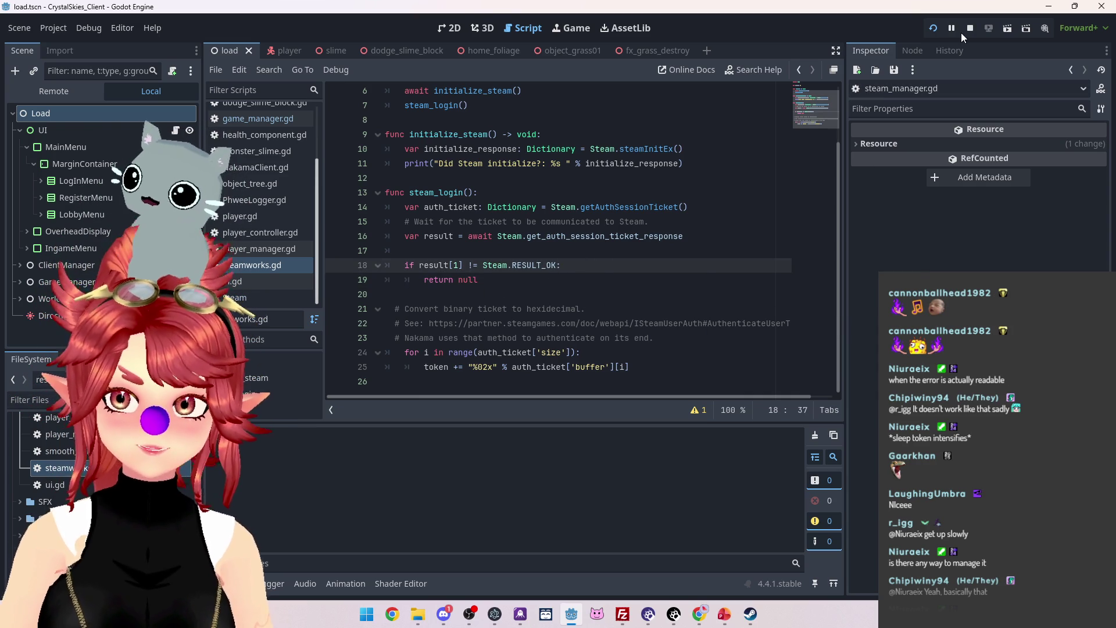
key(F5)
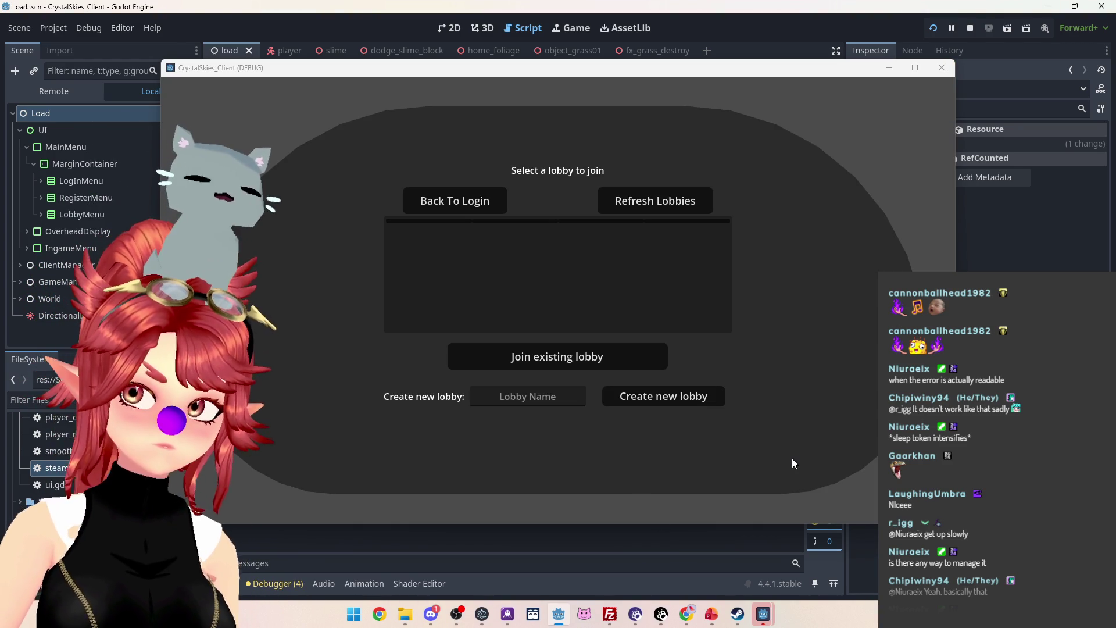
key(ctrl+j)
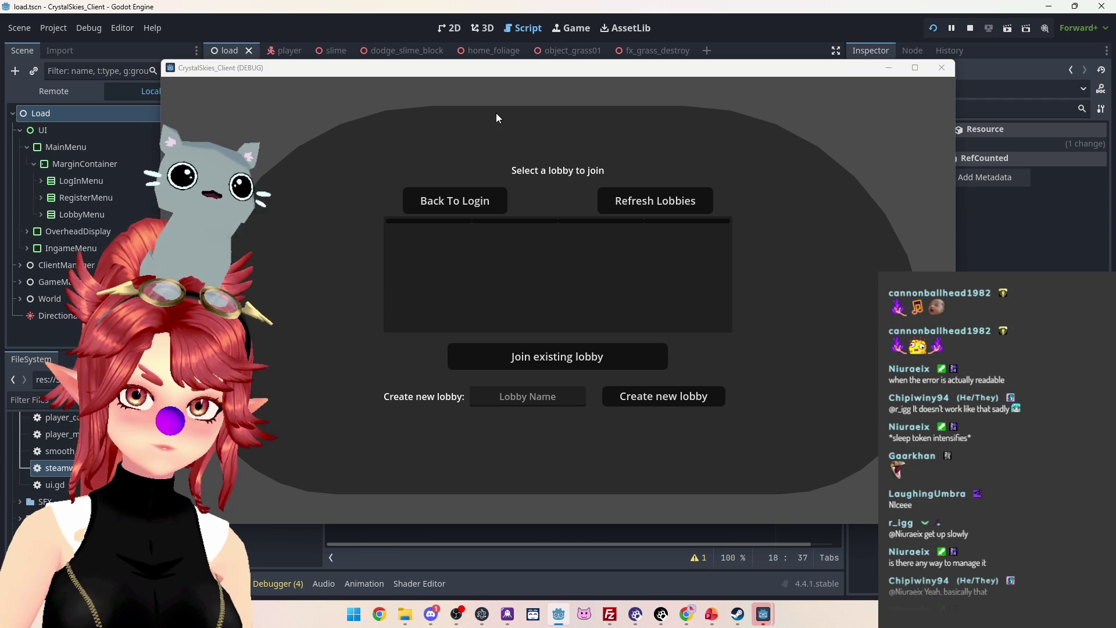
mouse_move(713, 68)
mouse_down()
mouse_move(838, 33)
mouse_move(802, 48)
mouse_up()
click(262, 555)
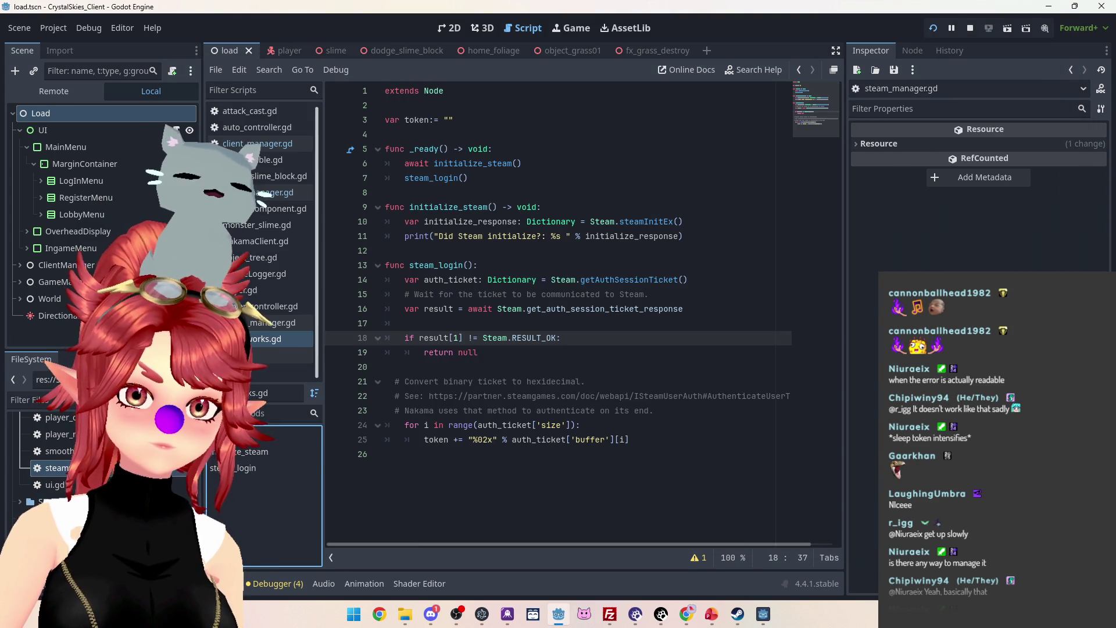
Check the Steam initialization output, then stop the running game.
key(ctrl+j)
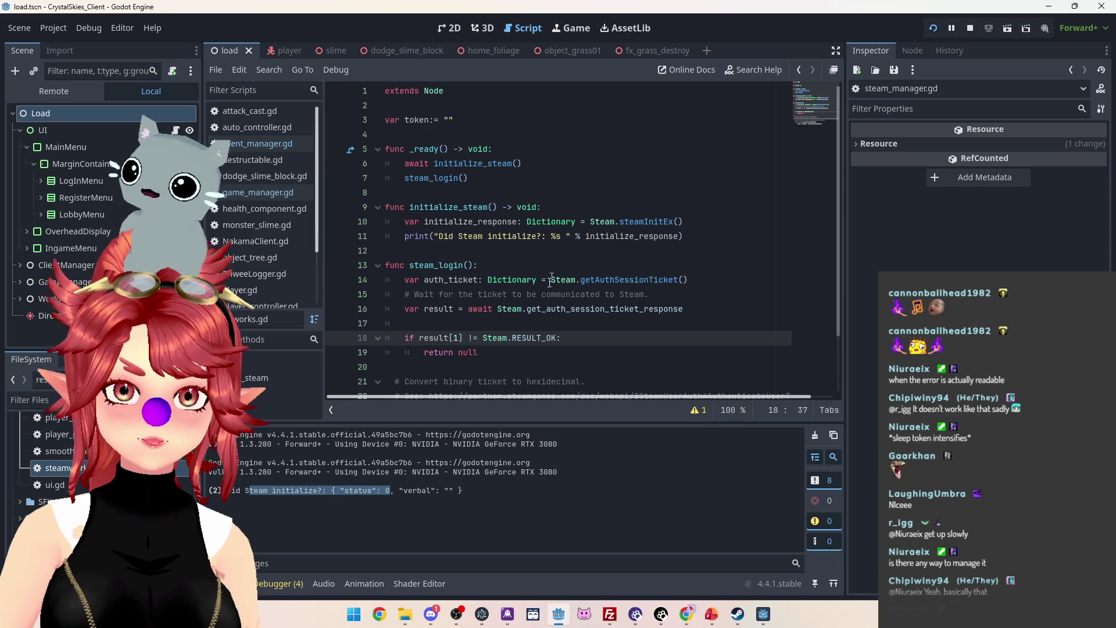
click(972, 33)
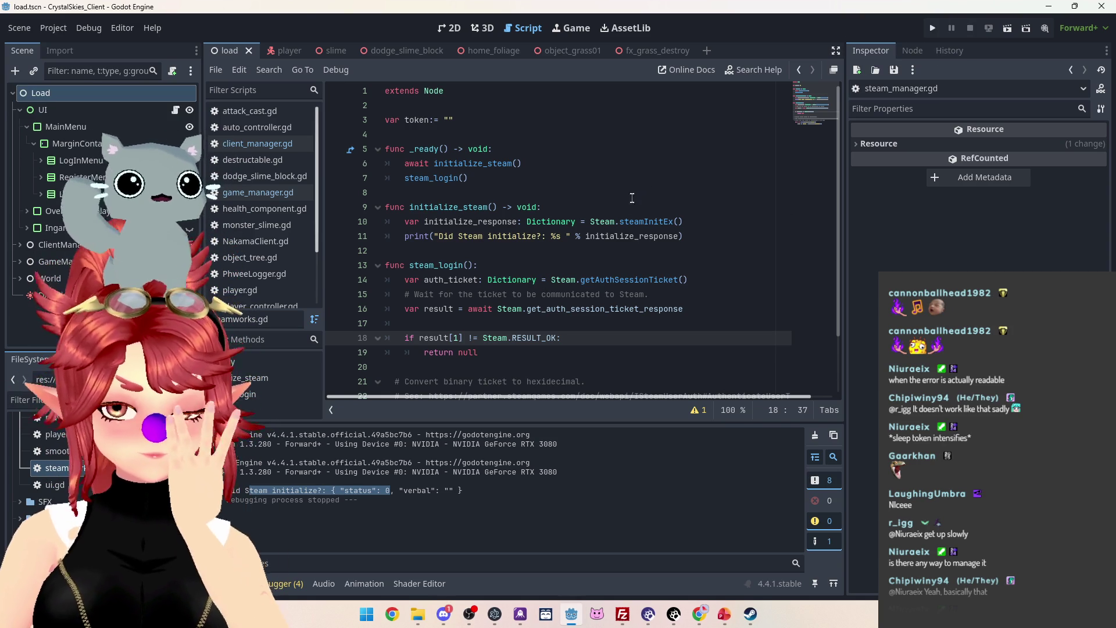
scroll(609, 295, down, 2)
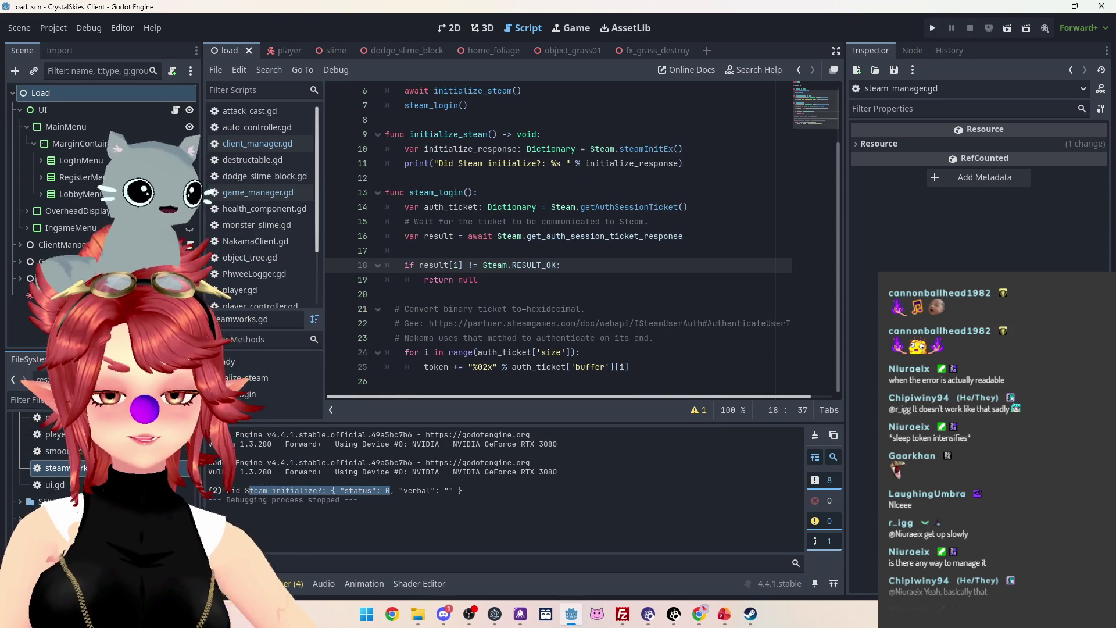
scroll(488, 329, up, 2)
scroll(477, 302, down, 2)
scroll(470, 285, up, 2)
scroll(463, 270, down, 2)
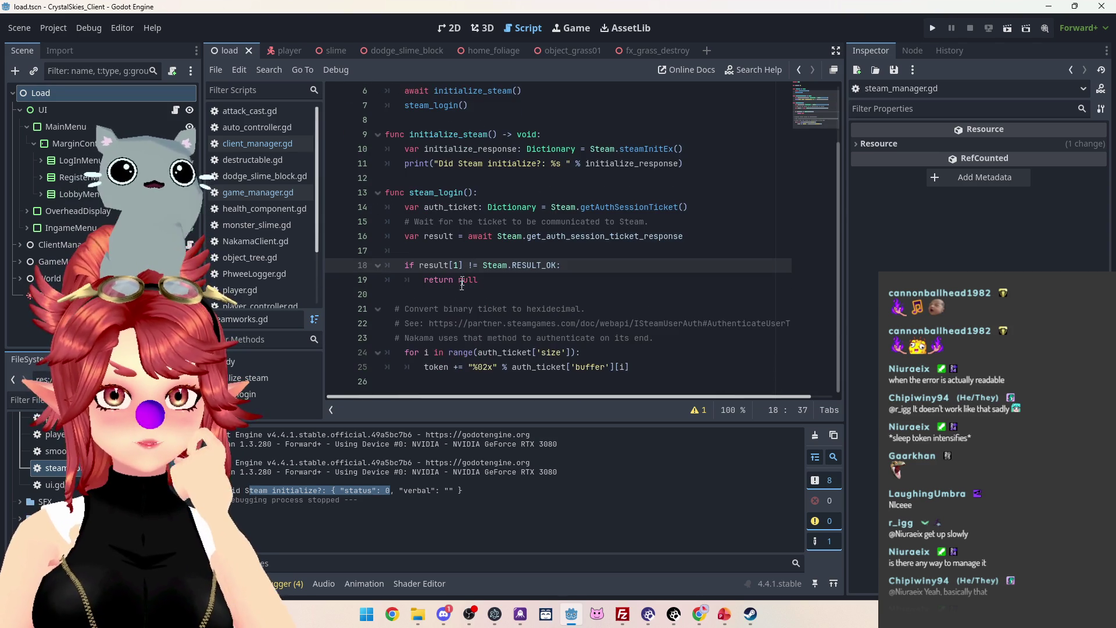
Delete the blank lines above the if check and after return null, then view client_manager.gd.
click(436, 251)
key(BackSpace)
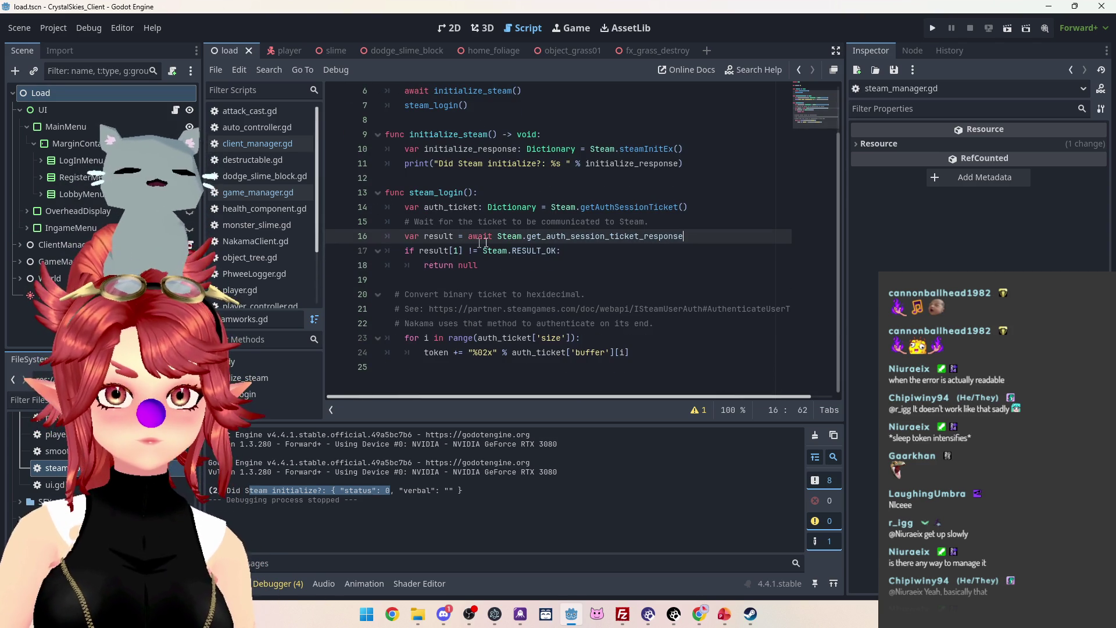
click(456, 279)
key(BackSpace)
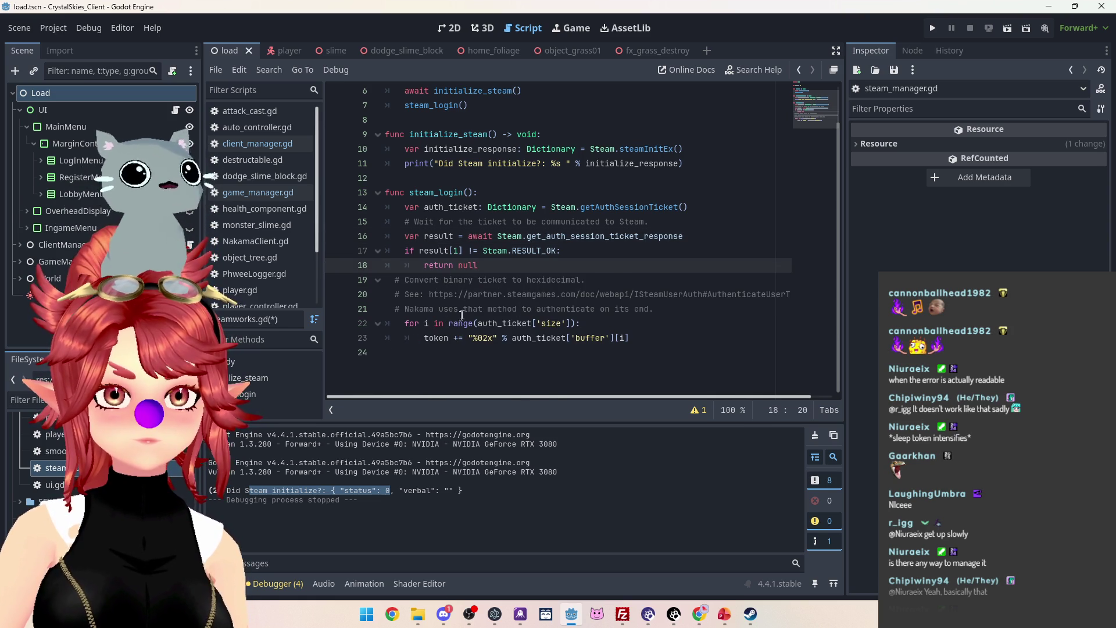
scroll(468, 309, up, 2)
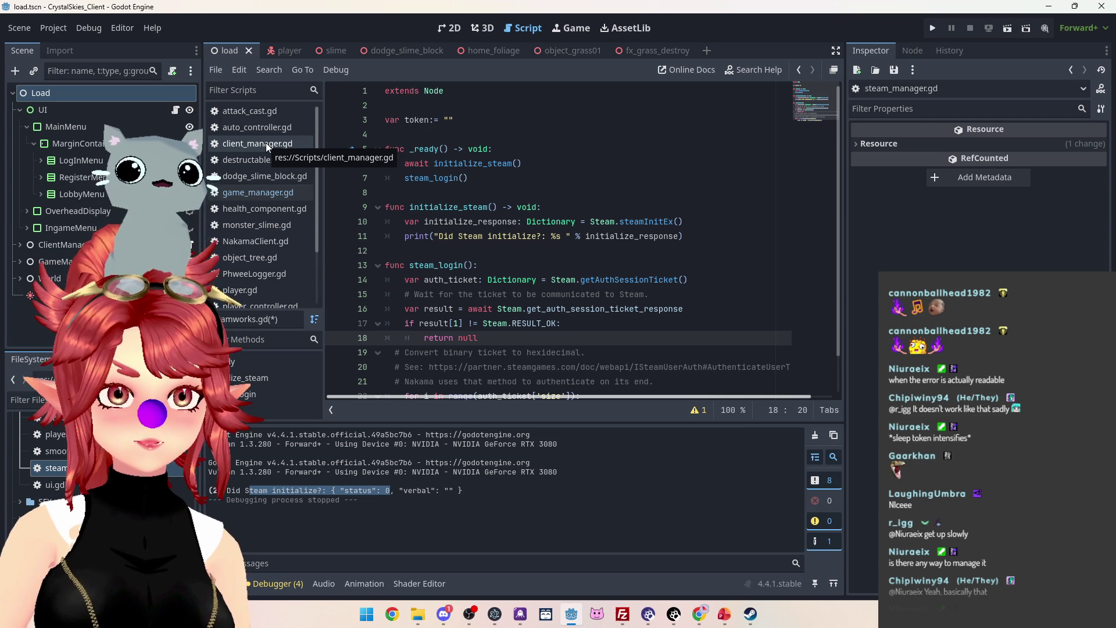
click(266, 143)
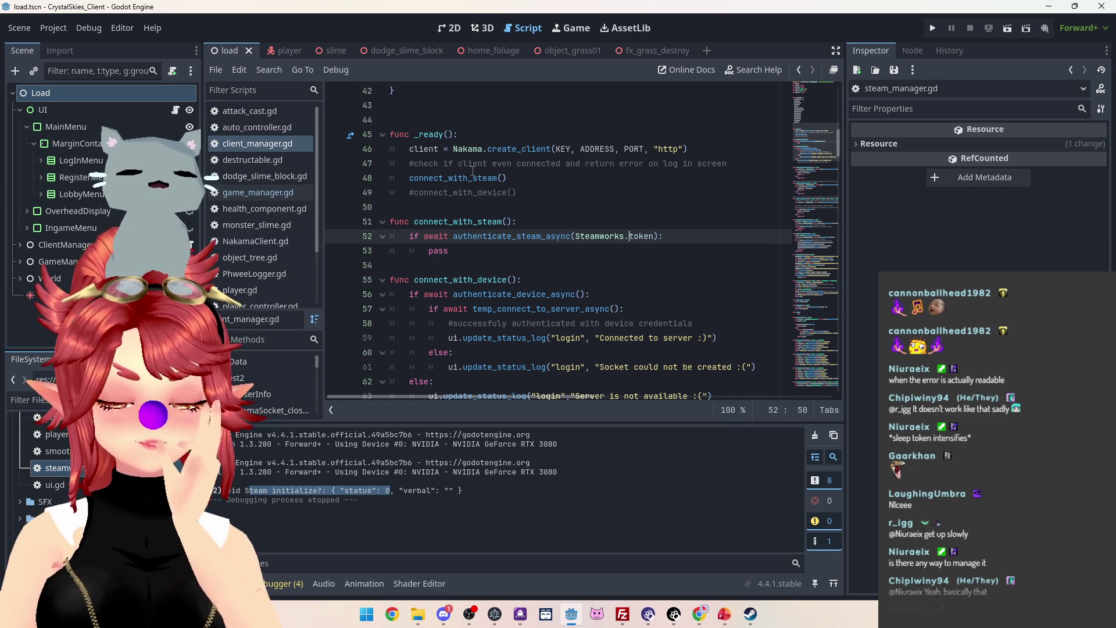
Glance at game_manager.gd, then return to connect_with_steam in client_manager.gd.
click(261, 192)
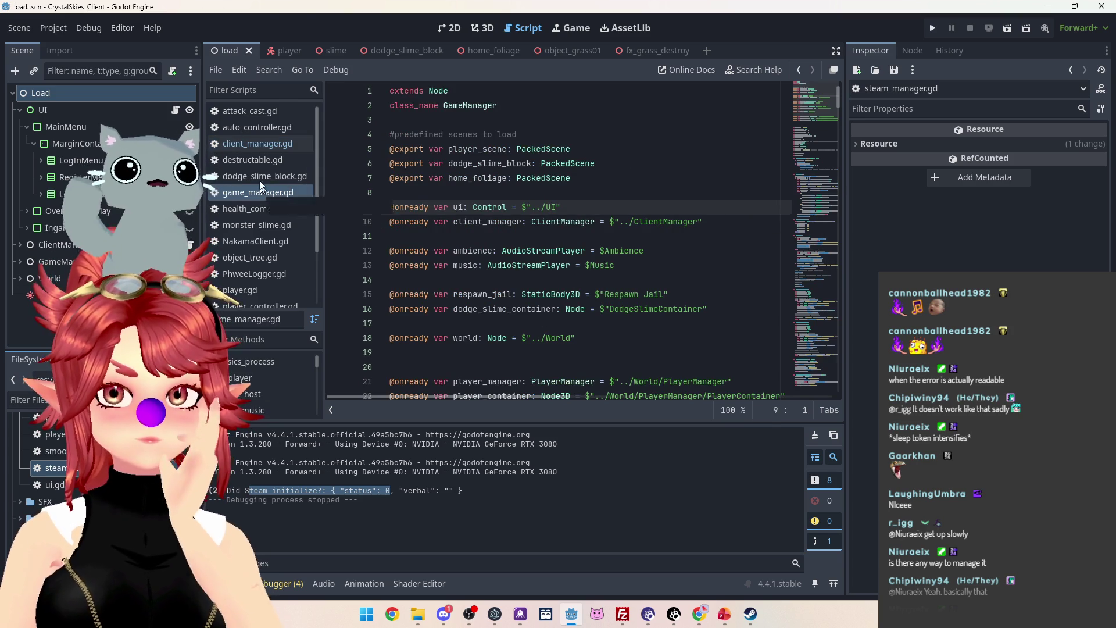
click(260, 143)
scroll(252, 271, down, 3)
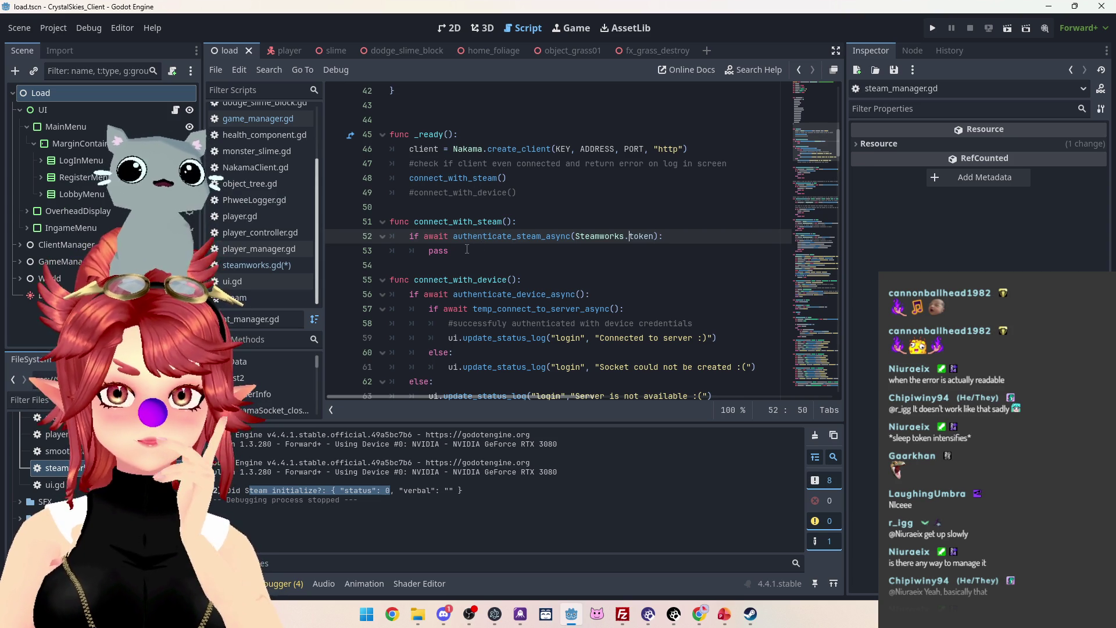
Delete the _ready function from steamworks.gd and save the script.
click(252, 265)
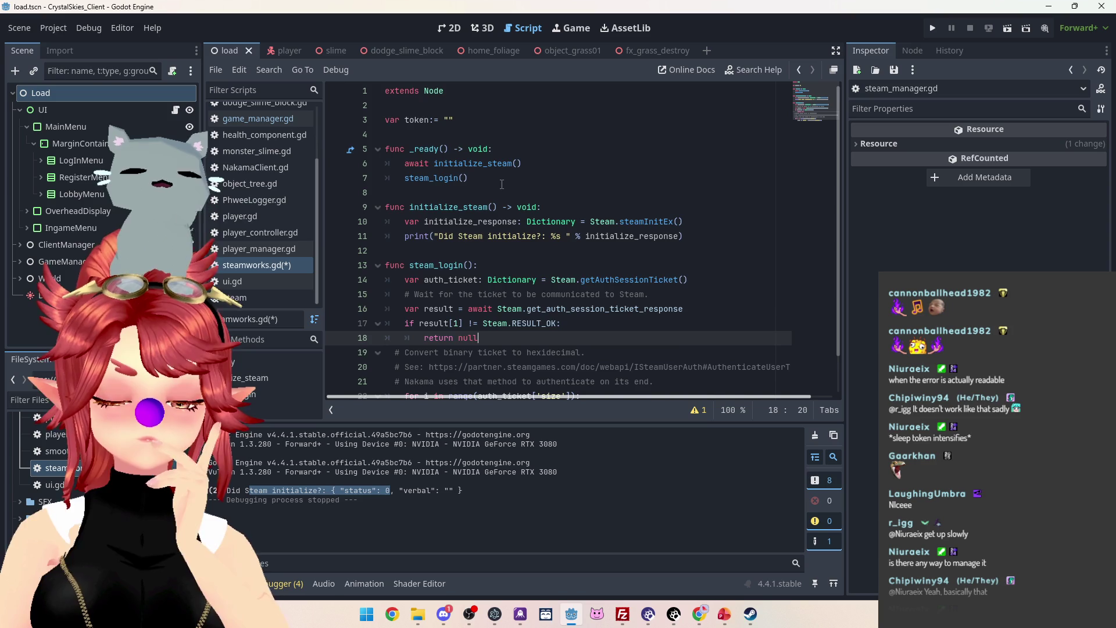
scroll(480, 210, down, 1)
scroll(480, 210, down, 1)
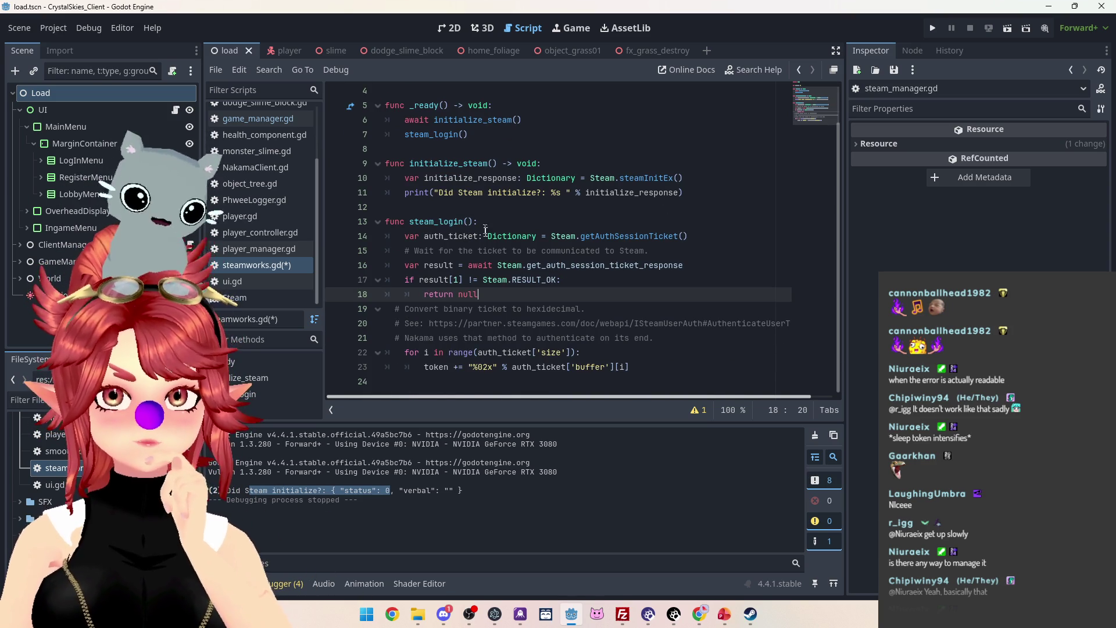
scroll(453, 209, up, 1)
mouse_move(469, 178)
mouse_down()
mouse_move(388, 164)
mouse_move(379, 150)
mouse_up()
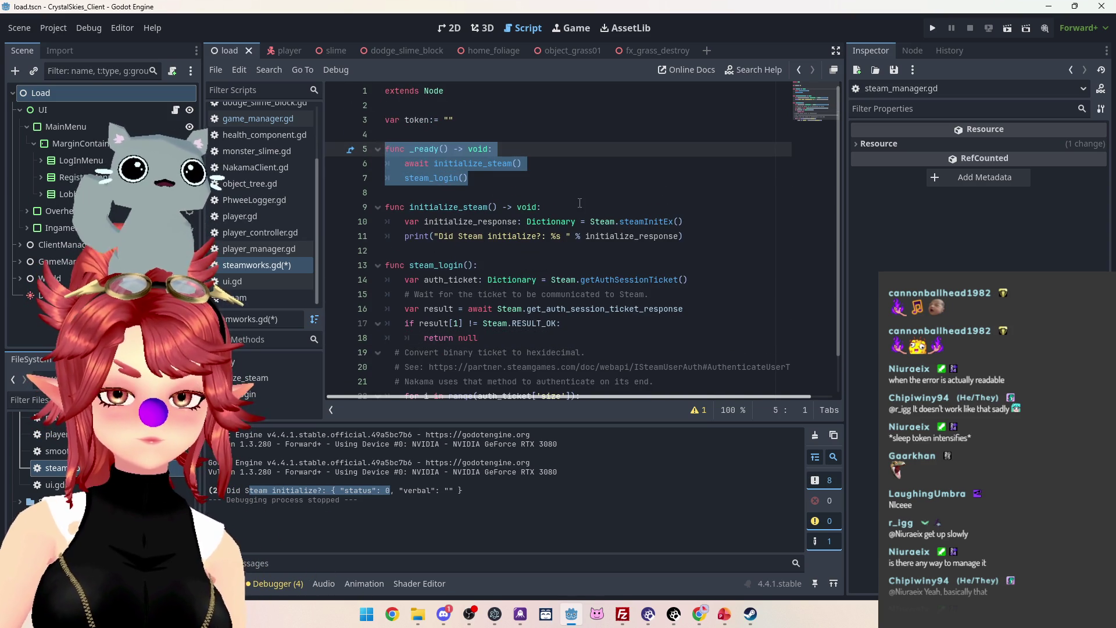
key(BackSpace)
key(BackSpace)
key(BackSpace)
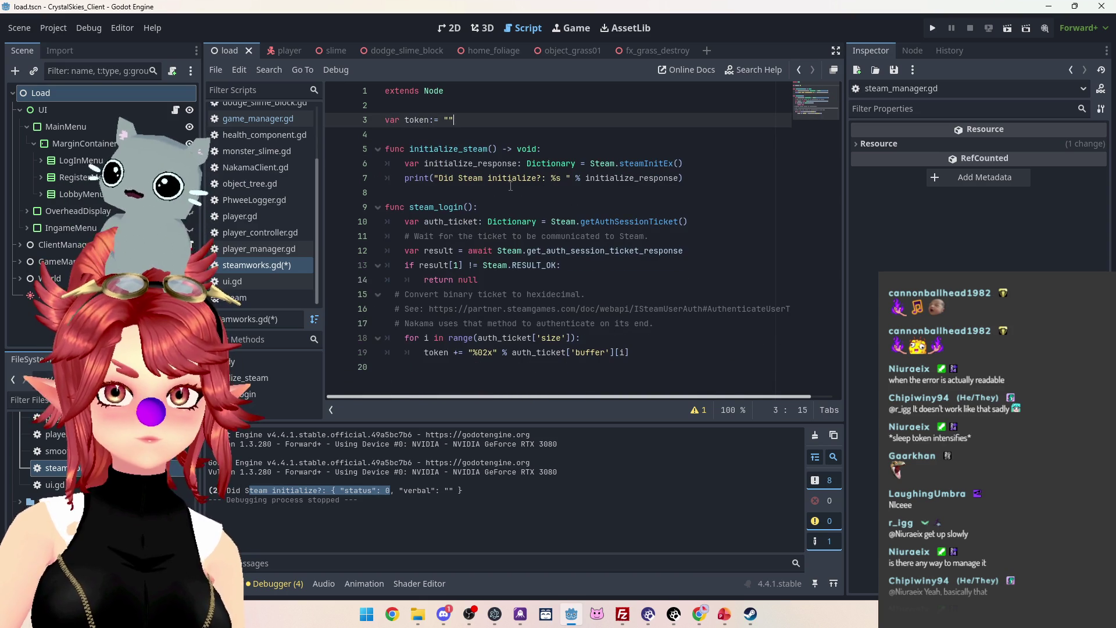
key(ctrl+s)
Insert an empty line at the start of connect_with_steam in client_manager.gd.
scroll(280, 154, up, 2)
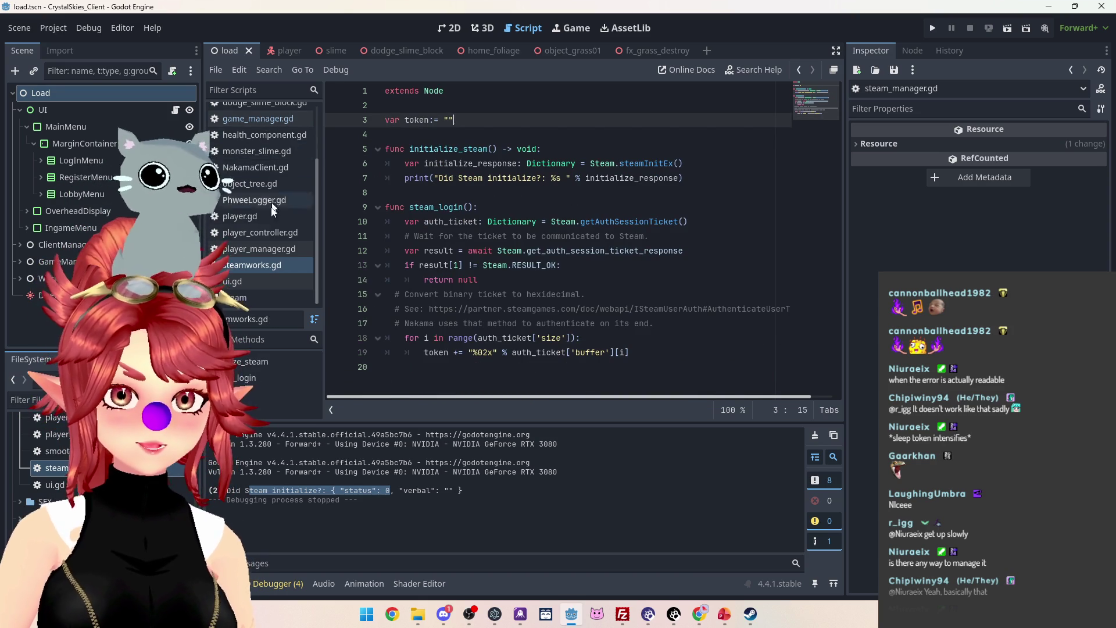
click(251, 122)
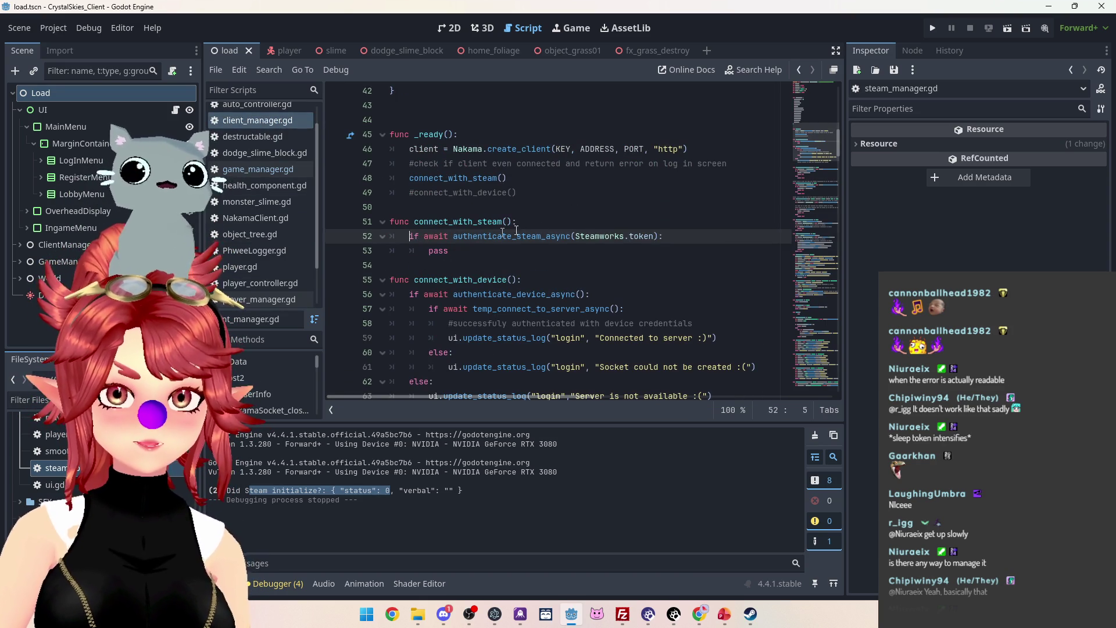
click(566, 220)
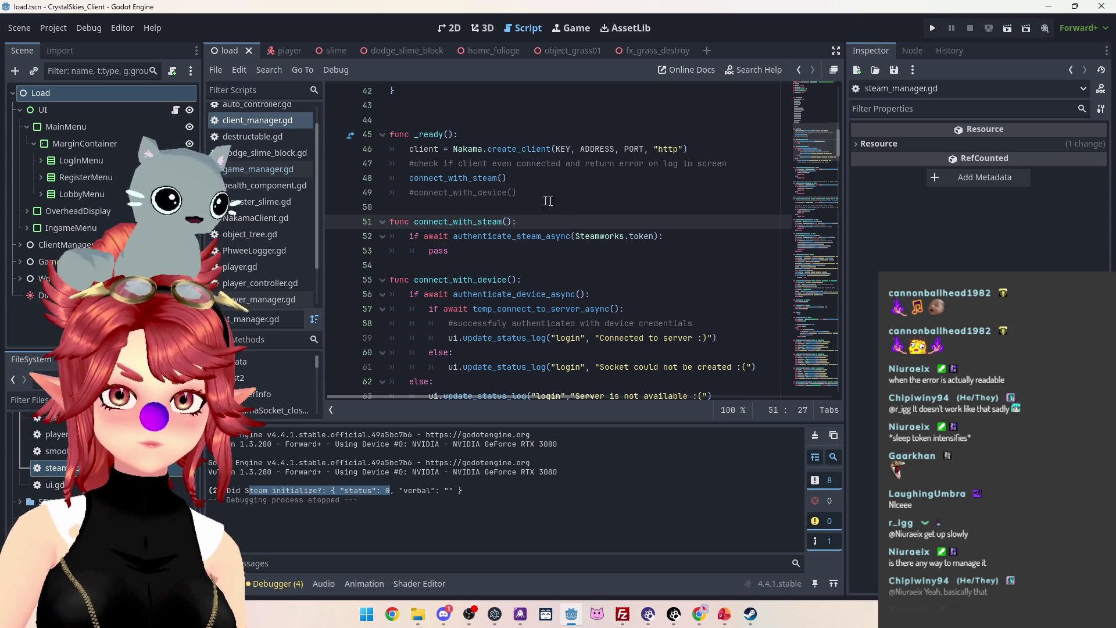
key(Return)
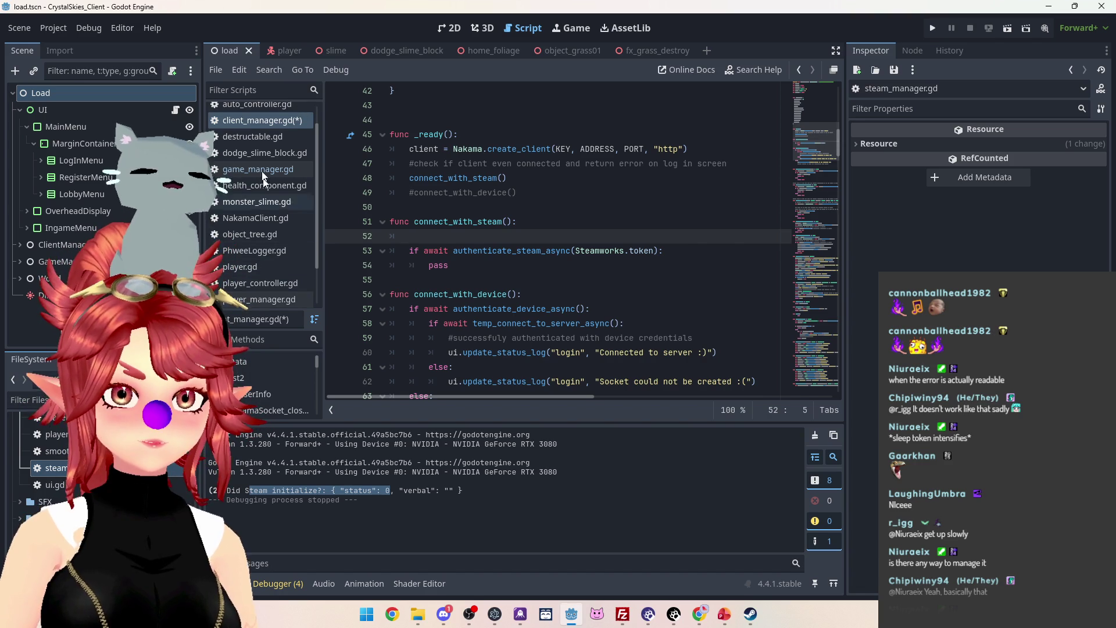
Compare steamworks.gd against client_manager.gd, ending back in client_manager.gd.
scroll(245, 162, down, 2)
click(265, 265)
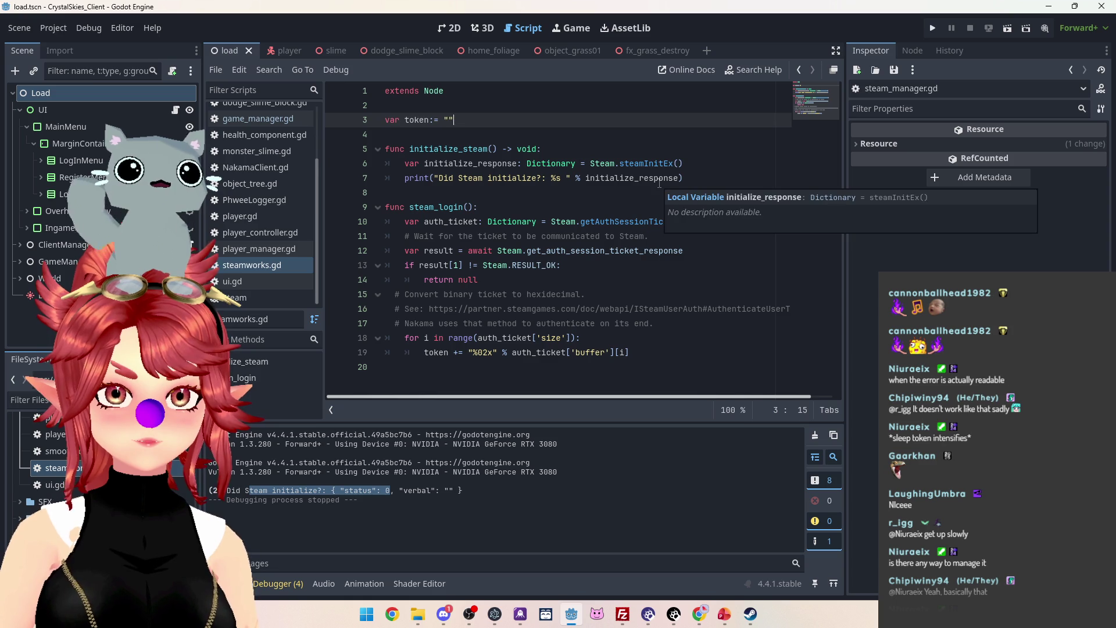
scroll(260, 262, up, 2)
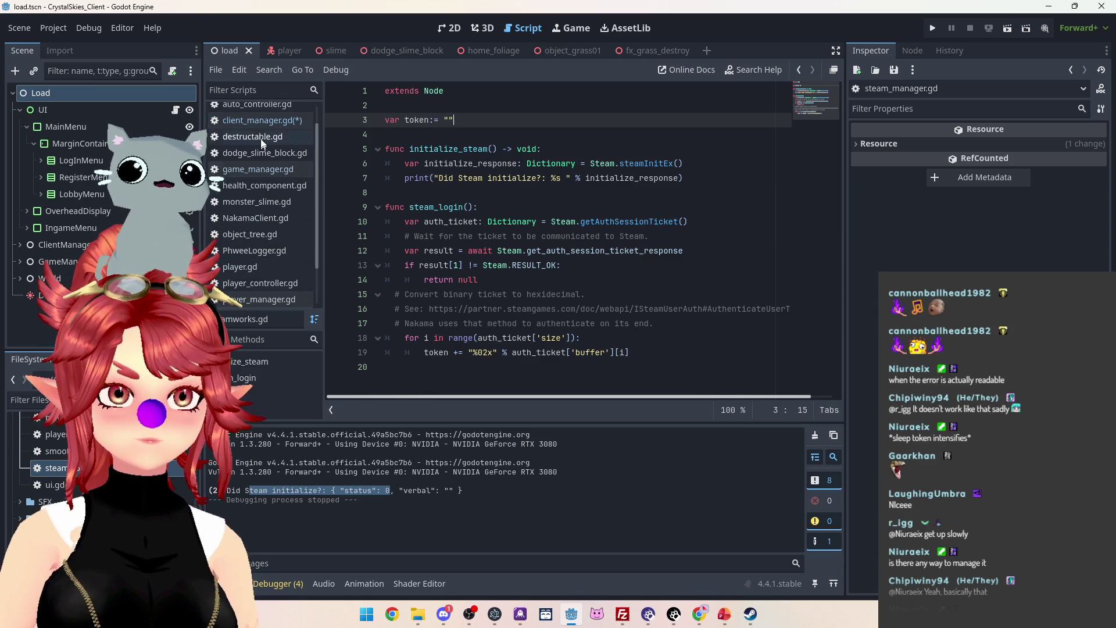
click(258, 122)
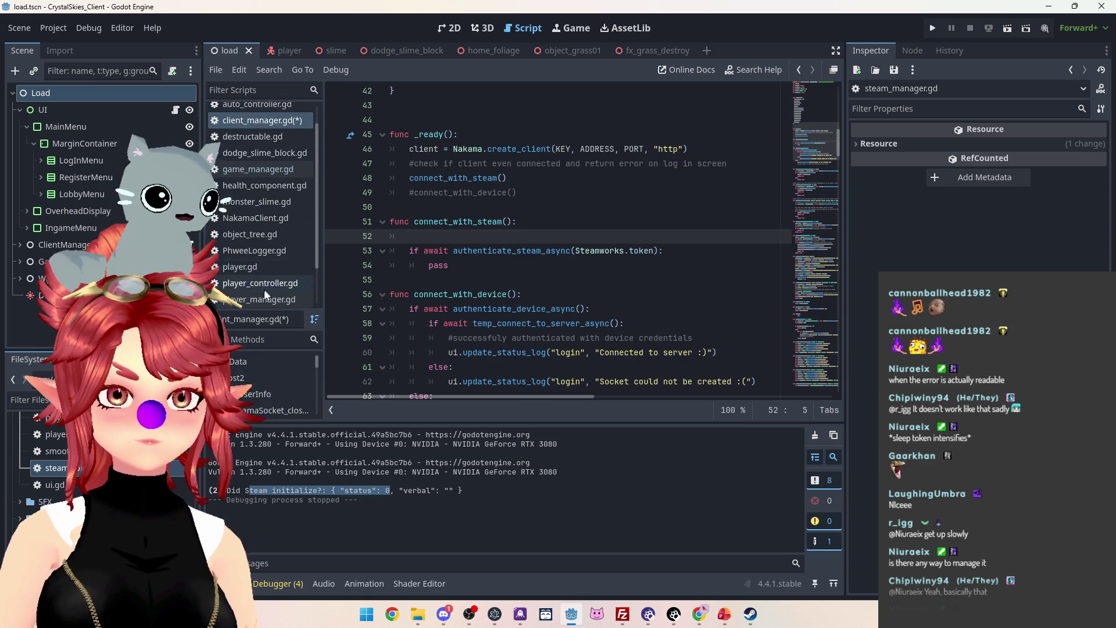
scroll(256, 269, down, 2)
click(255, 265)
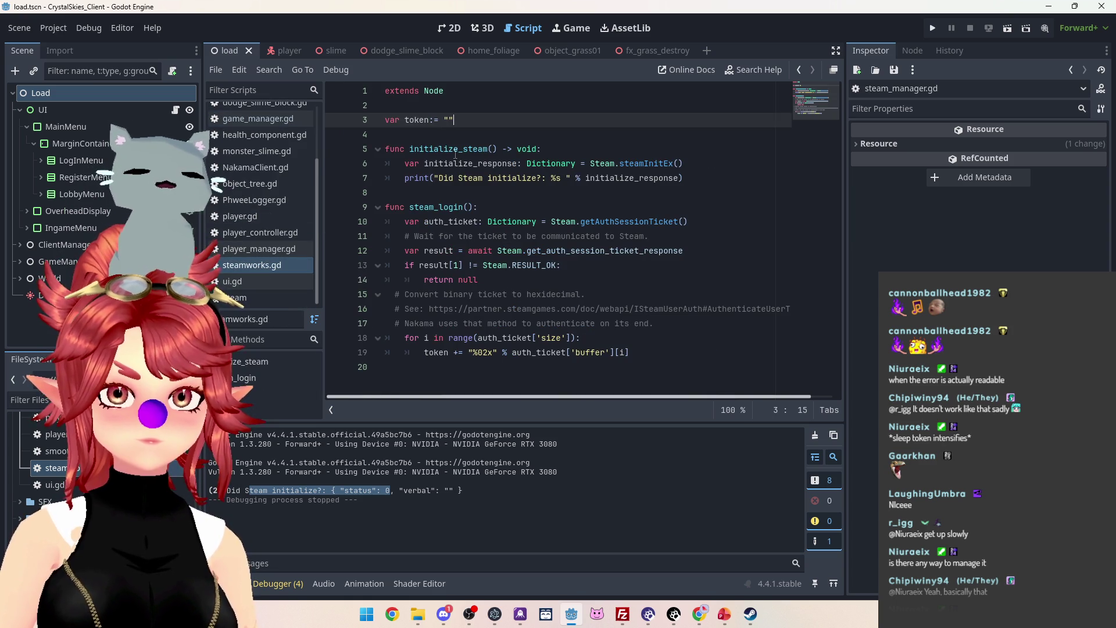
scroll(250, 192, up, 2)
click(262, 121)
text(initi)
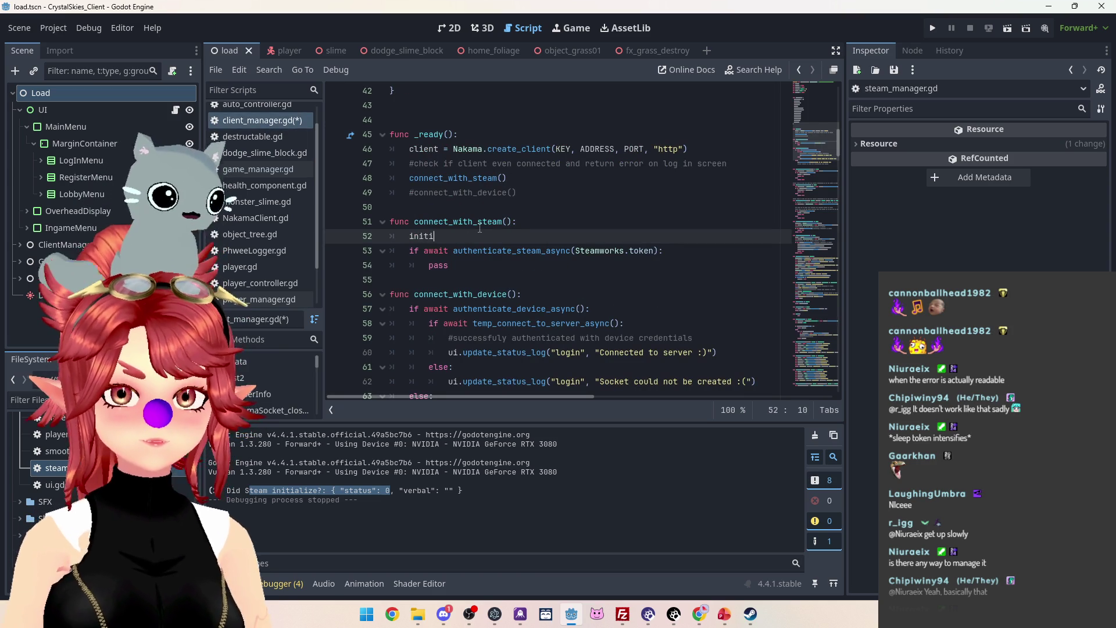
Write Steamworks.initialize_steam() on the new line using autocomplete.
text(st)
key(Escape)
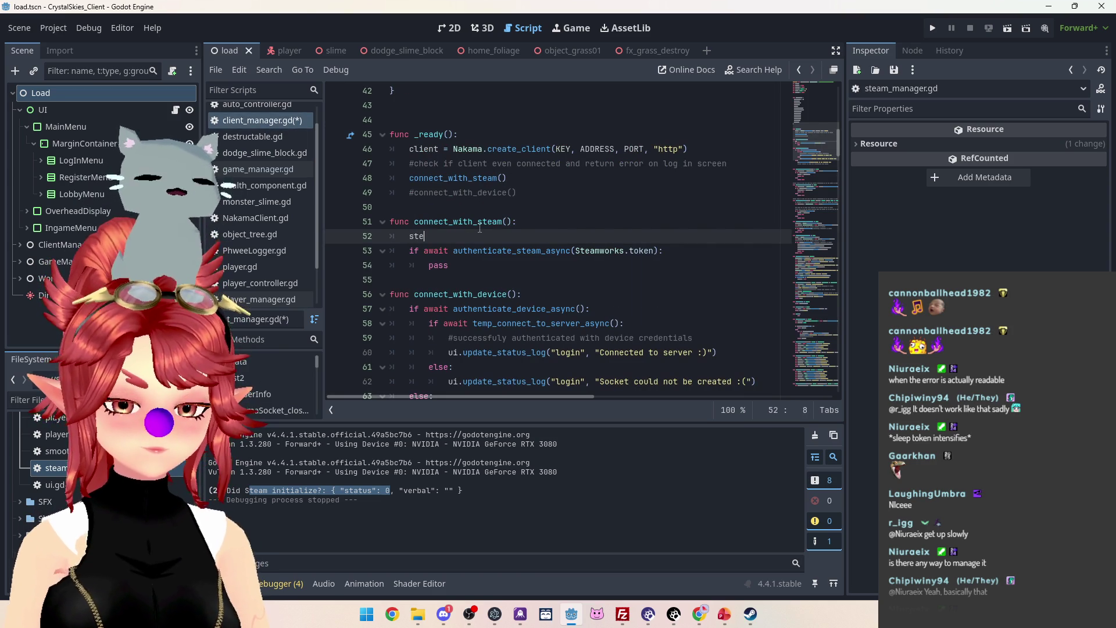
text(eam)
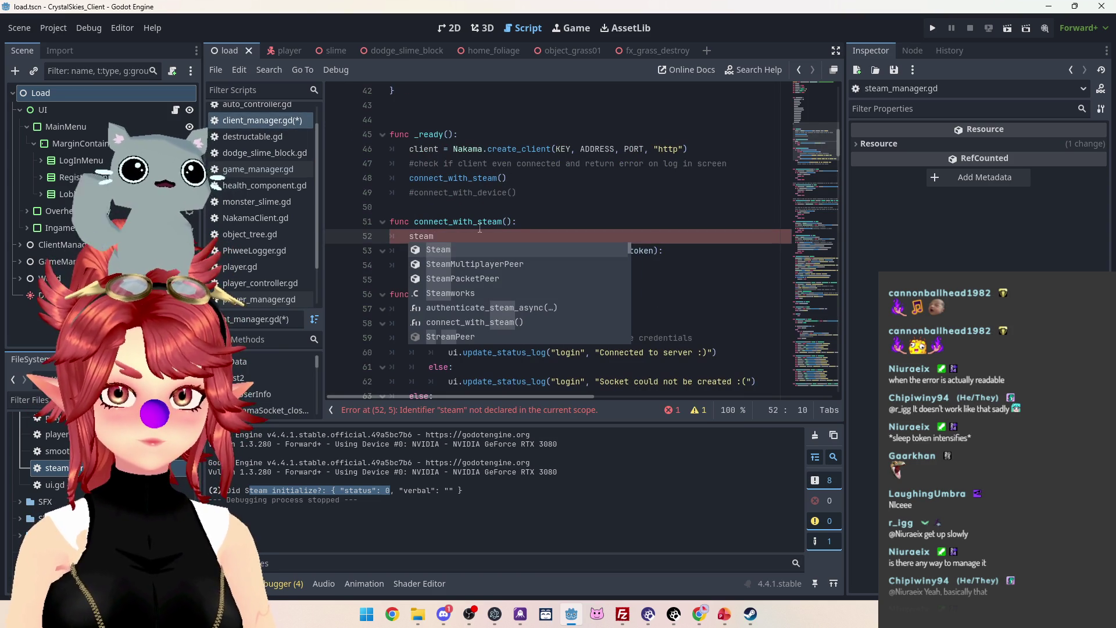
key(Down)
key(Down)
key(Down)
key(Return)
text(.)
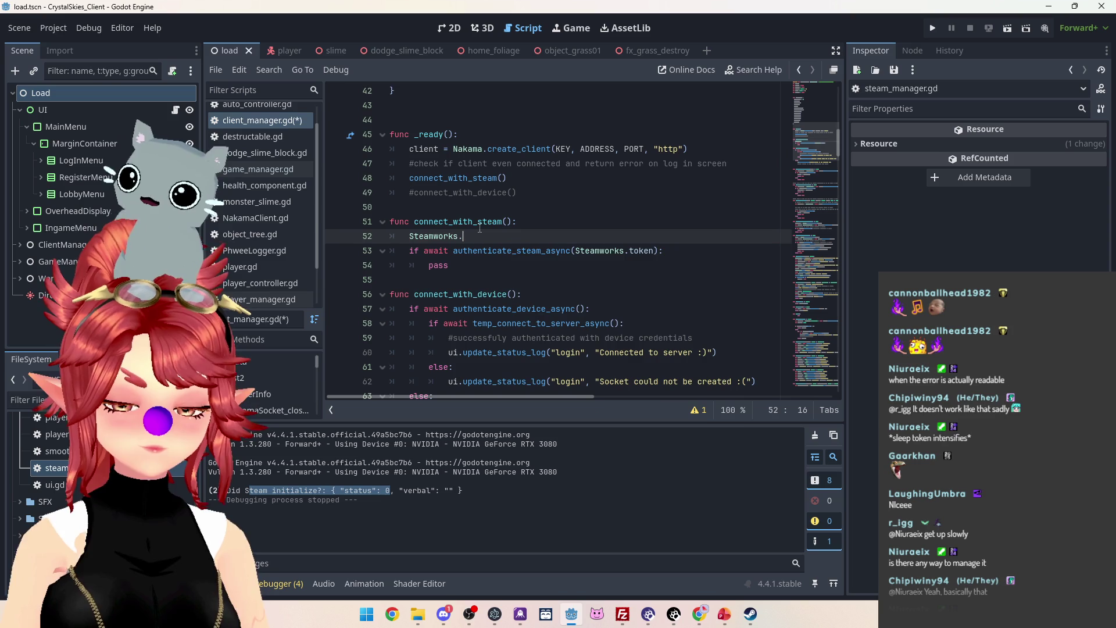
key(Down)
key(Return)
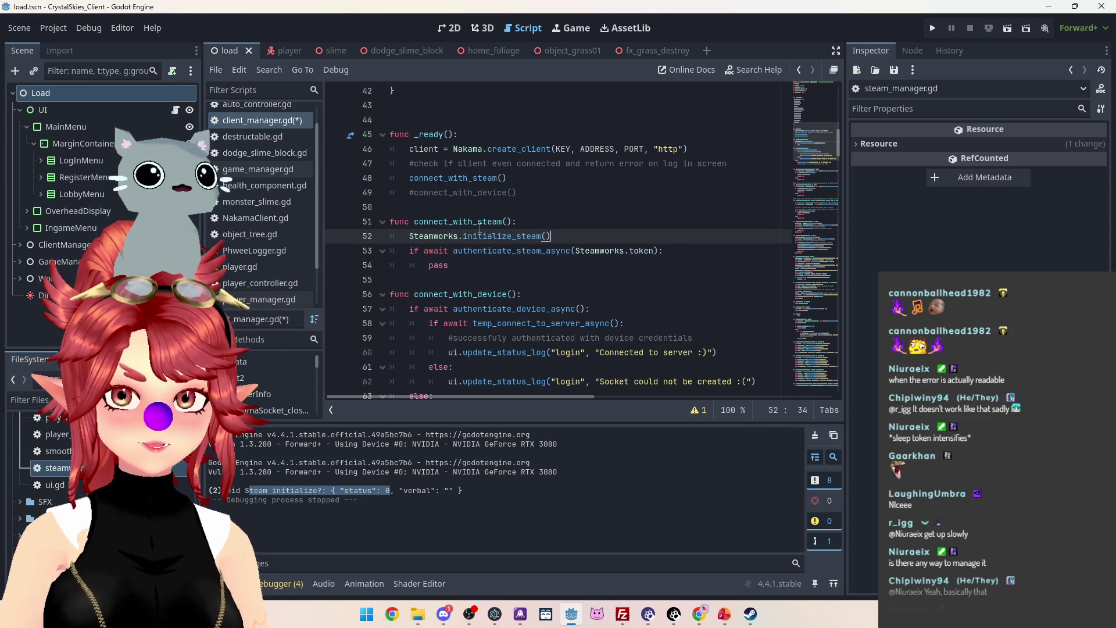
Add a Steamworks.steam_login() call on the following line.
key(Return)
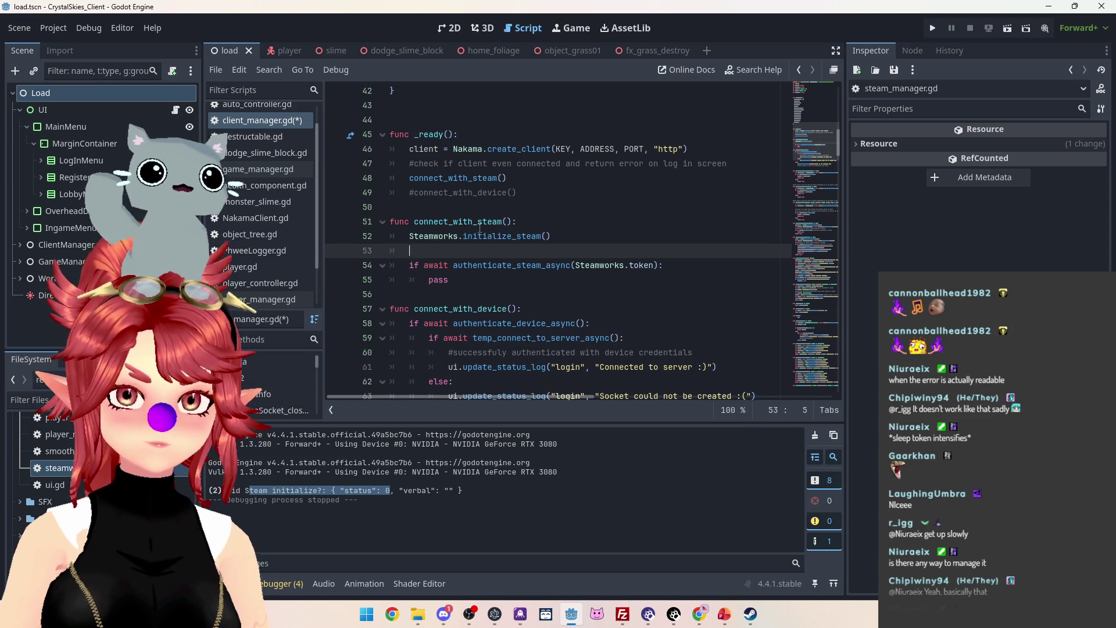
text(Steam)
key(Down)
key(Down)
key(Down)
key(Return)
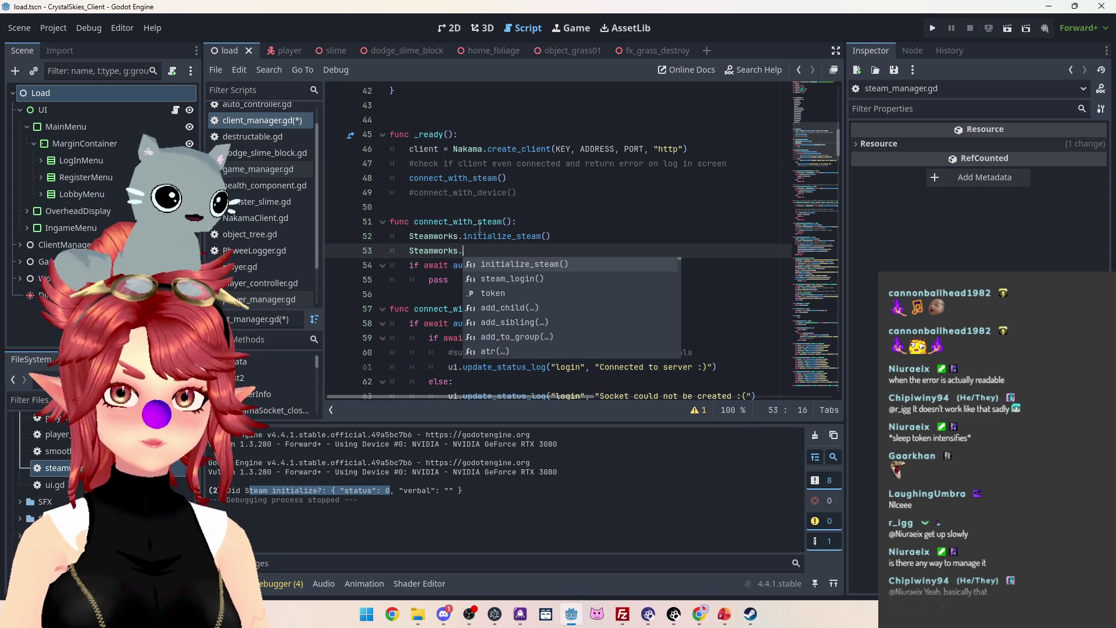
key(Down)
key(Return)
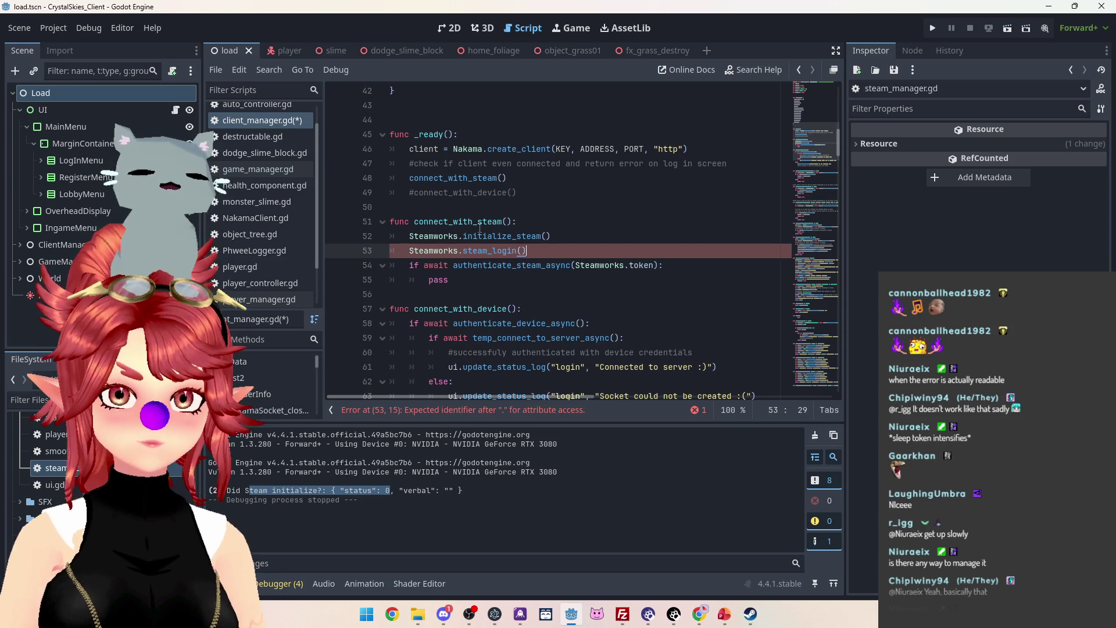
Prefix both Steamworks calls with await.
click(410, 236)
text(await)
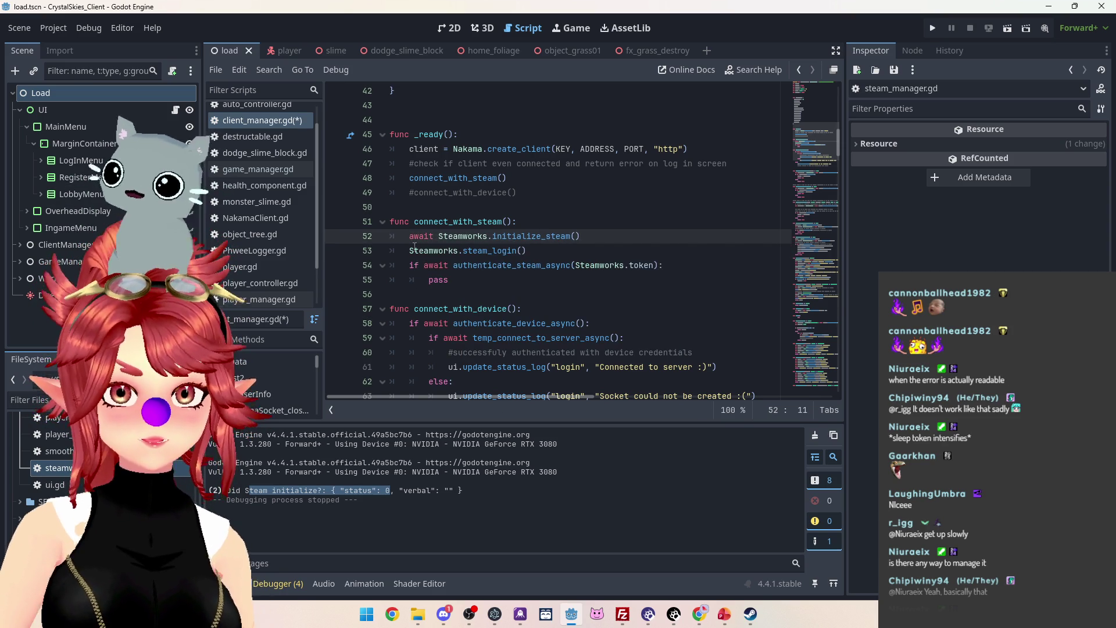
click(413, 250)
text(await)
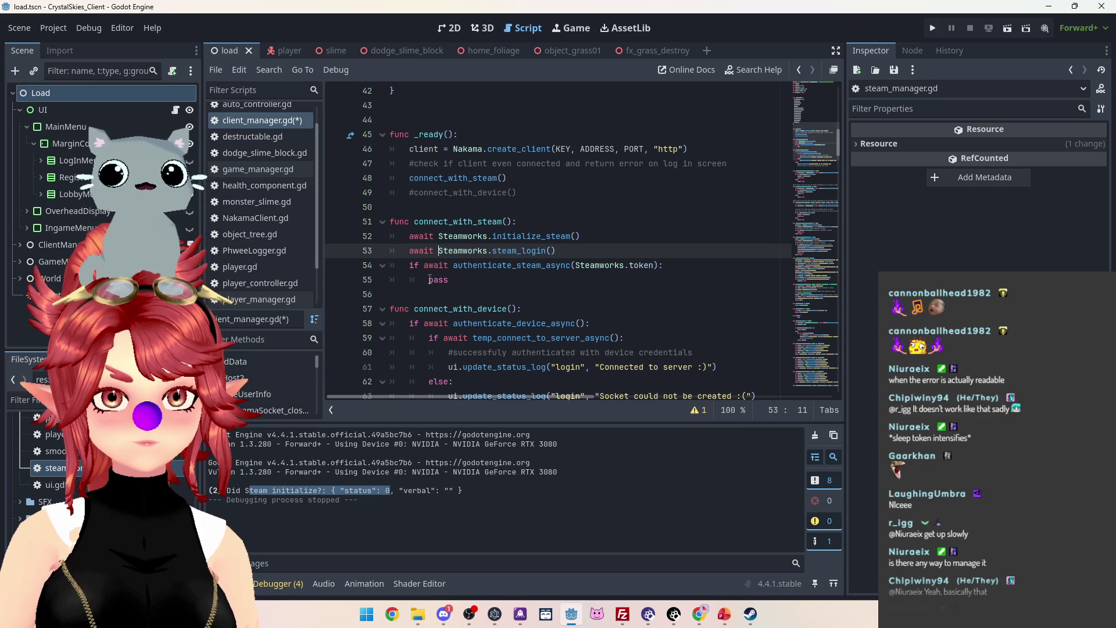
Change 'login' to 'lobby' in the Connected log message and select 'login' on line 59.
scroll(543, 280, down, 1)
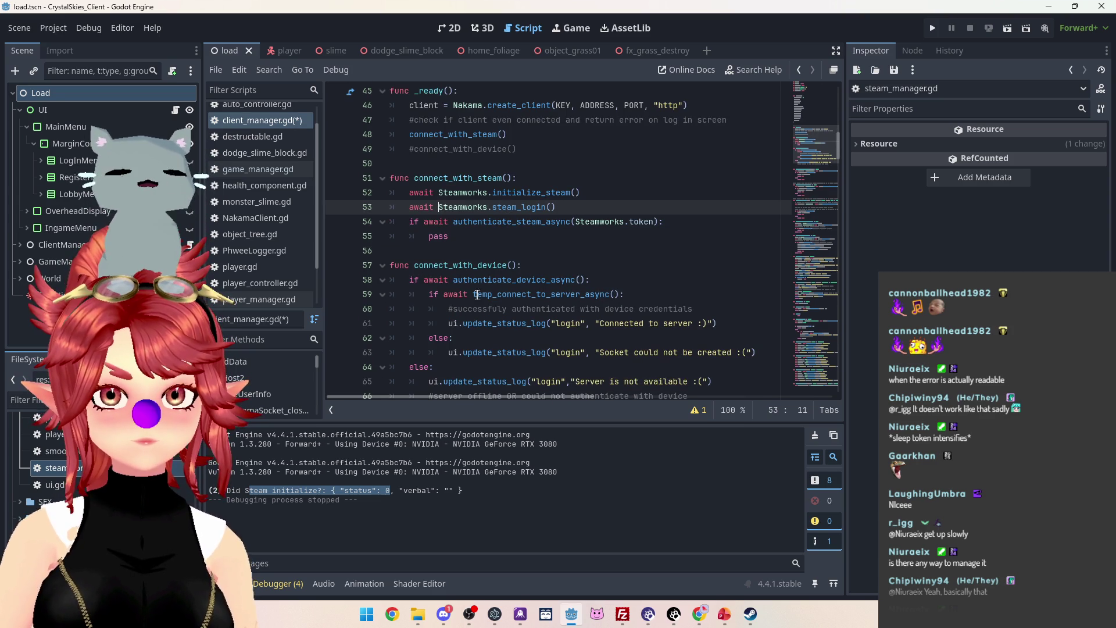
scroll(553, 282, down, 1)
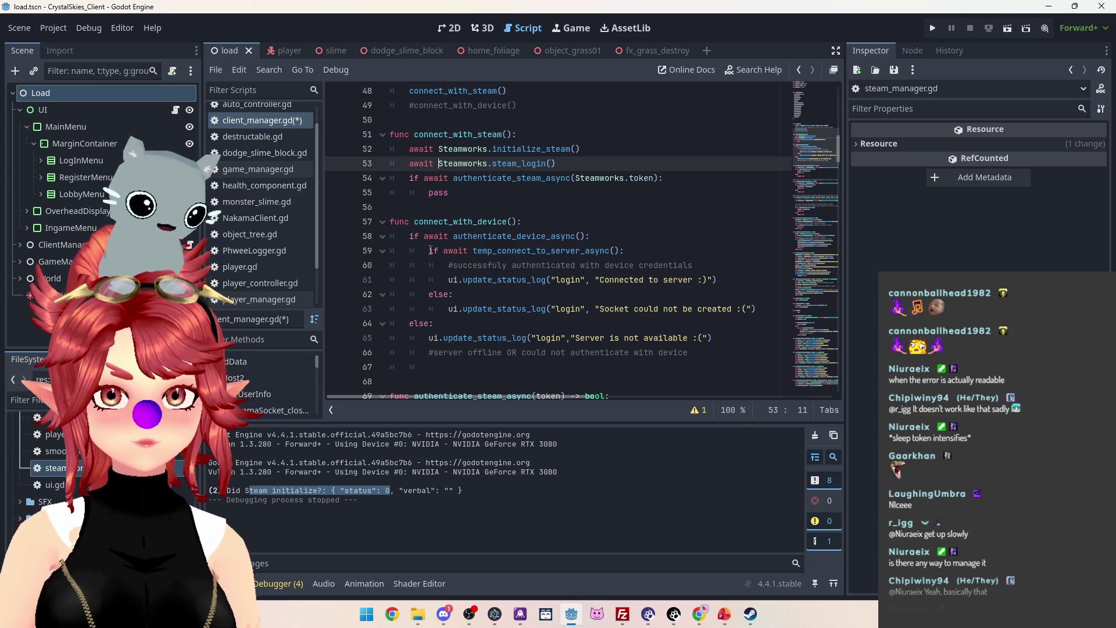
scroll(512, 257, down, 7)
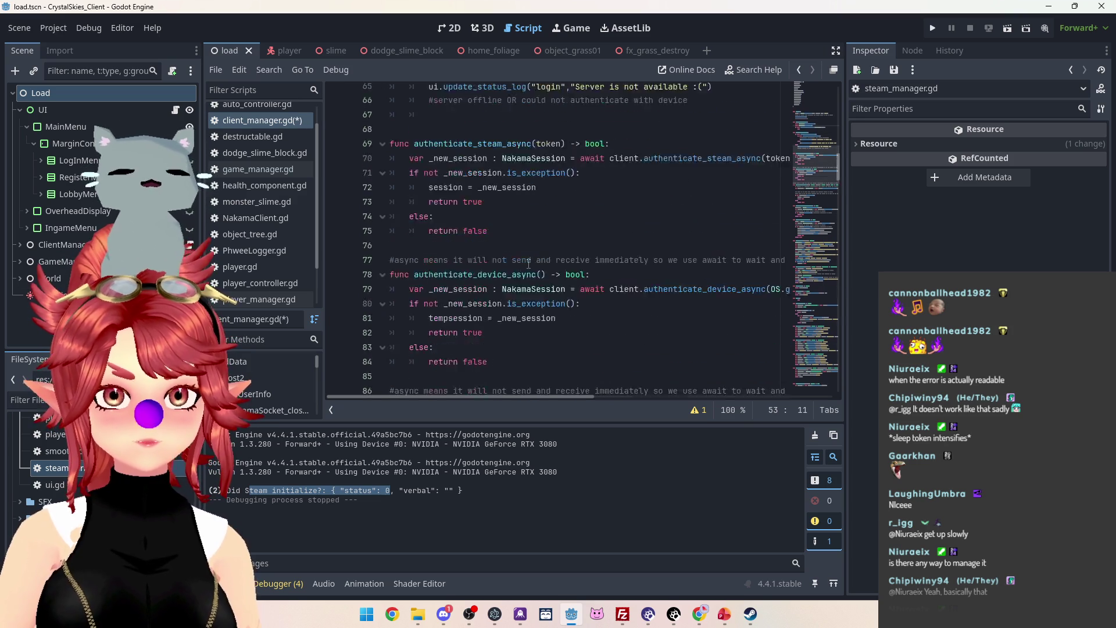
scroll(527, 265, down, 6)
key(ctrl+z)
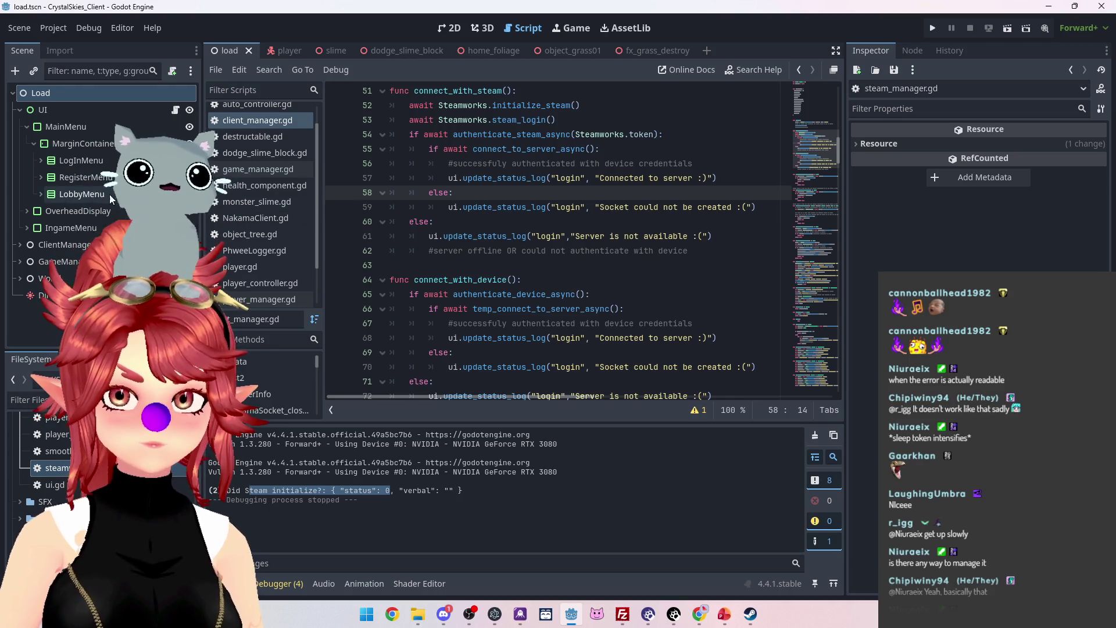
double_click(575, 178)
text(lobby)
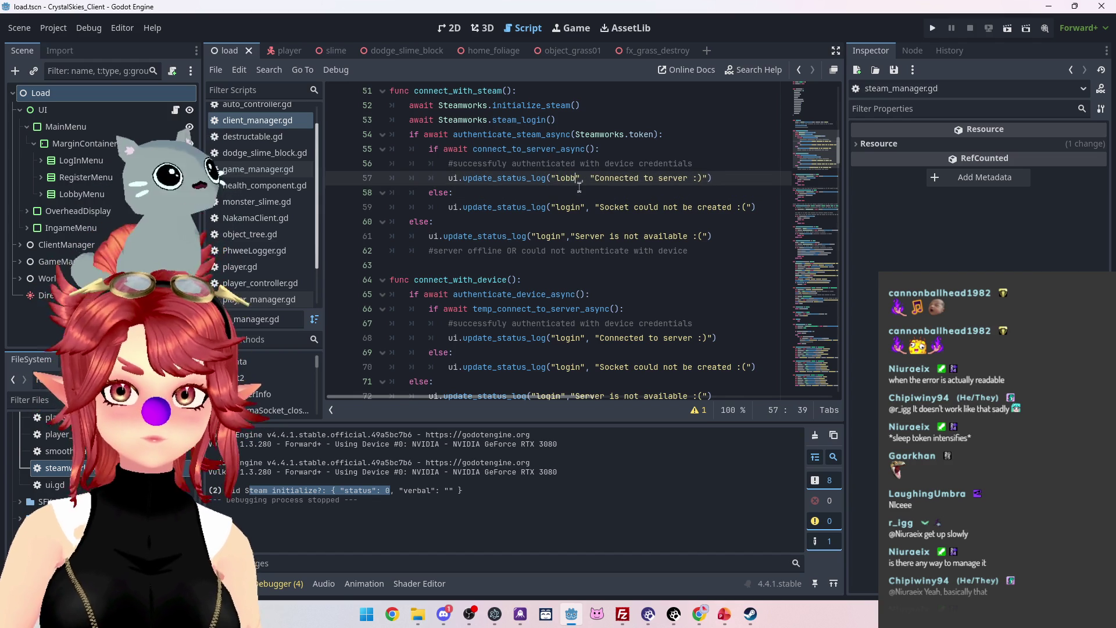
drag(569, 207, 579, 208)
Switch the remaining 'login' log labels to 'lobby' and launch the game to its lobby menu.
text(by)
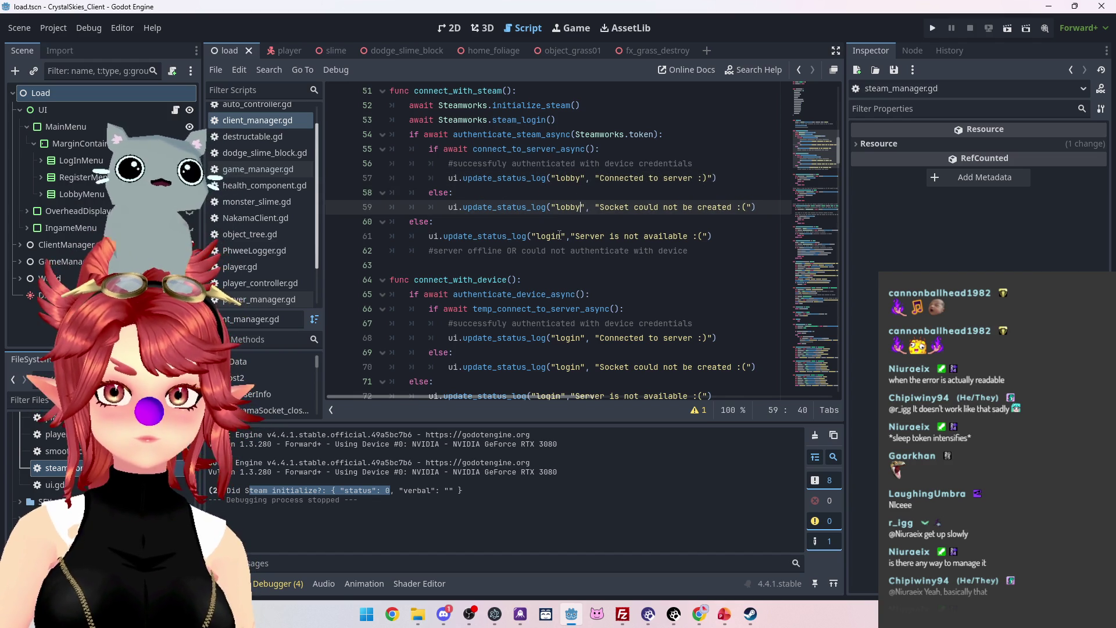
double_click(555, 236)
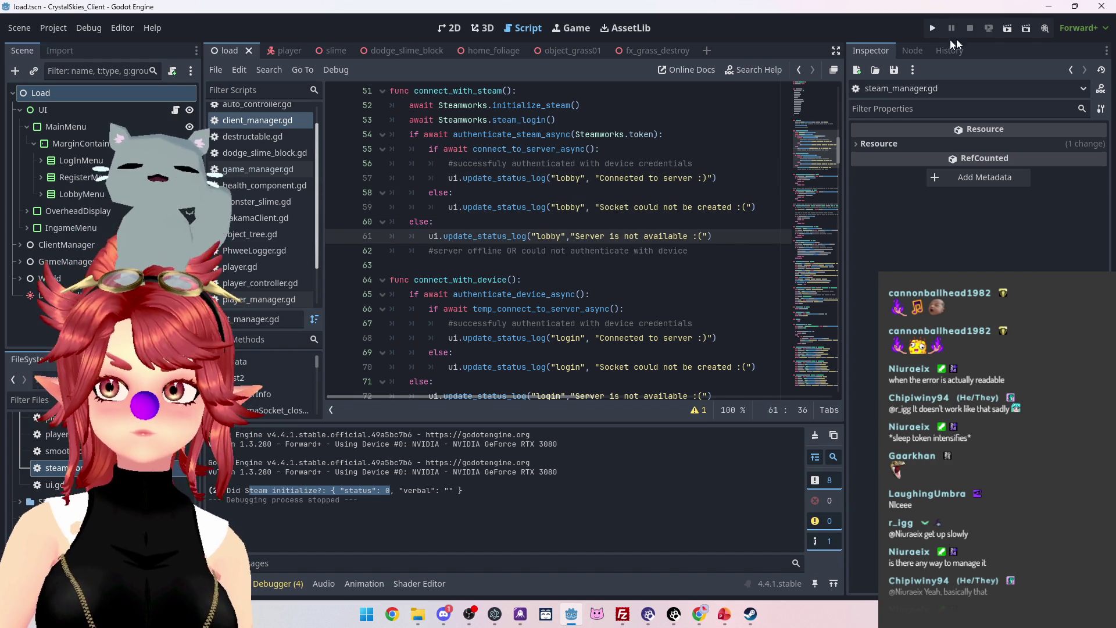
click(932, 28)
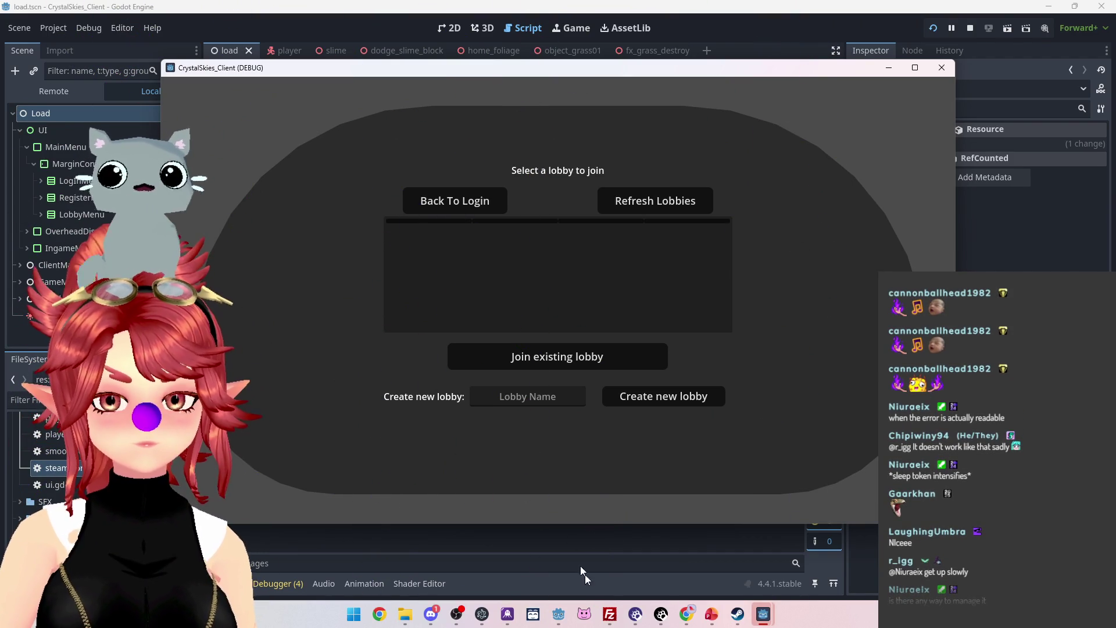
click(683, 615)
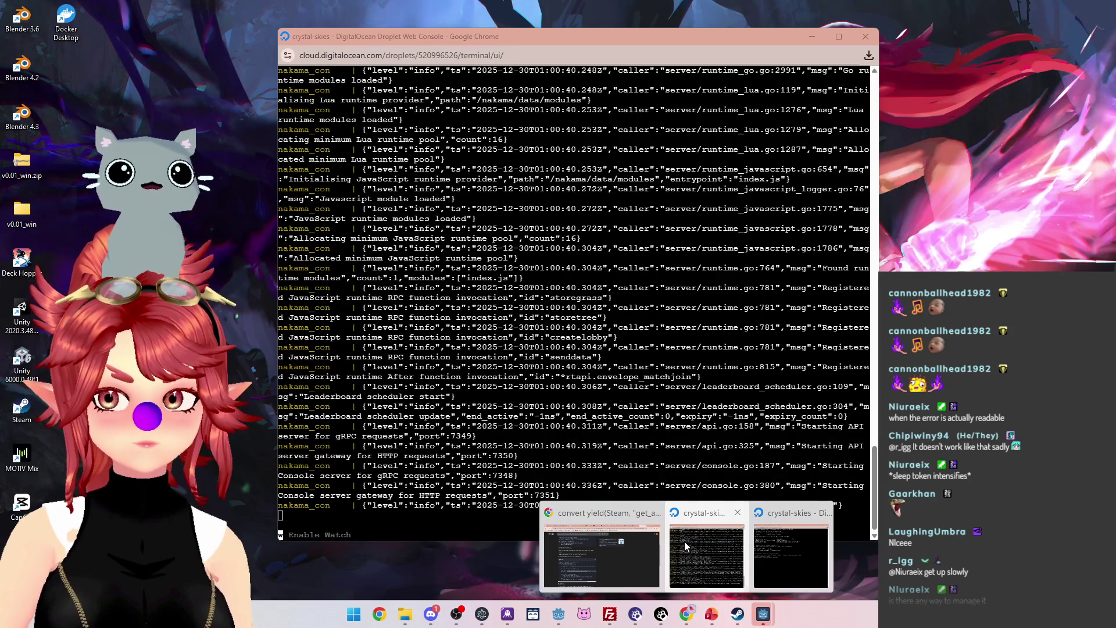
Review the server console log and stop the running game in Godot.
click(685, 542)
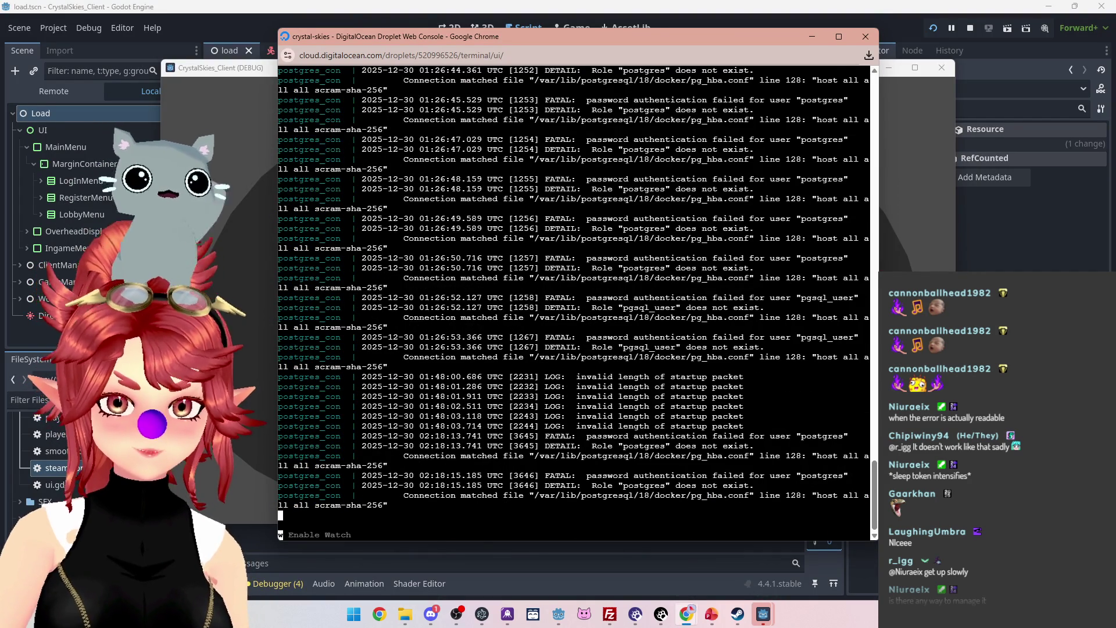
scroll(567, 416, up, 10)
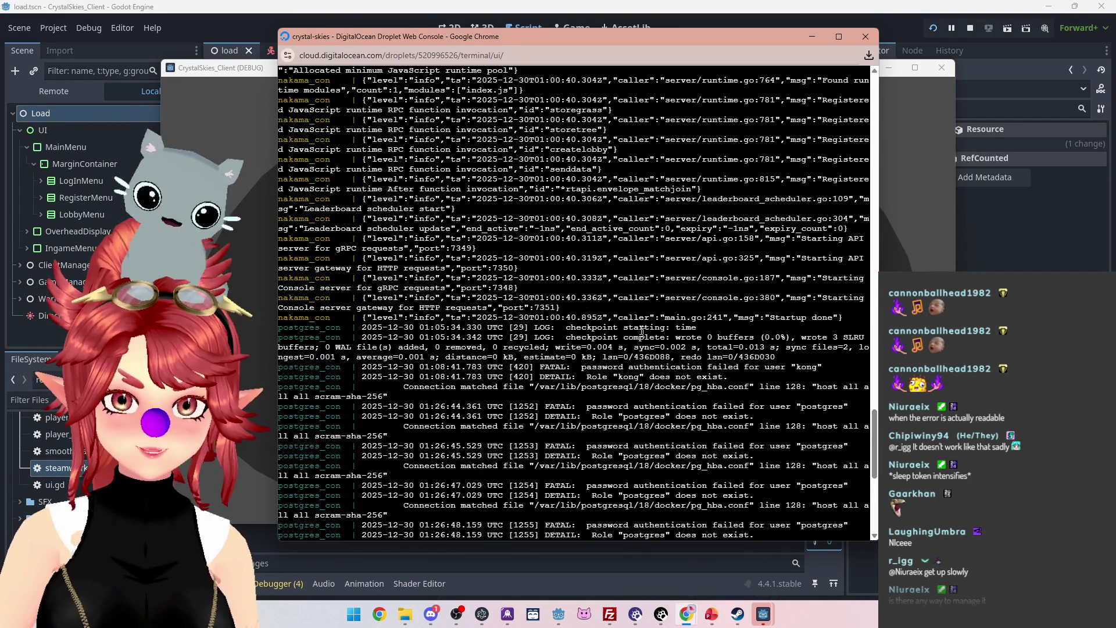
scroll(636, 441, down, 2)
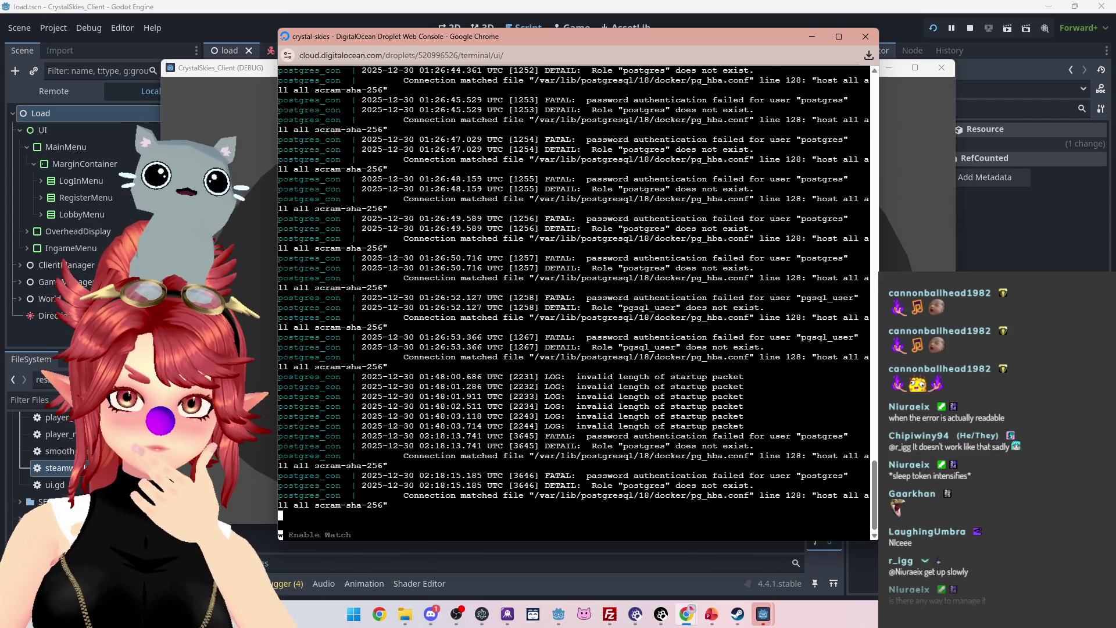
scroll(575, 302, up, 4)
scroll(575, 302, down, 4)
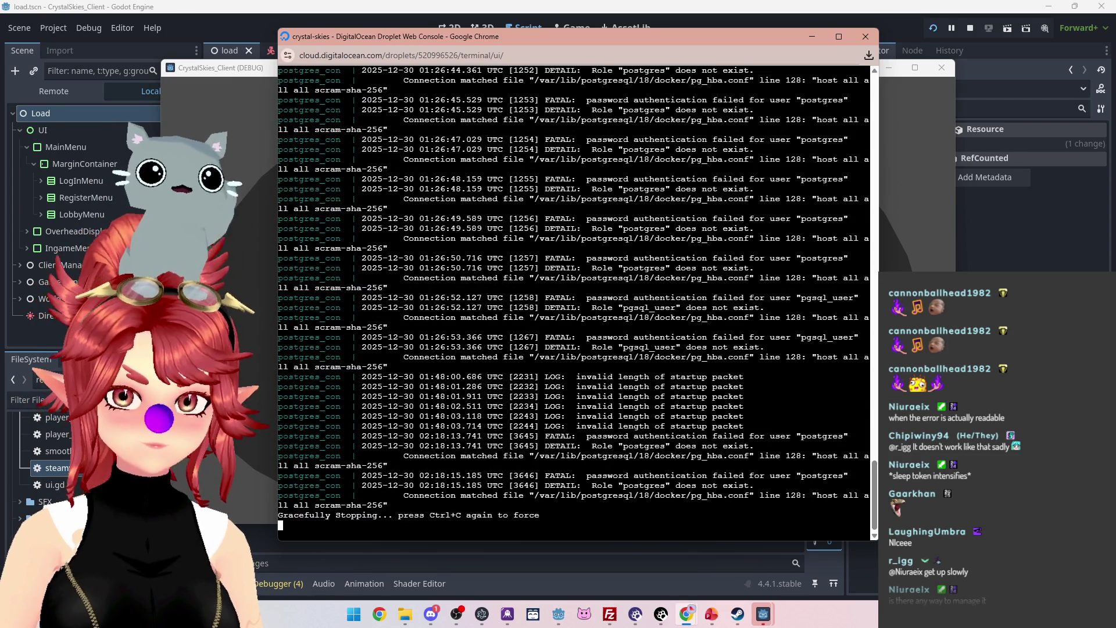
click(974, 27)
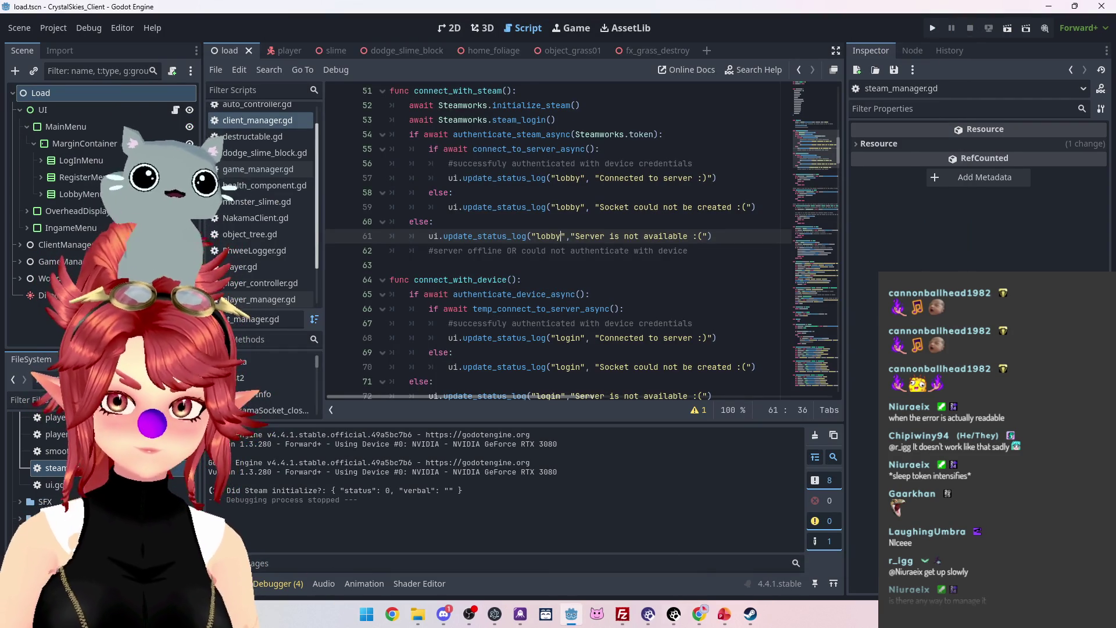
Rerun docker compose up in the droplet console so Nakama reports Startup done.
mouse_move(702, 615)
click(755, 535)
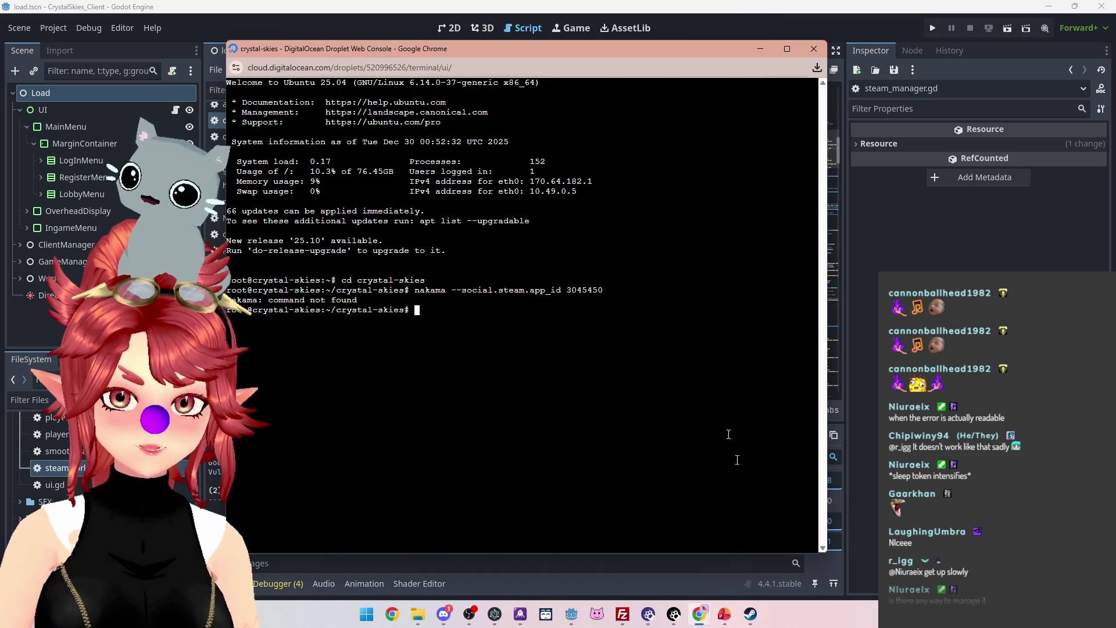
click(813, 48)
mouse_move(710, 615)
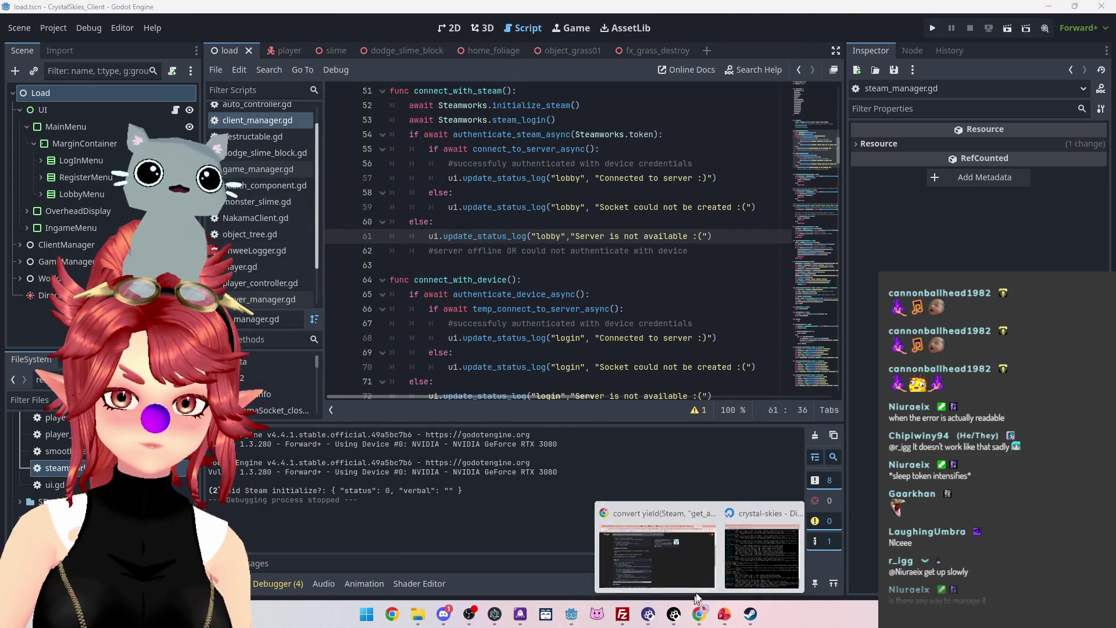
click(747, 567)
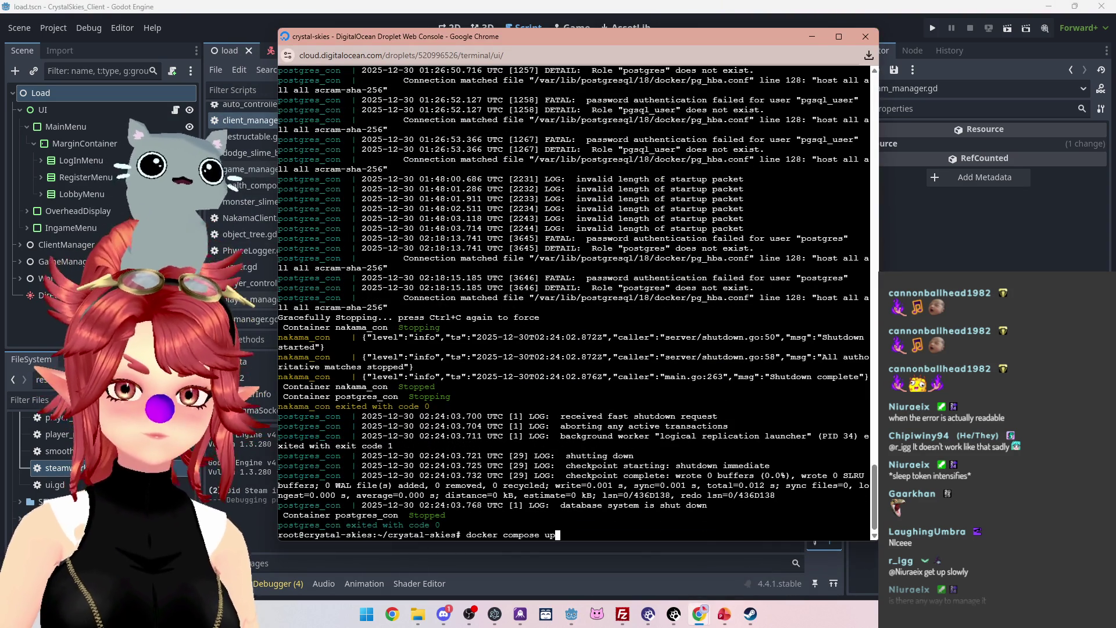
key(Return)
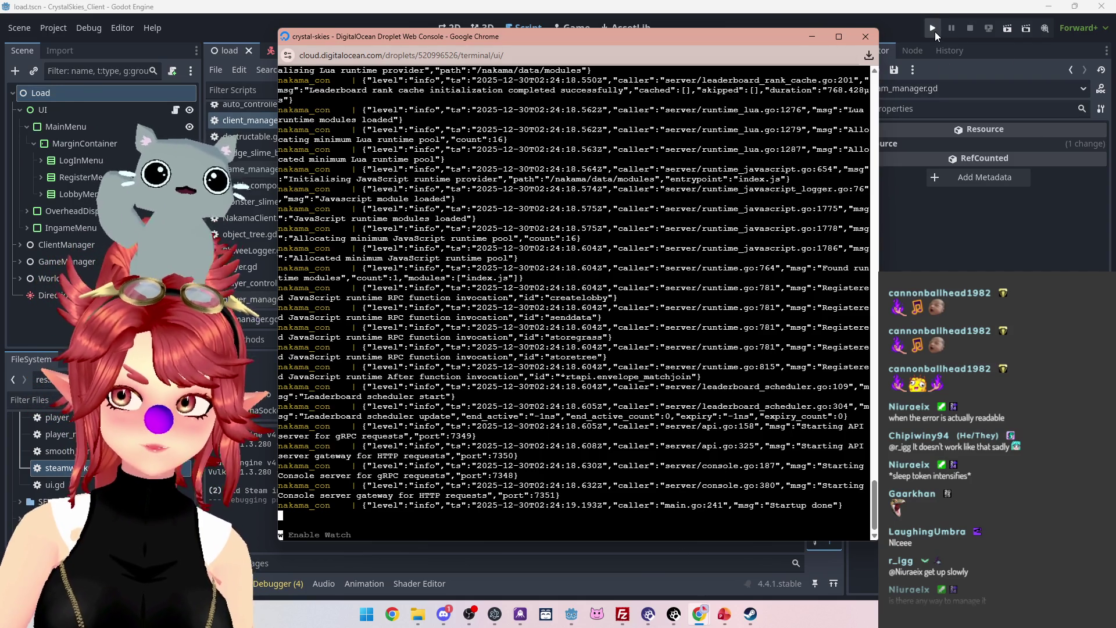
click(935, 31)
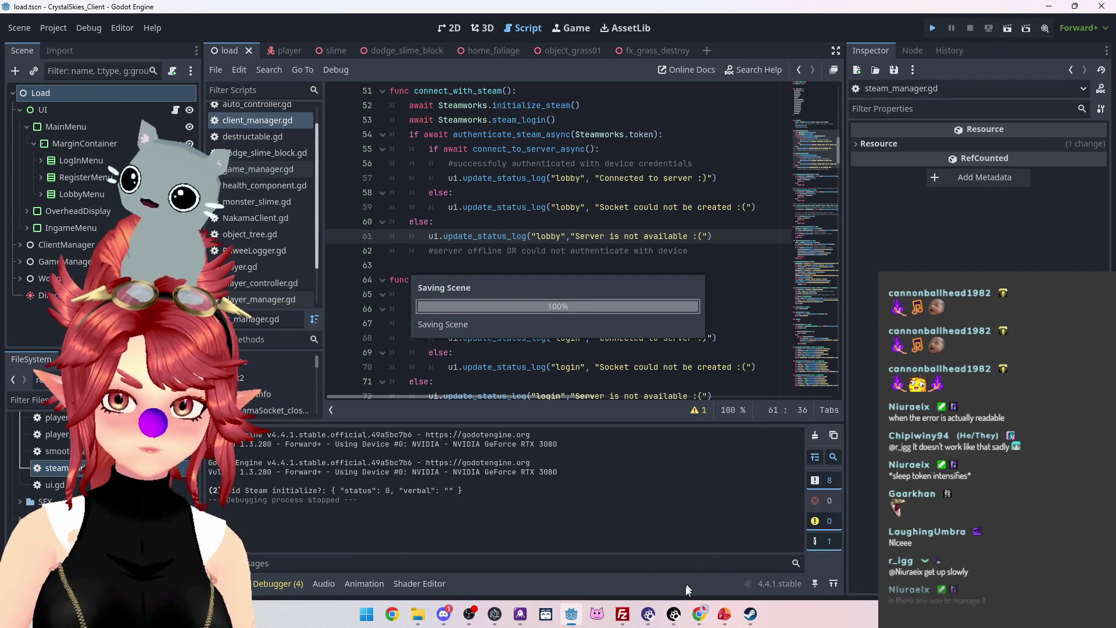
Check the server log, then create a lobby named 'asdd', hitting the Nil user_id error.
mouse_move(698, 618)
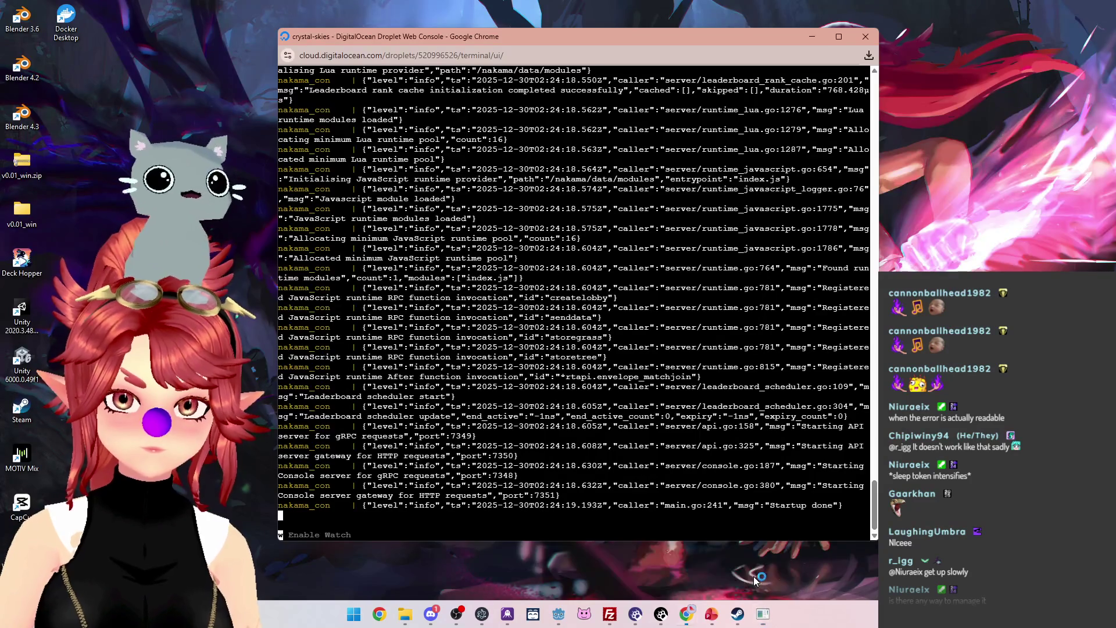
click(753, 577)
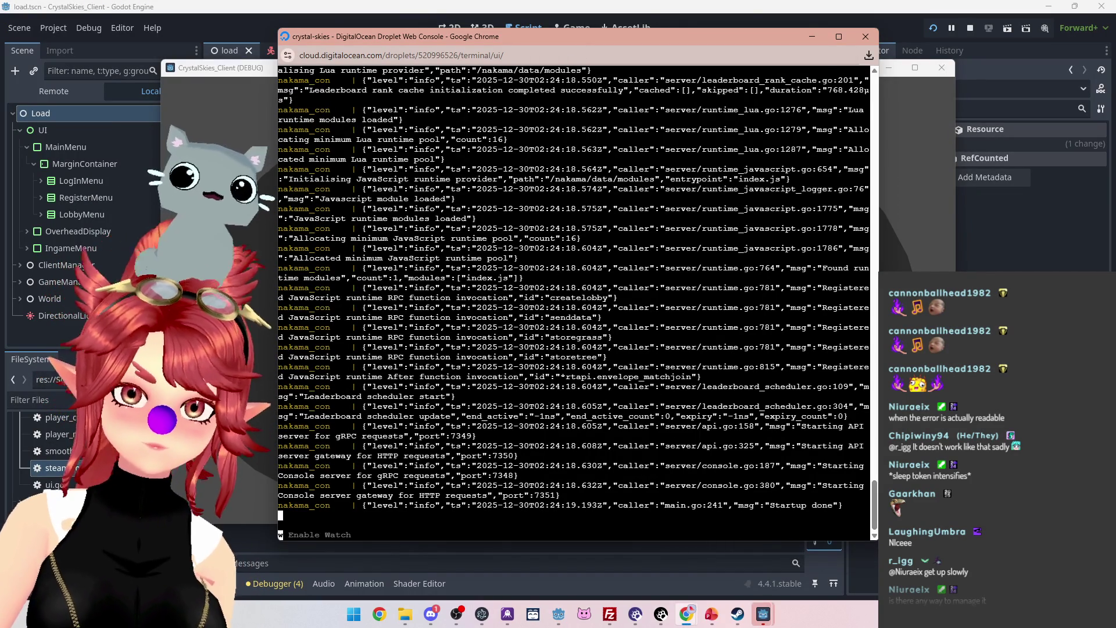
click(219, 69)
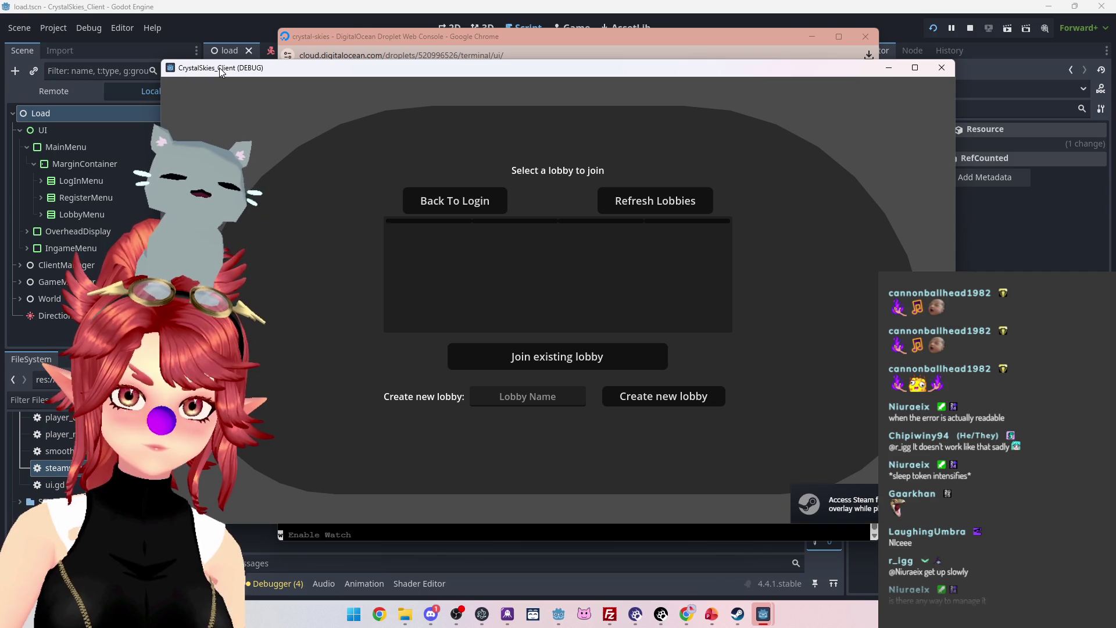
key(alt+Tab)
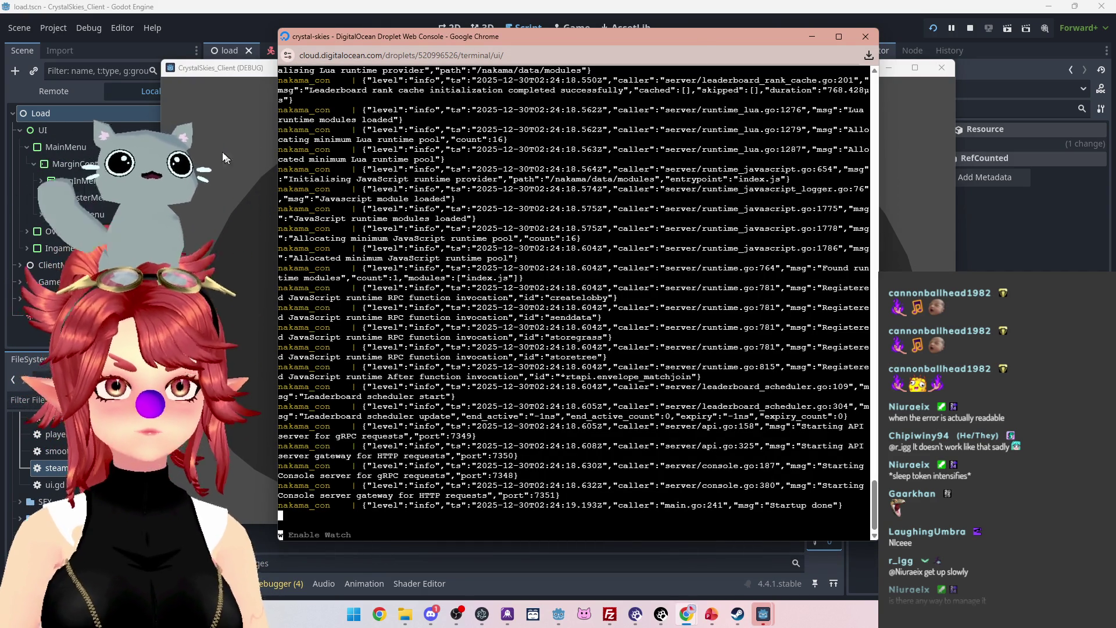
key(alt+Tab)
click(527, 396)
text(asdd)
click(642, 398)
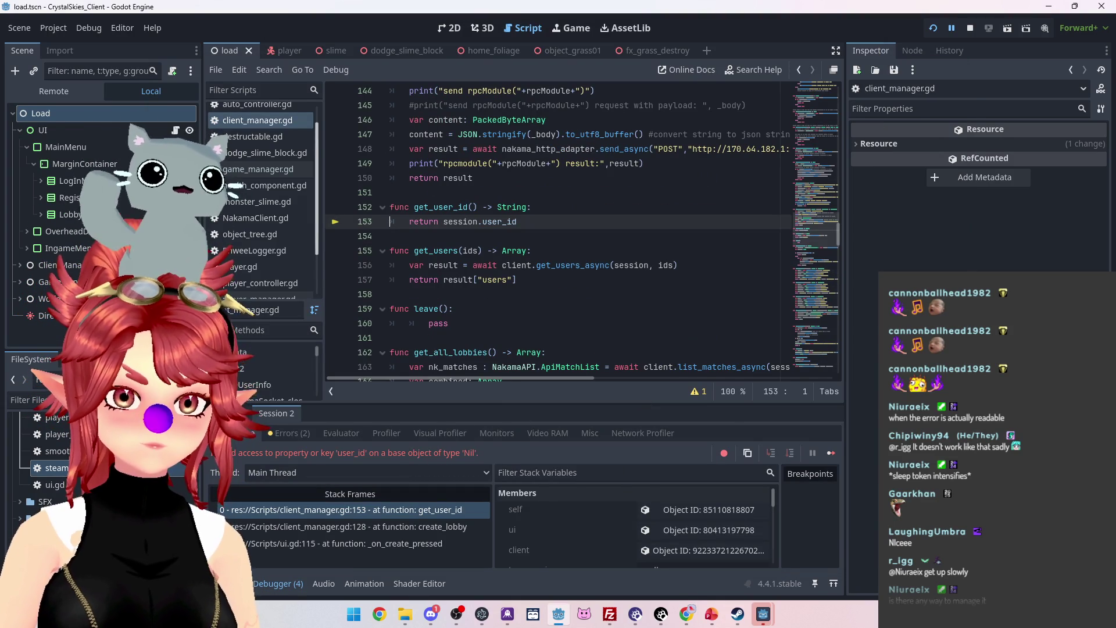
click(236, 583)
click(258, 583)
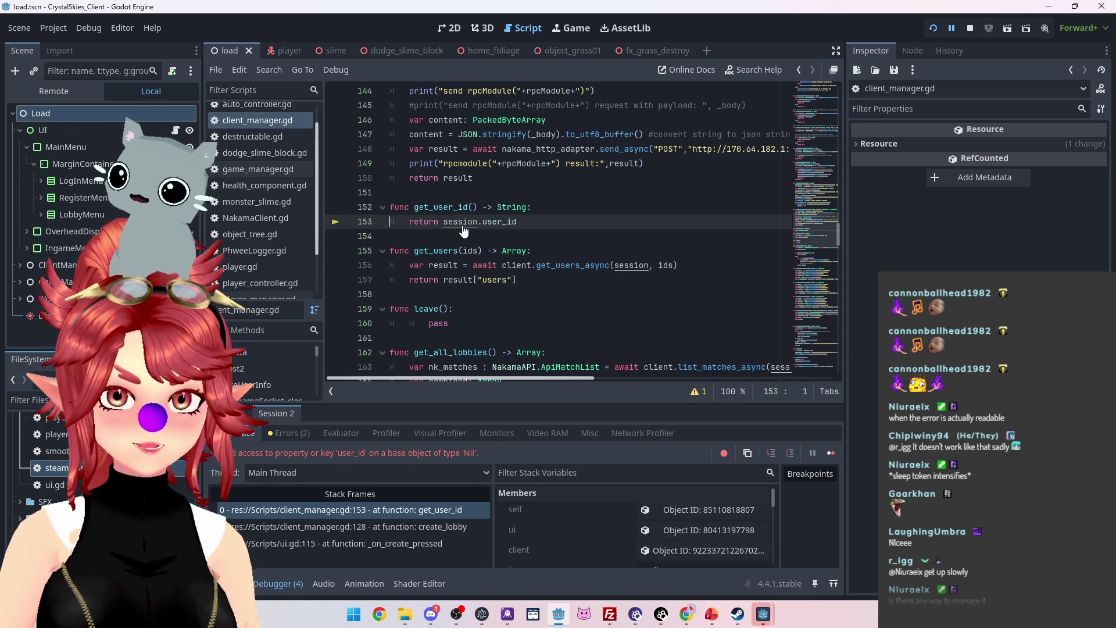
scroll(450, 266, up, 1)
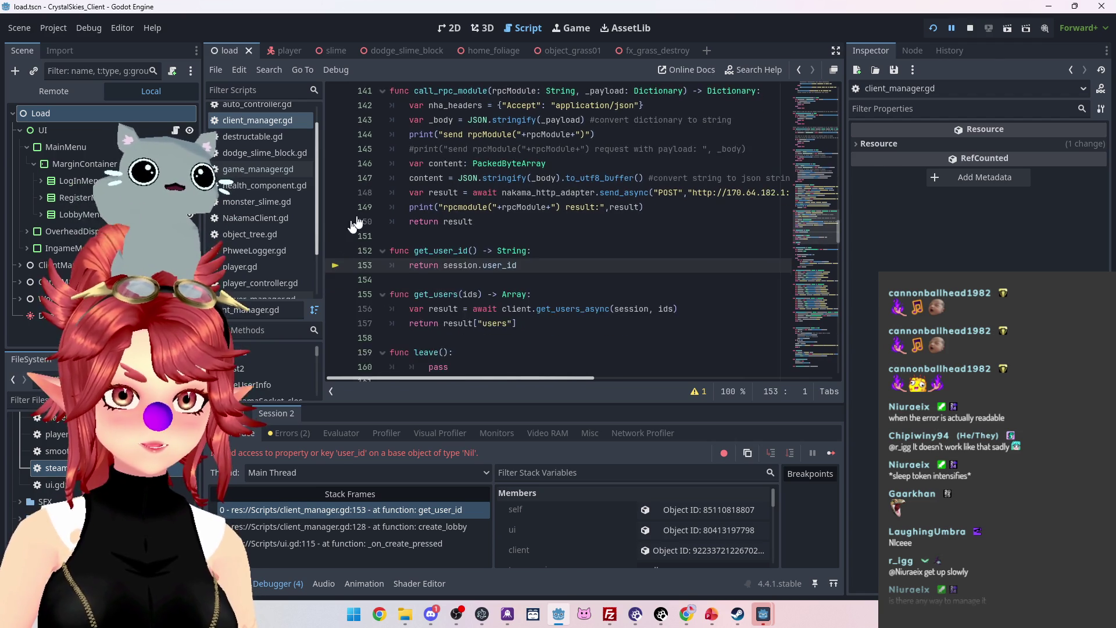
scroll(546, 291, up, 6)
scroll(547, 290, up, 15)
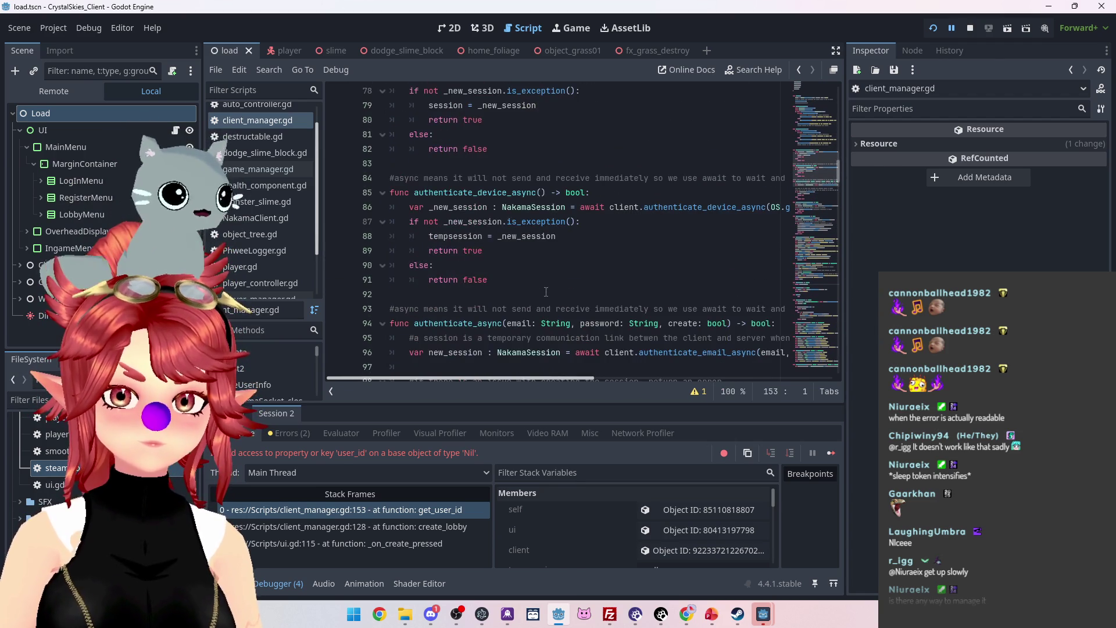
scroll(563, 225, up, 1)
scroll(531, 225, up, 2)
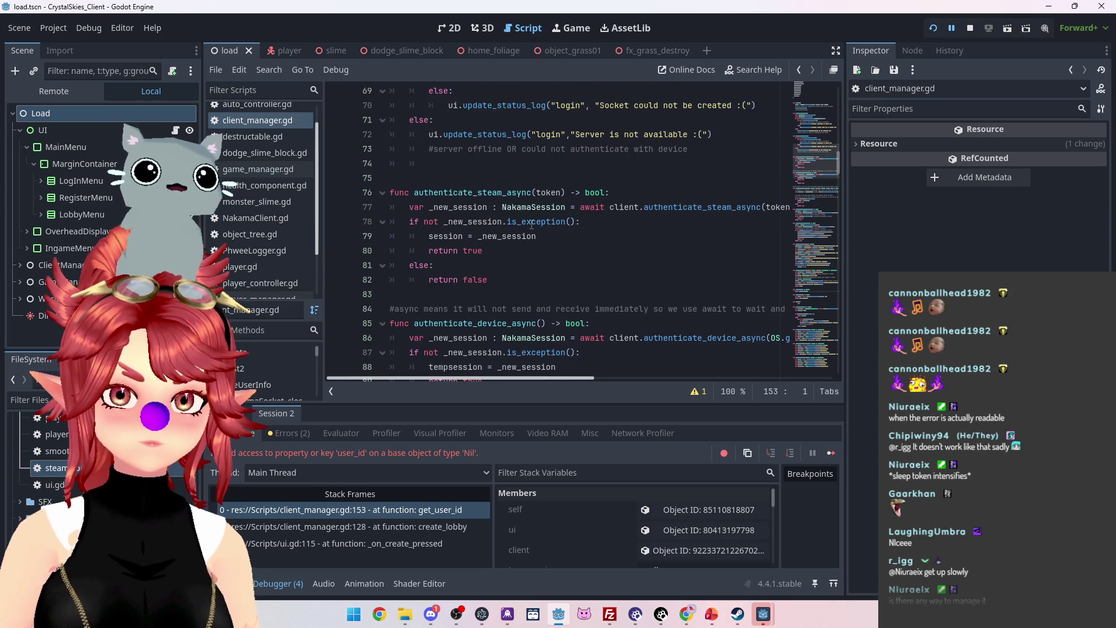
scroll(530, 236, up, 3)
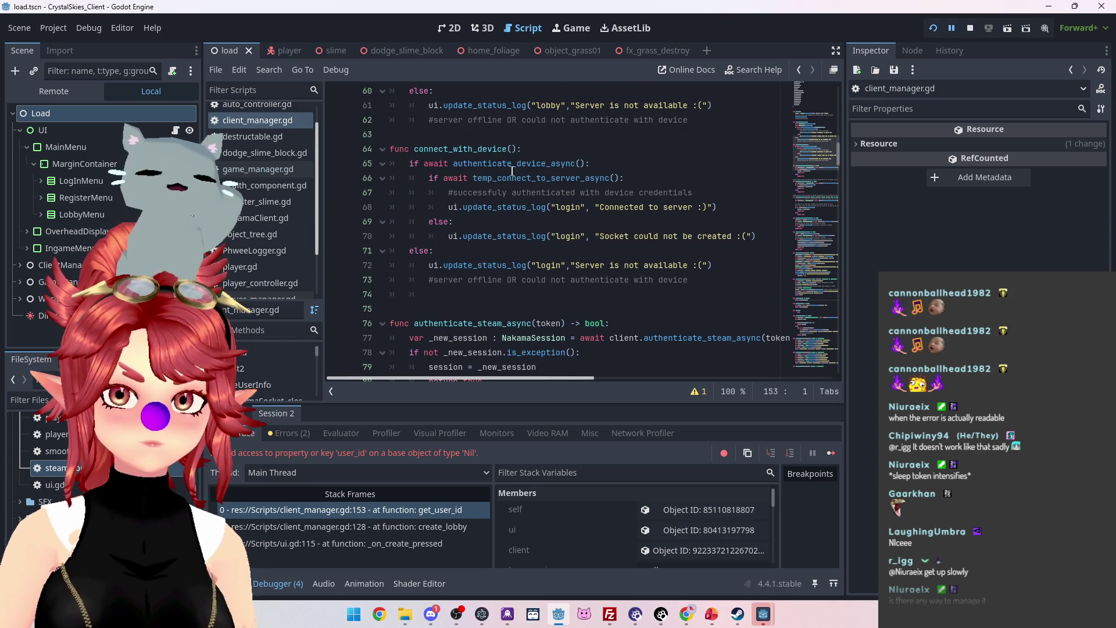
scroll(511, 169, down, 1)
scroll(516, 233, up, 6)
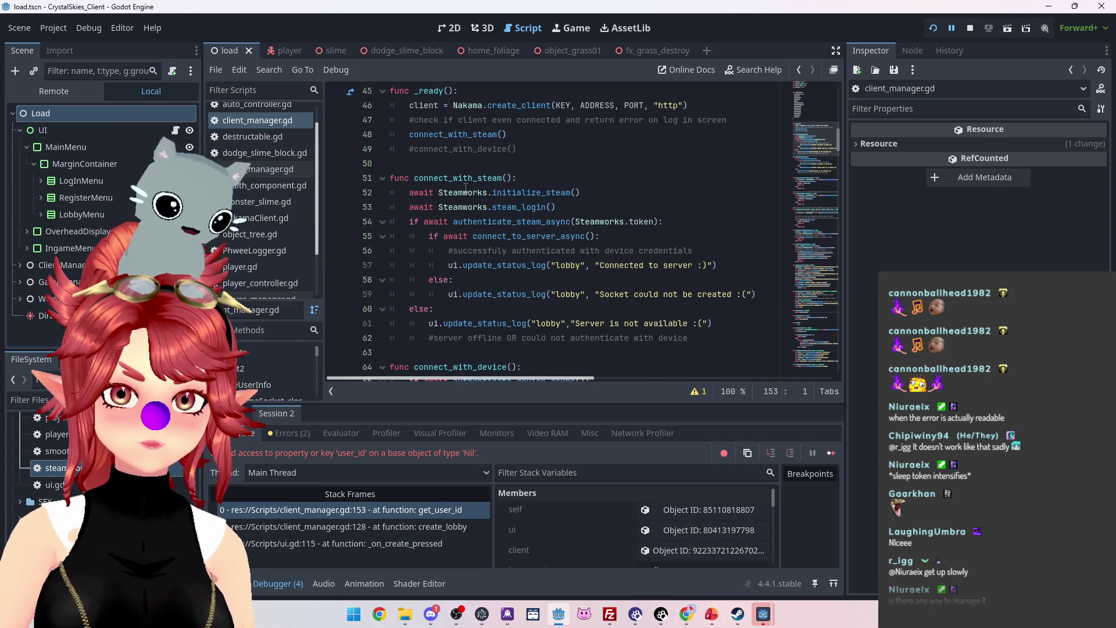
scroll(465, 188, down, 5)
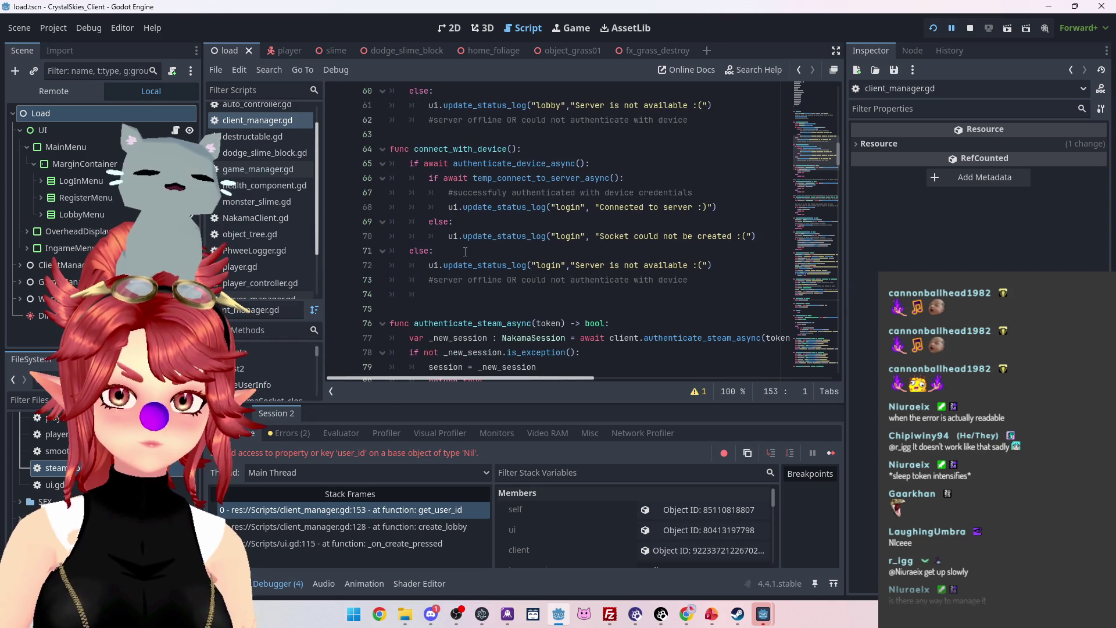
scroll(465, 251, down, 2)
scroll(533, 256, up, 1)
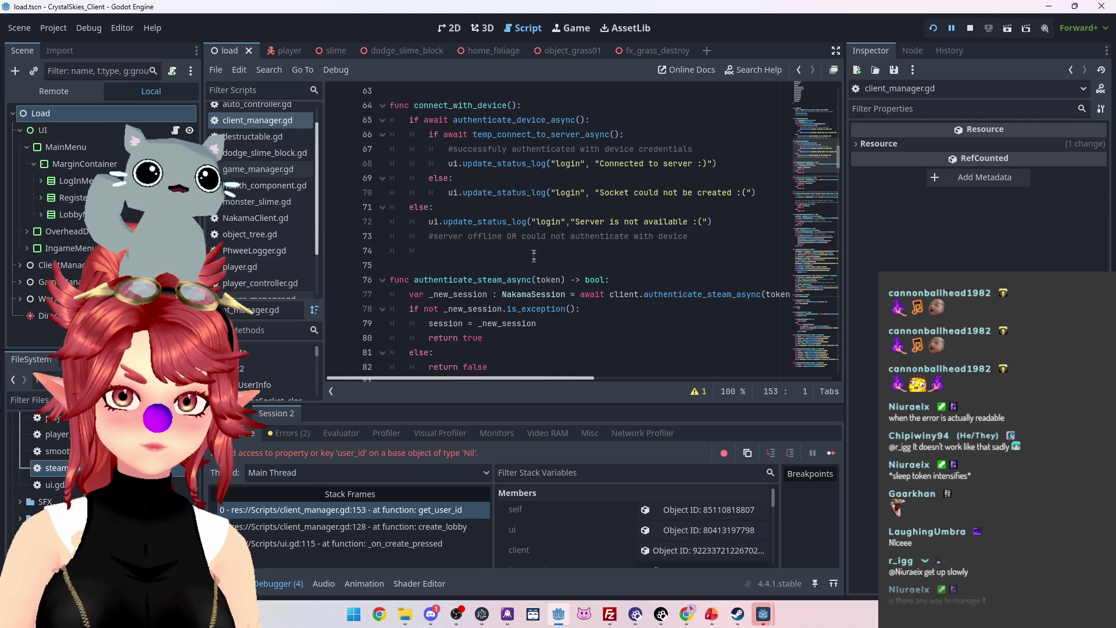
scroll(518, 258, down, 7)
scroll(521, 261, up, 4)
scroll(521, 261, up, 2)
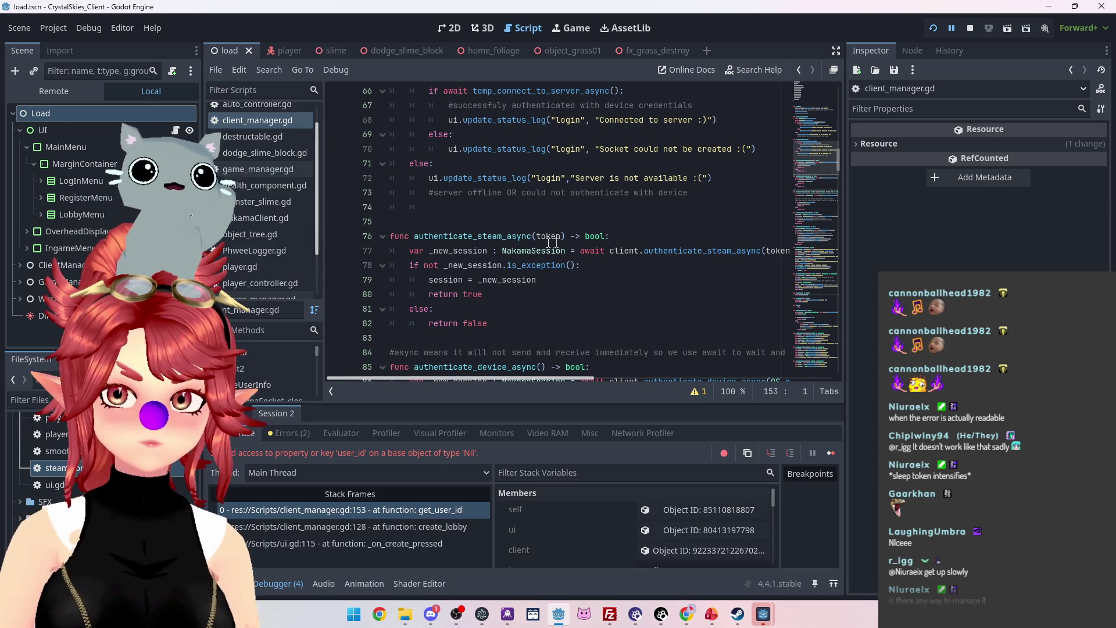
mouse_move(584, 377)
mouse_down()
mouse_move(686, 382)
mouse_move(570, 377)
mouse_up()
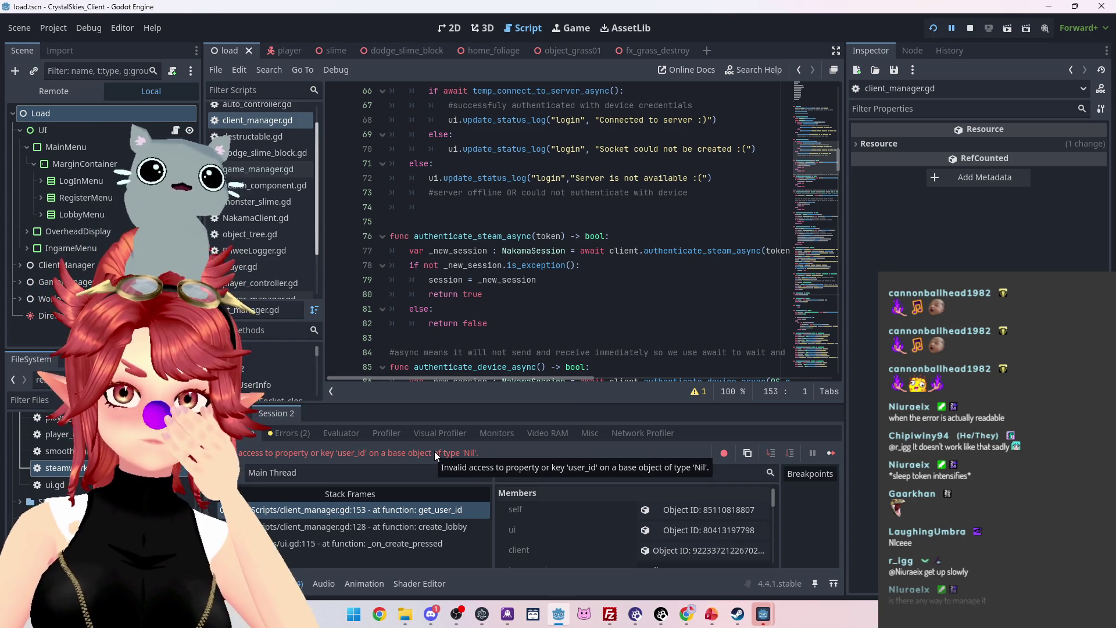
scroll(584, 540, down, 3)
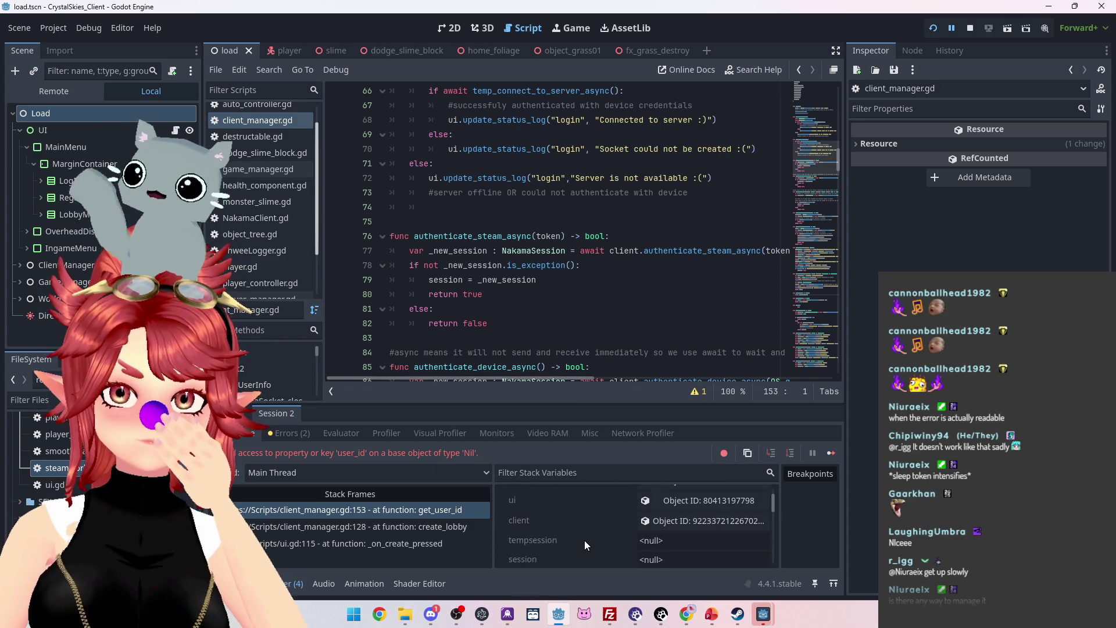
scroll(584, 540, up, 1)
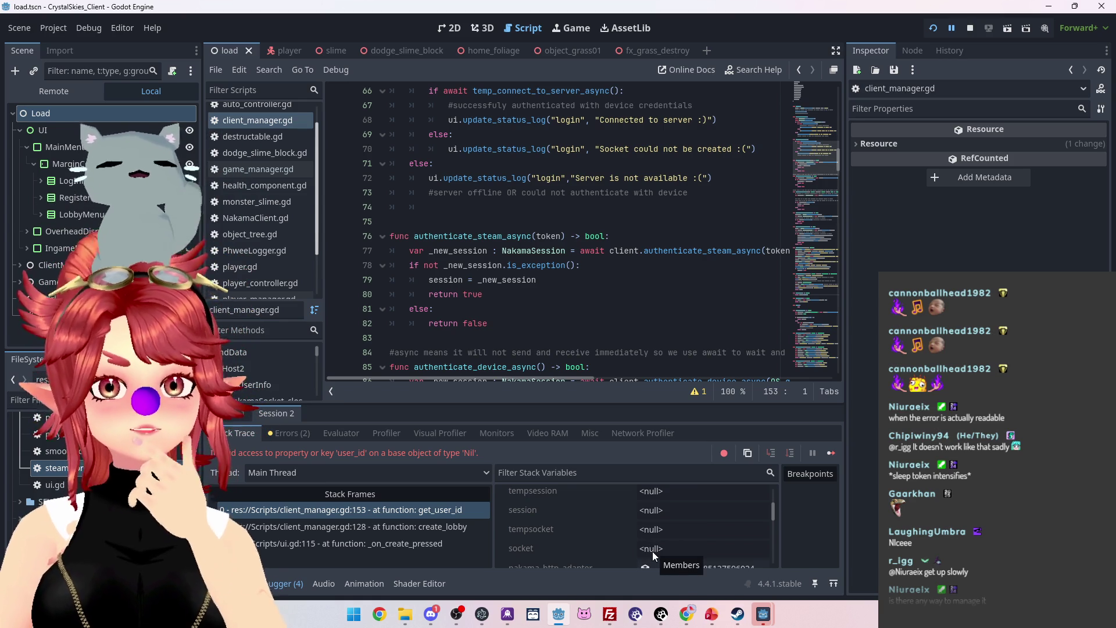
scroll(523, 372, up, 3)
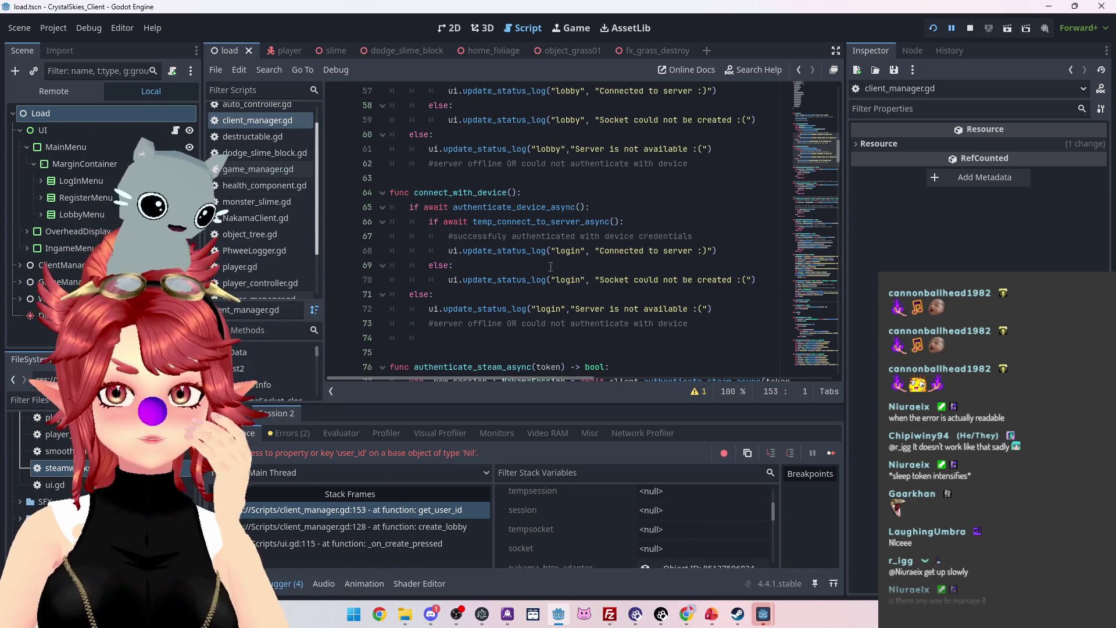
scroll(554, 267, down, 1)
scroll(549, 327, down, 2)
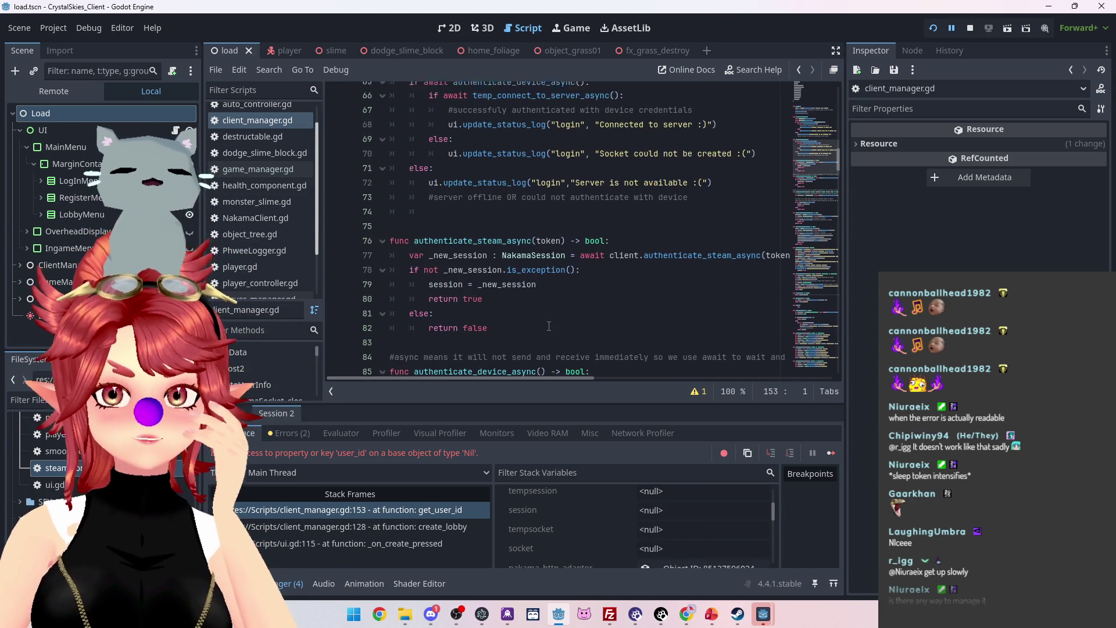
scroll(548, 327, up, 3)
scroll(548, 326, up, 3)
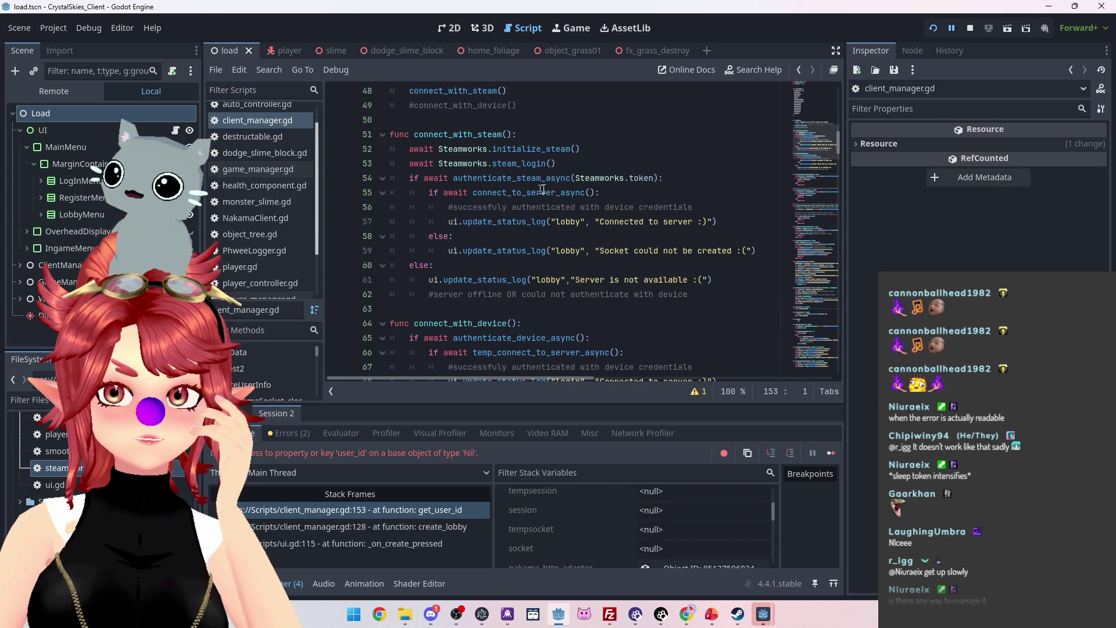
scroll(528, 191, down, 5)
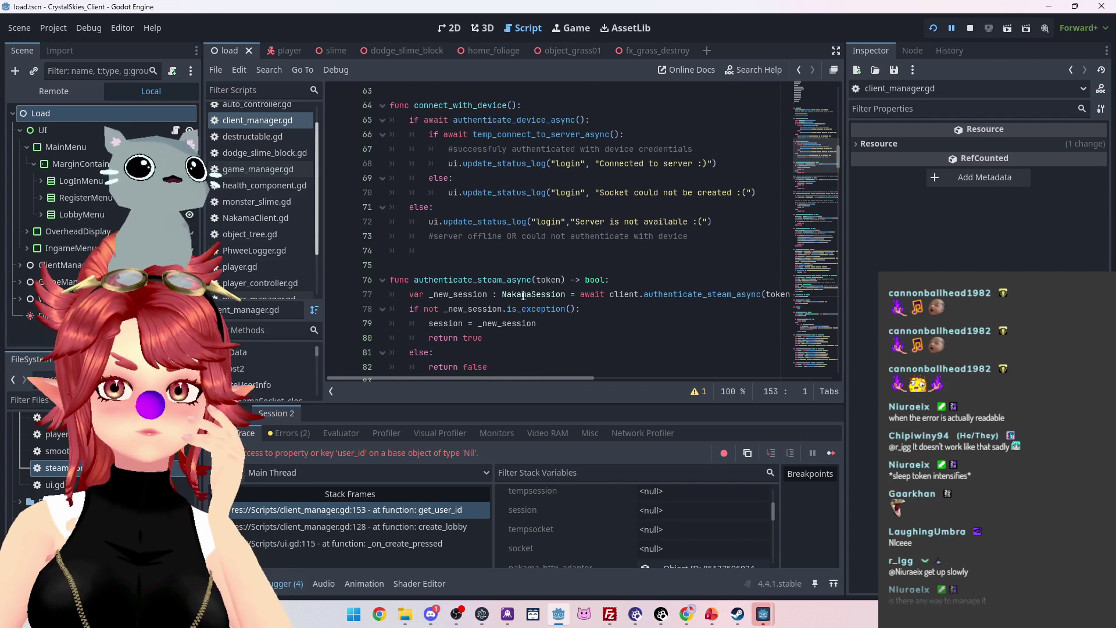
scroll(531, 293, up, 6)
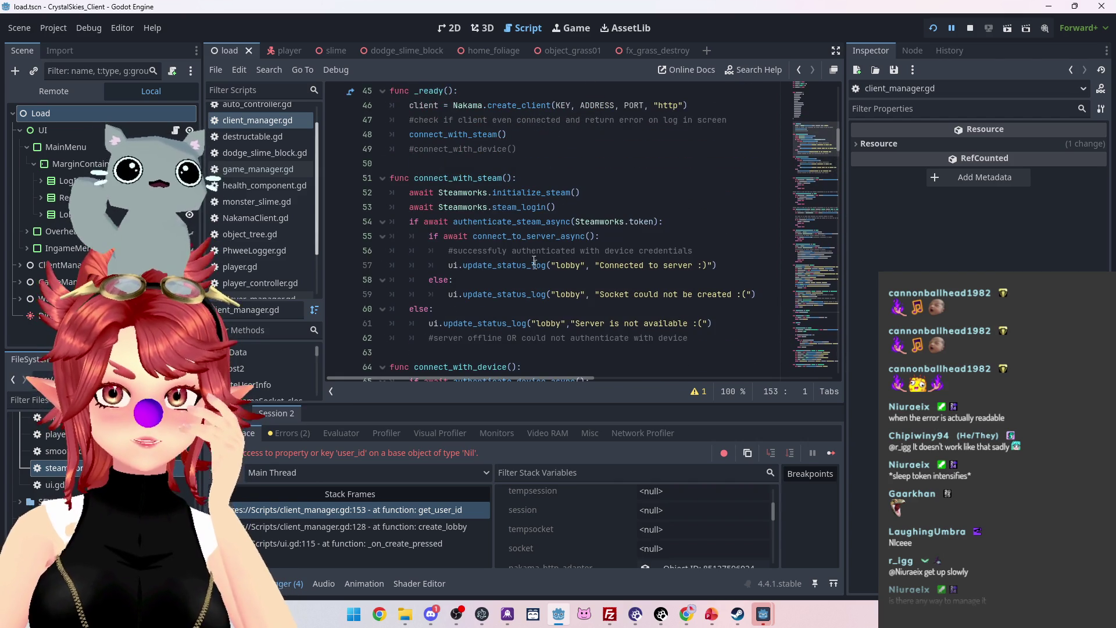
scroll(512, 245, up, 2)
scroll(493, 247, down, 3)
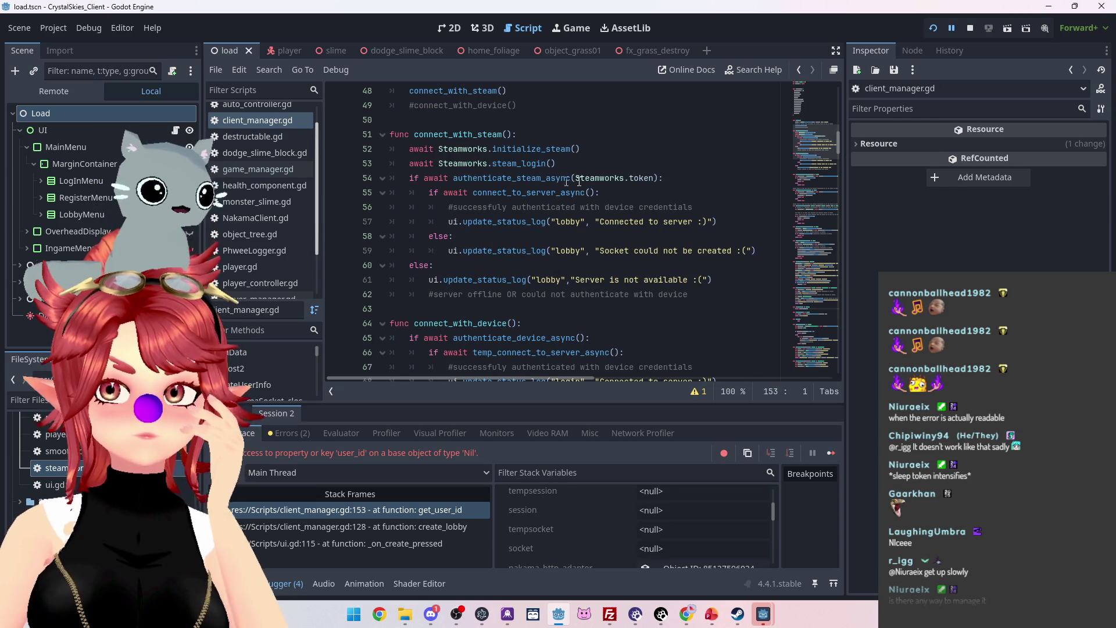
scroll(647, 179, down, 6)
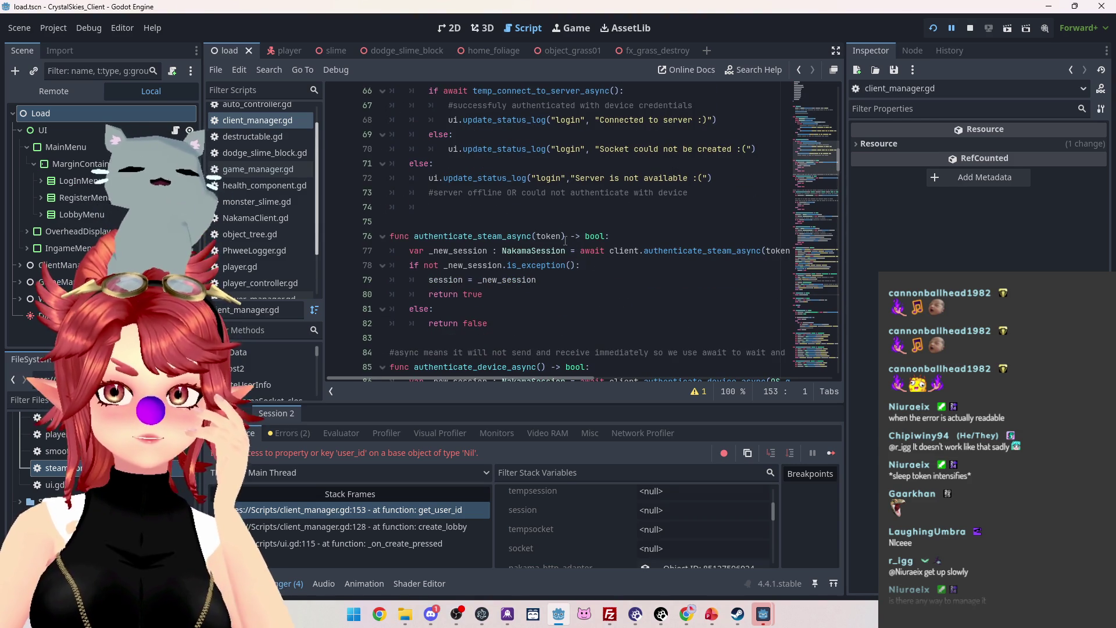
click(563, 237)
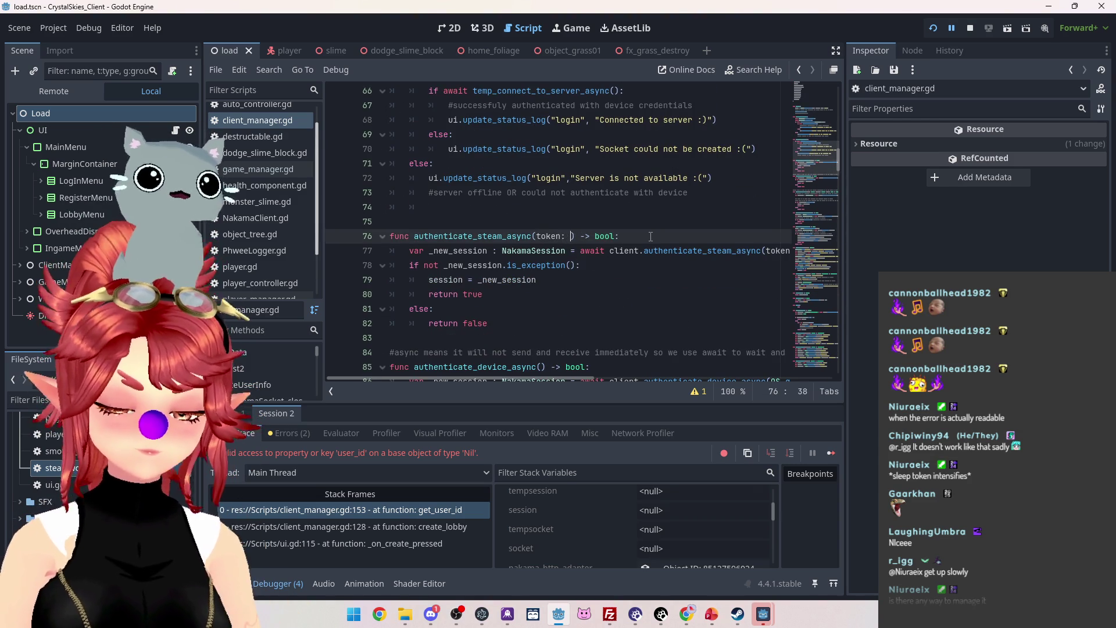
Make authenticate_steam_async take token: String, add print(token) above _new_session, then save and rerun.
text(String)
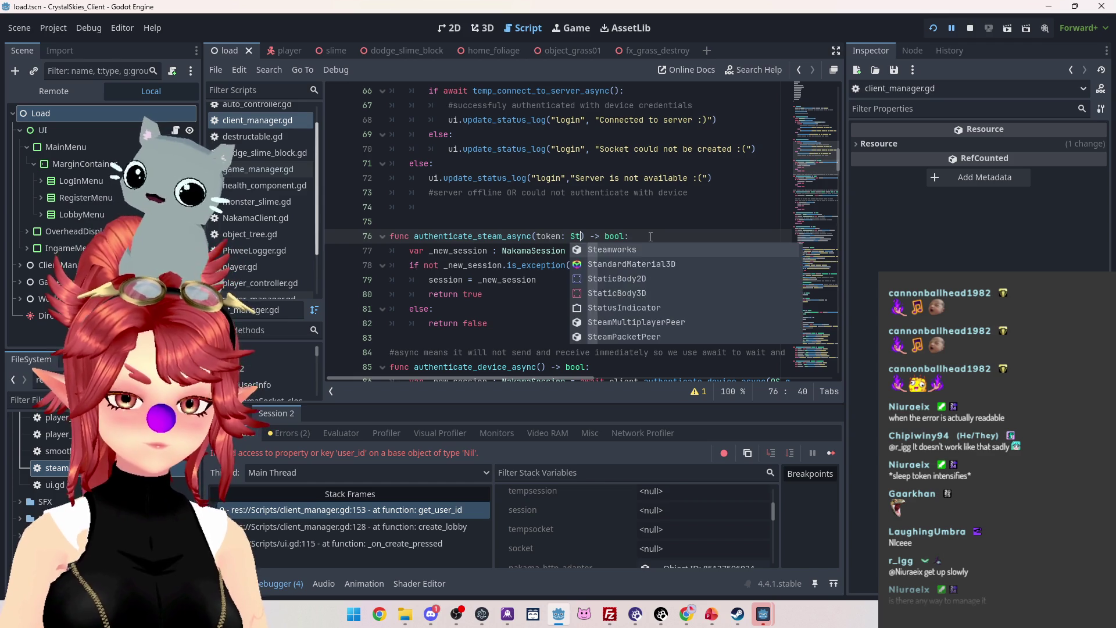
click(646, 209)
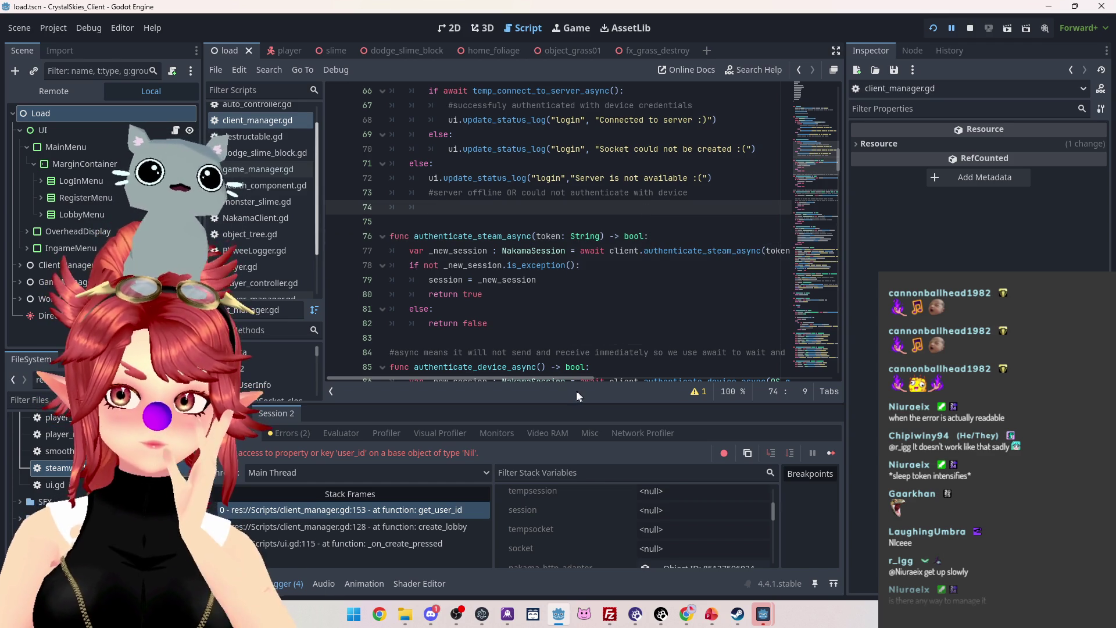
click(443, 250)
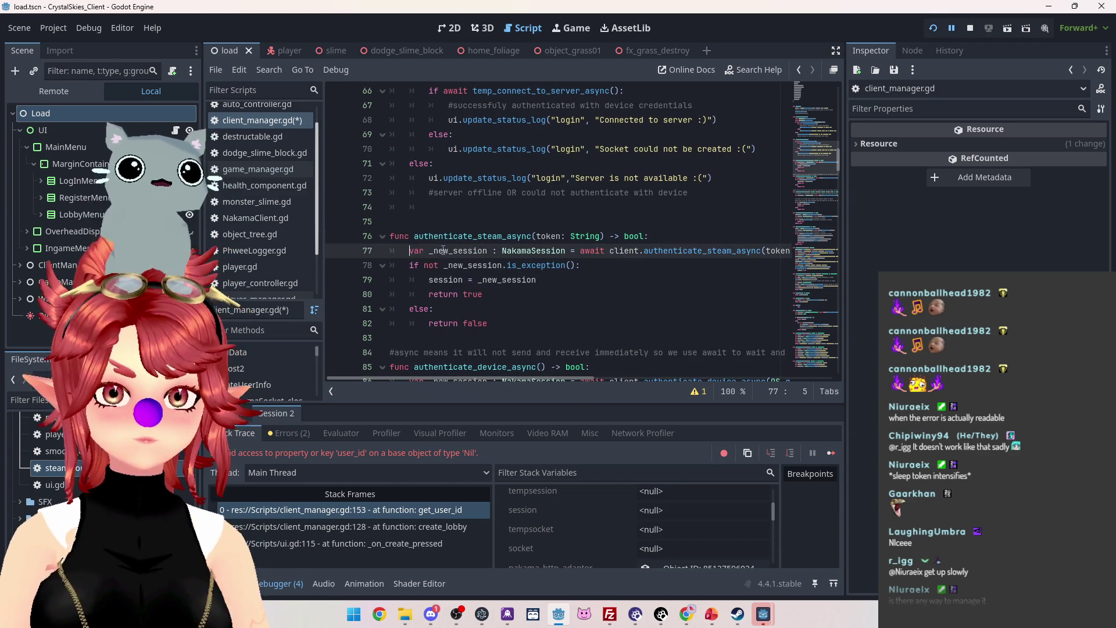
key(Return)
key(Up)
text(print)
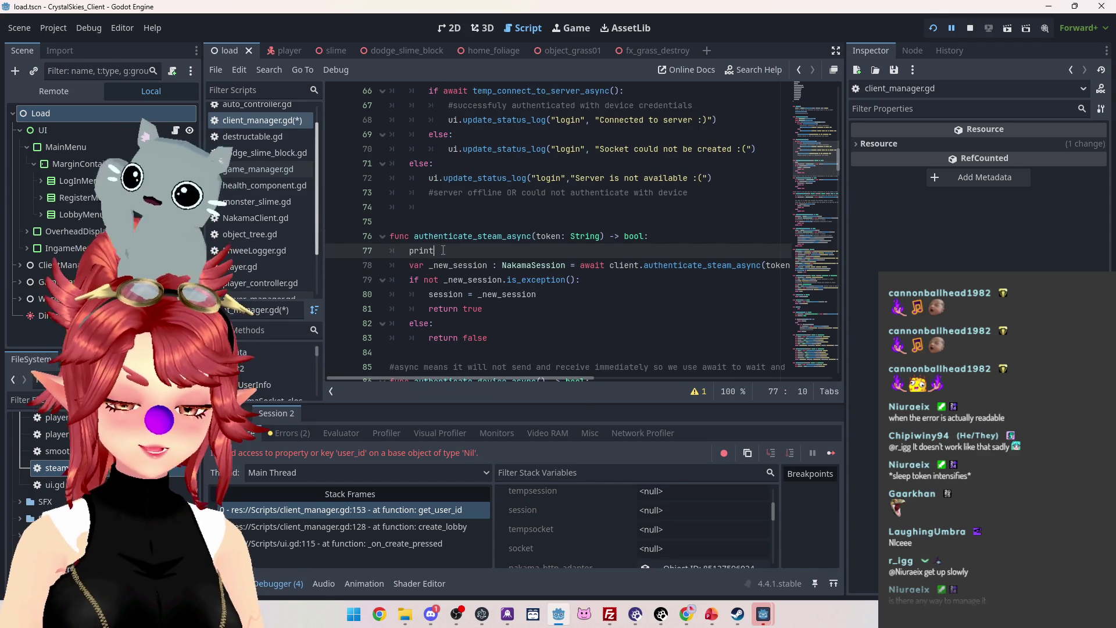
text((token)
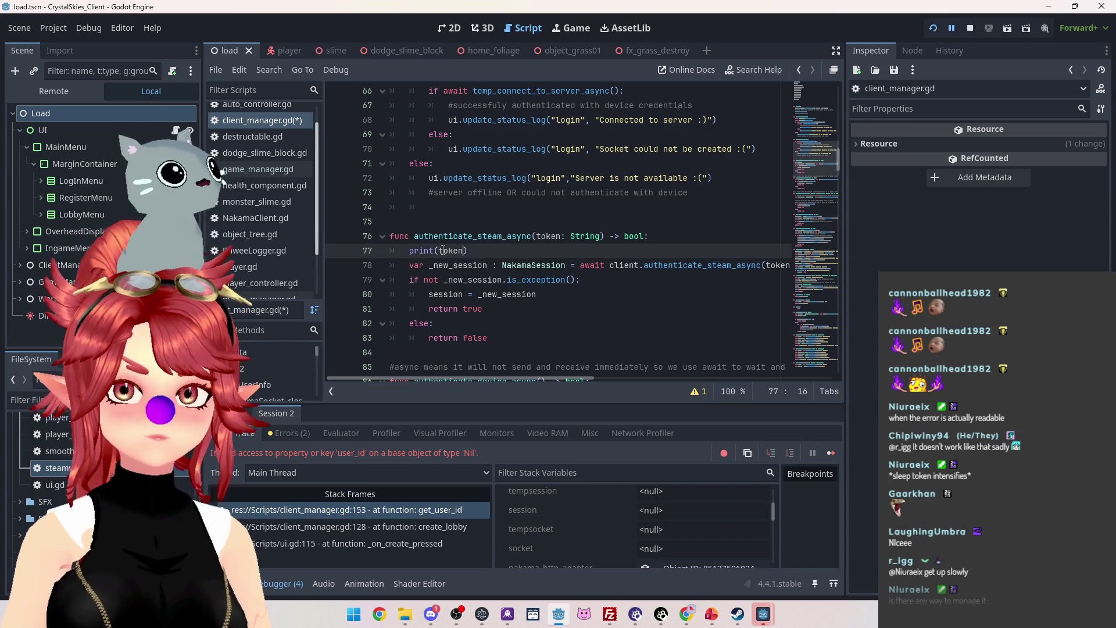
click(511, 222)
click(969, 29)
key(ctrl+s)
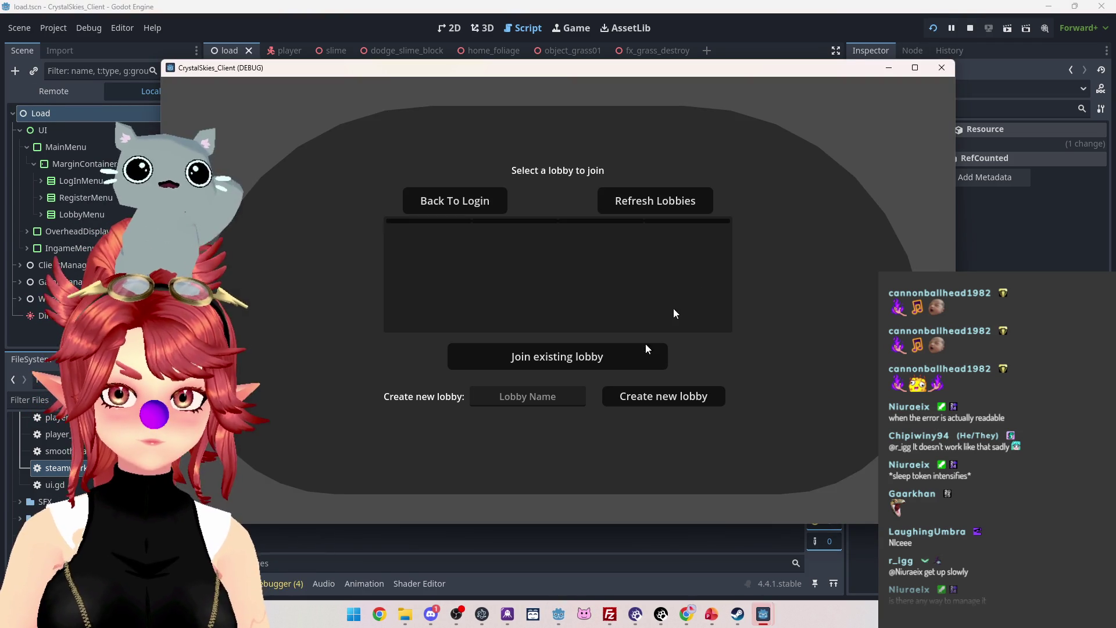
Return to the editor from the game, scroll up in client_manager.gd, then open steamworks.gd.
click(256, 559)
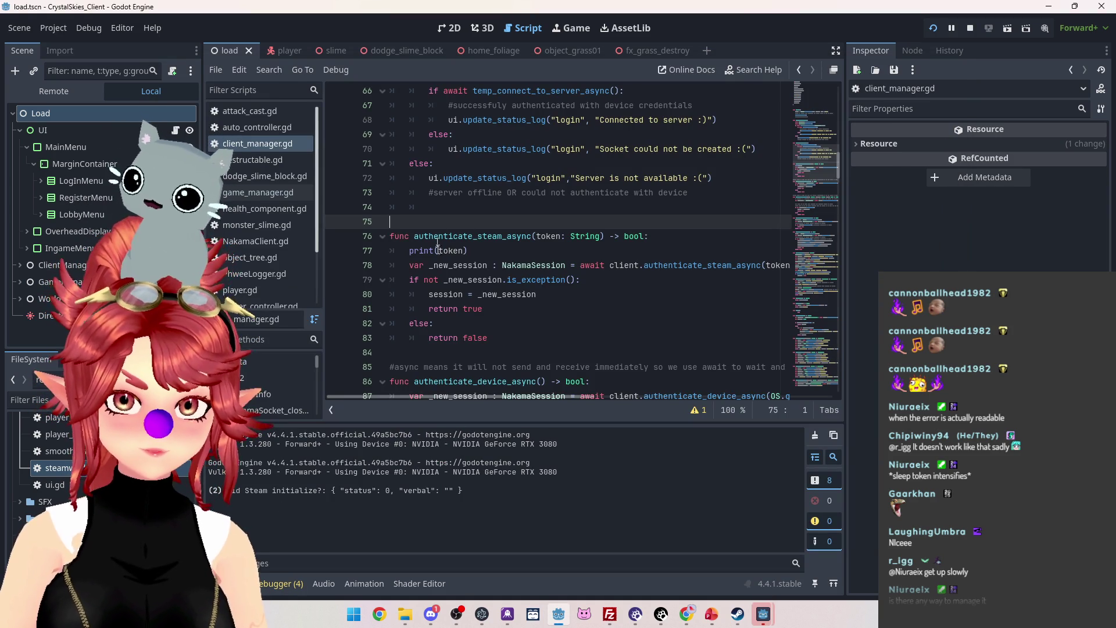
scroll(465, 261, up, 2)
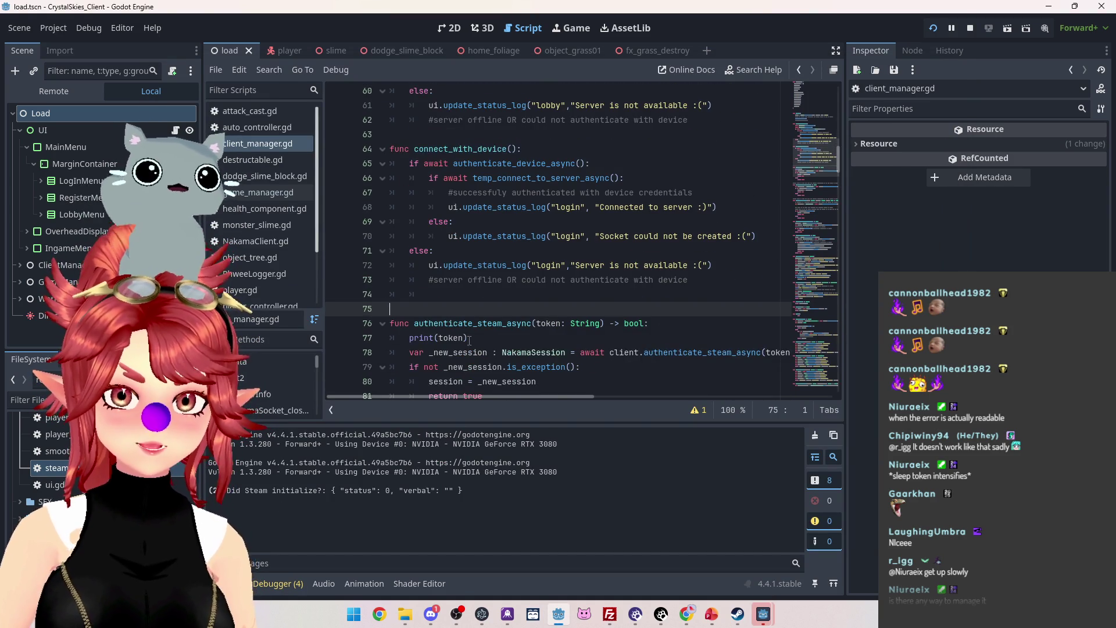
scroll(468, 339, up, 4)
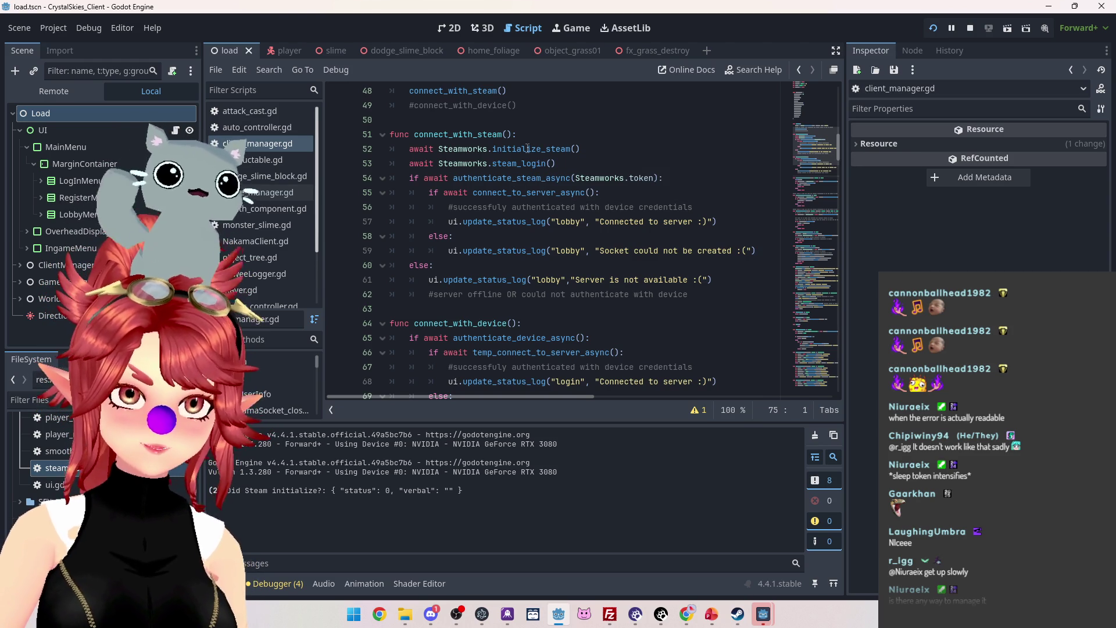
ctrl+click(527, 148)
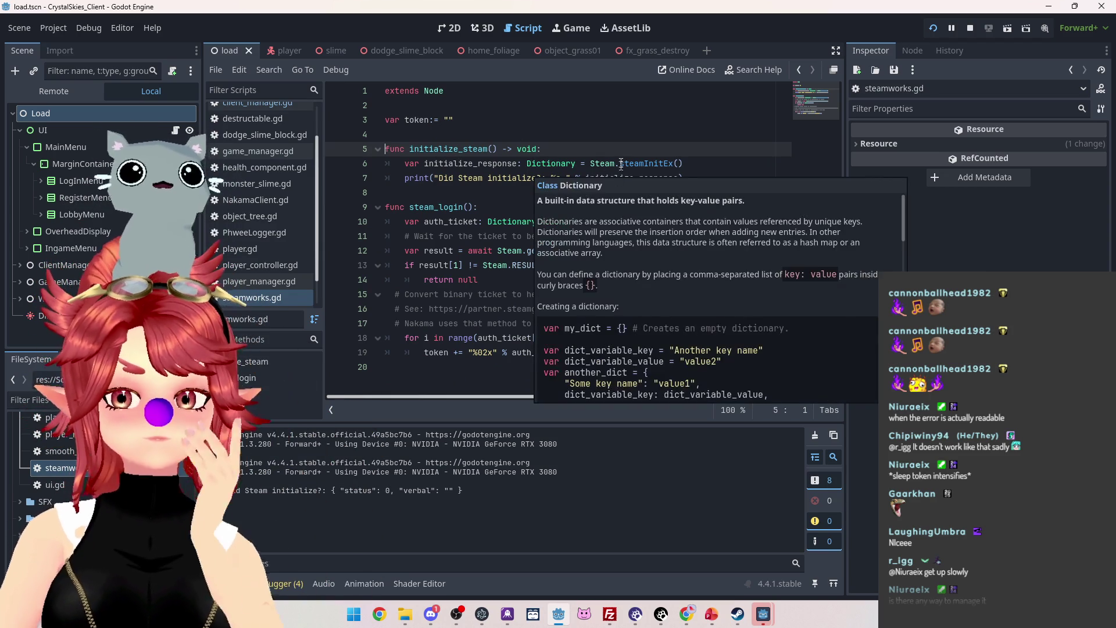
Read the documentation popups for initialize_response and steamInitEx in initialize_steam.
mouse_move(632, 184)
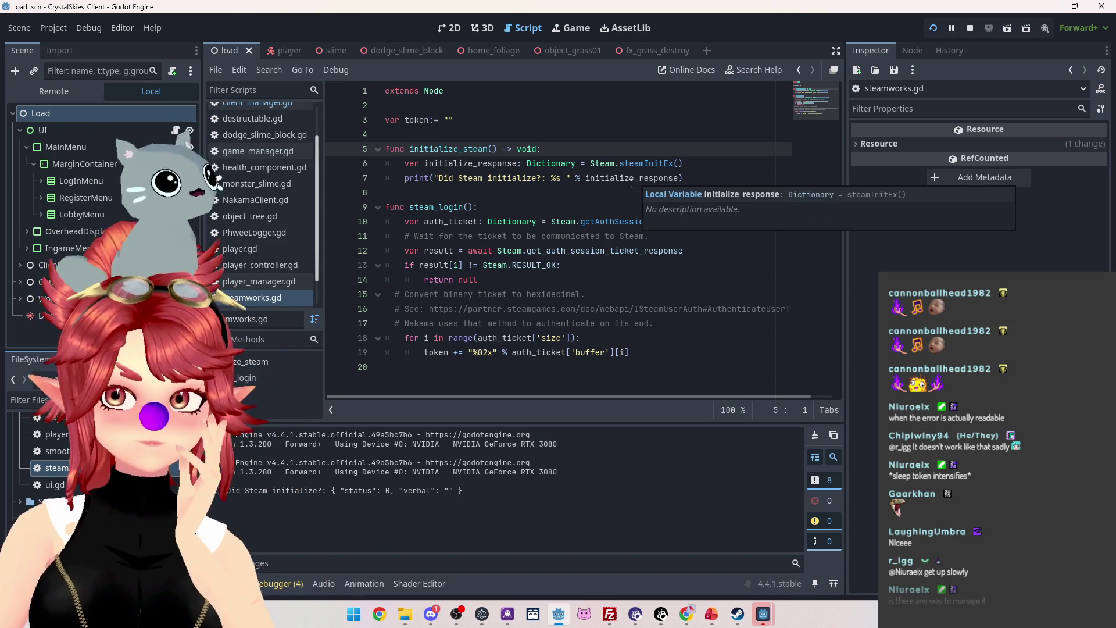
mouse_move(652, 164)
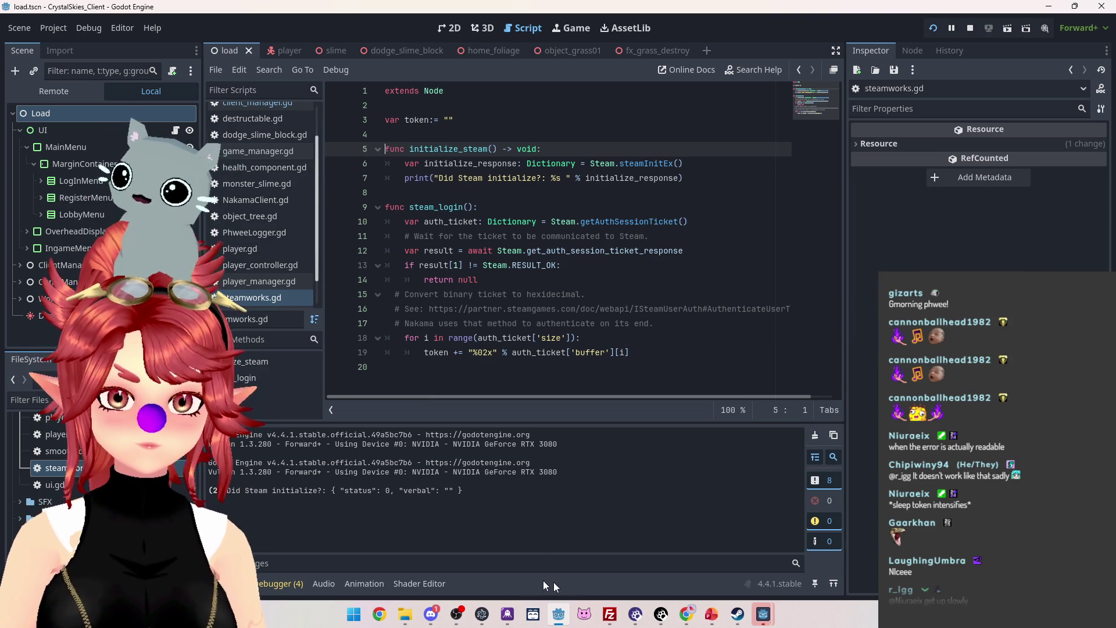
Scroll Google's AI overview and highlight the Steam.RESULT_OK check in the await example.
mouse_move(686, 614)
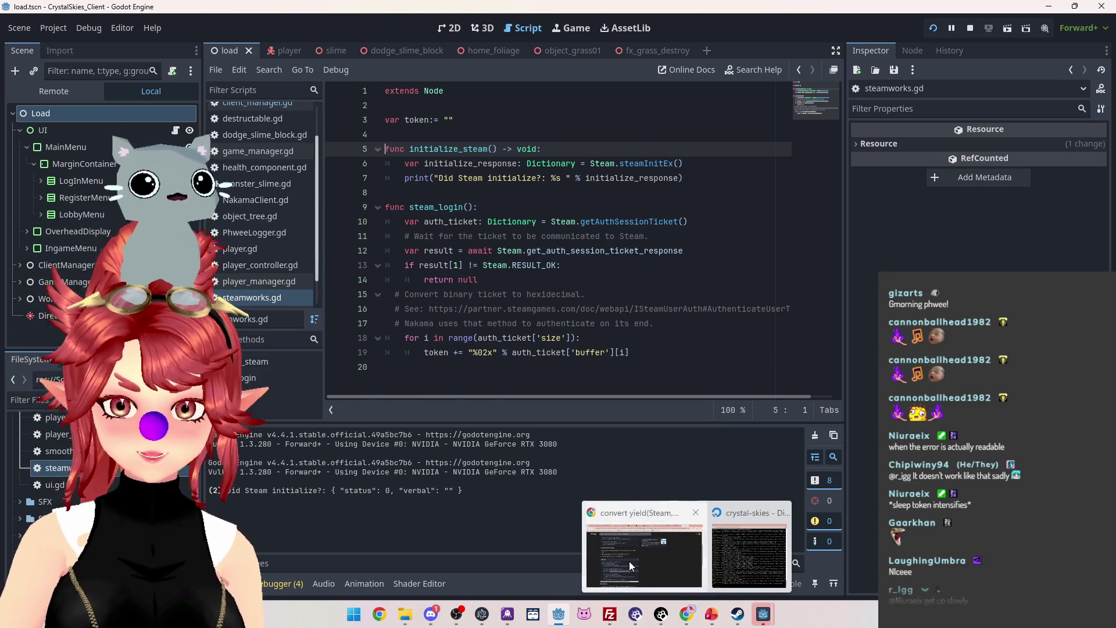
click(629, 564)
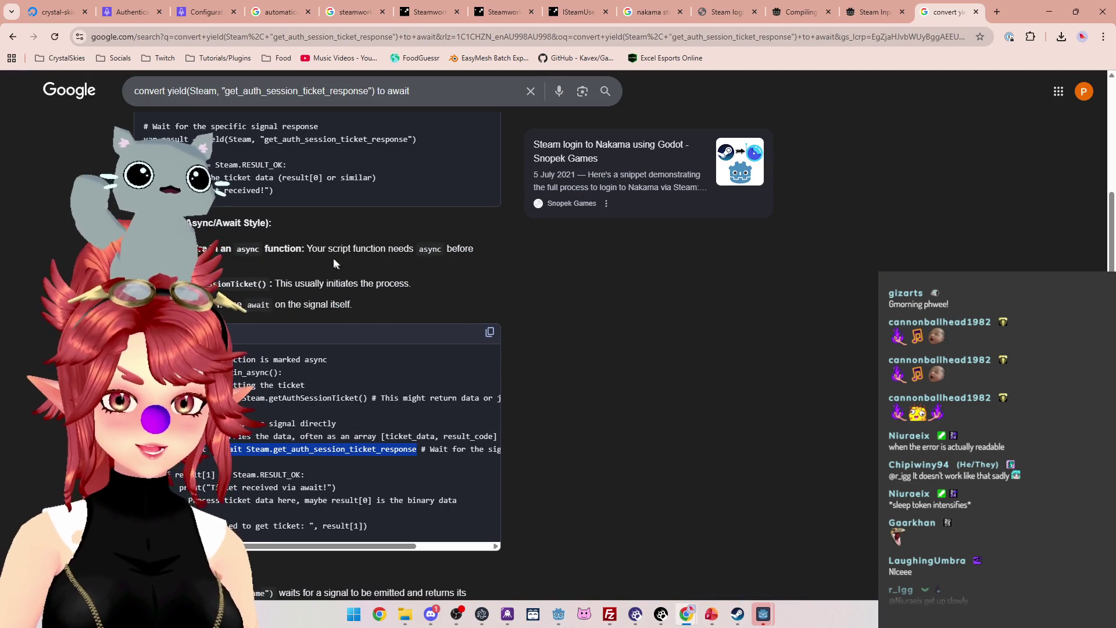
scroll(339, 314, down, 1)
scroll(342, 318, down, 1)
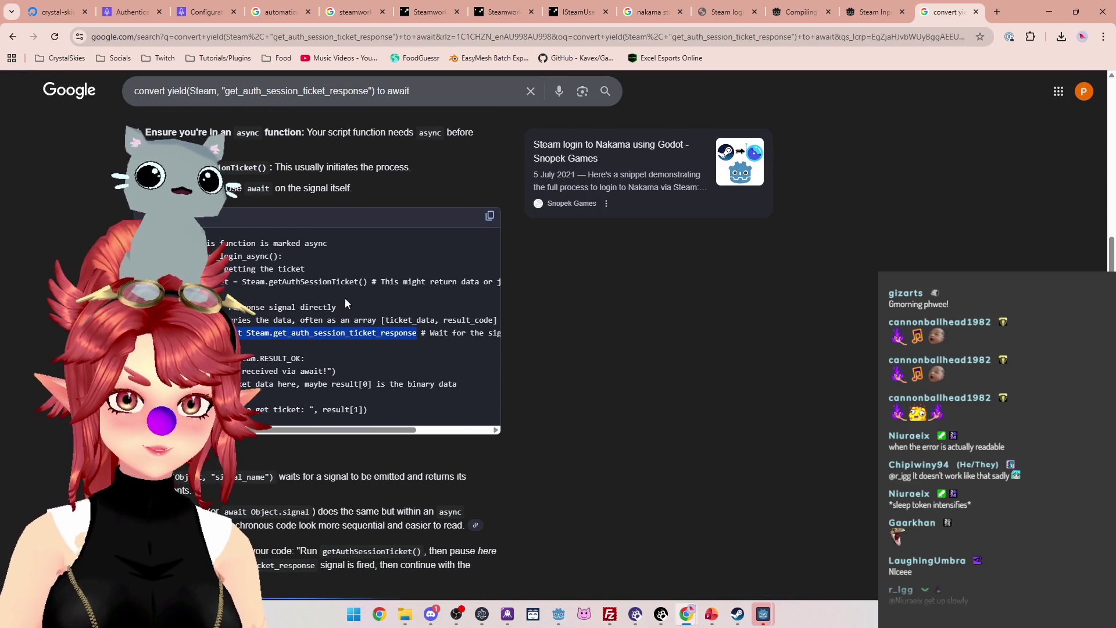
scroll(346, 301, down, 1)
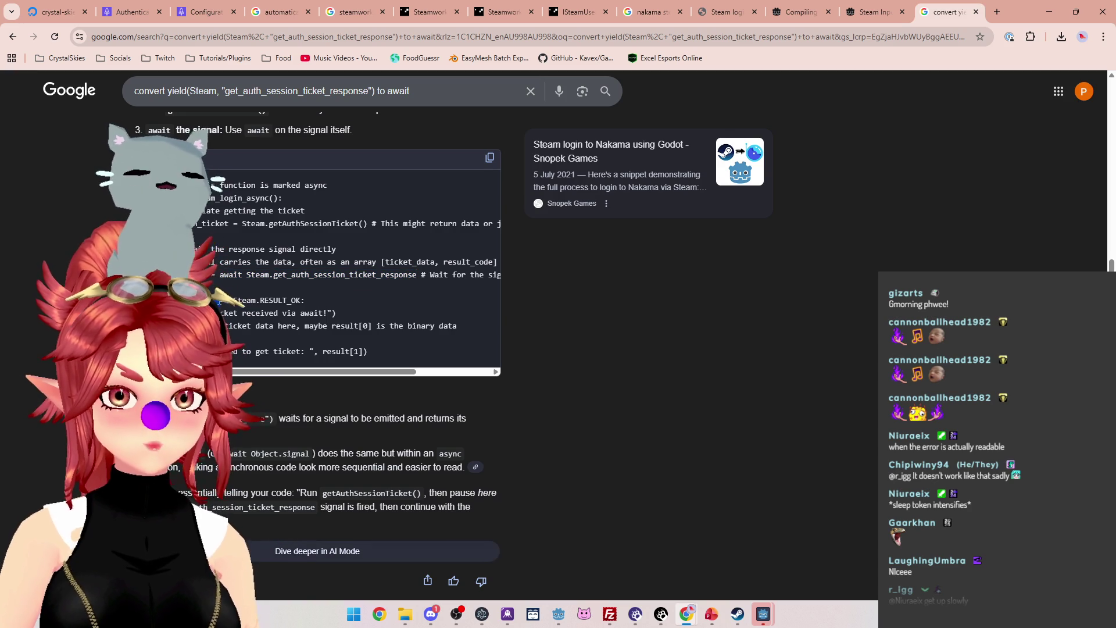
drag(247, 300, 305, 300)
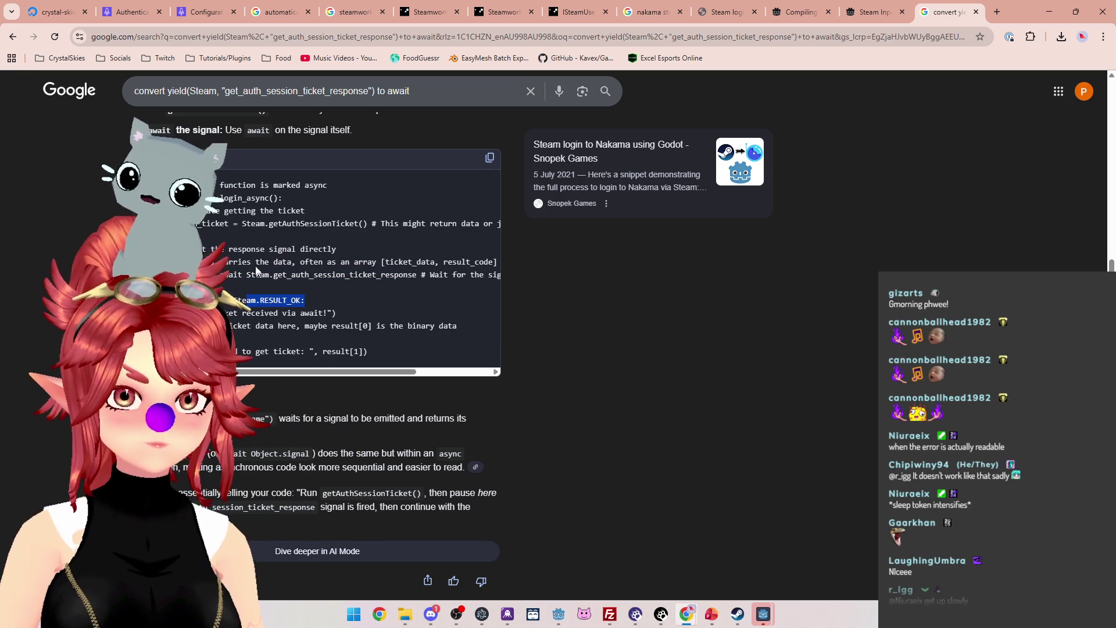
scroll(248, 268, up, 1)
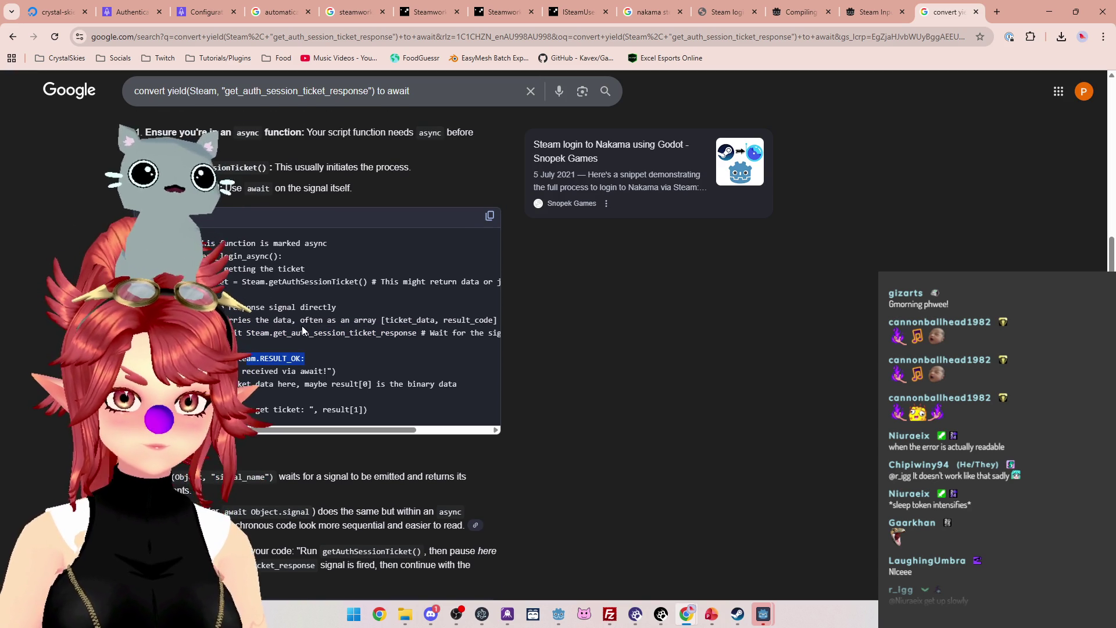
Glance at the Godot script, then return to the Google search results.
click(558, 613)
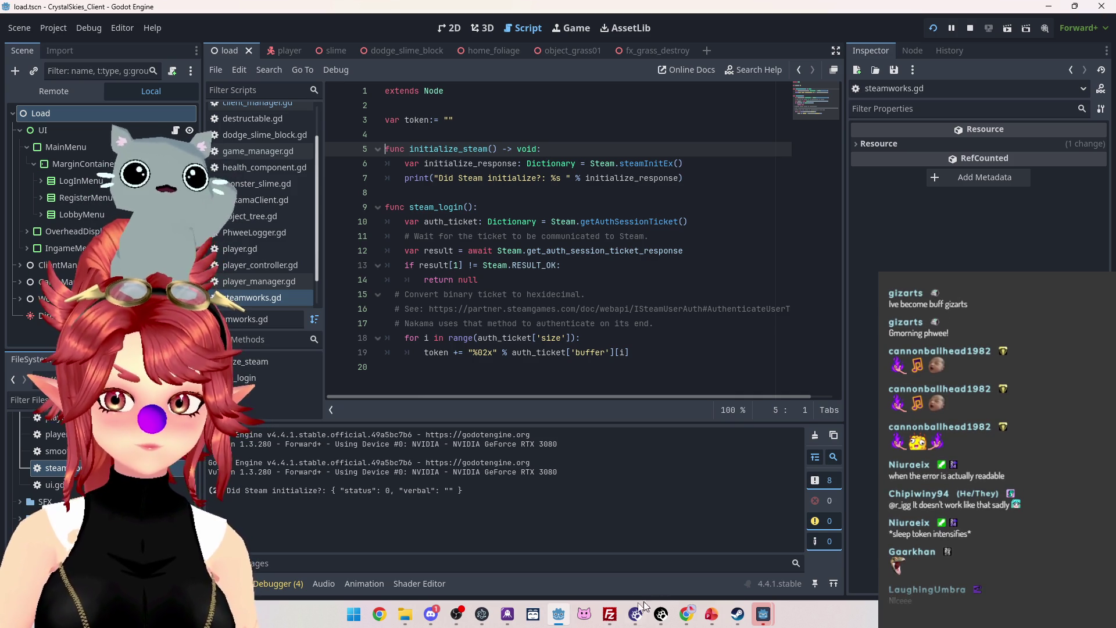
mouse_move(686, 614)
click(630, 561)
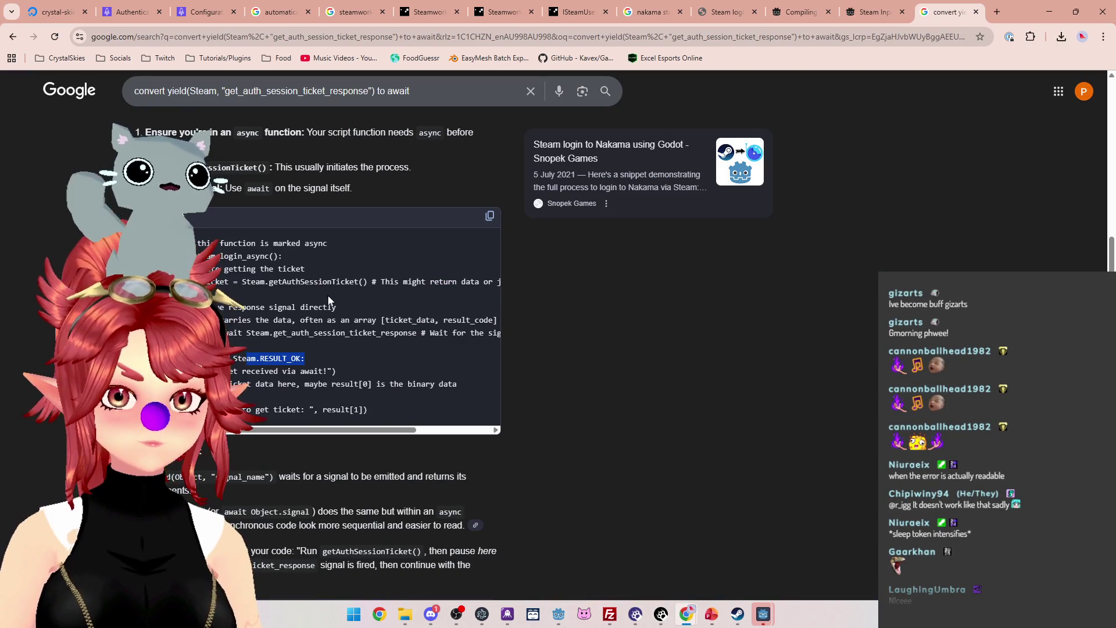
Switch through the open tabs to the Snopek Games Steam login tutorial.
click(869, 13)
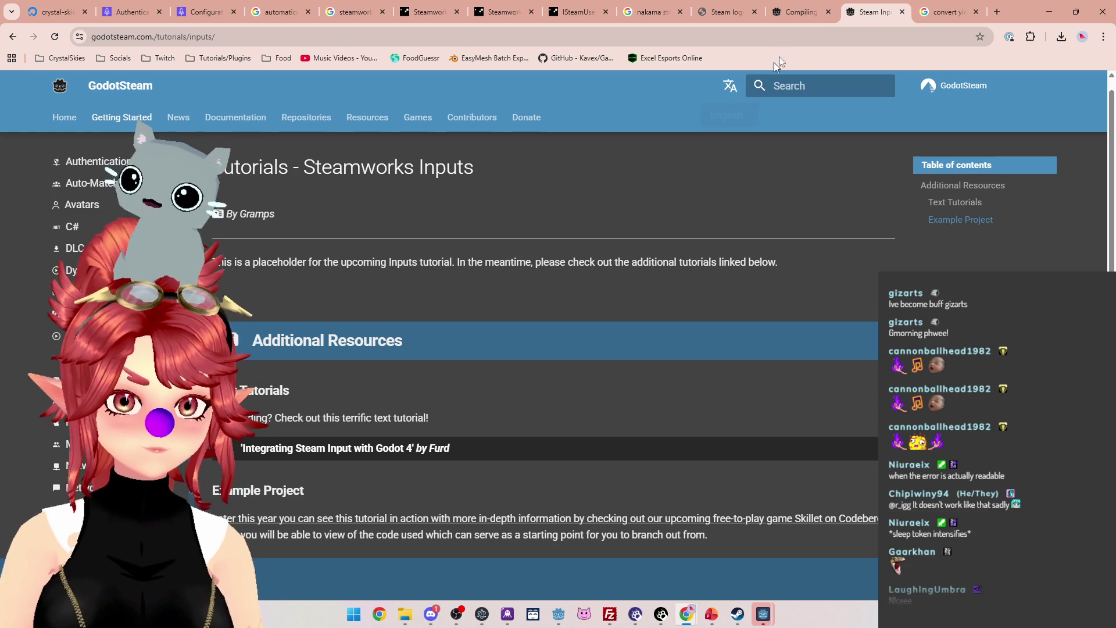
click(802, 13)
click(723, 12)
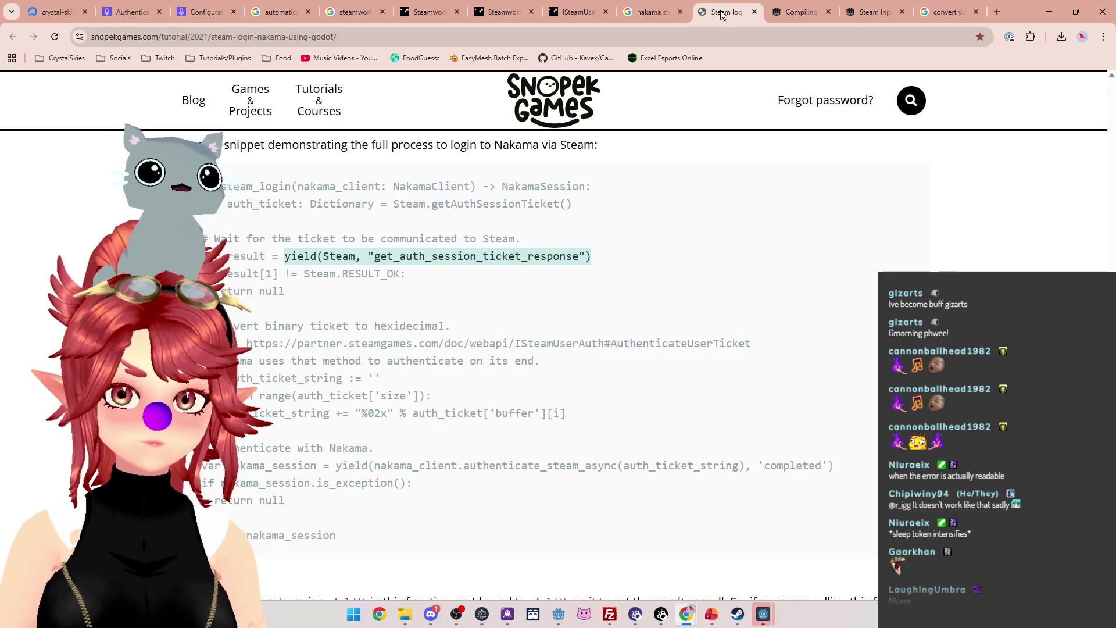
Highlight the yield line and the RESULT_OK check with early return in the snippet.
click(494, 270)
drag(279, 274, 354, 273)
click(415, 285)
scroll(270, 221, down, 1)
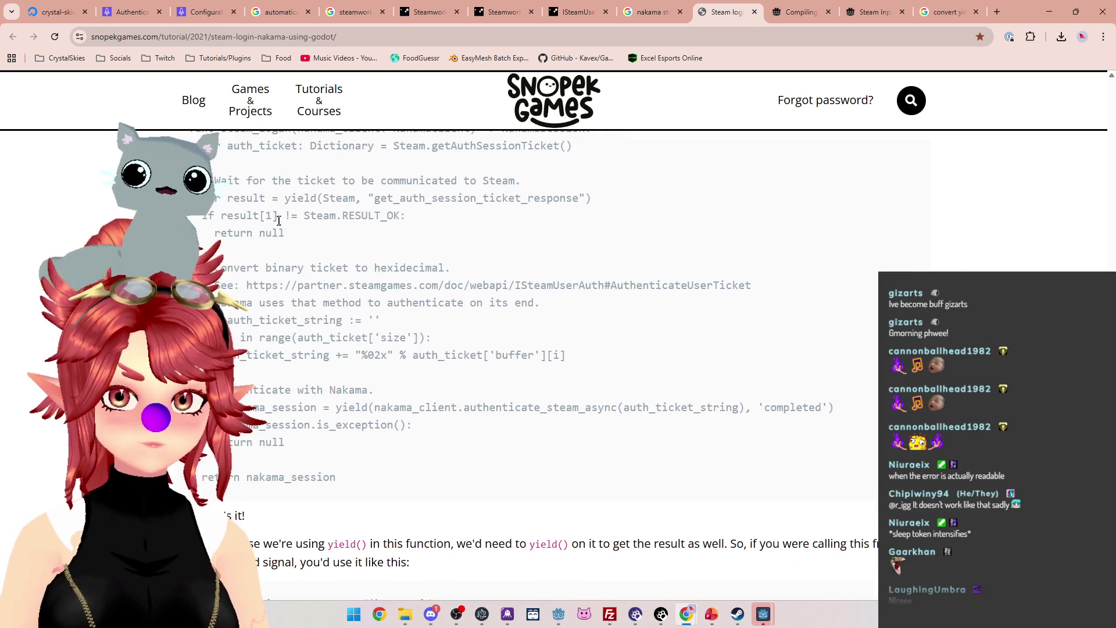
drag(285, 197, 613, 196)
scroll(488, 250, up, 1)
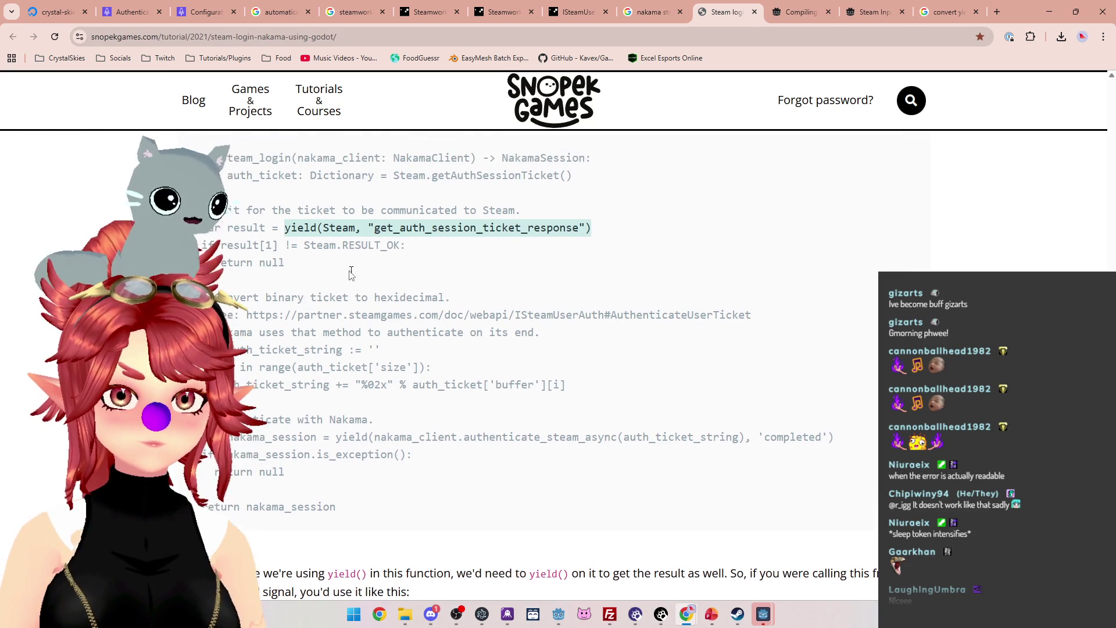
drag(220, 274, 308, 300)
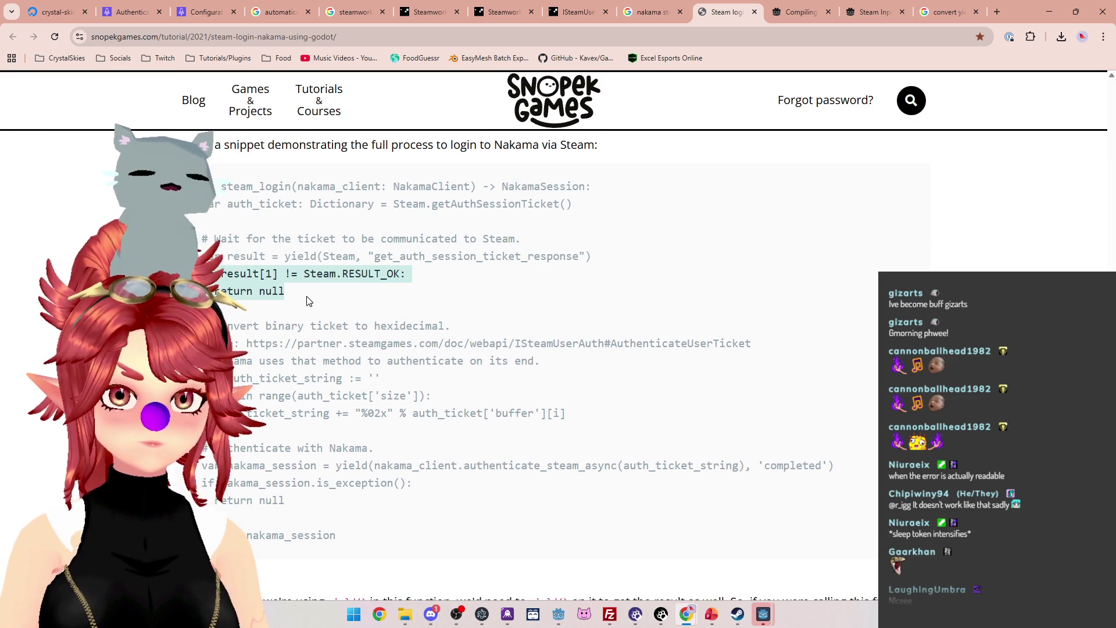
Recheck the snippet, then bring the steamworks.gd script in Godot back.
mouse_move(566, 619)
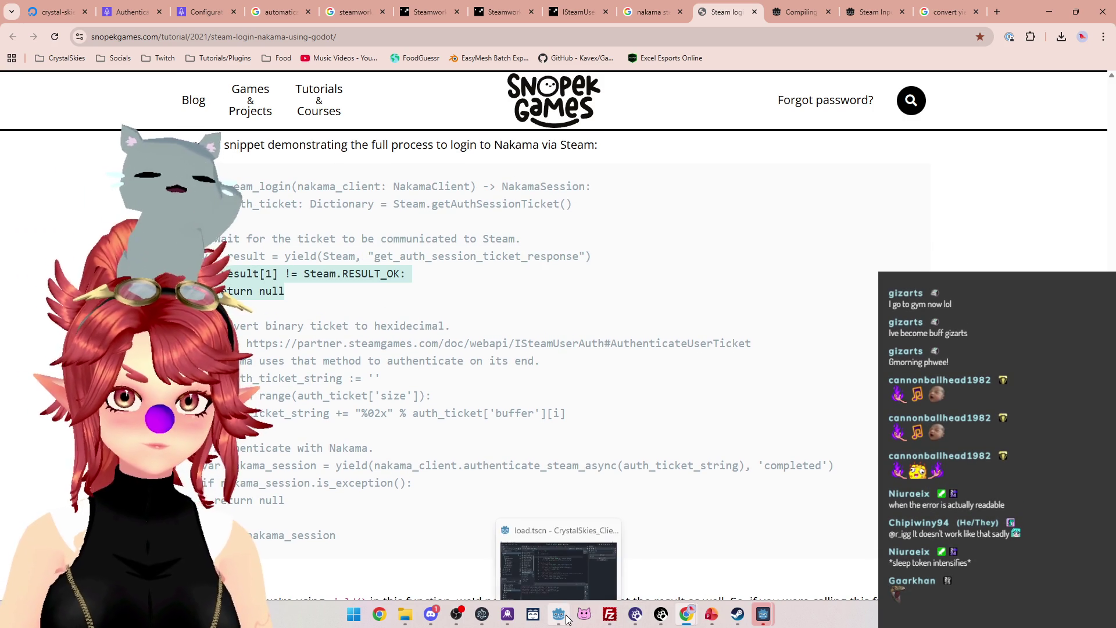
mouse_move(532, 571)
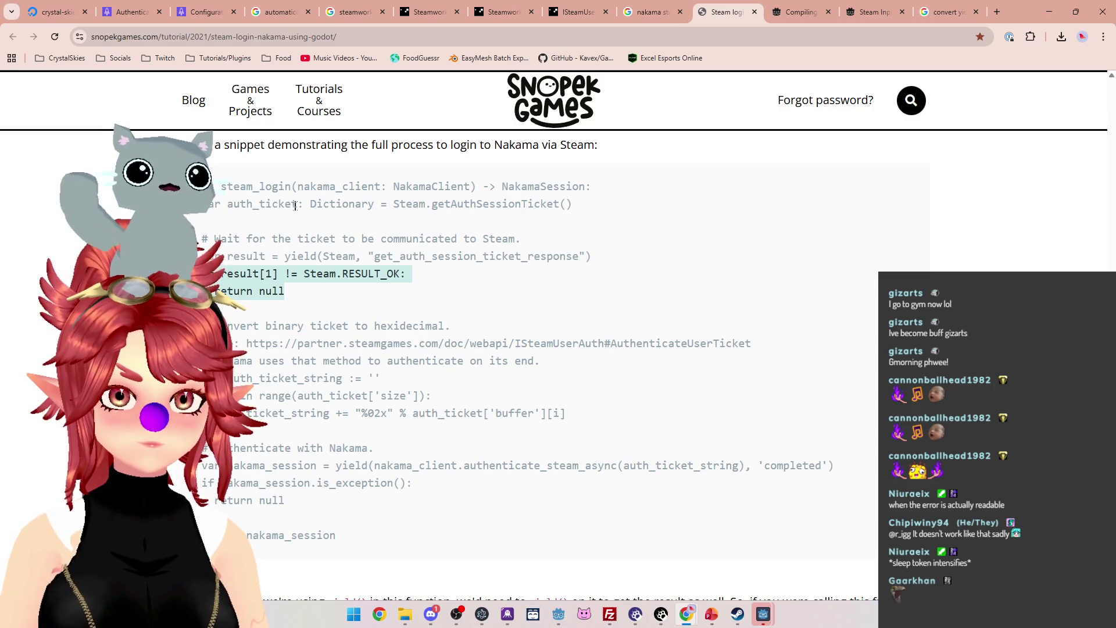
scroll(402, 342, up, 2)
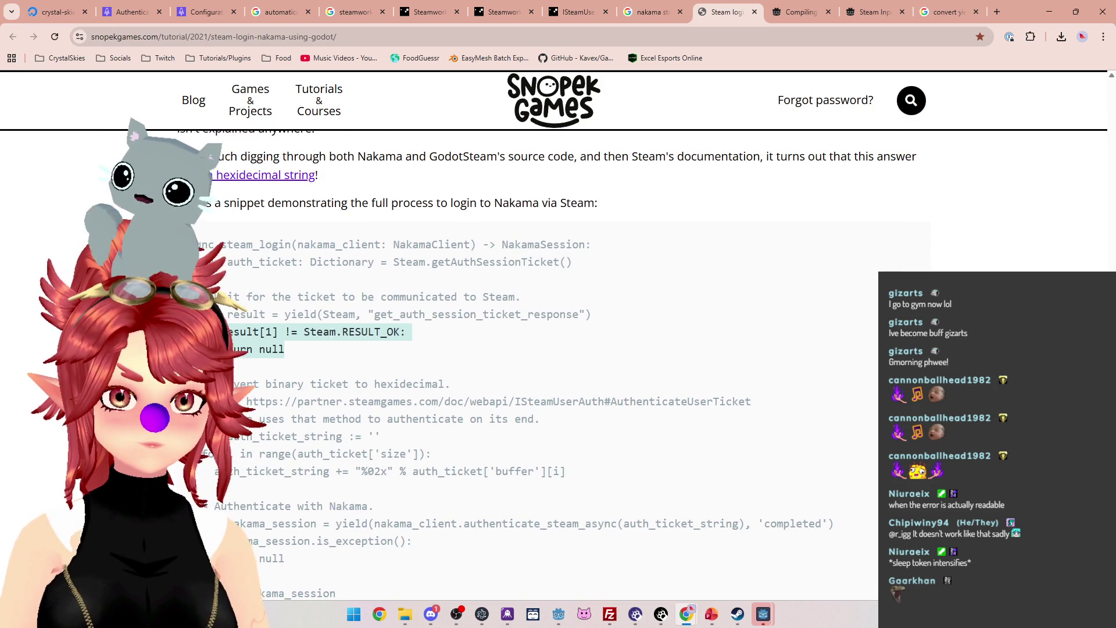
scroll(429, 398, down, 2)
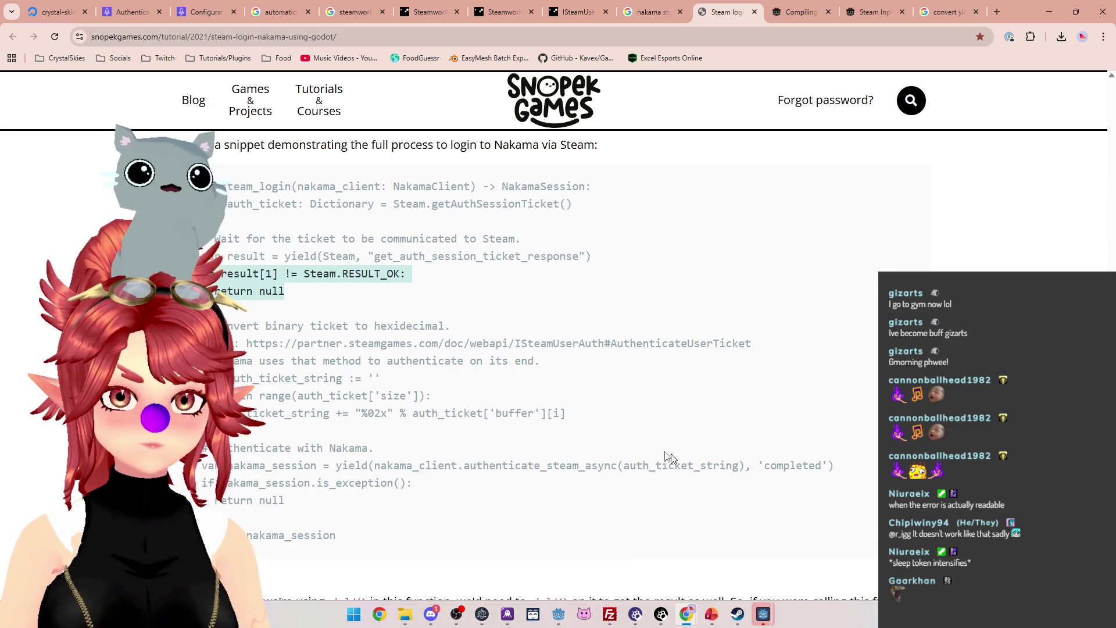
click(559, 614)
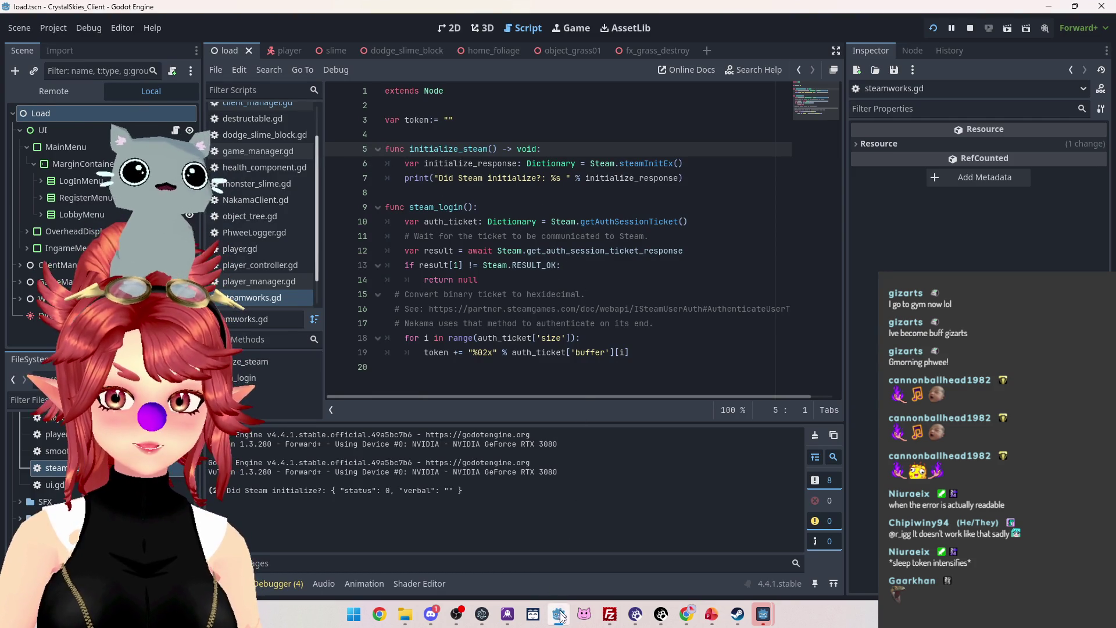
Scroll the tutorial up to the SteamManager Steam.steamInit(false) status-check example.
mouse_move(685, 618)
click(640, 553)
scroll(400, 379, up, 10)
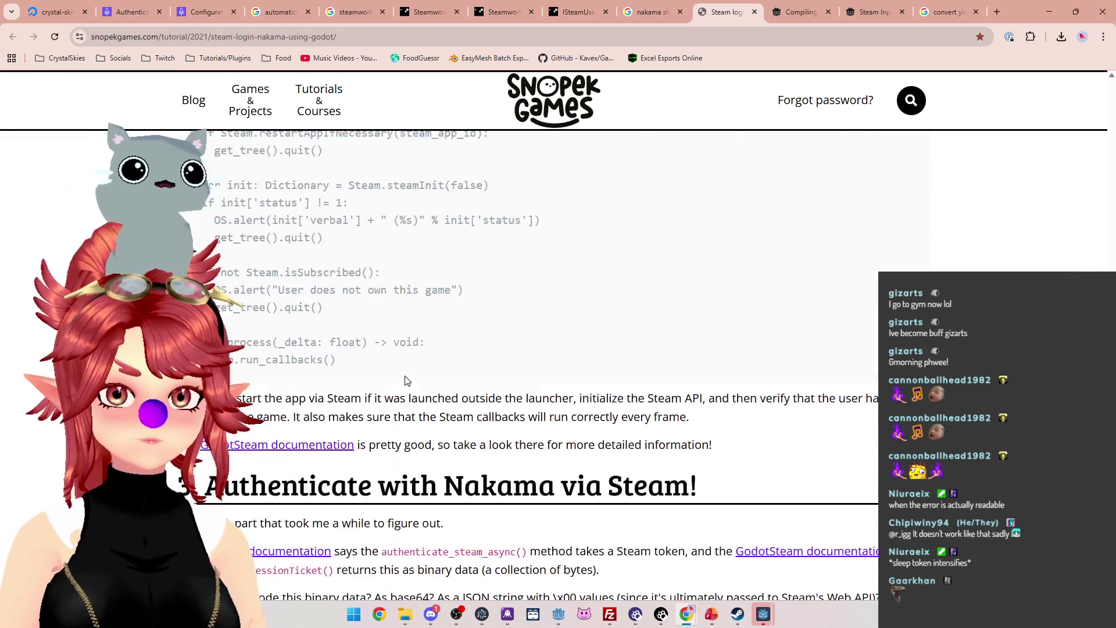
scroll(390, 372, up, 3)
scroll(303, 343, down, 3)
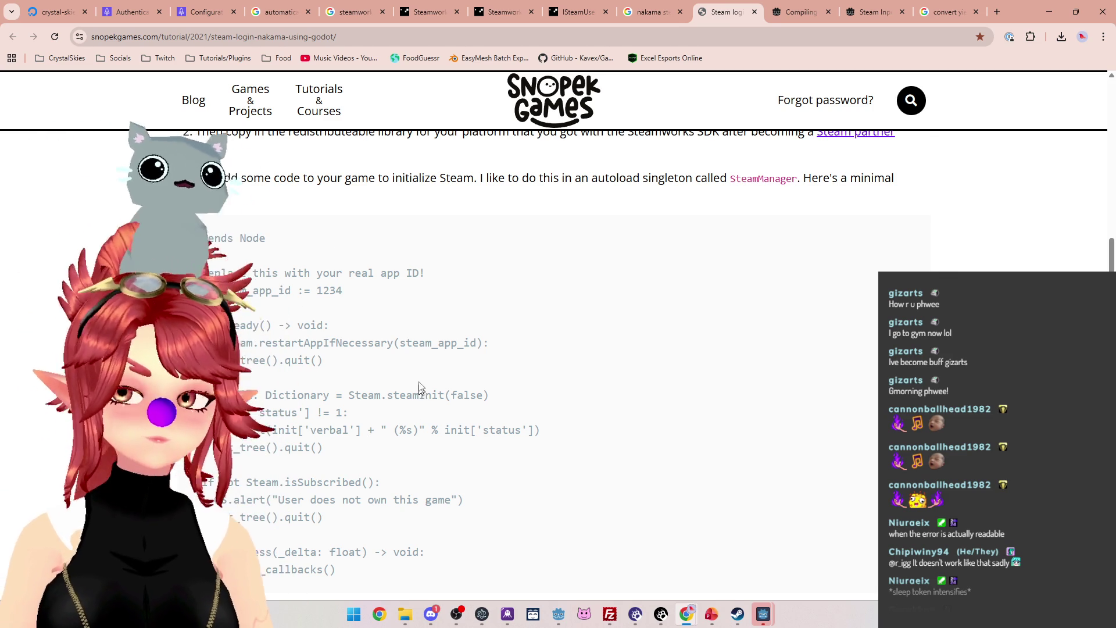
Scroll back and forth through the tutorial's Steam initialization code.
scroll(417, 401, down, 1)
scroll(419, 395, up, 1)
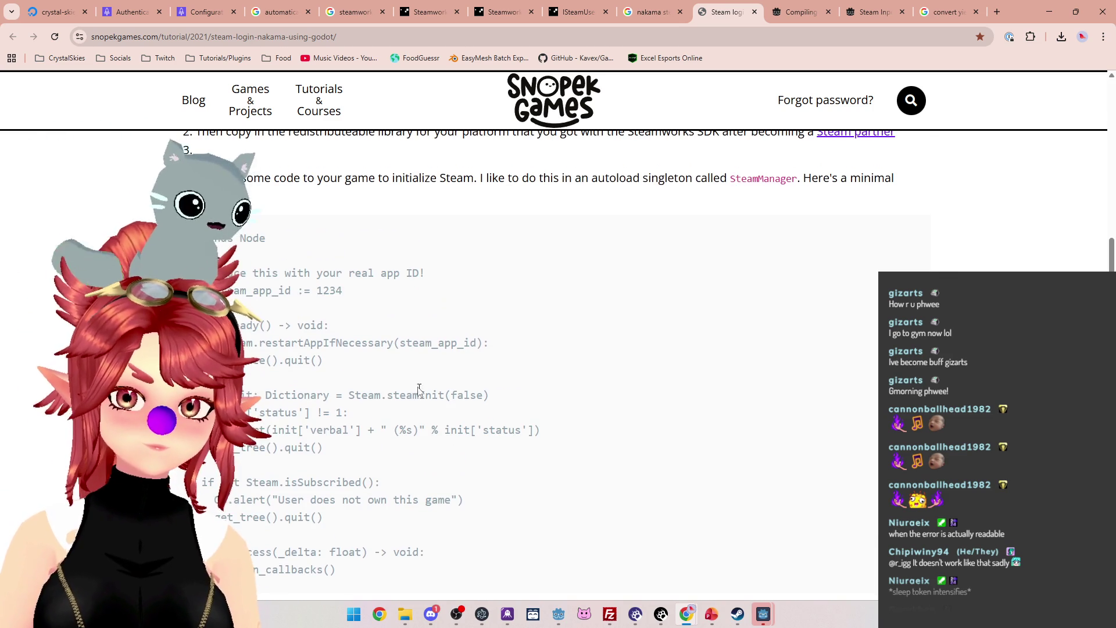
scroll(416, 382, down, 1)
scroll(416, 382, up, 3)
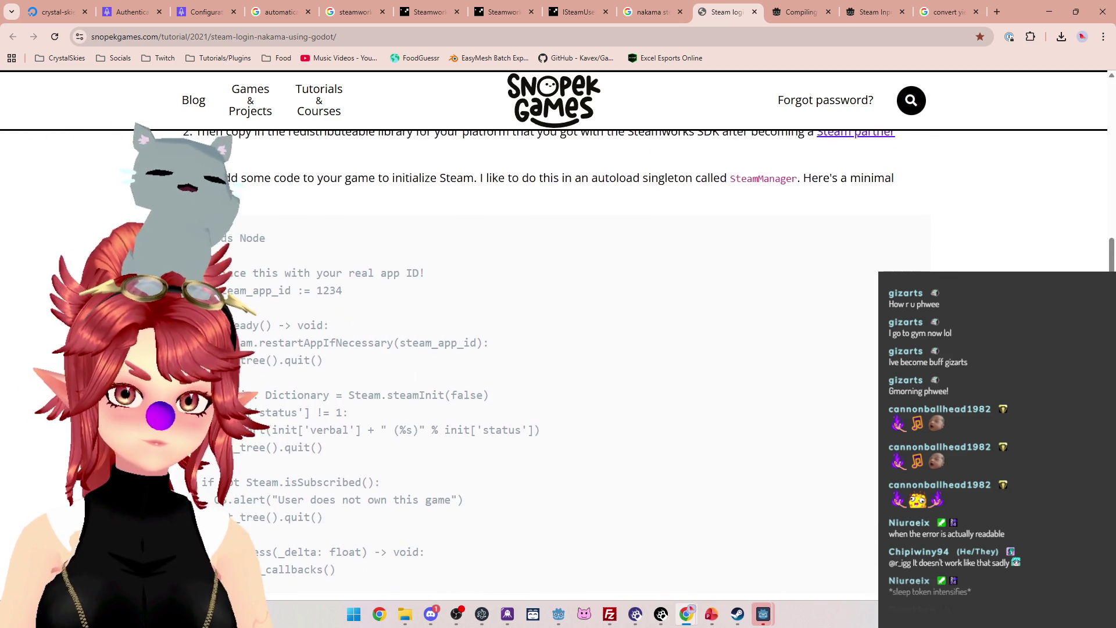
scroll(416, 382, up, 2)
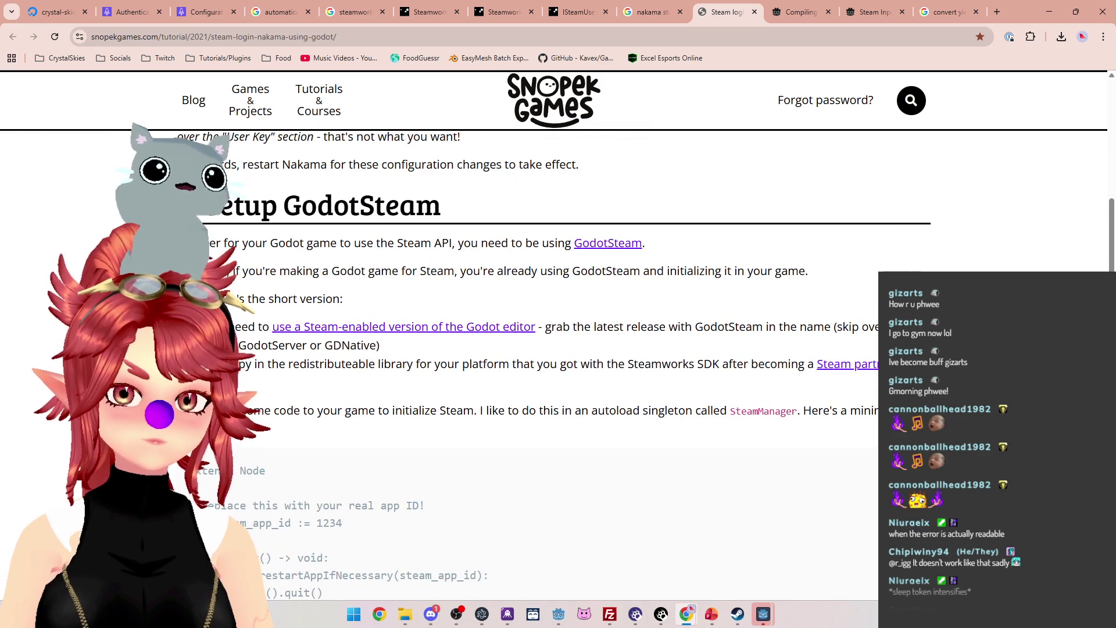
scroll(427, 444, down, 1)
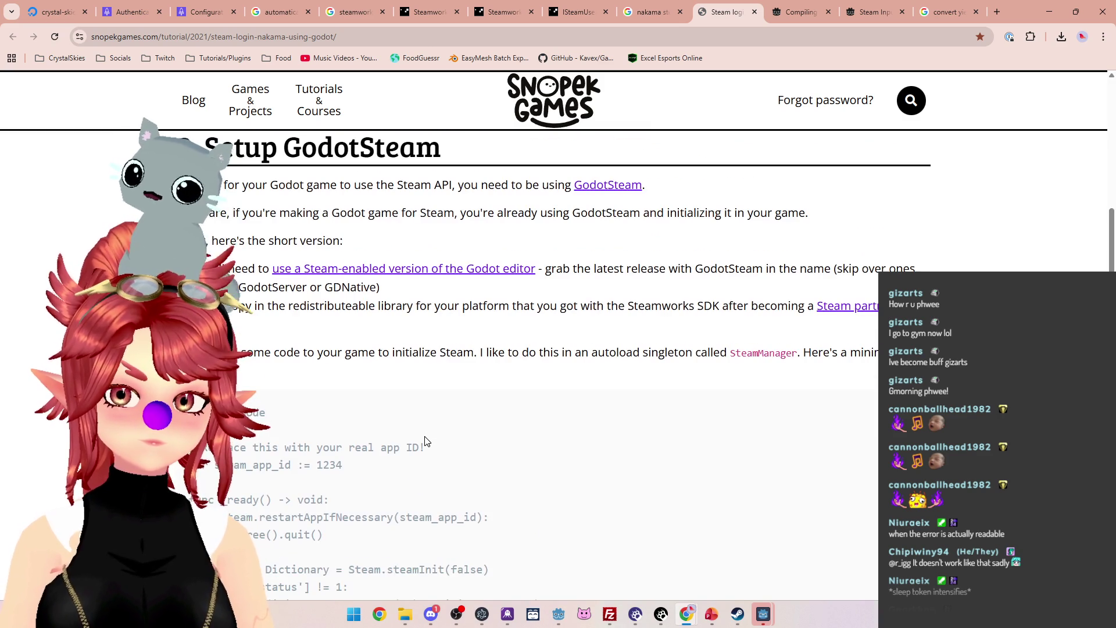
scroll(424, 441, down, 3)
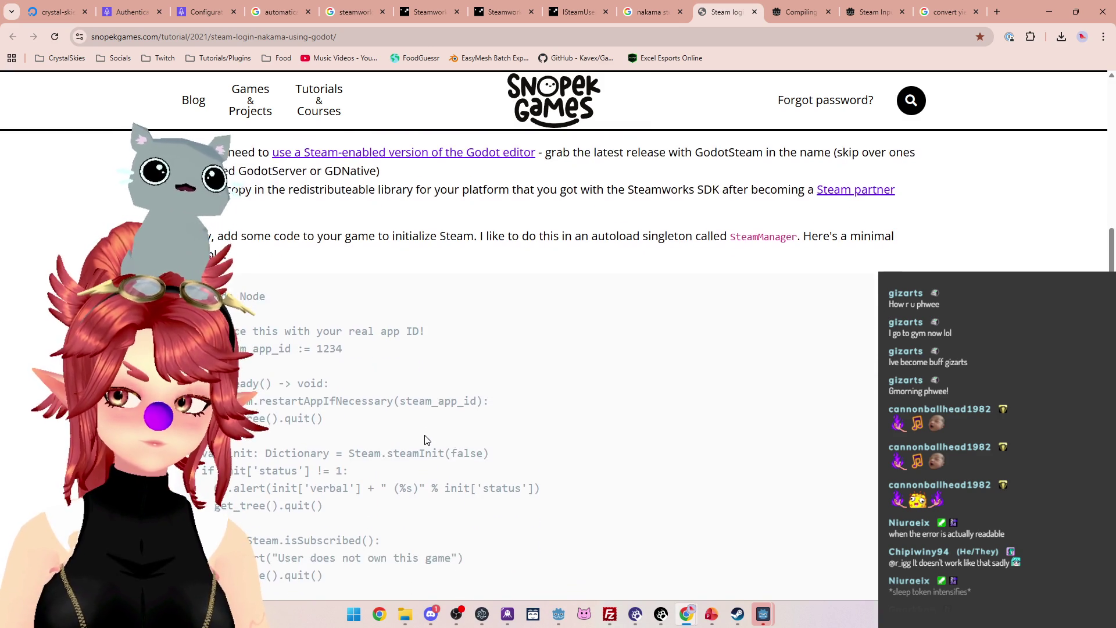
scroll(425, 440, down, 1)
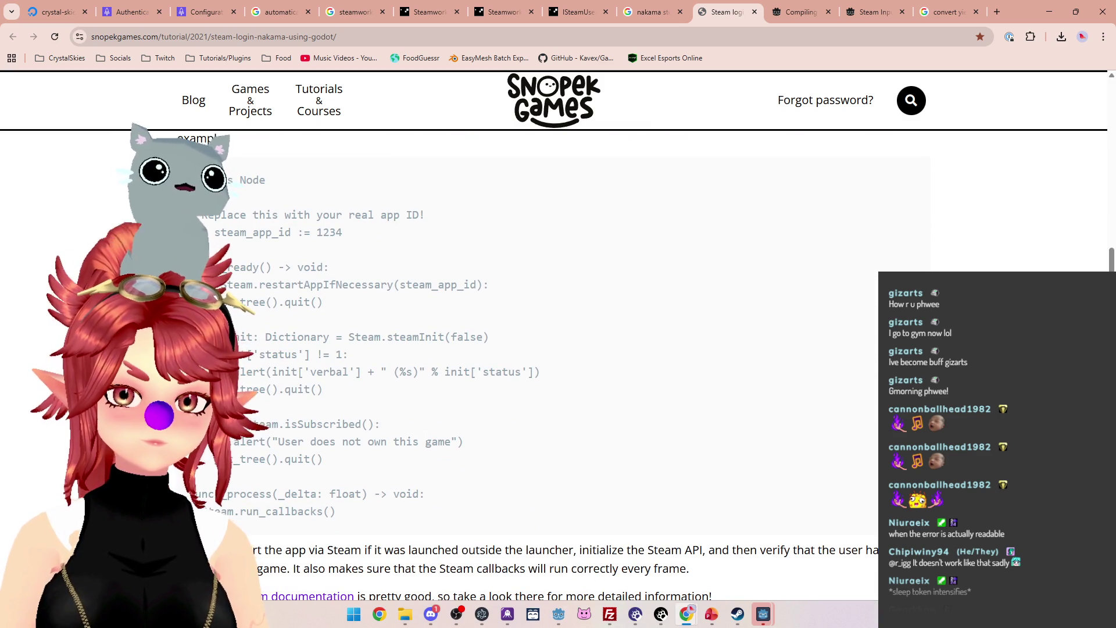
scroll(425, 439, down, 2)
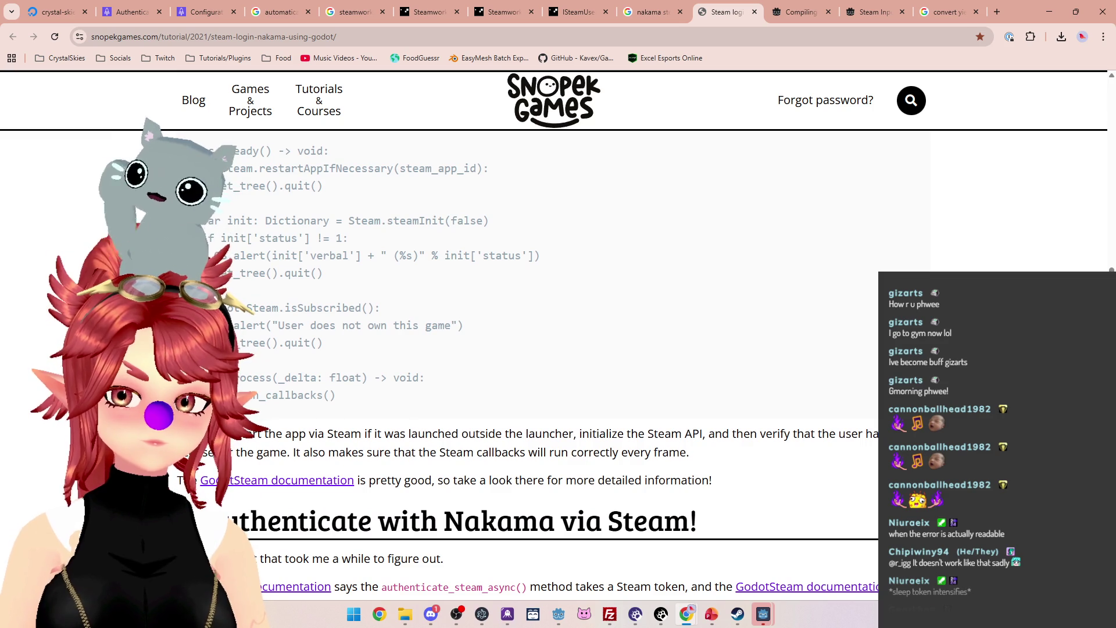
scroll(602, 434, up, 2)
scroll(602, 434, down, 1)
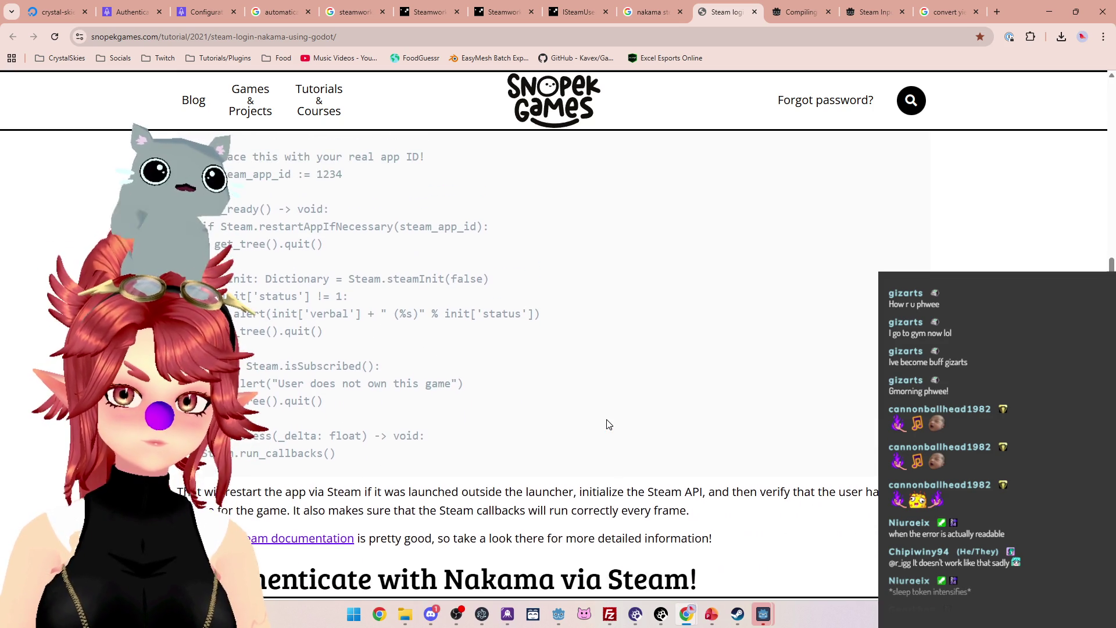
scroll(608, 423, up, 1)
scroll(604, 424, down, 2)
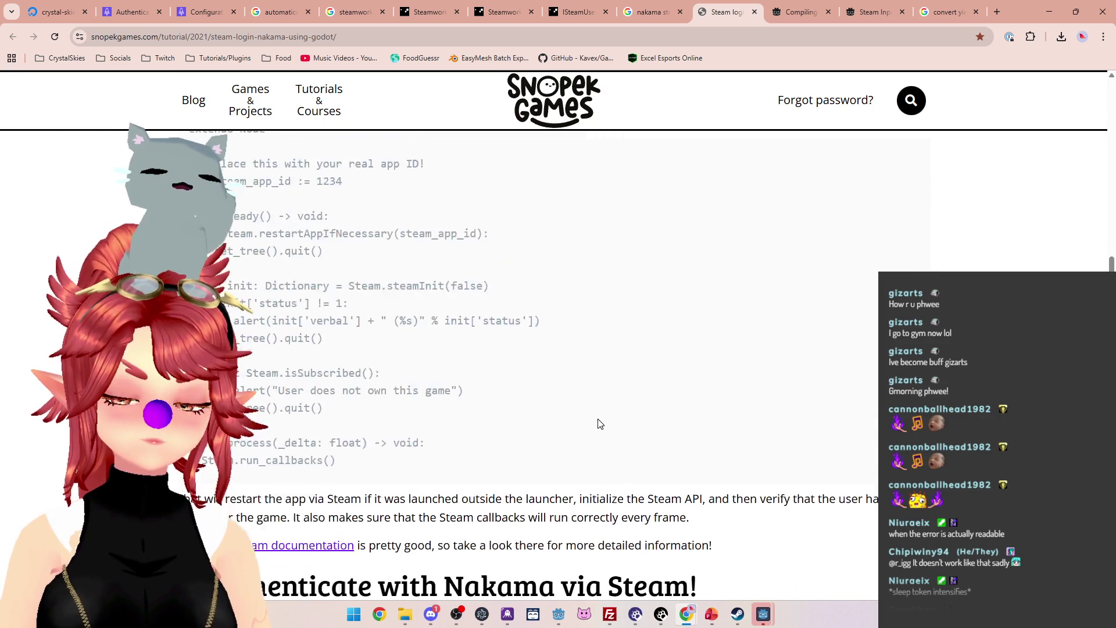
scroll(601, 424, up, 2)
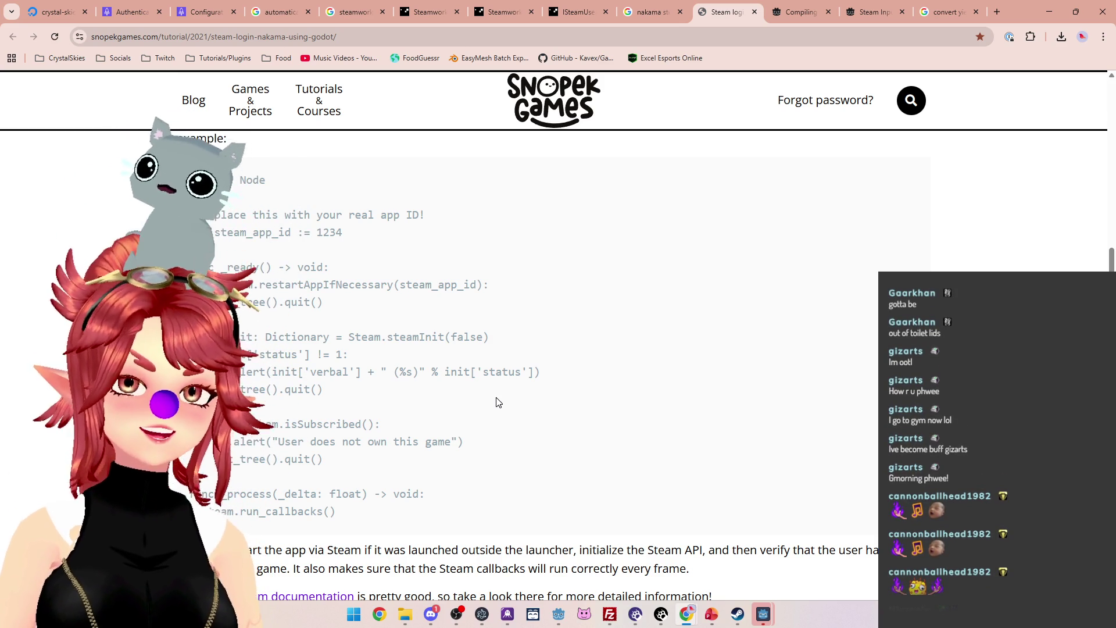
scroll(555, 429, down, 3)
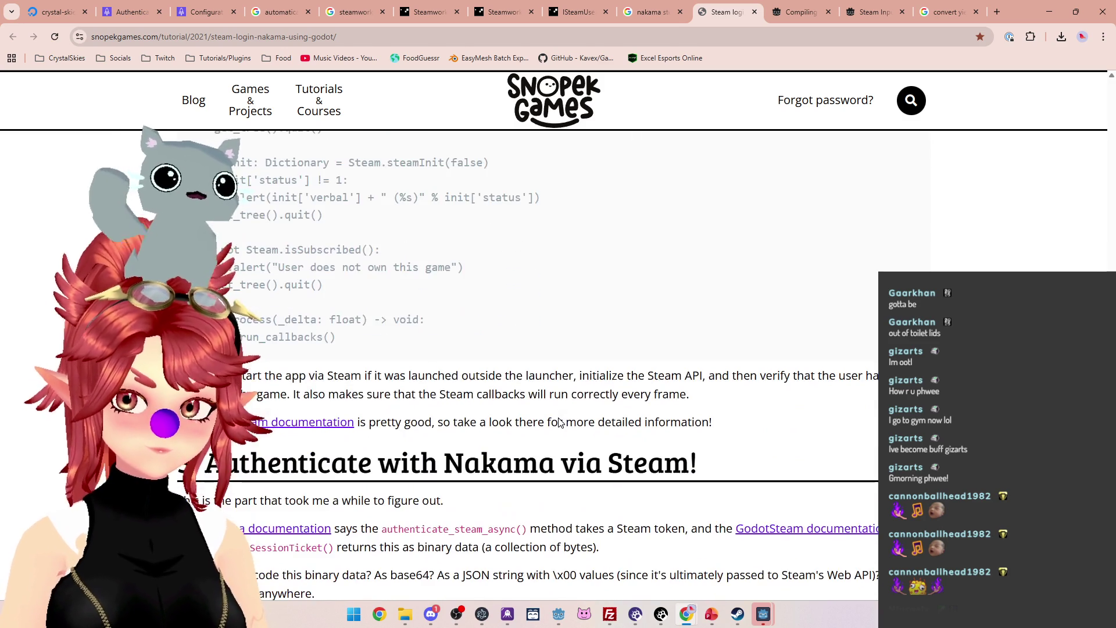
scroll(559, 423, up, 3)
scroll(560, 423, up, 1)
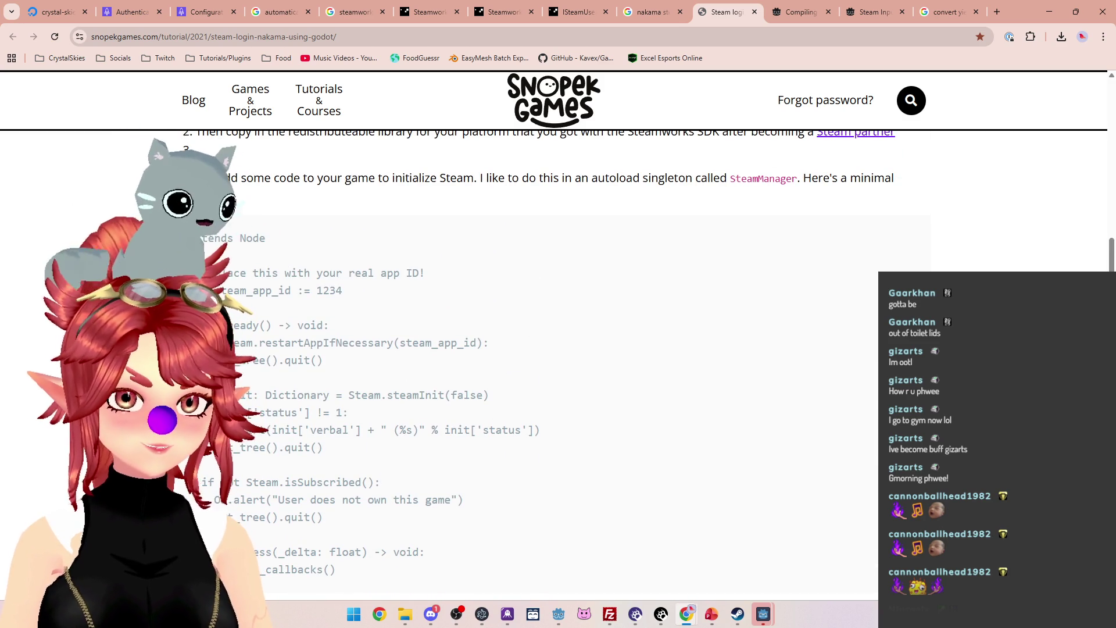
scroll(560, 422, down, 1)
scroll(559, 422, down, 1)
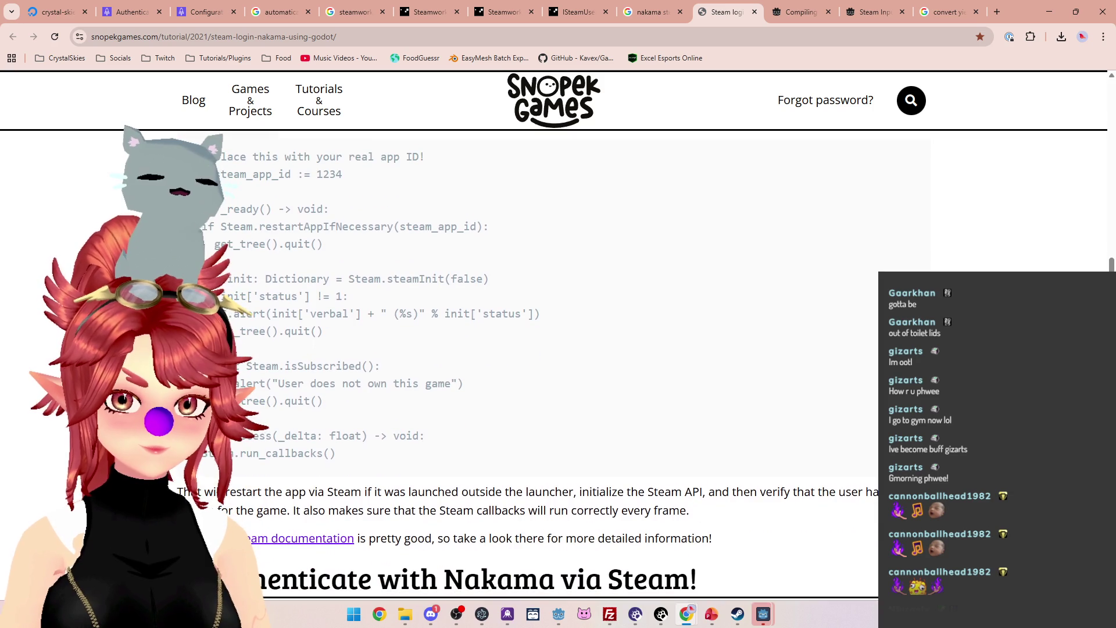
scroll(312, 347, up, 2)
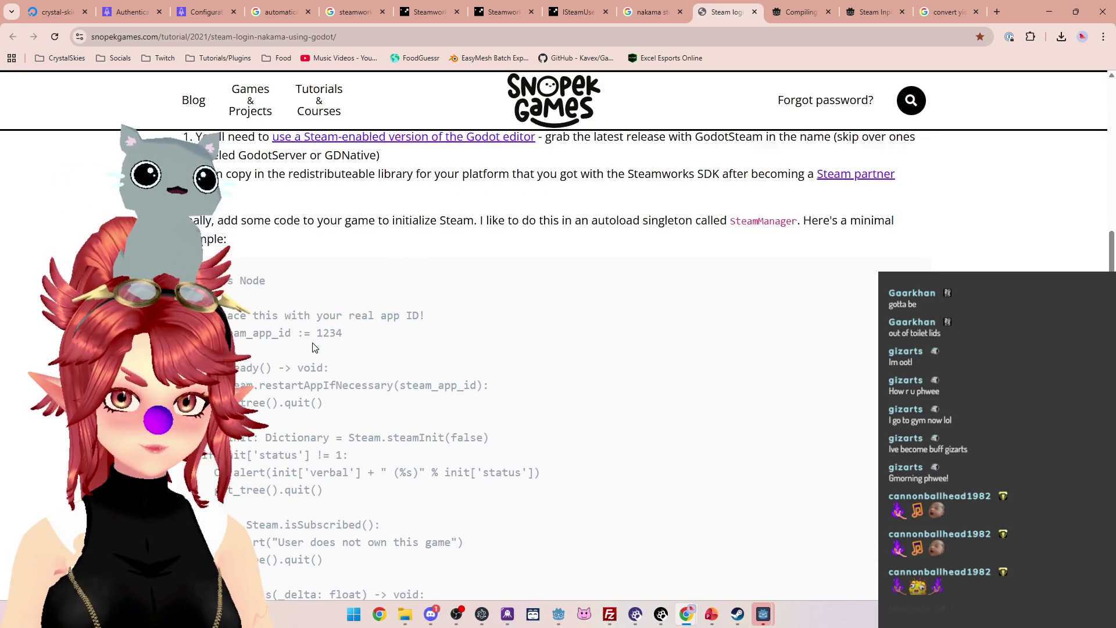
scroll(588, 358, down, 1)
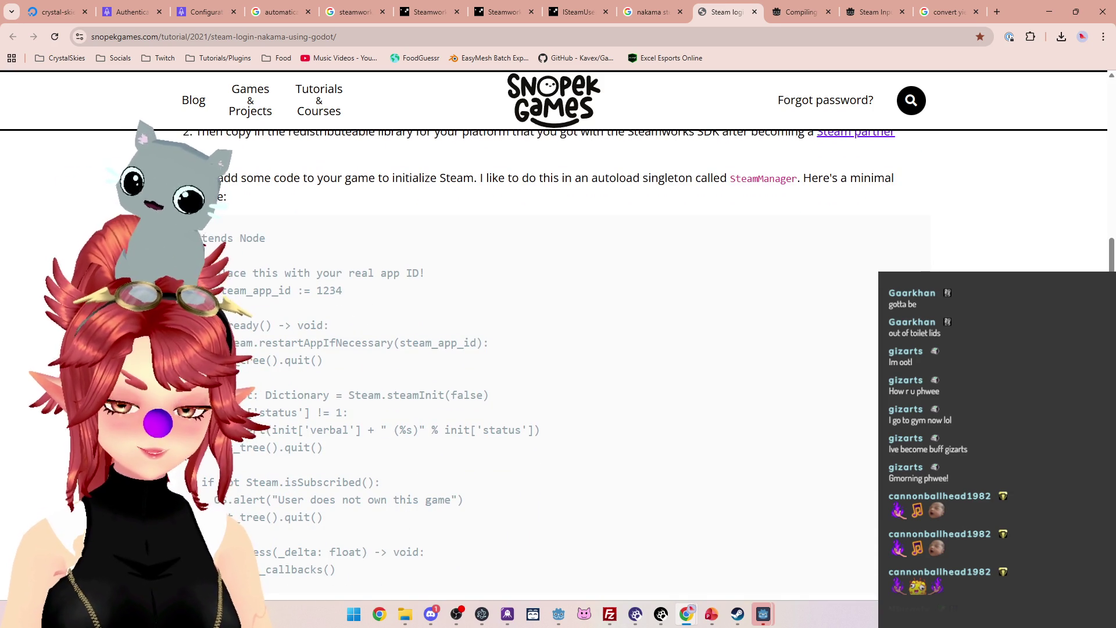
scroll(558, 349, down, 1)
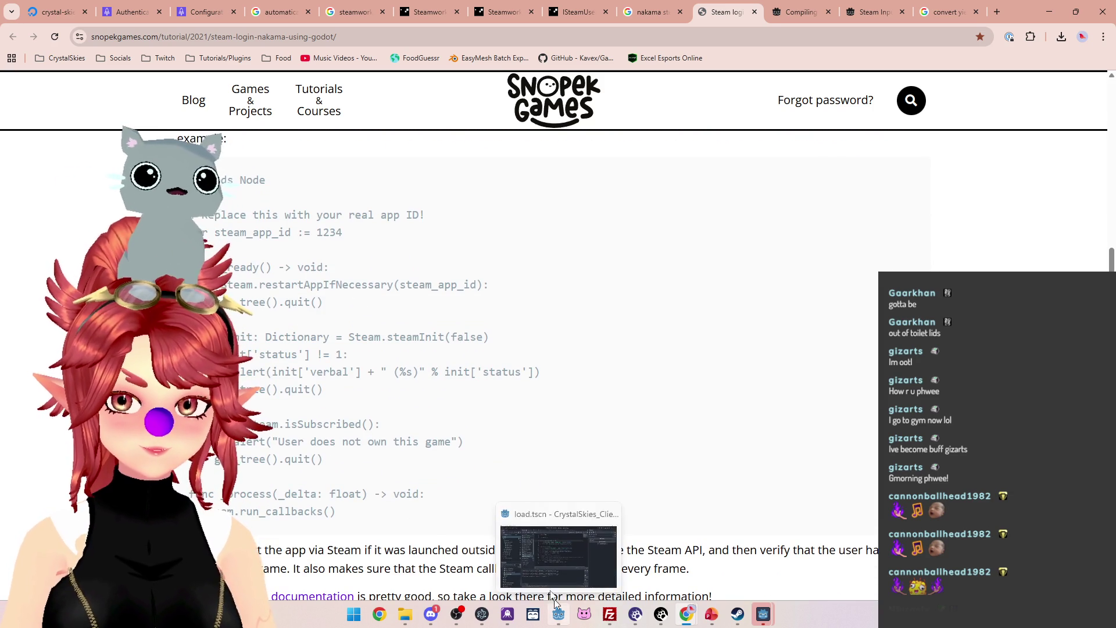
Glance at Godot, return to the browser, and close the Compiling tab.
click(559, 613)
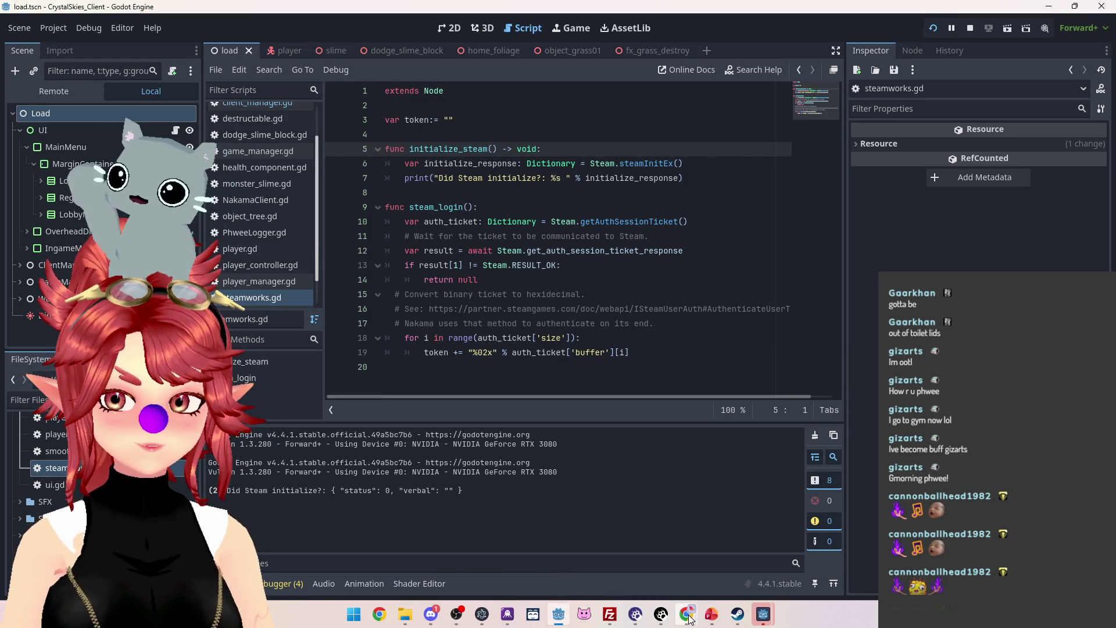
mouse_move(686, 613)
click(640, 568)
click(872, 12)
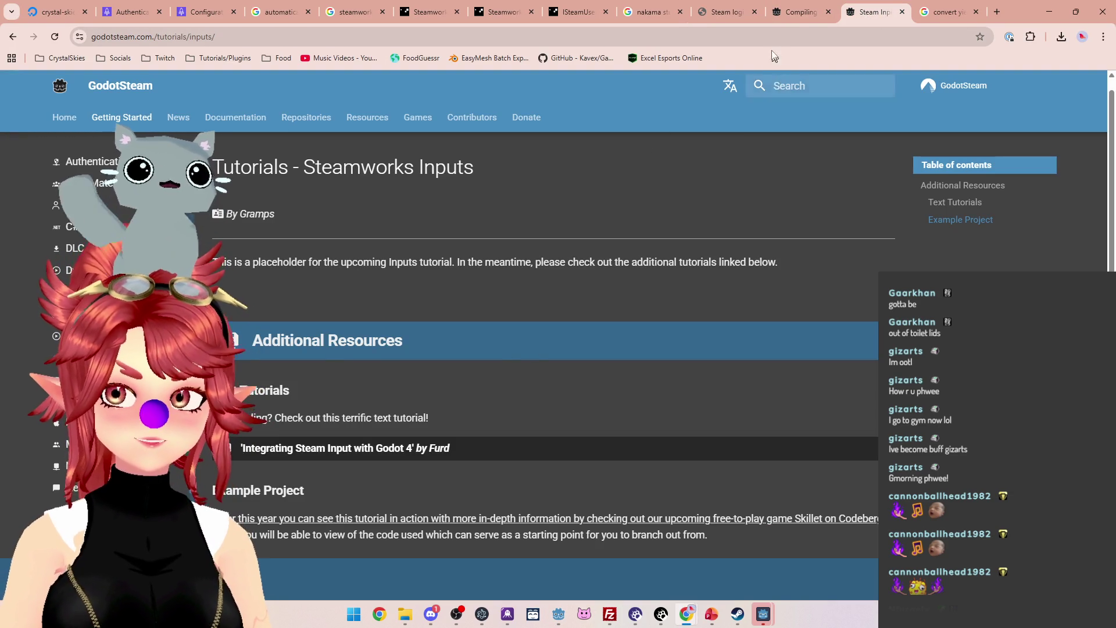
click(799, 17)
click(827, 12)
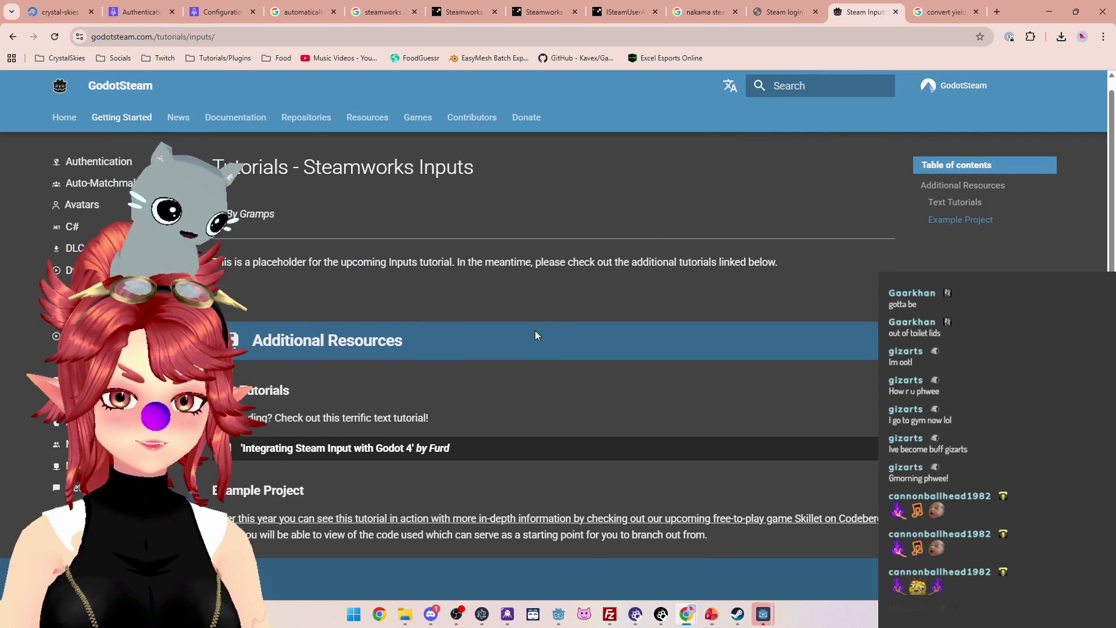
Find Method 1: Project Settings in the Initializing Steam tutorial, then return to Godot.
scroll(534, 330, up, 1)
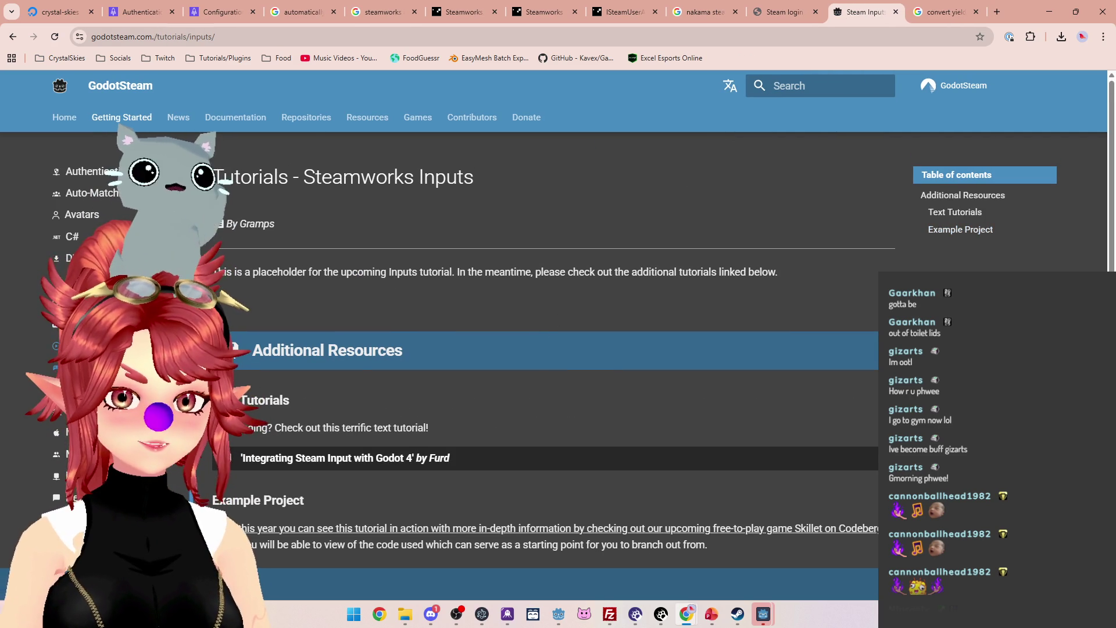
click(76, 345)
scroll(552, 347, down, 10)
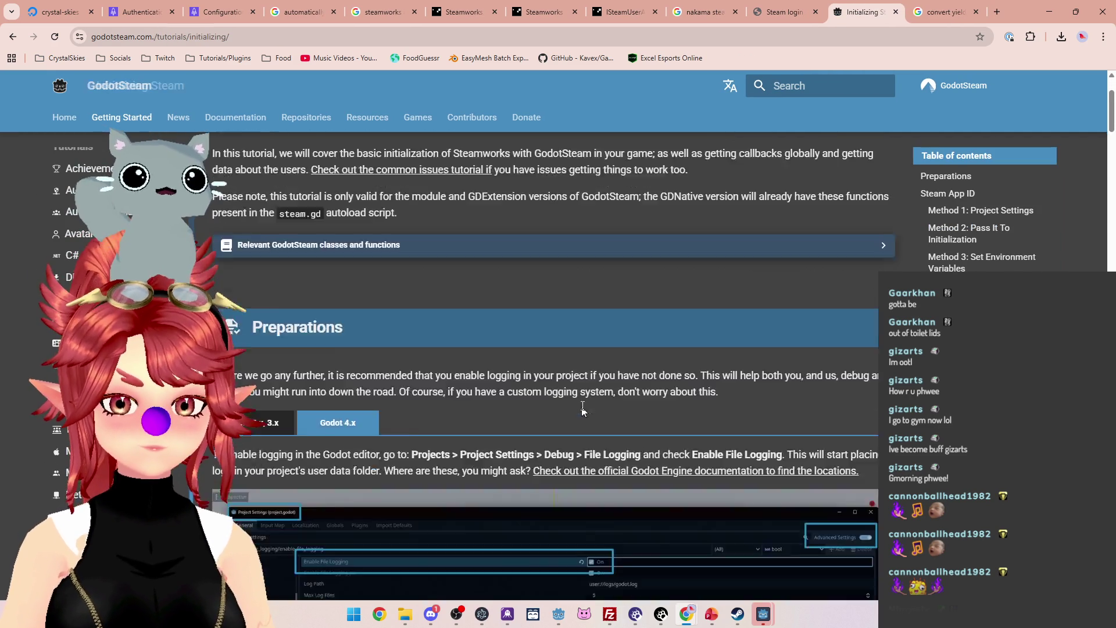
scroll(537, 381, down, 2)
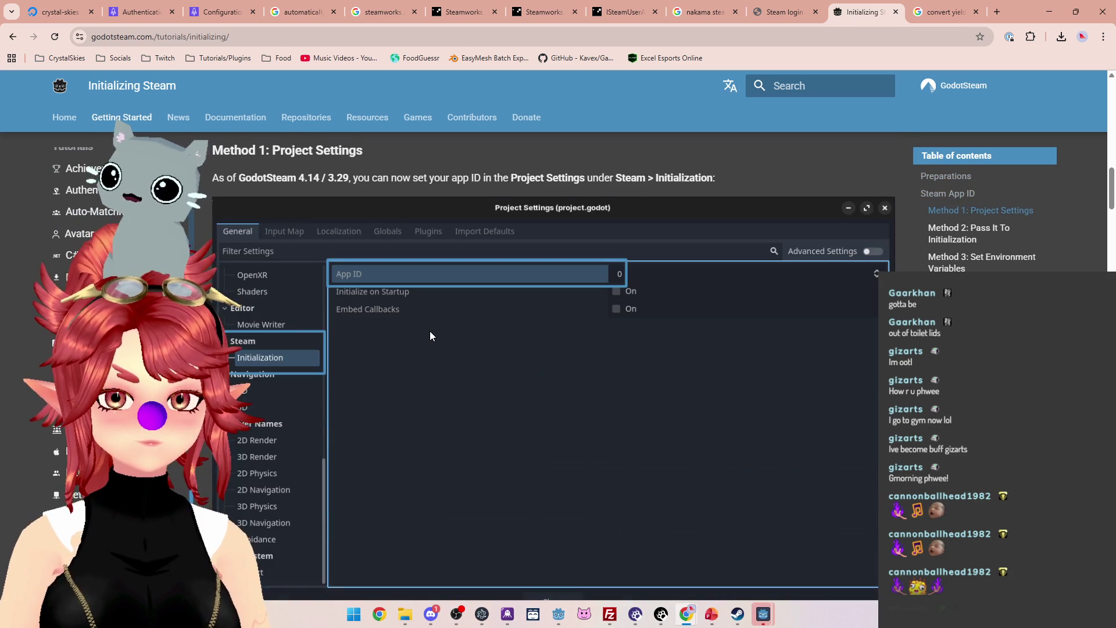
scroll(430, 330, up, 1)
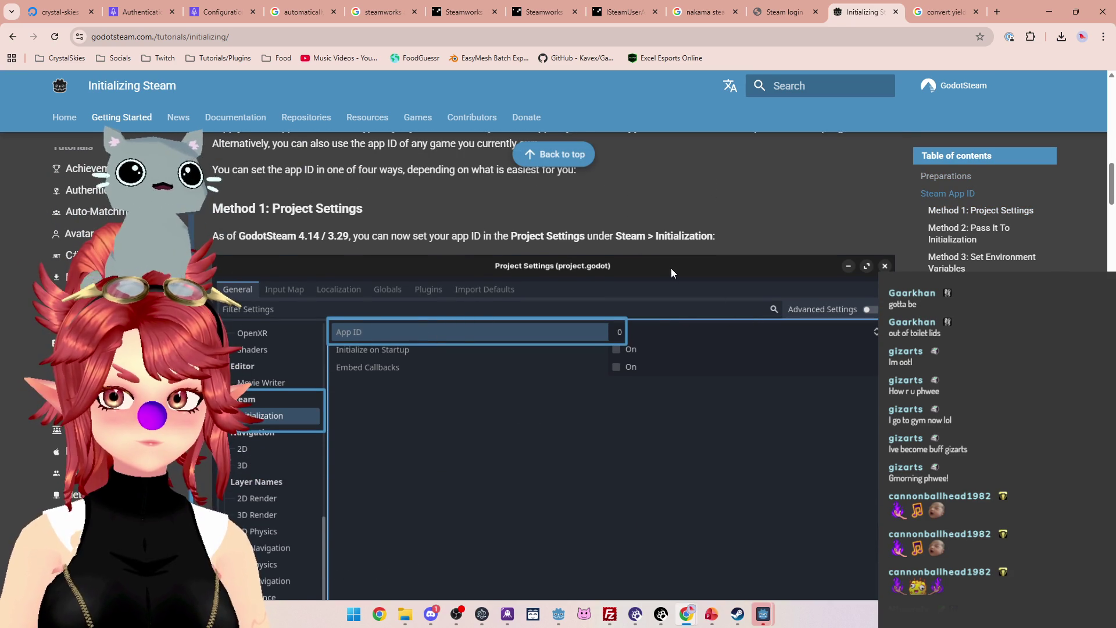
click(558, 615)
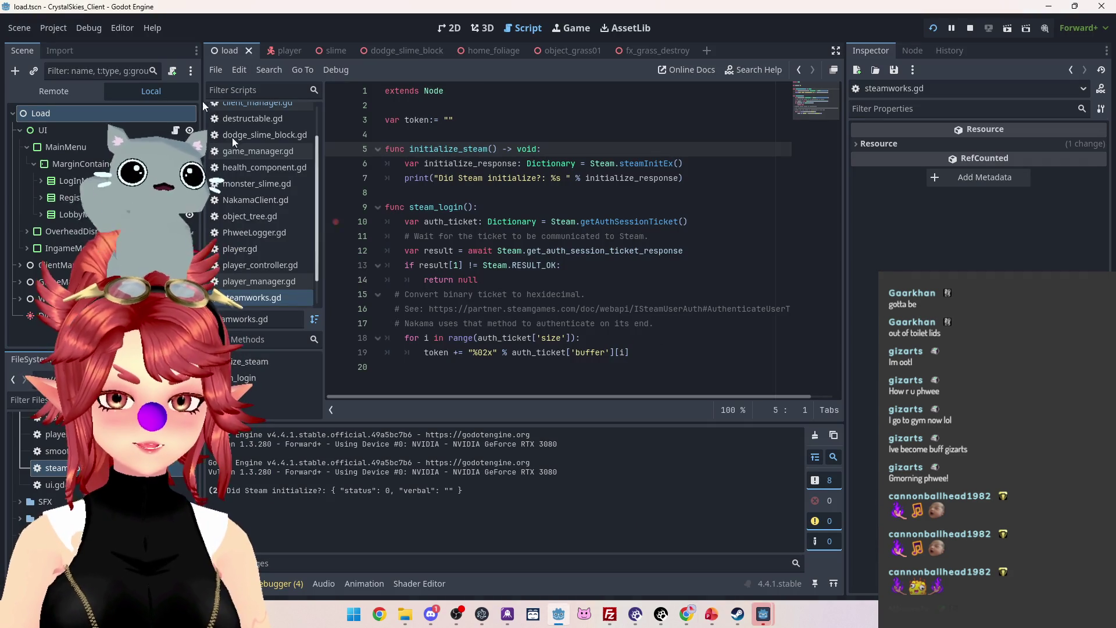
click(60, 28)
Show Project Settings at Steam Initialization (App ID 3045450), then Steam's Library Home.
click(60, 45)
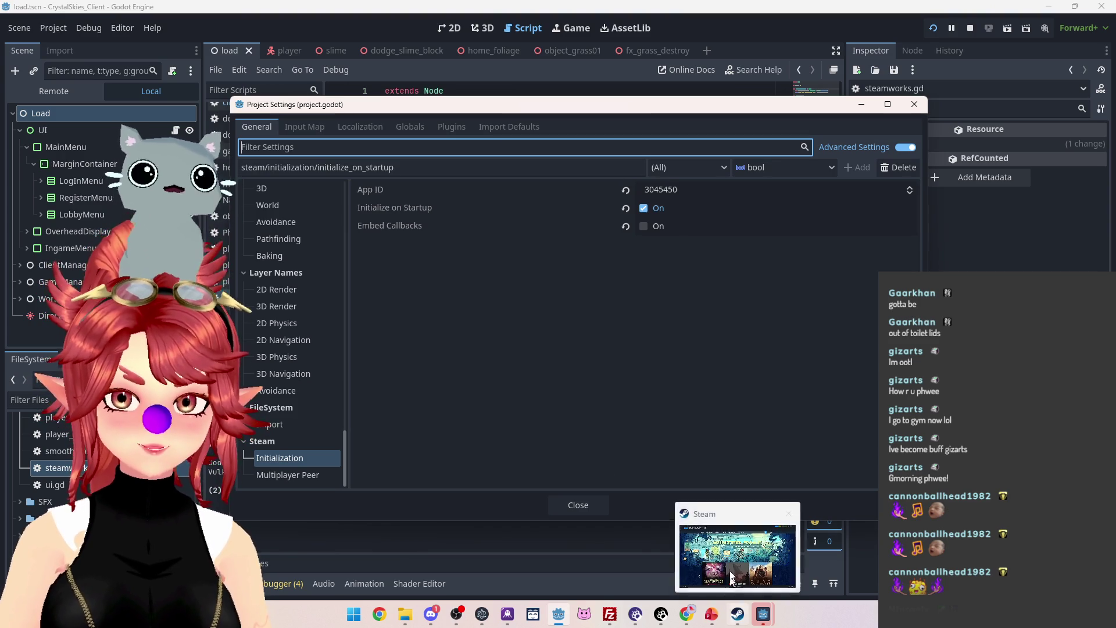
click(737, 616)
click(111, 29)
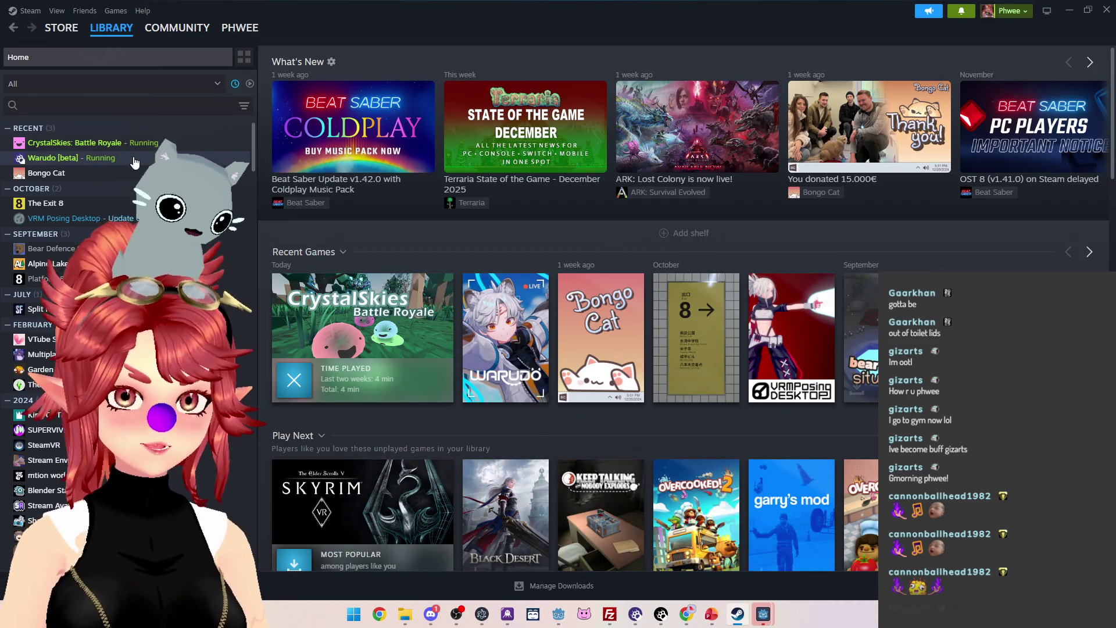
Find Warudo's app ID 2079120 in its Steam properties and begin editing Godot's App ID field.
right_click(64, 162)
mouse_move(145, 229)
click(145, 250)
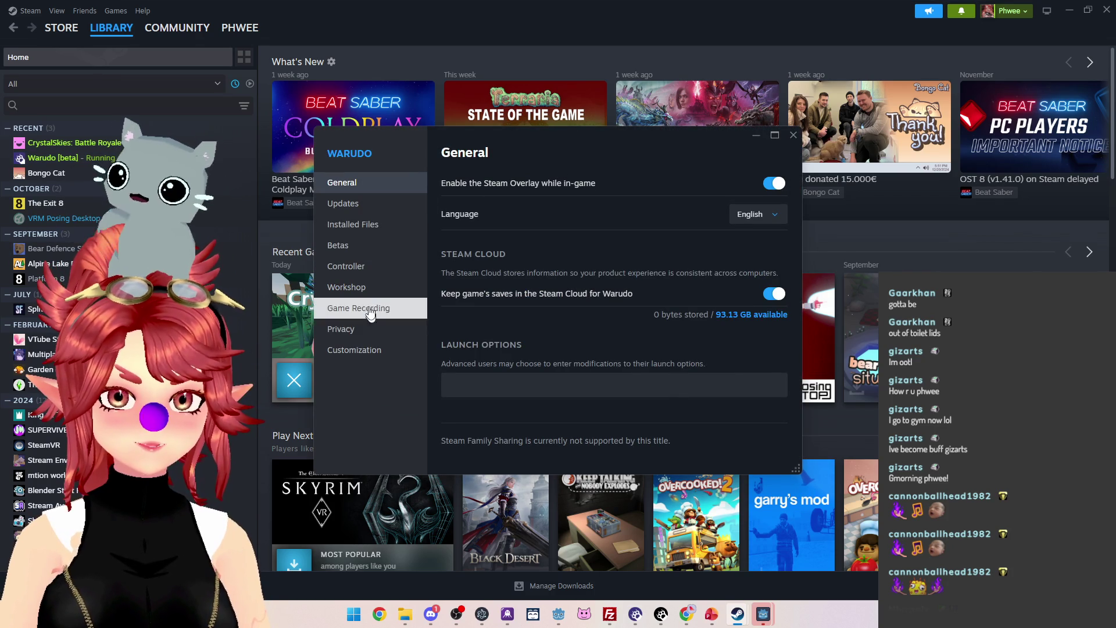
click(356, 207)
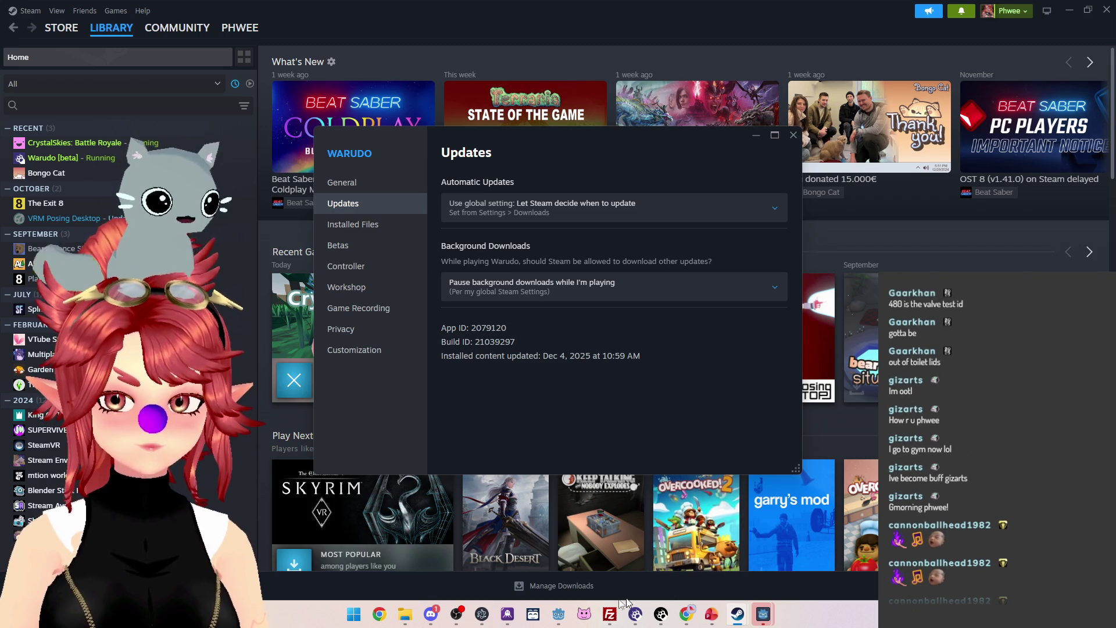
click(558, 616)
click(694, 190)
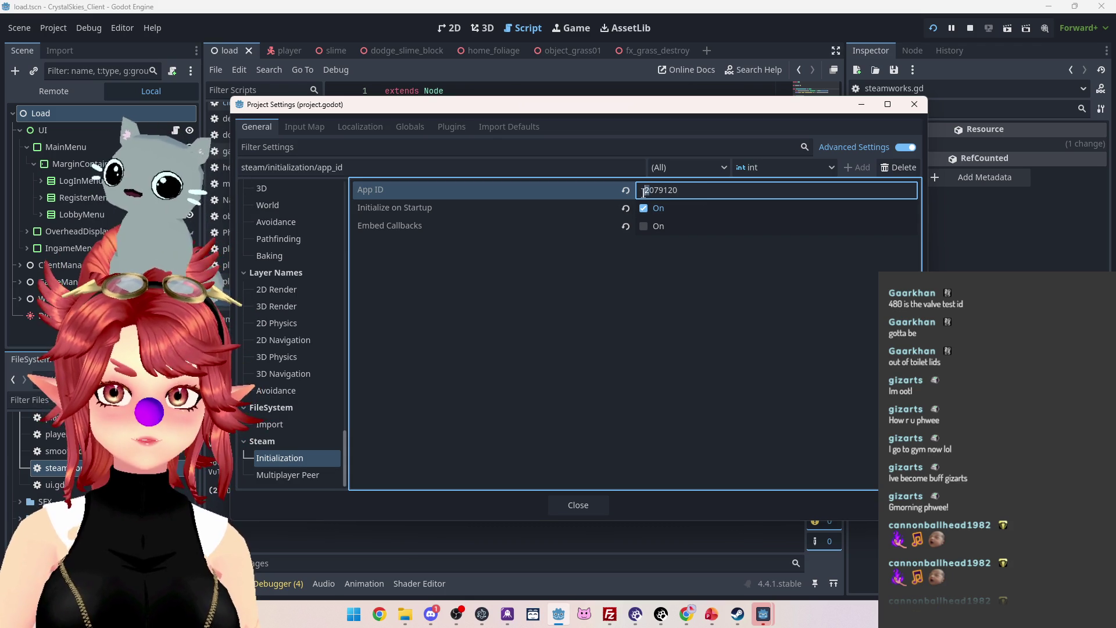
Close Project Settings, save the project, and stop the previously running game.
click(587, 501)
key(ctrl+s)
click(970, 28)
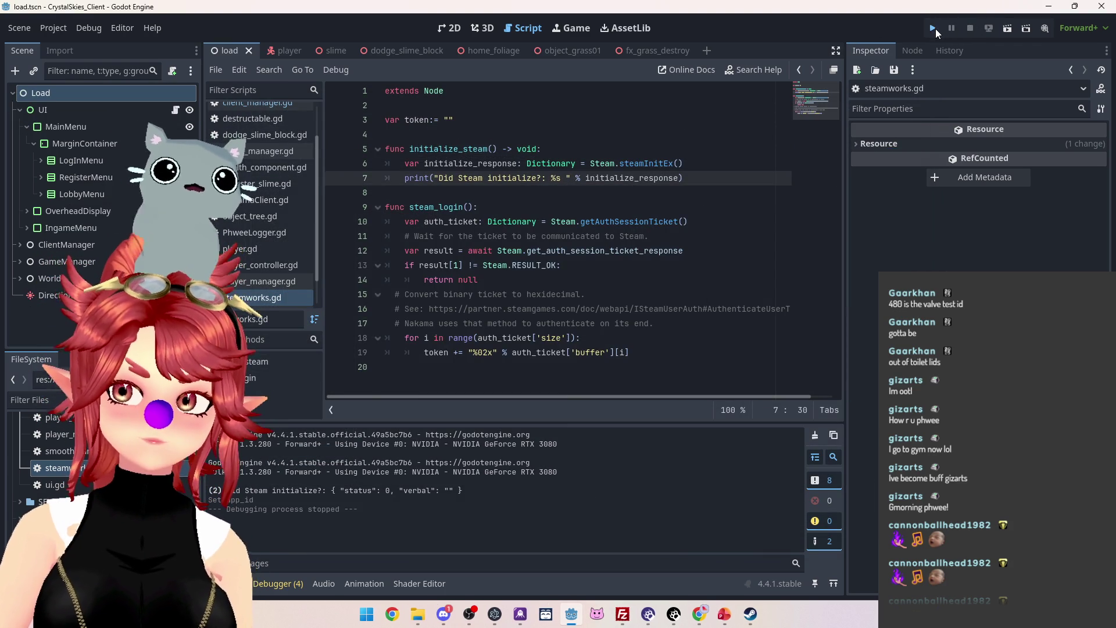
mouse_move(525, 222)
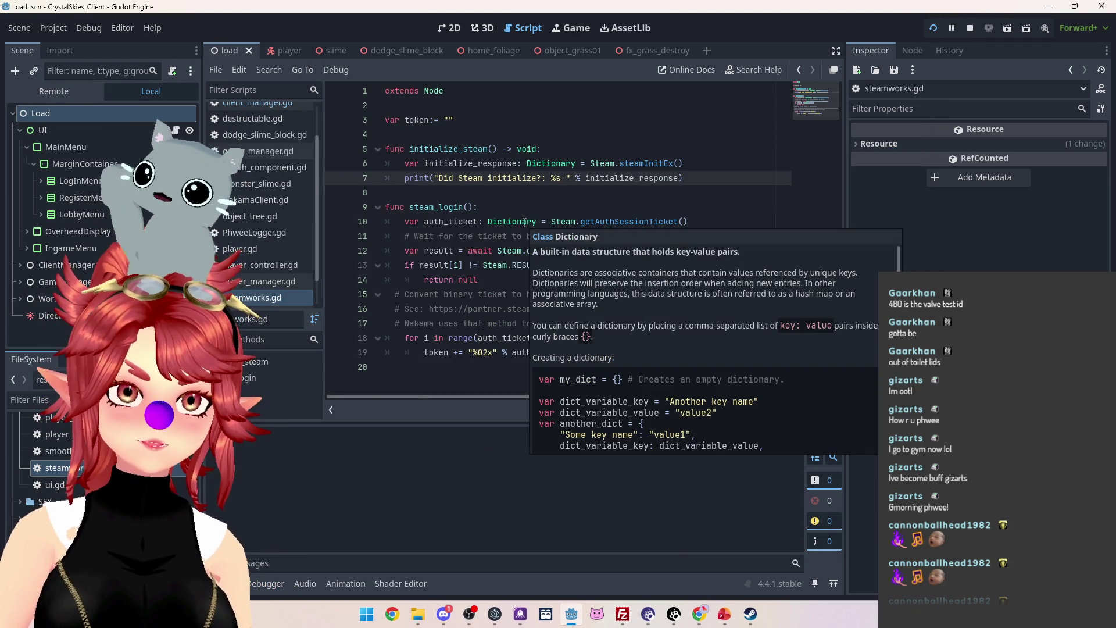
click(486, 198)
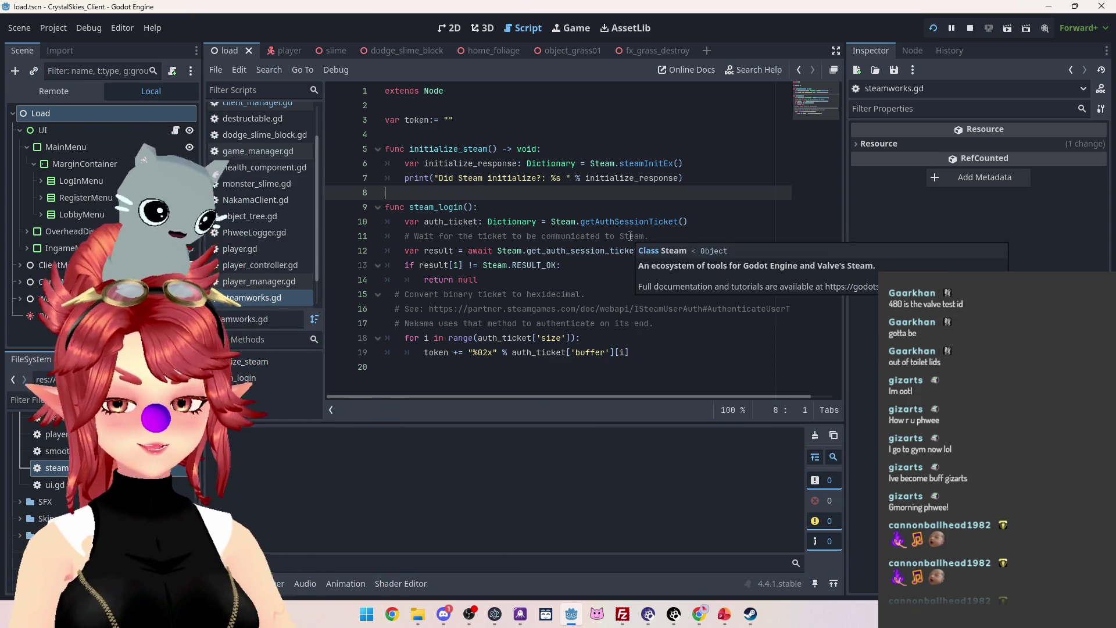
Run the game with F5, check debugger and output, stop it, and reopen Project Settings.
key(F5)
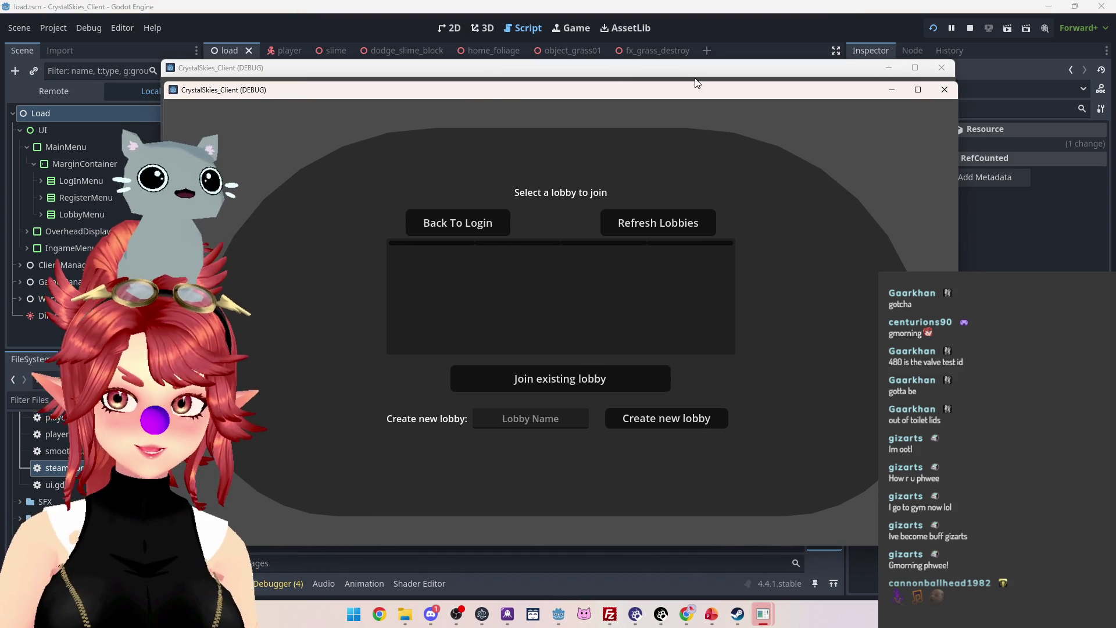
click(718, 28)
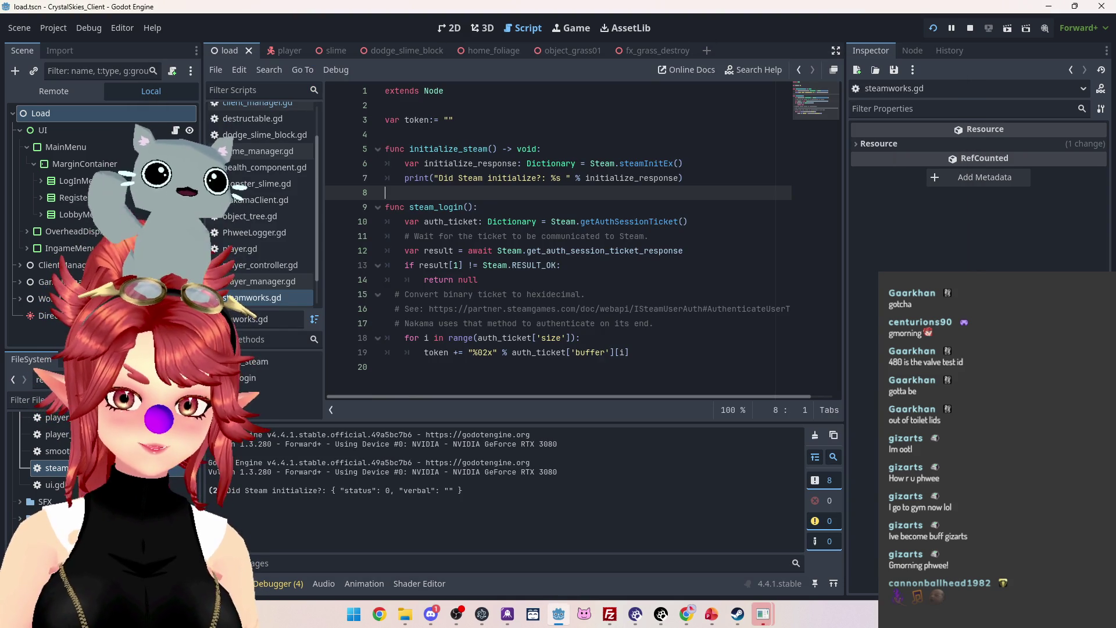
click(277, 585)
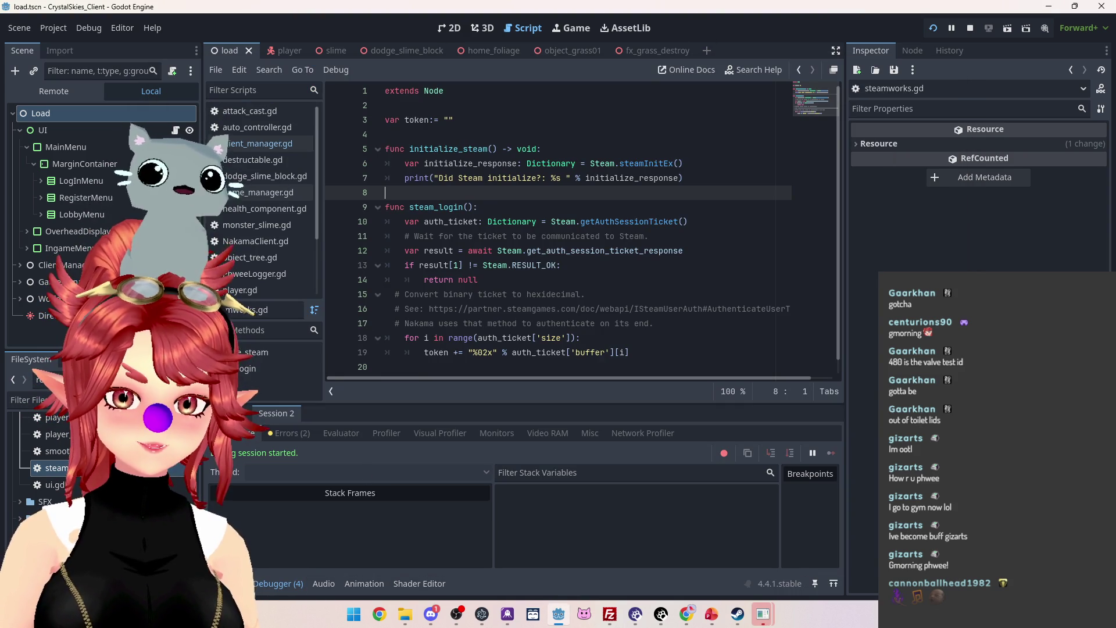
click(227, 583)
click(970, 28)
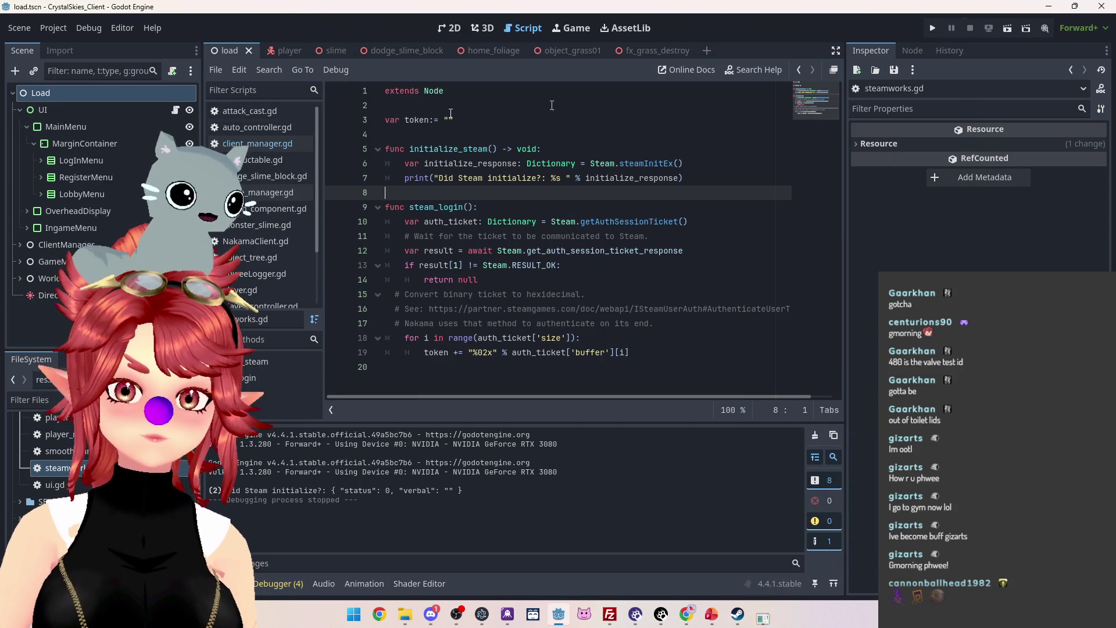
click(54, 27)
click(64, 45)
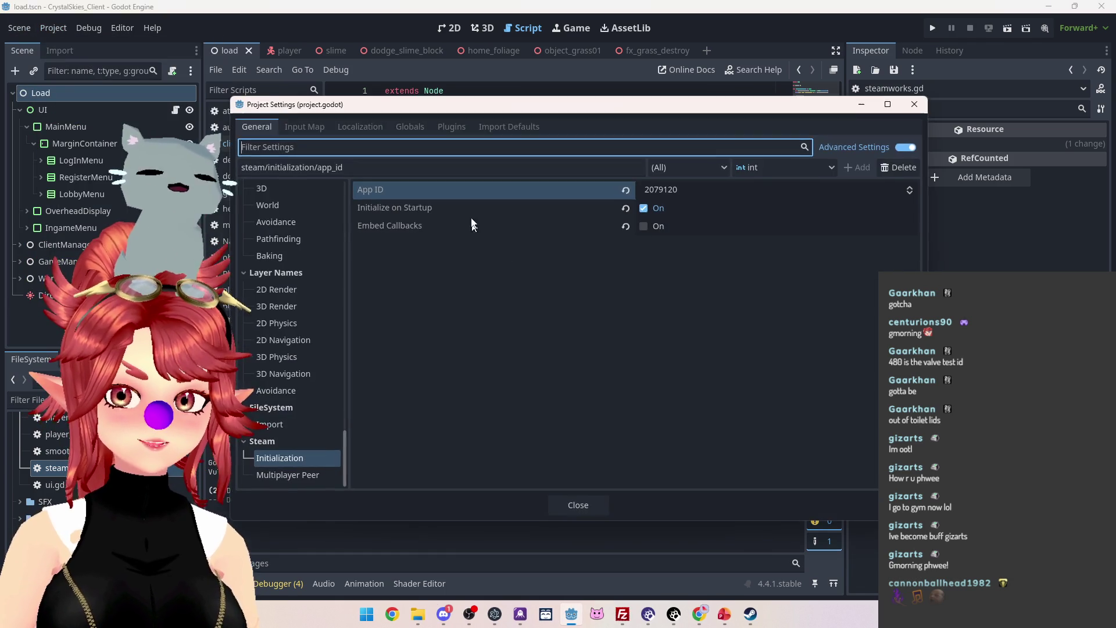
Change the Steam App ID to 480, run the project, and close the game with F8.
click(730, 189)
text(480)
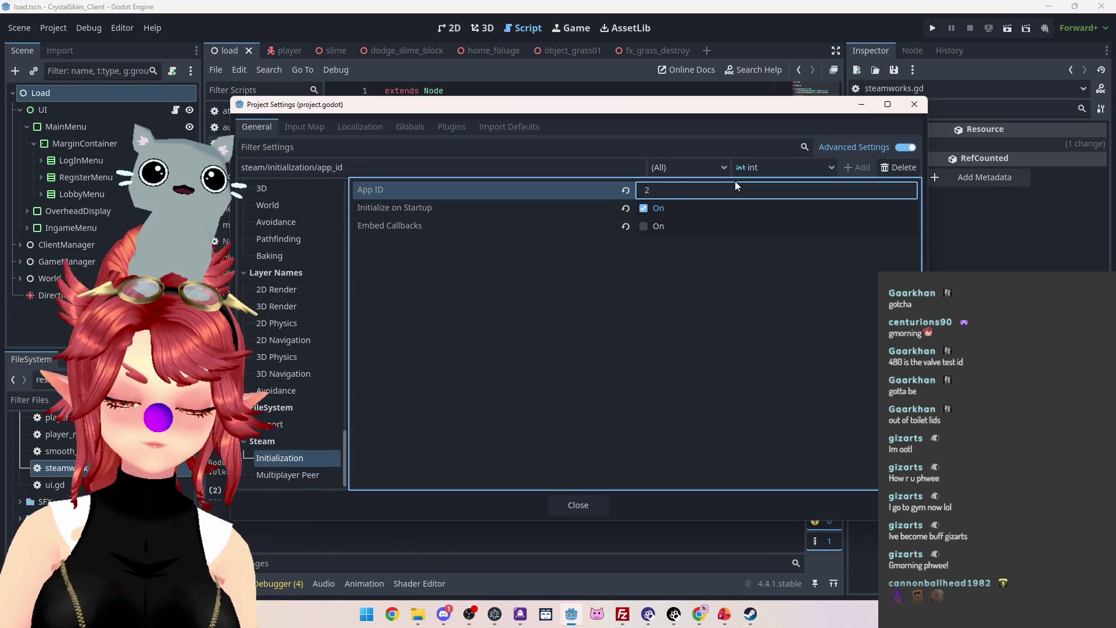
click(578, 503)
click(934, 29)
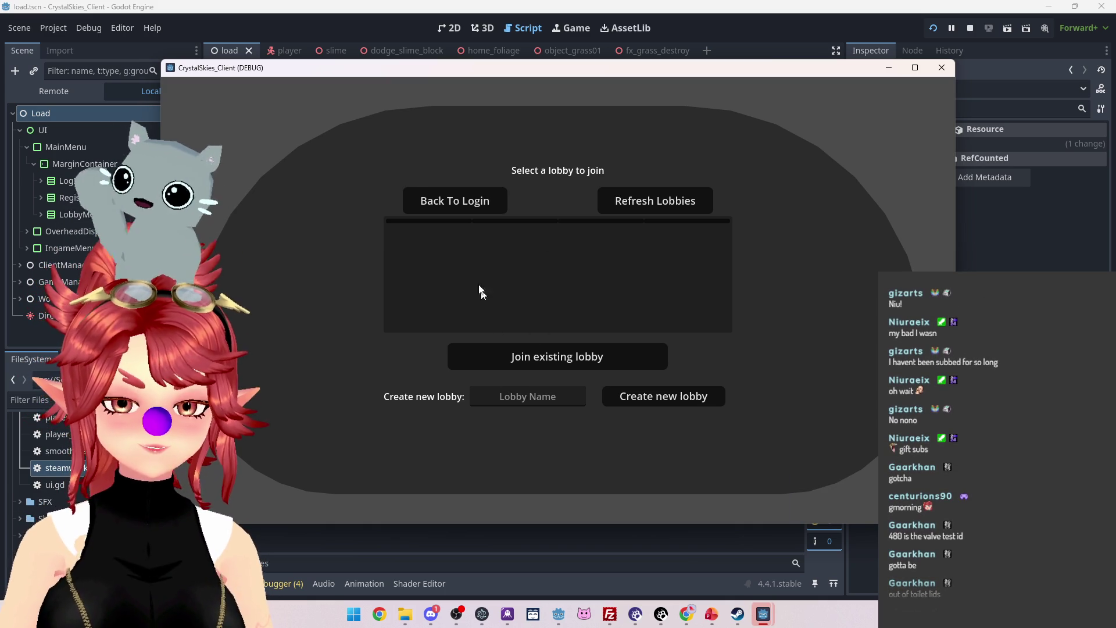
key(F8)
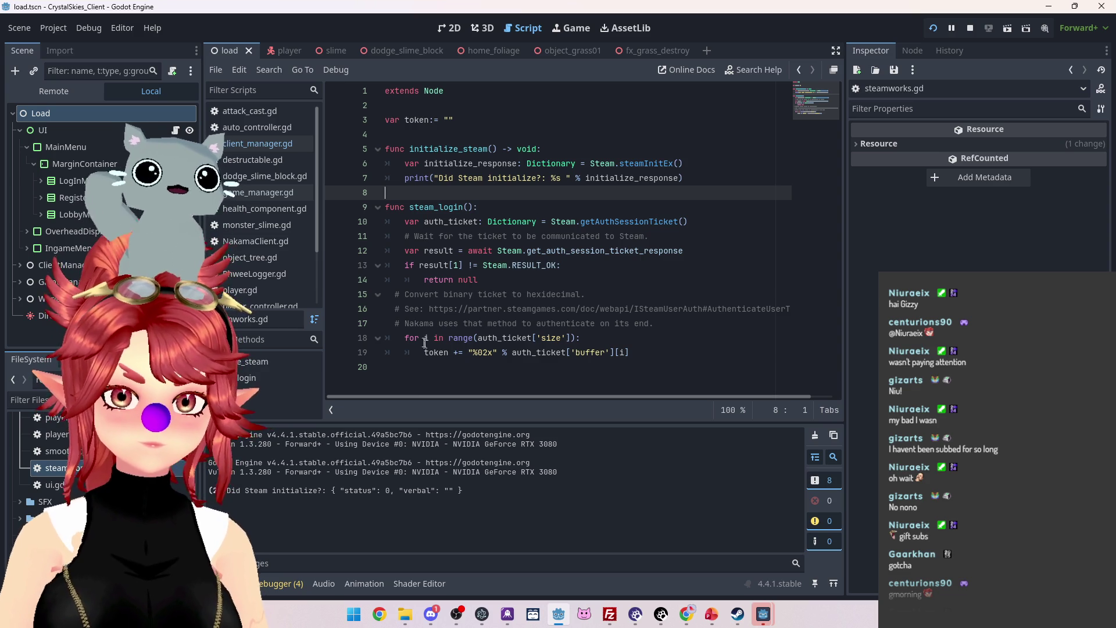
Add print(token) on a new line 20 in steam_login, correcting the plint typo.
click(655, 352)
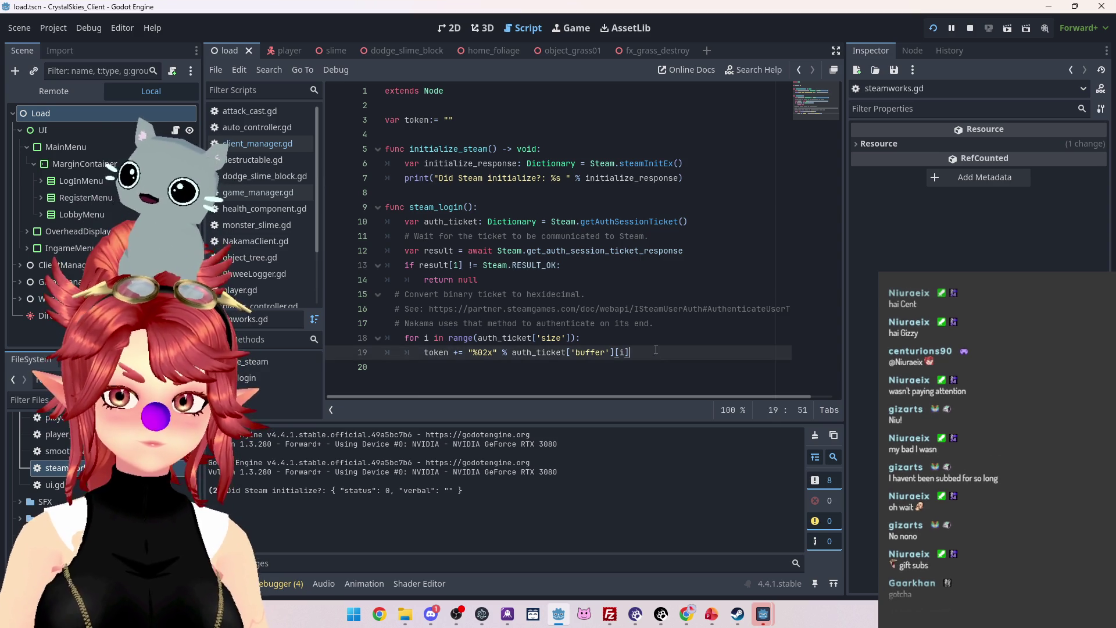
key(Return)
text(plint())
key(Left)
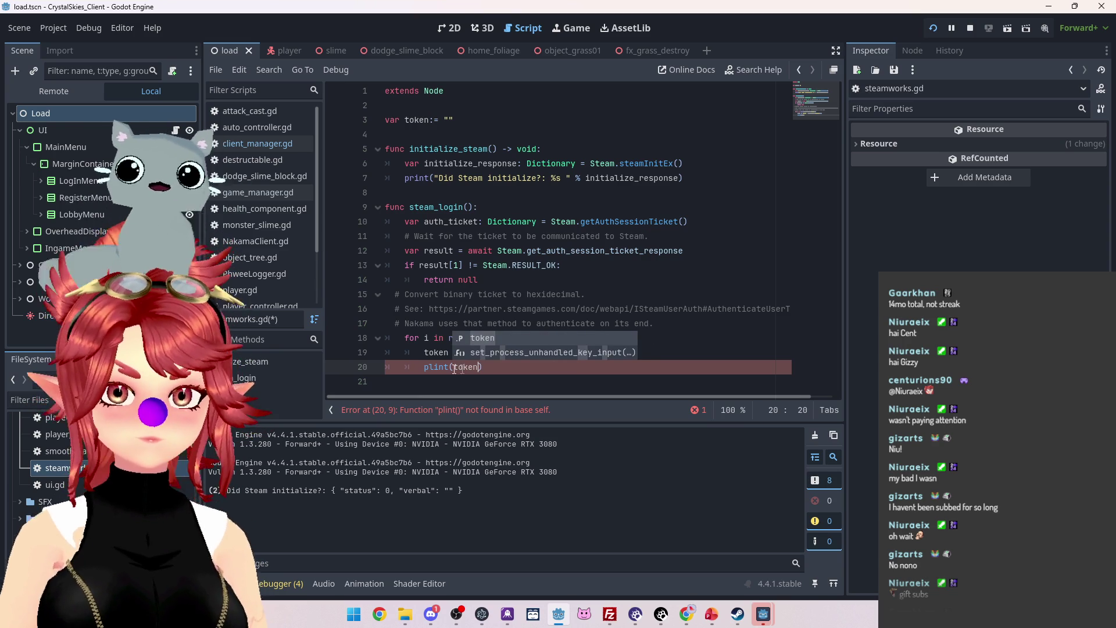
click(430, 367)
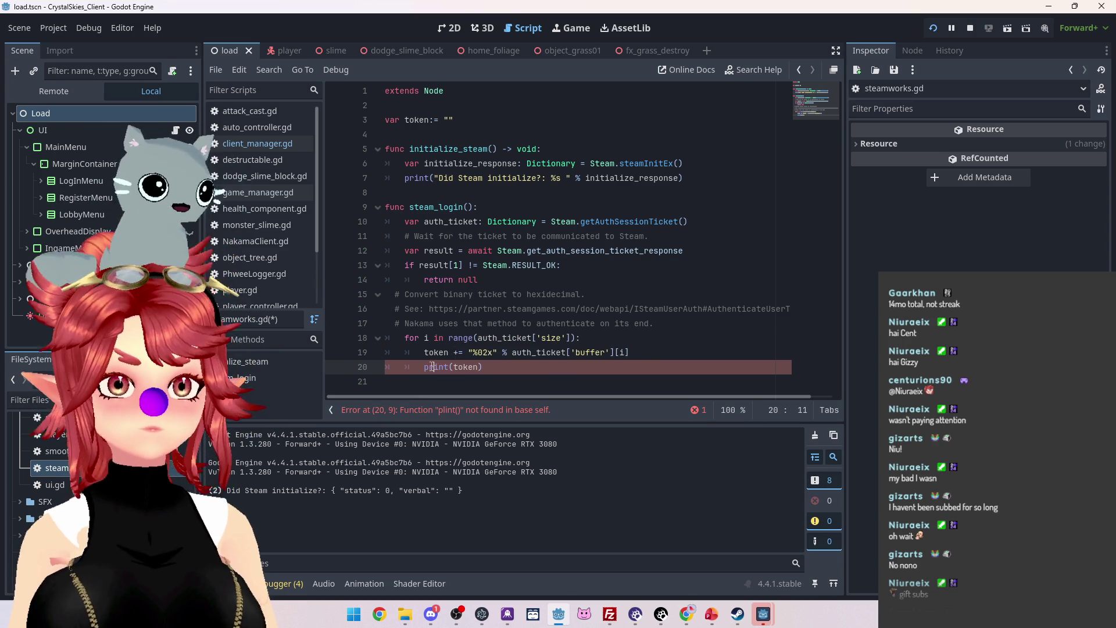
key(BackSpace)
text(r)
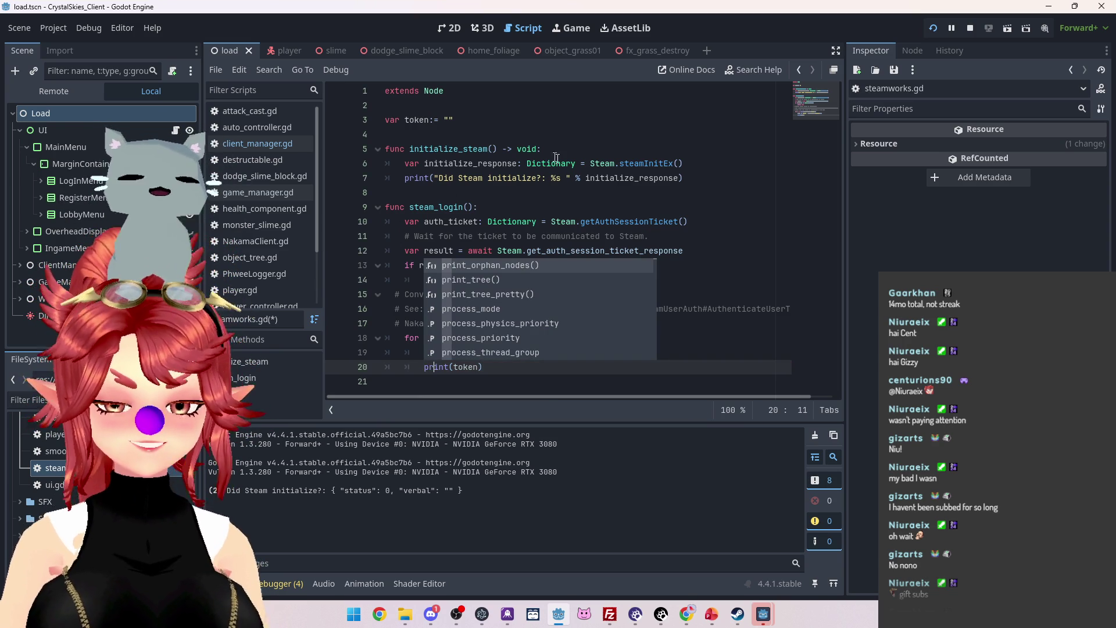
click(588, 191)
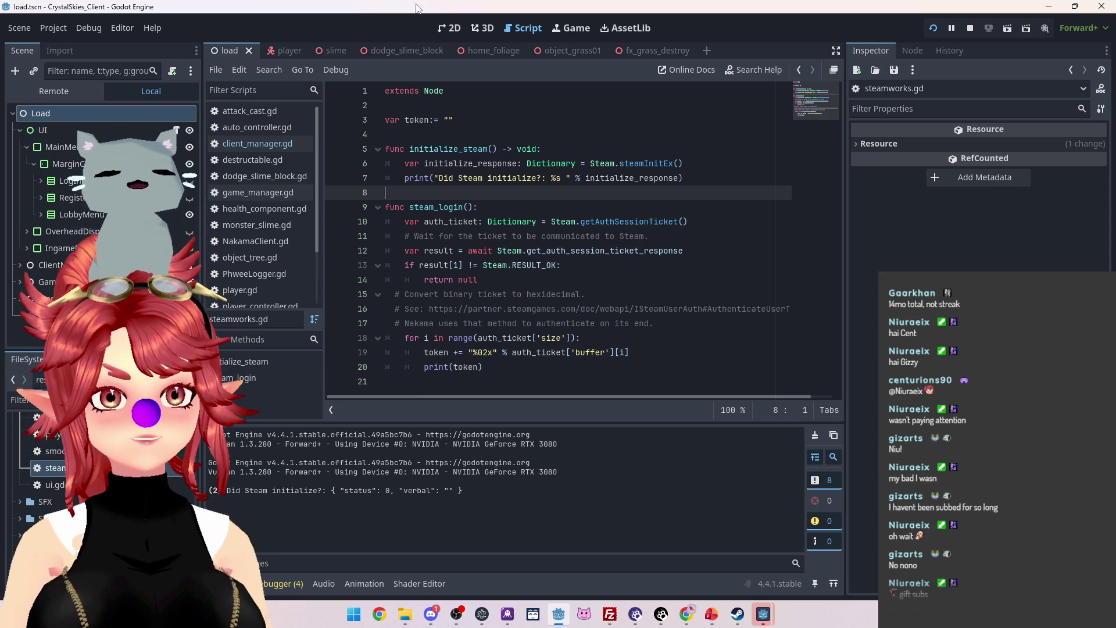
Save the script and view the steamInitEx help reference listing status 0 as Steamworks active.
click(649, 324)
key(ctrl+s)
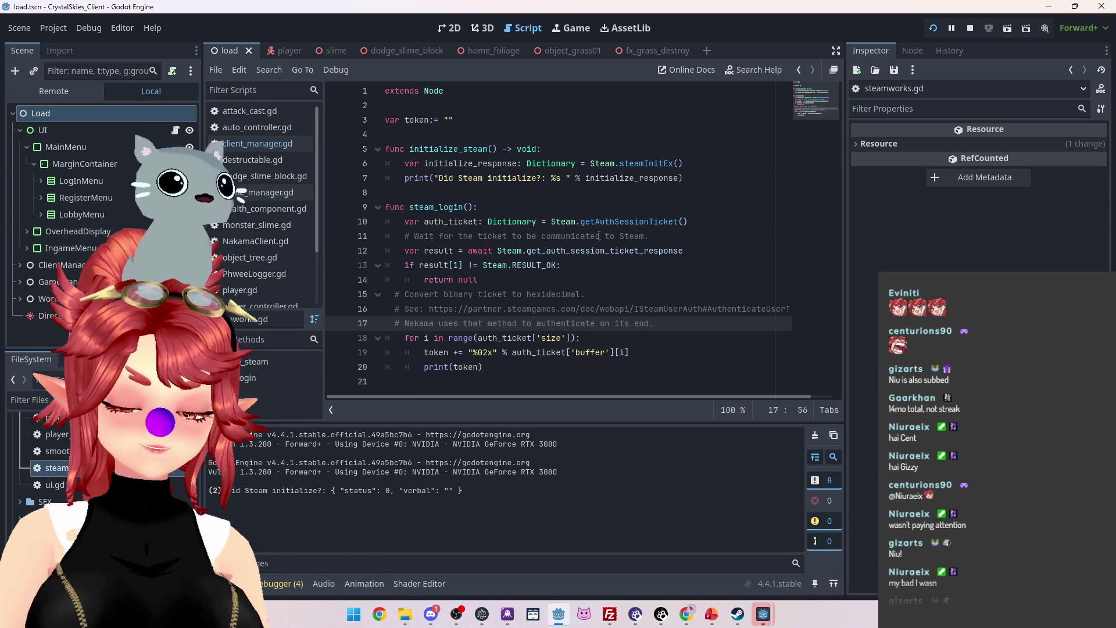
mouse_move(604, 251)
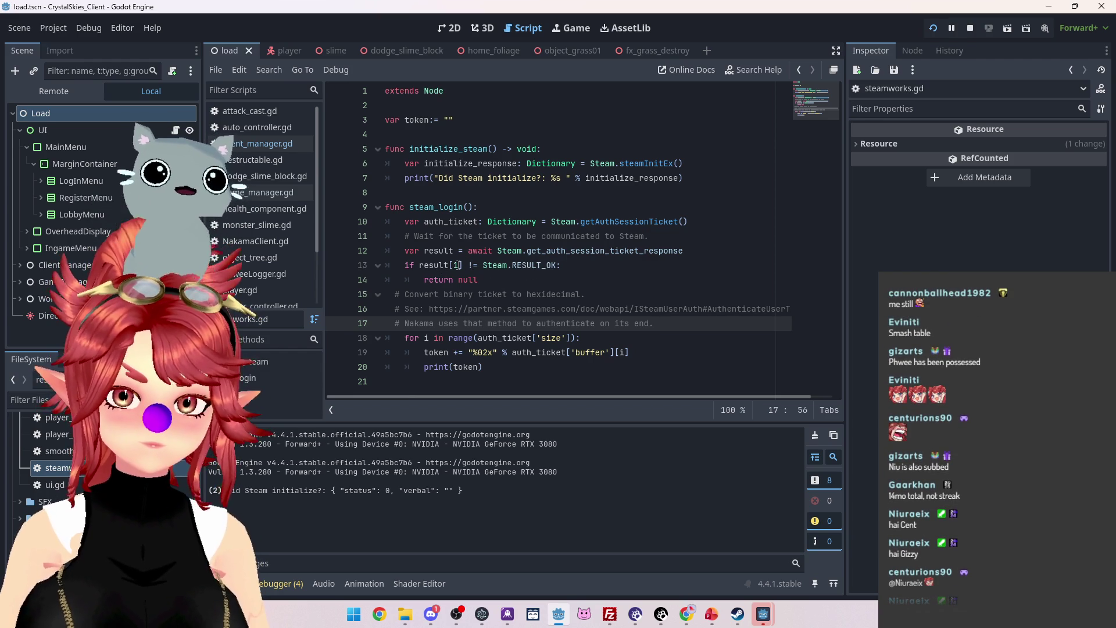
ctrl+click(637, 163)
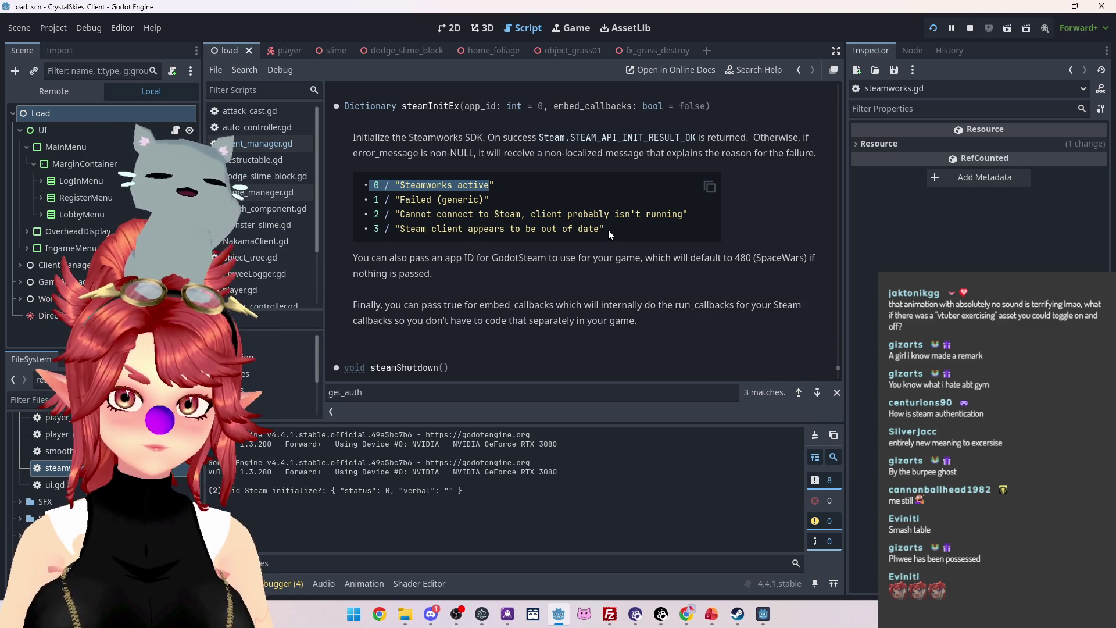
Highlight the steamInitEx status list and the STEAM_API_INIT_RESULT_OK constant in the docs, then reopen steamworks.gd.
mouse_move(608, 229)
mouse_down()
mouse_move(430, 210)
mouse_move(359, 185)
mouse_up()
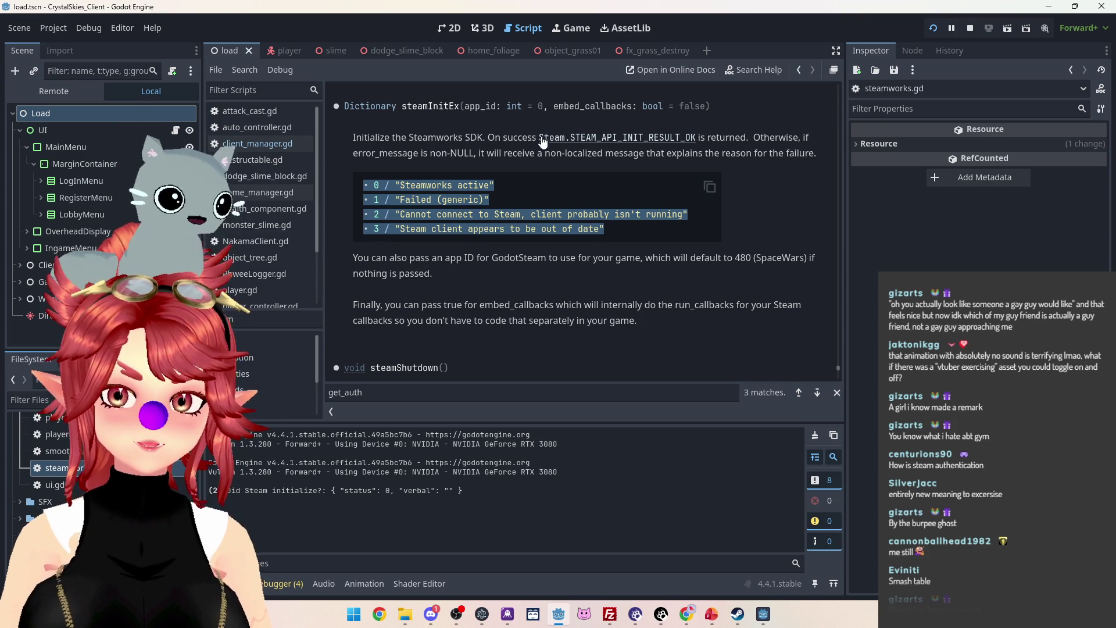
drag(539, 137, 697, 141)
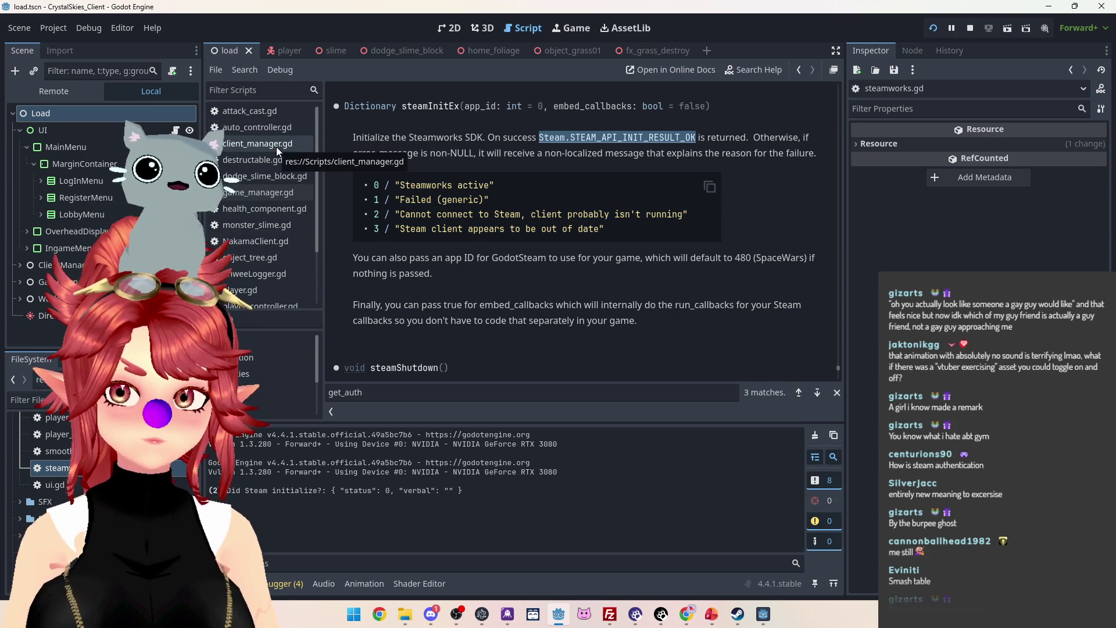
scroll(271, 291, down, 2)
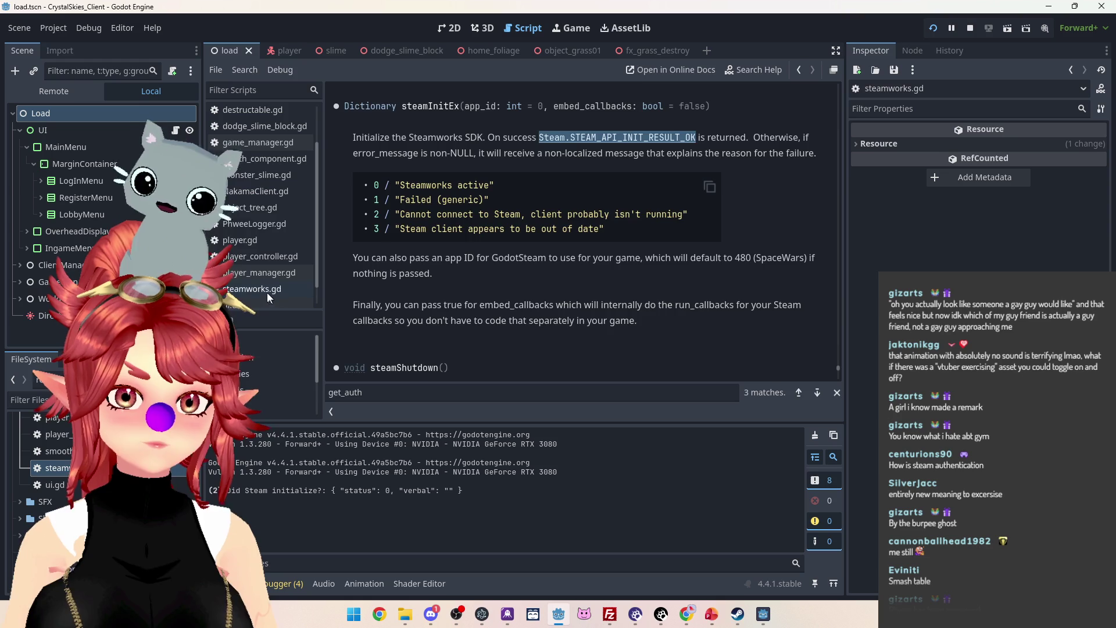
click(267, 291)
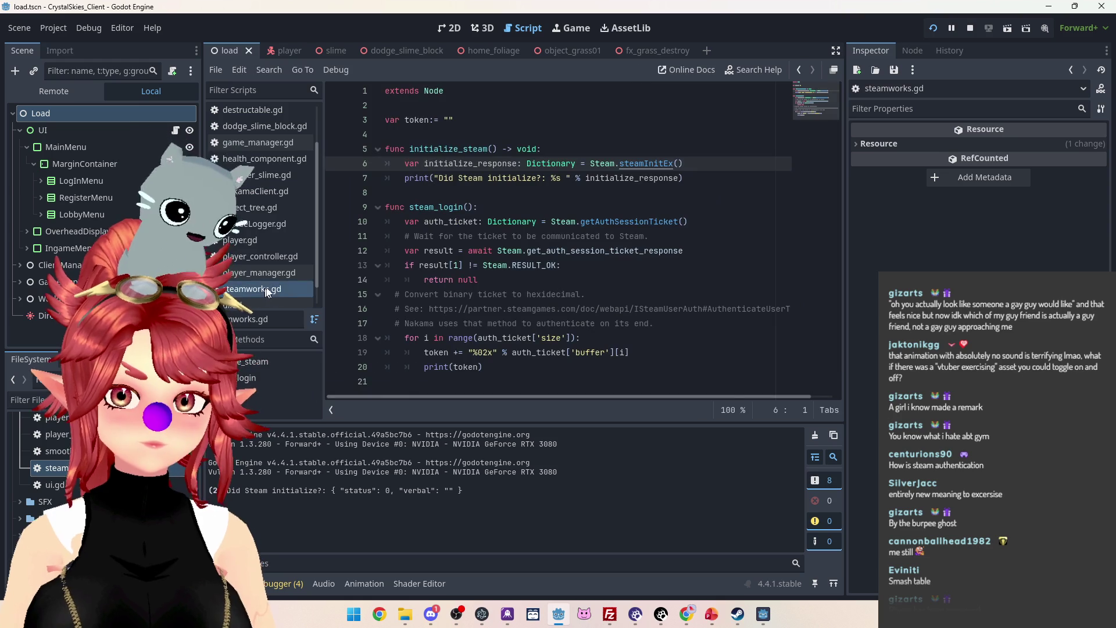
Add 'if initialize_response == Steam.STEAM_API_INIT_RESULT_OK:' returning true after the print statement.
click(695, 179)
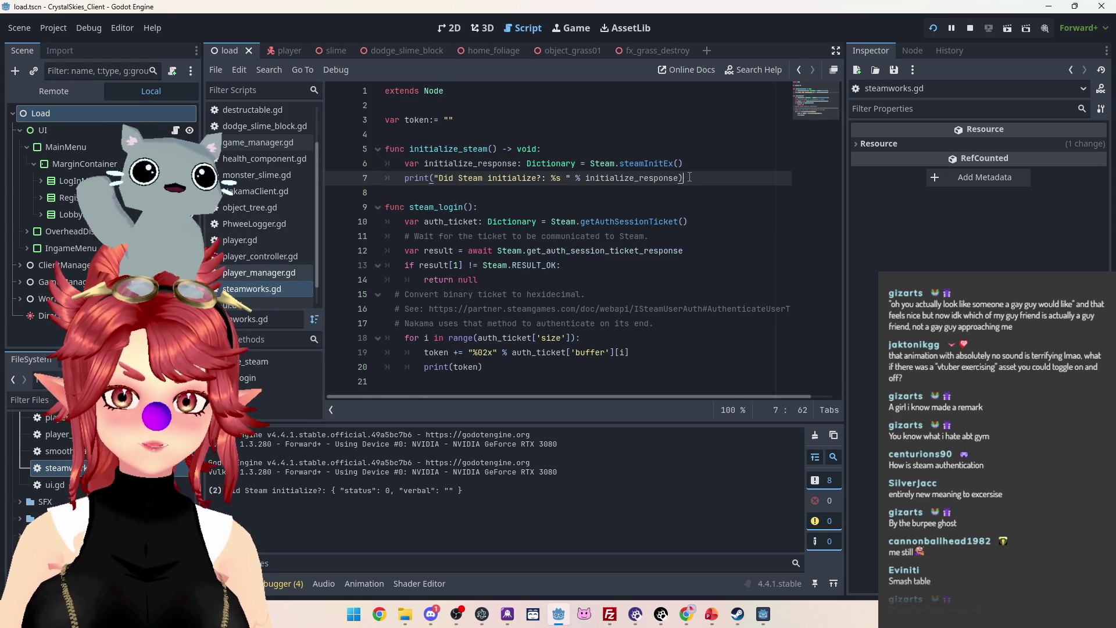
key(Return)
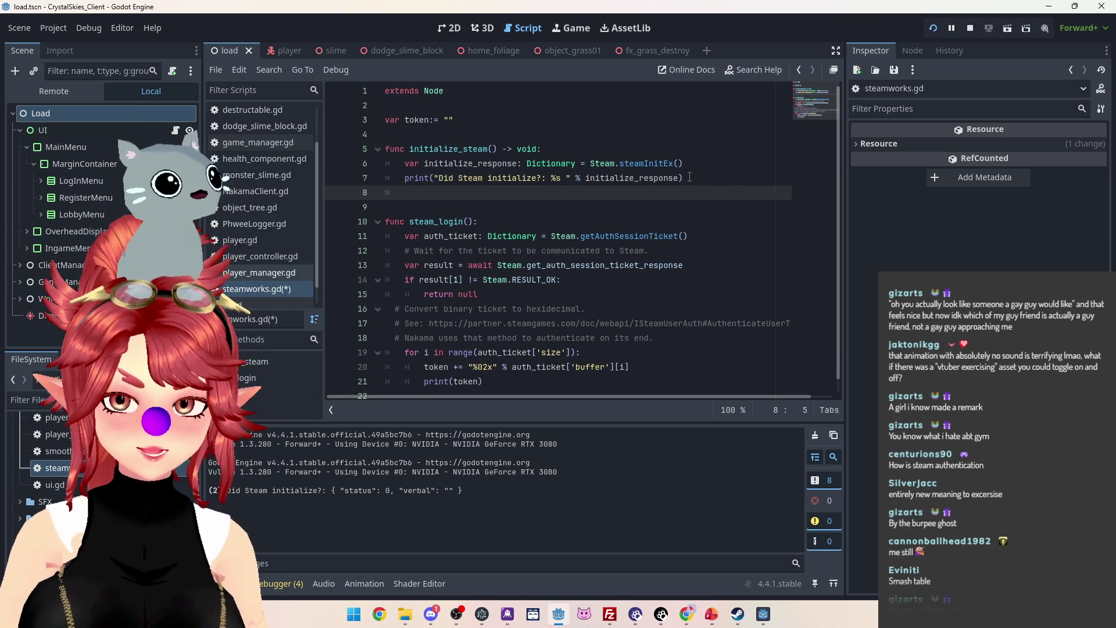
text(if i)
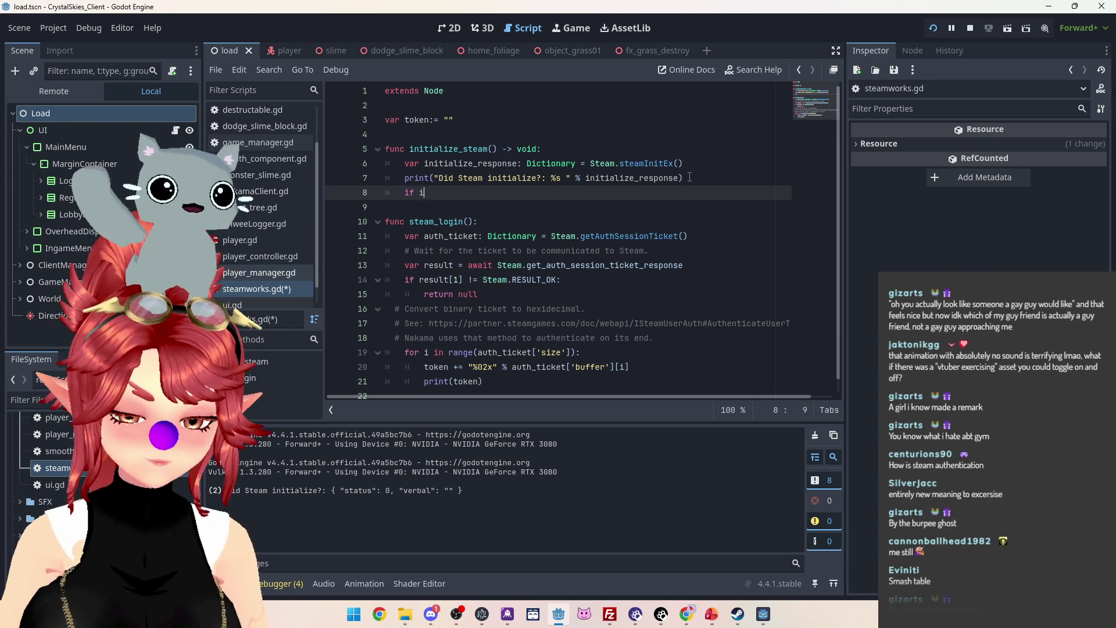
text(nit)
key(Return)
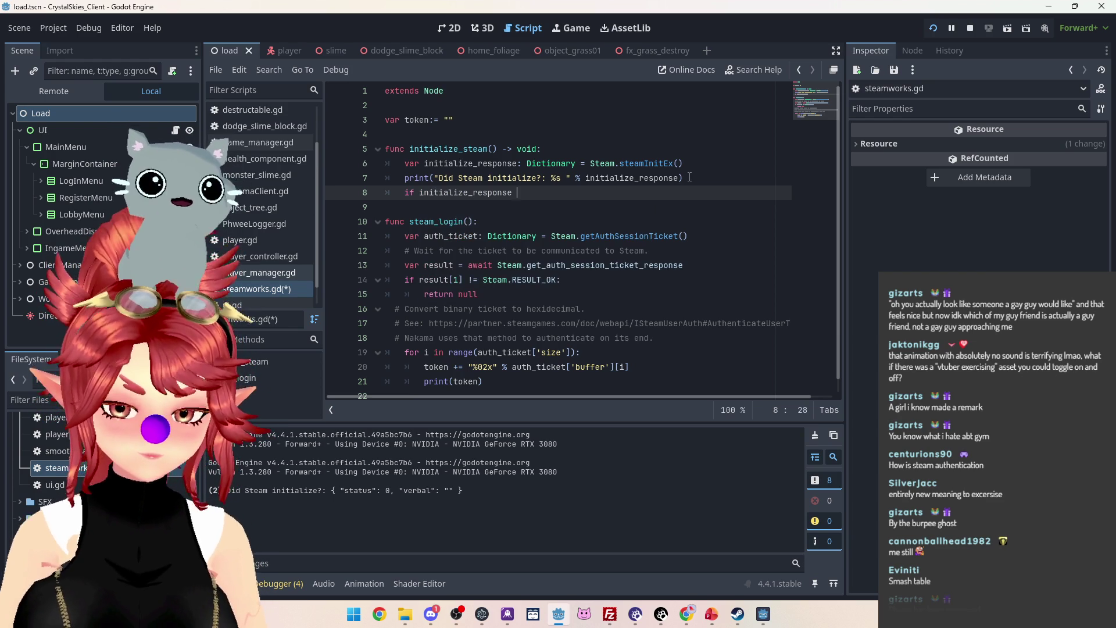
text(== )
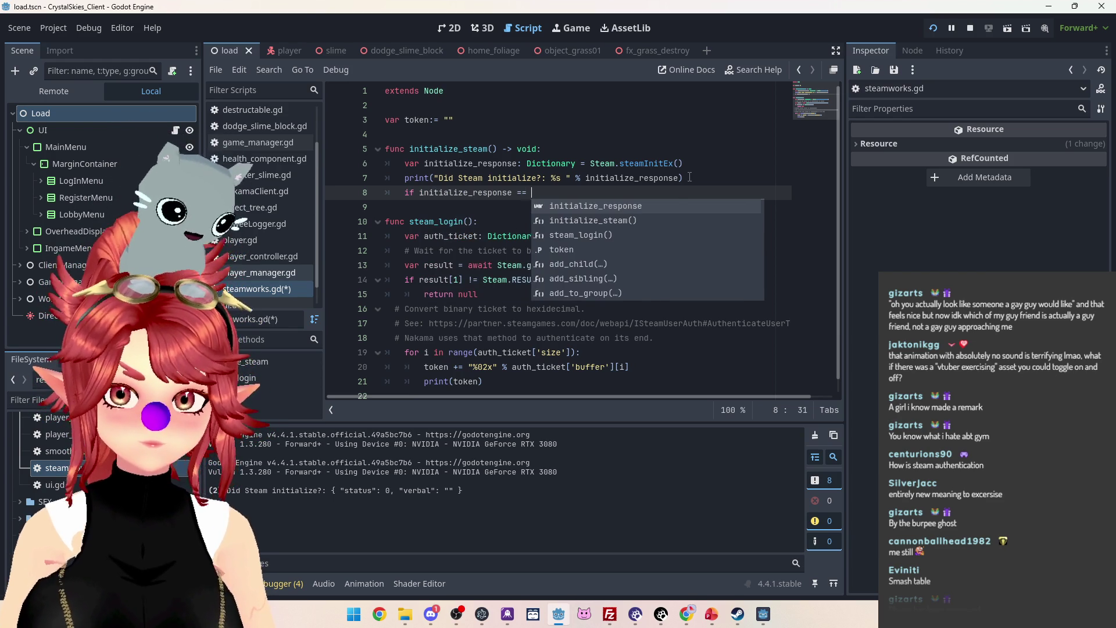
text(Steam.STEAM_API_INIT_RESULT_OK:)
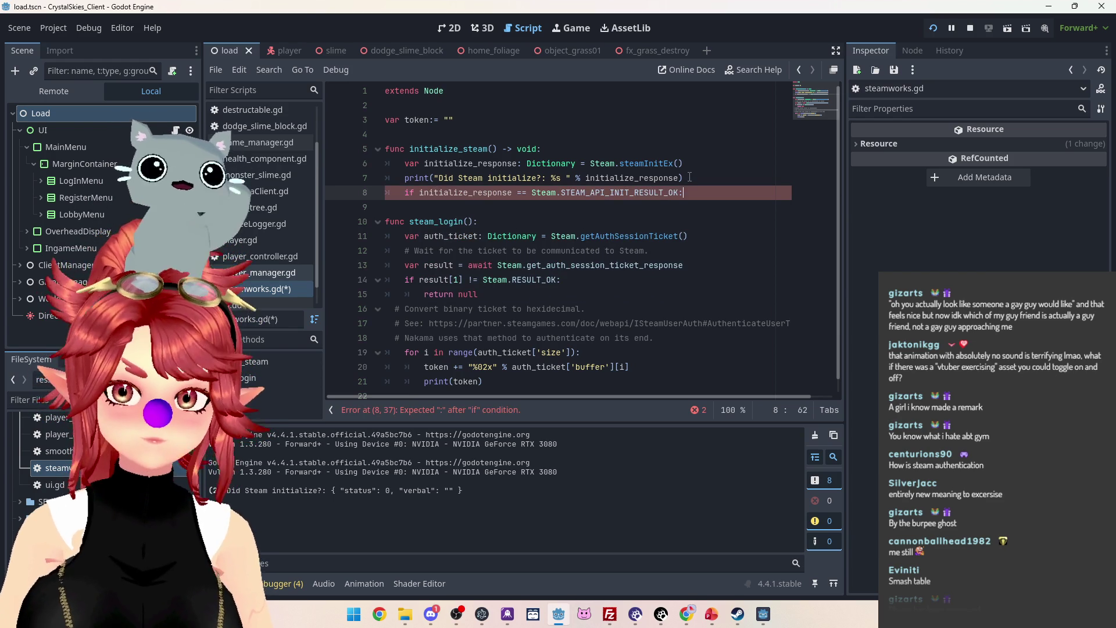
key(Return)
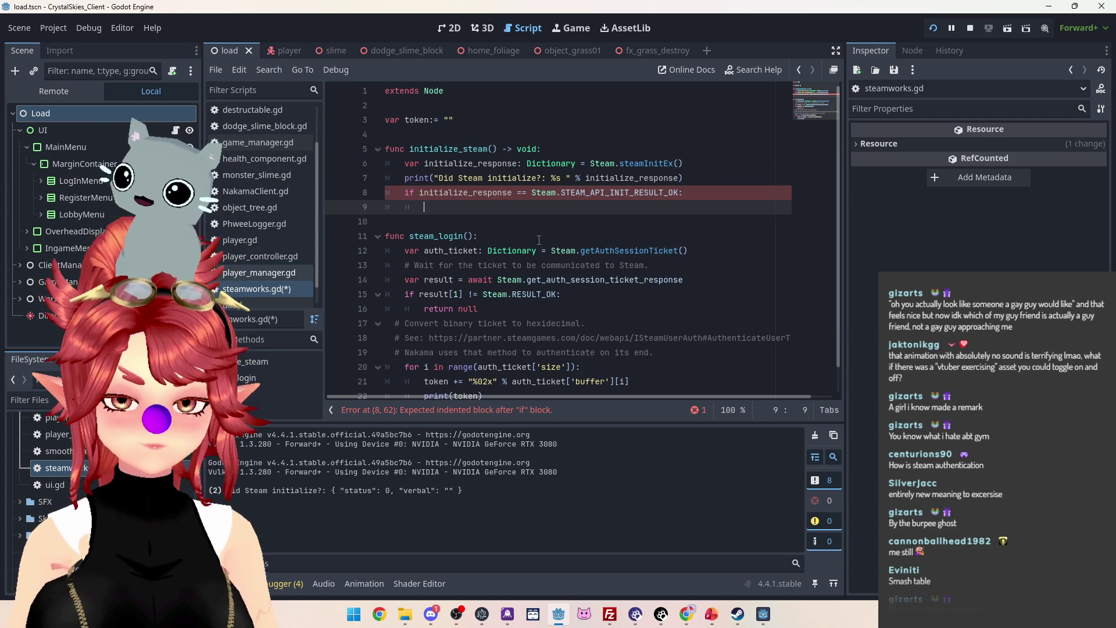
text(true)
key(Return)
key(Up)
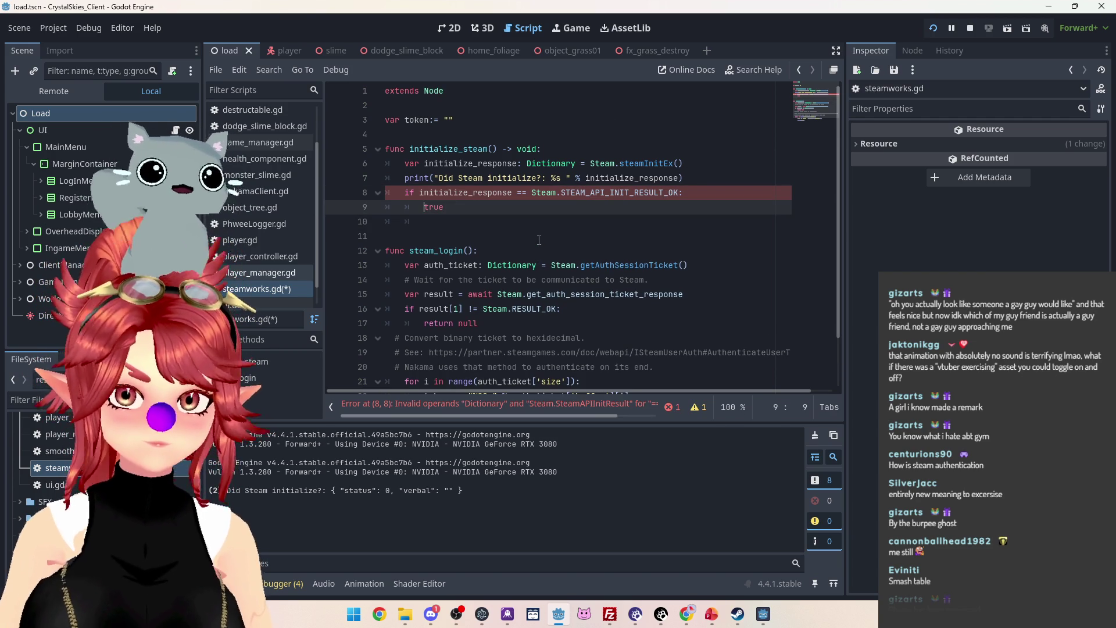
text(return)
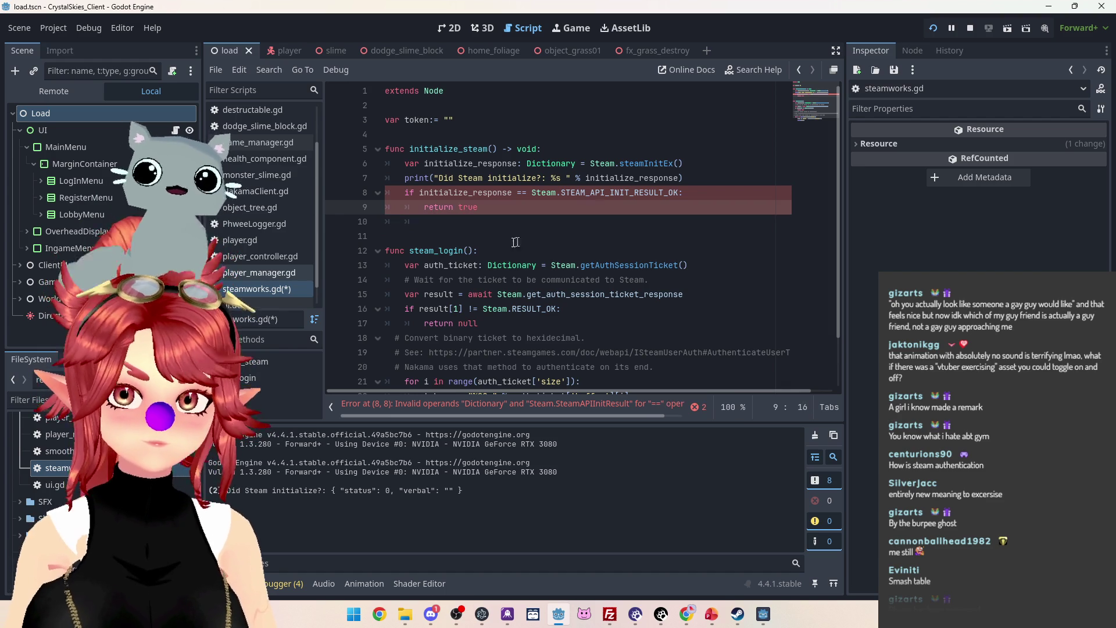
Add an 'else: return false' branch and change the function's return type from void to bool.
click(469, 219)
key(BackSpace)
text(e;se:)
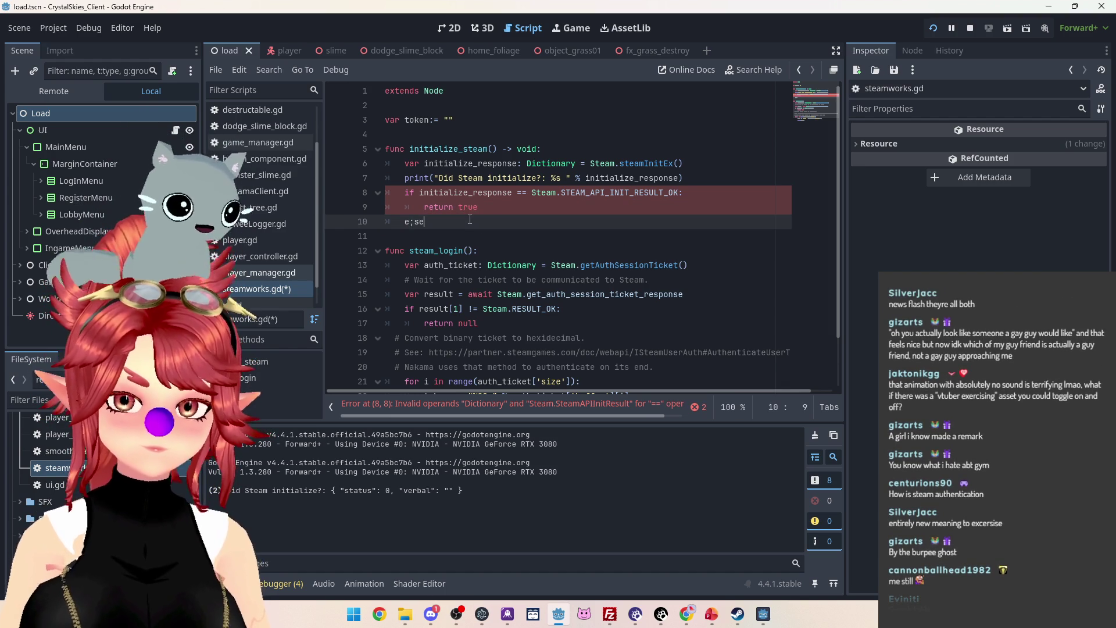
key(BackSpace)
key(BackSpace)
key(BackSpace)
text(lse:)
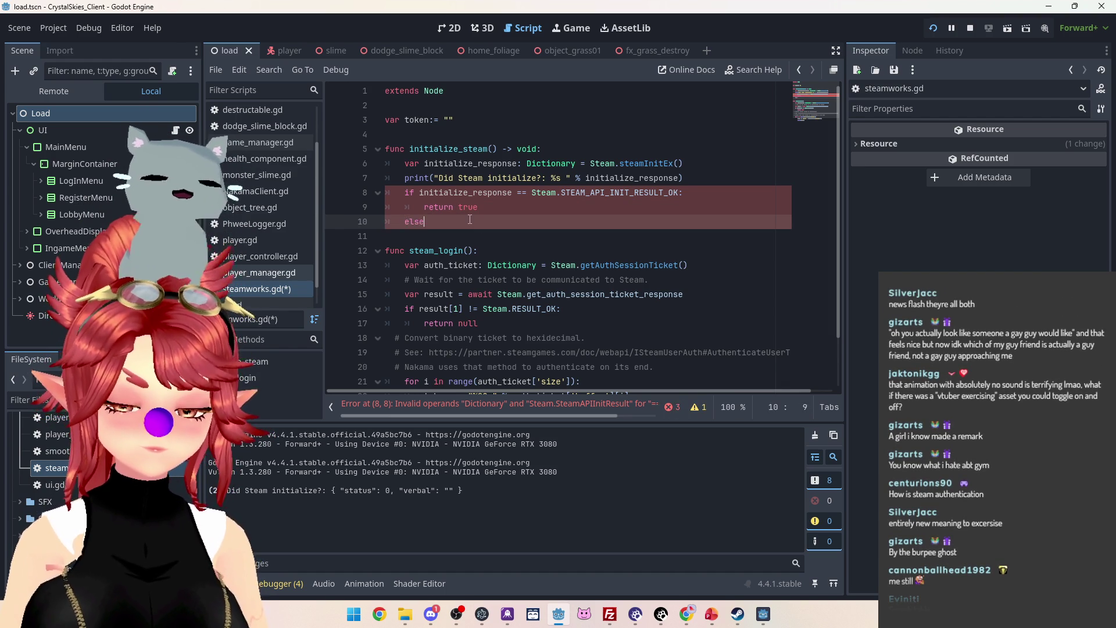
key(Return)
text(return)
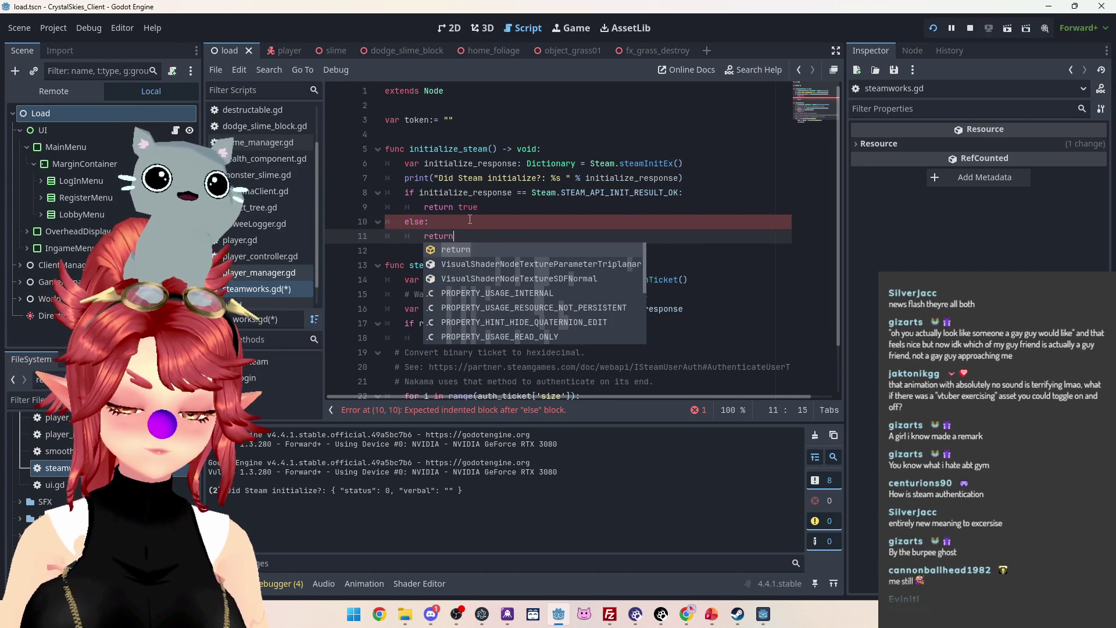
text( false)
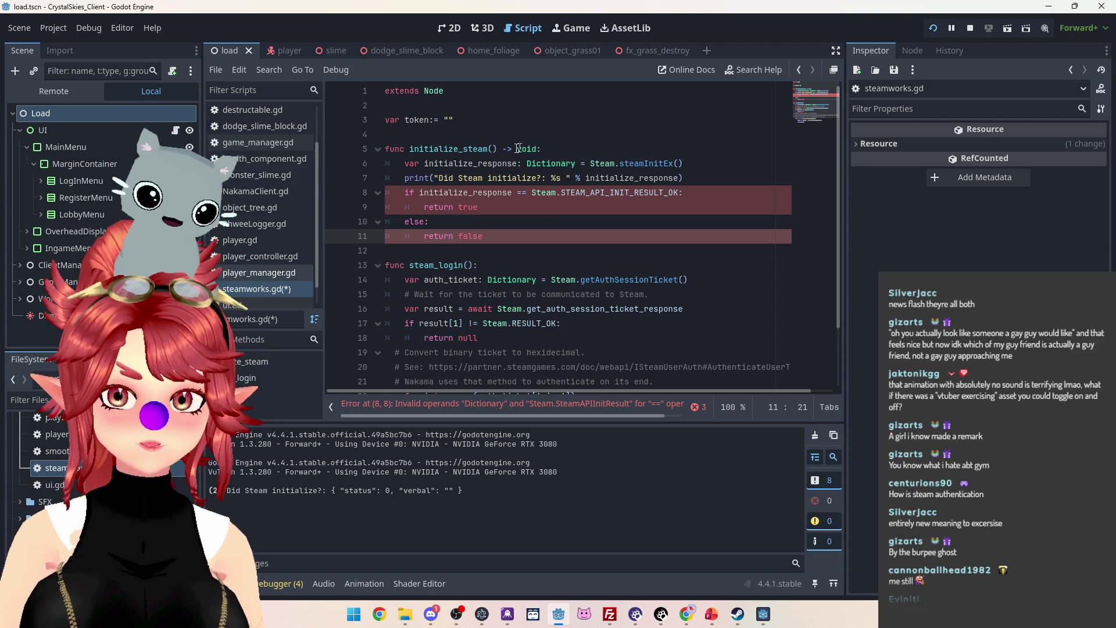
double_click(531, 149)
text(b)
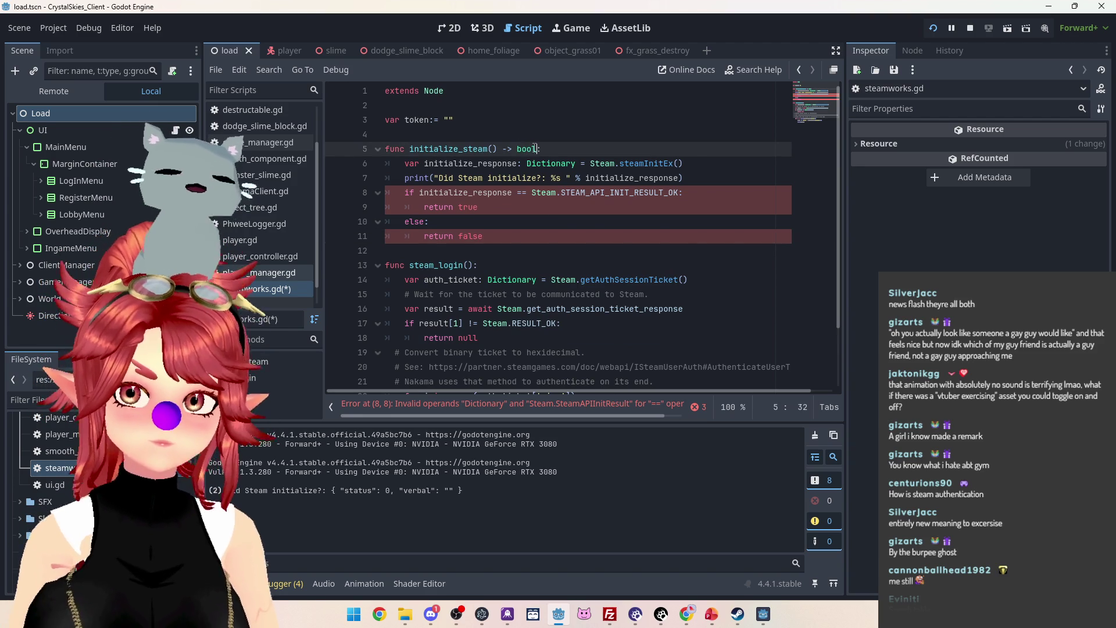
text(ool)
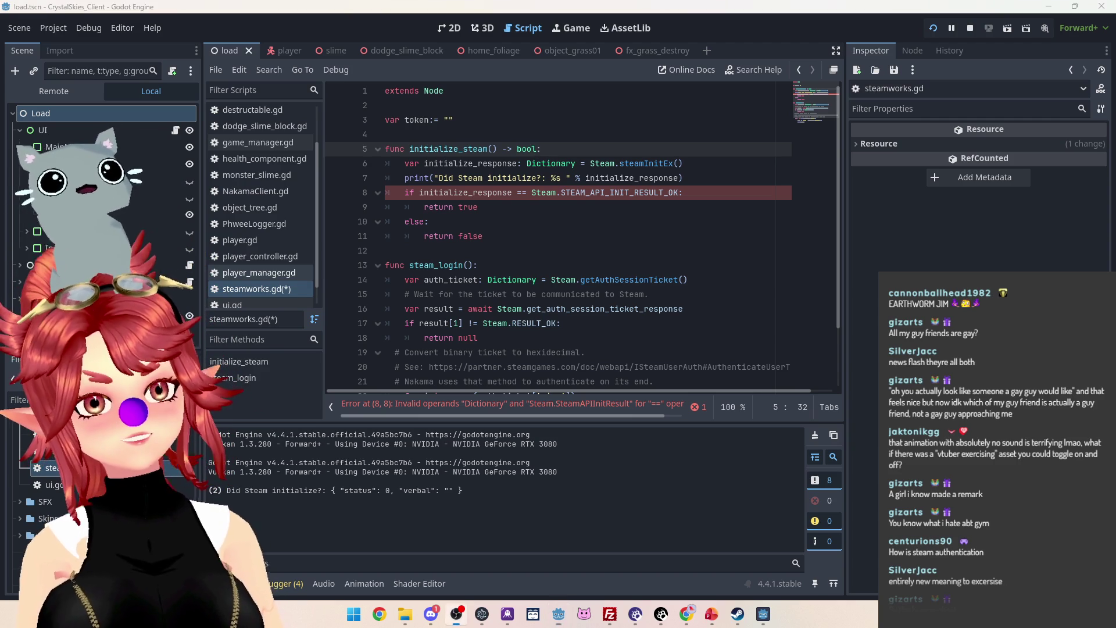
key(alt+Tab)
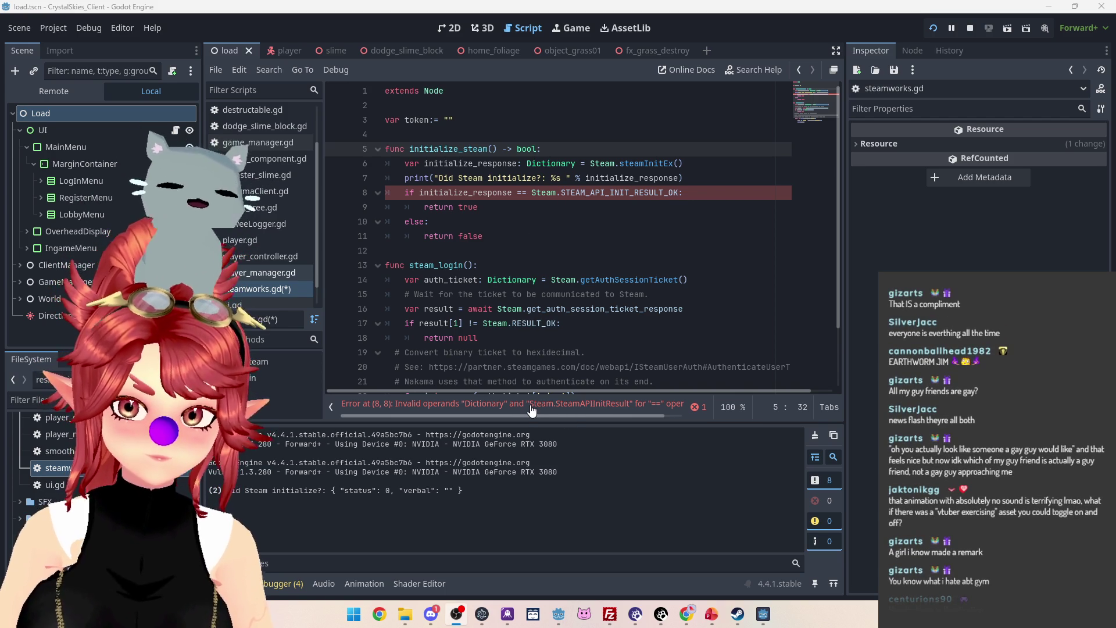
mouse_move(550, 417)
mouse_down()
mouse_move(606, 421)
mouse_move(535, 417)
mouse_move(584, 417)
mouse_up()
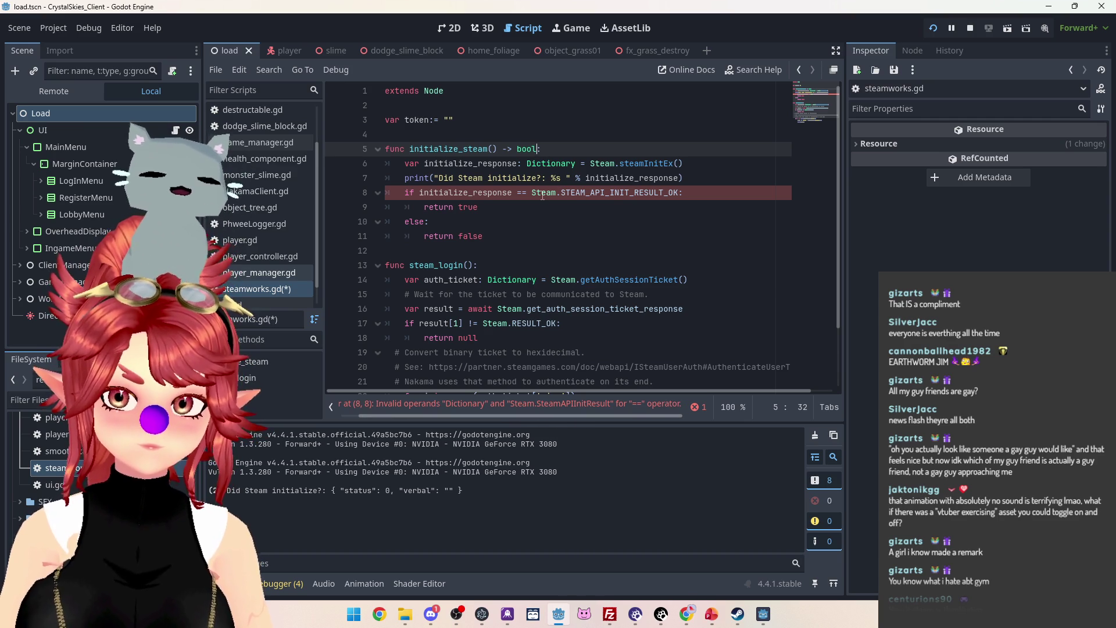
mouse_move(543, 196)
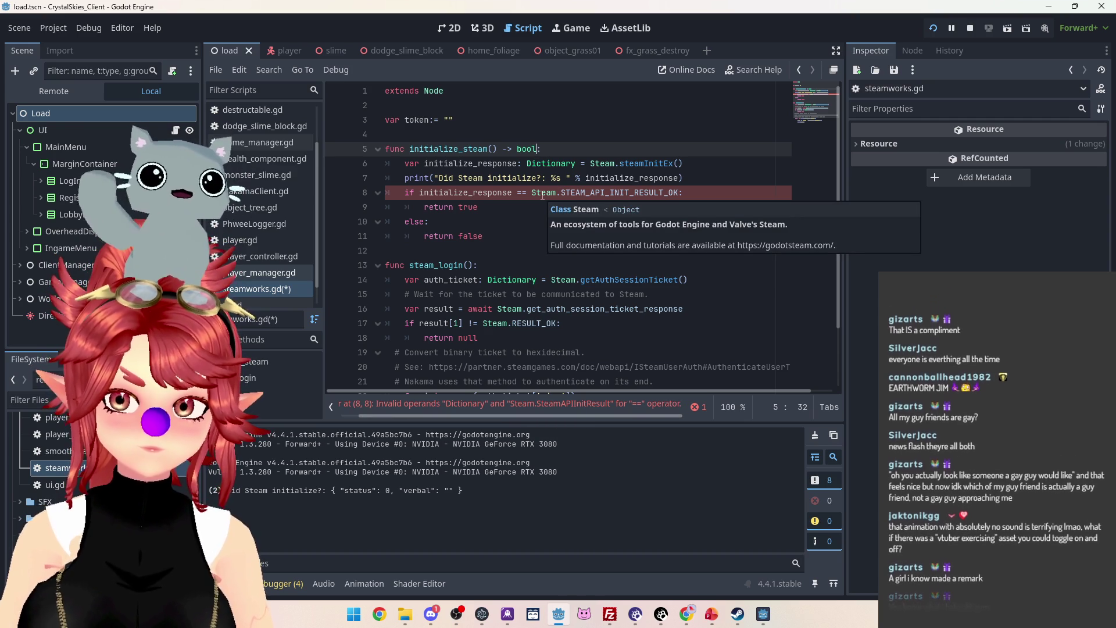
ctrl+click(630, 163)
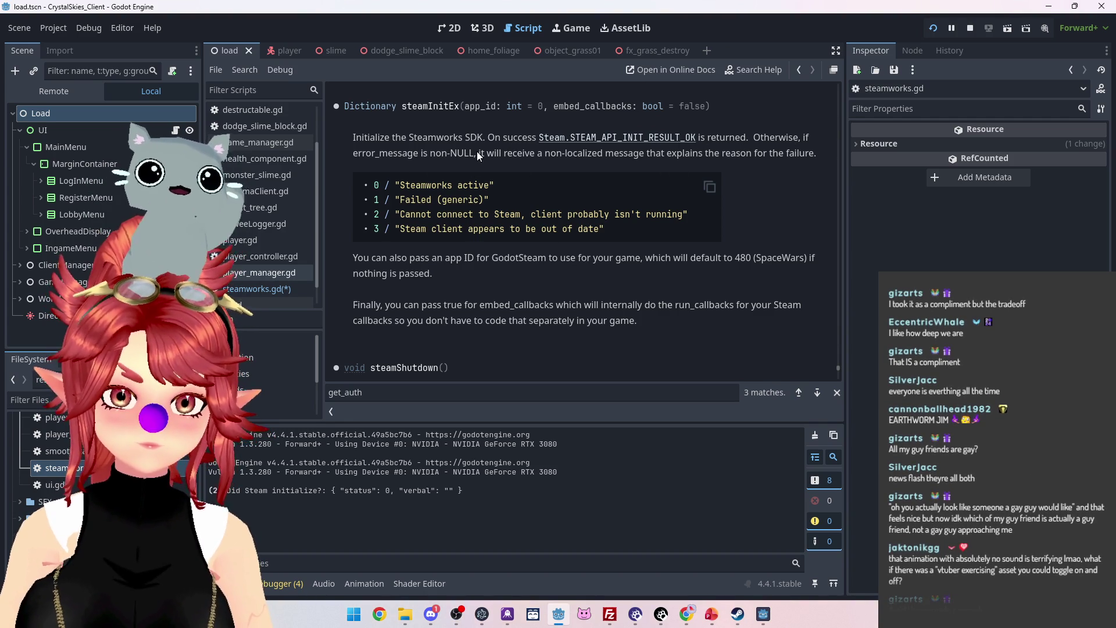
click(263, 291)
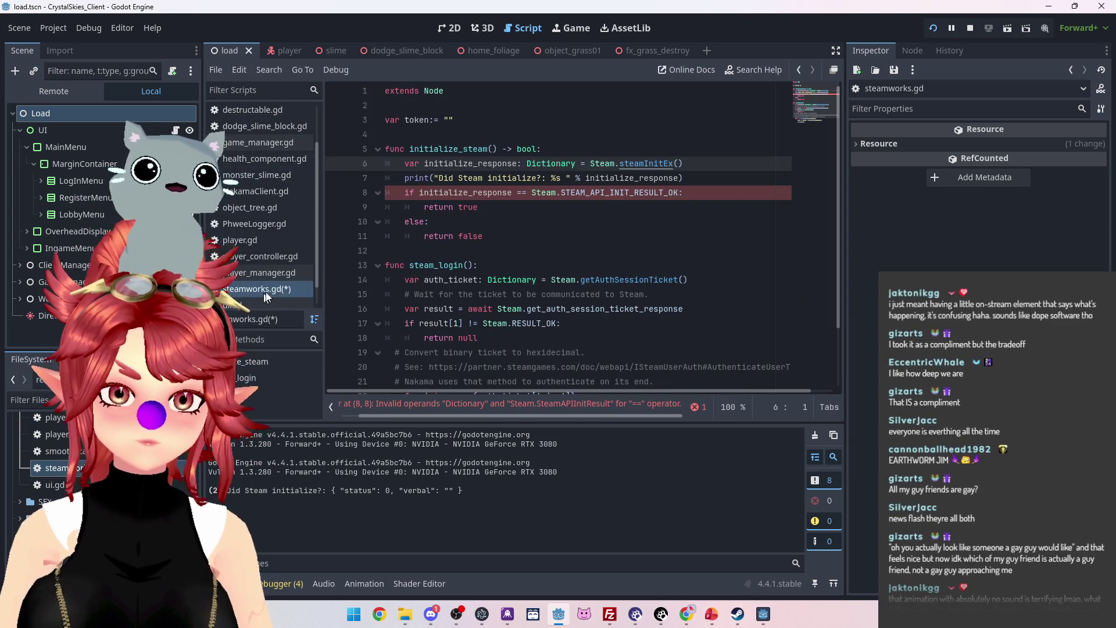
mouse_move(558, 197)
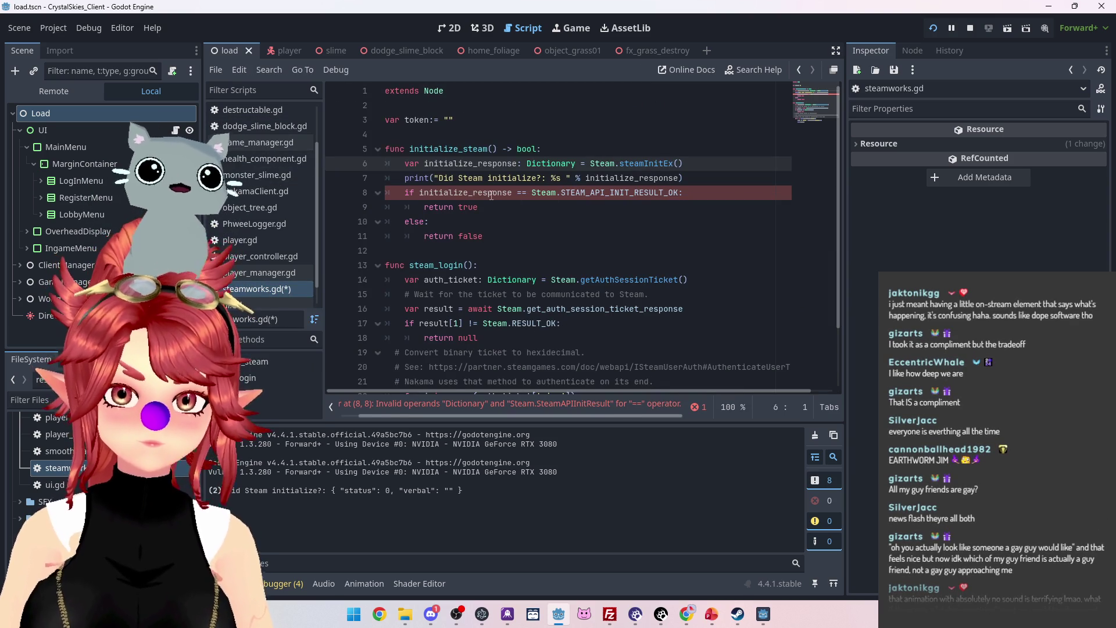
mouse_move(491, 195)
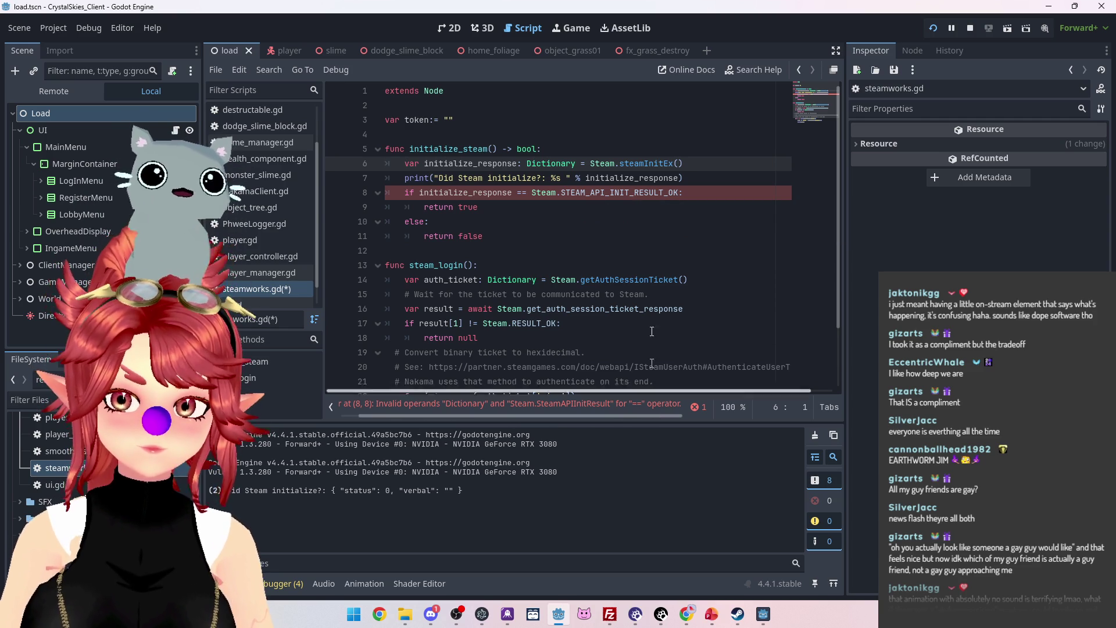
mouse_move(512, 199)
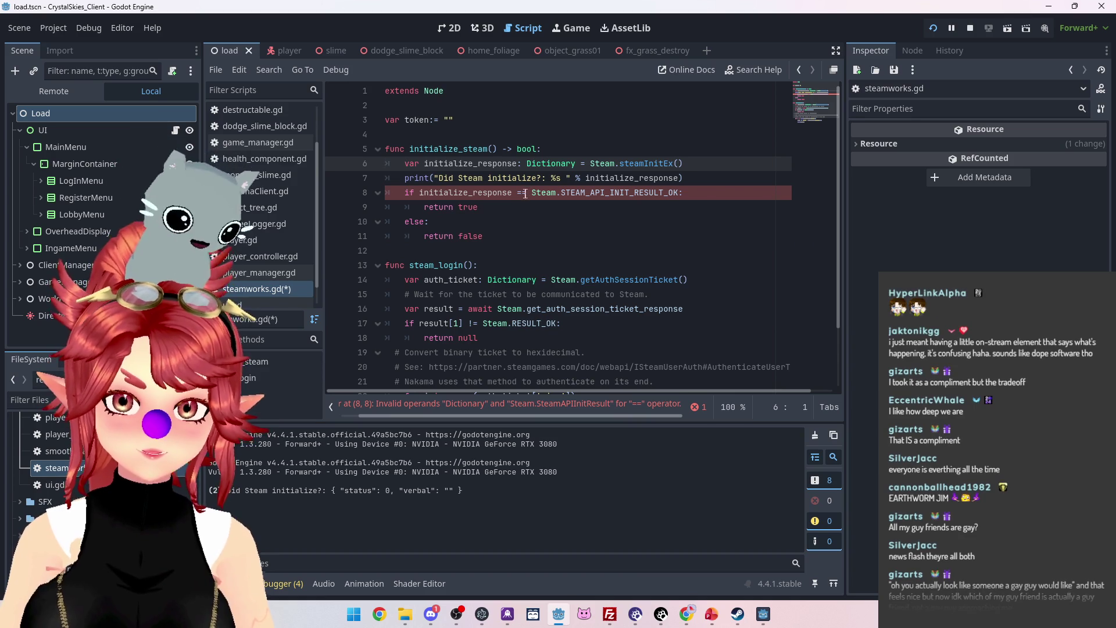
Try an int() cast around Steam.STEAM_API_INIT_RESULT_OK on line 8, then delete the int keyword.
click(522, 192)
key(BackSpace)
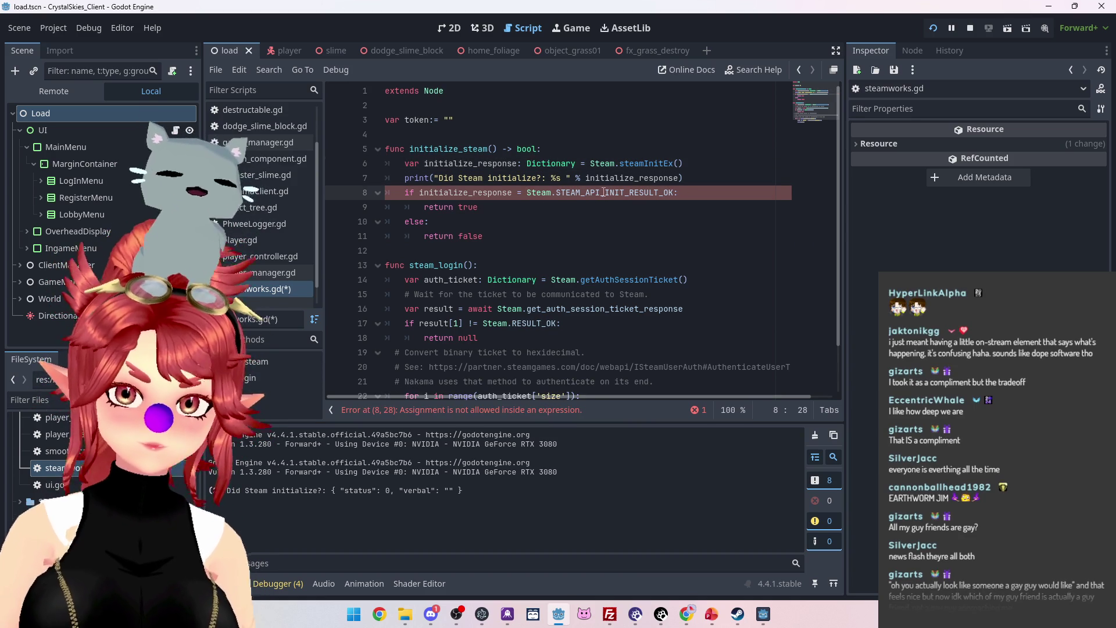
mouse_move(634, 195)
text(=)
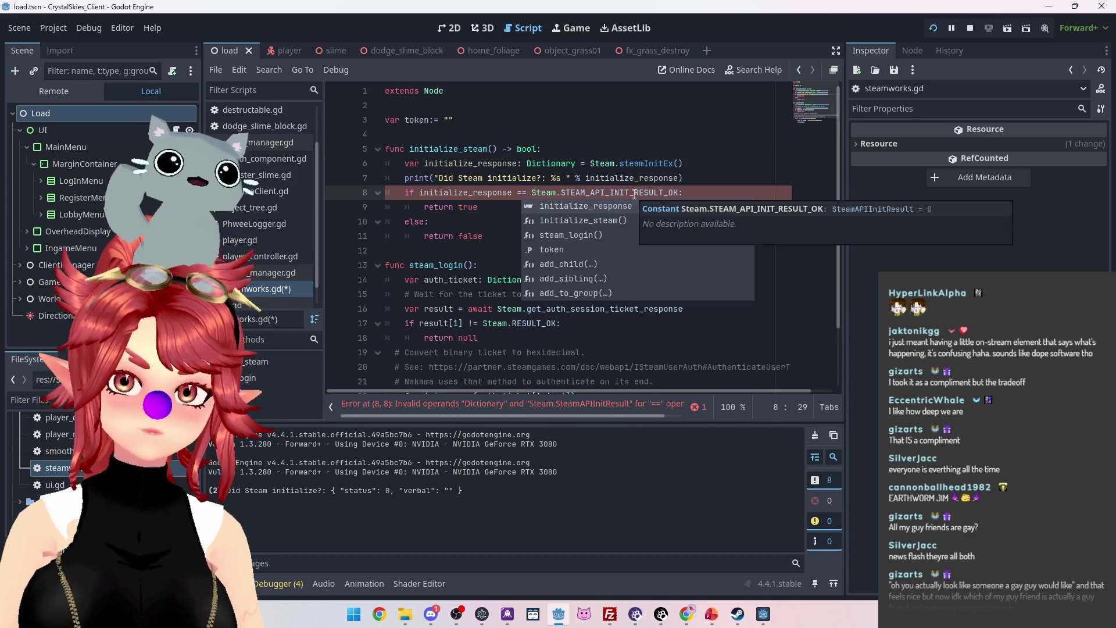
drag(452, 416, 507, 415)
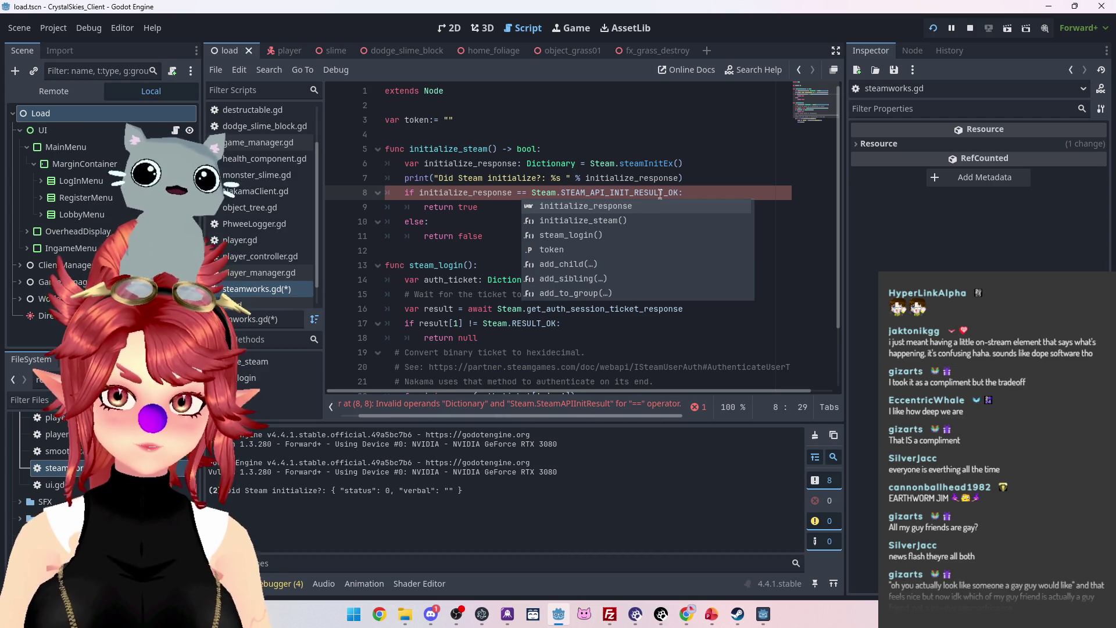
mouse_move(660, 193)
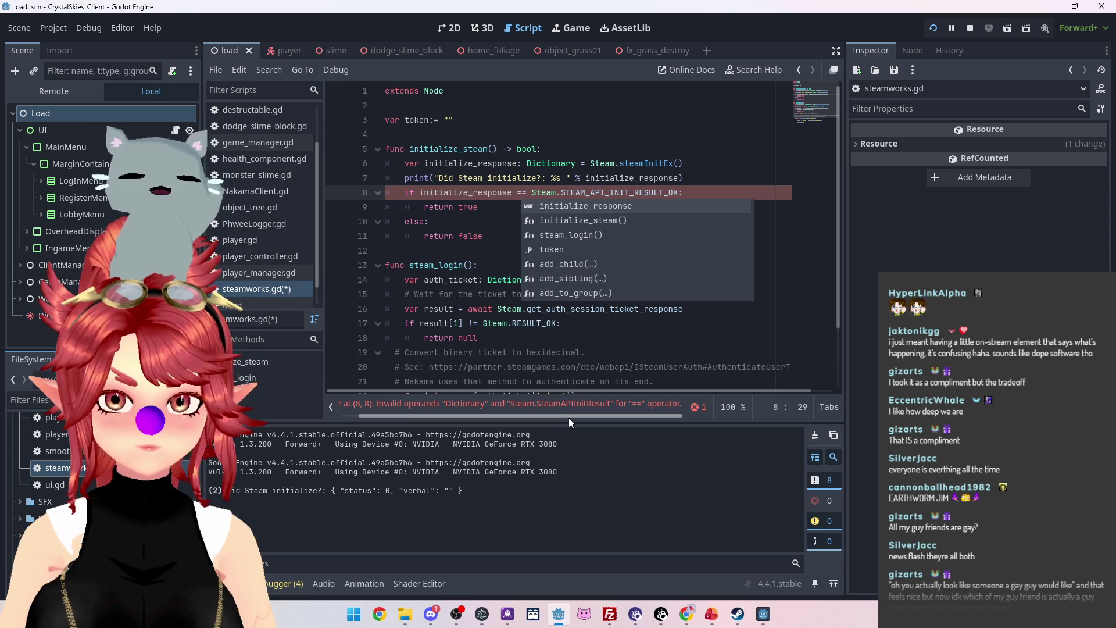
click(532, 193)
text(int()
click(698, 193)
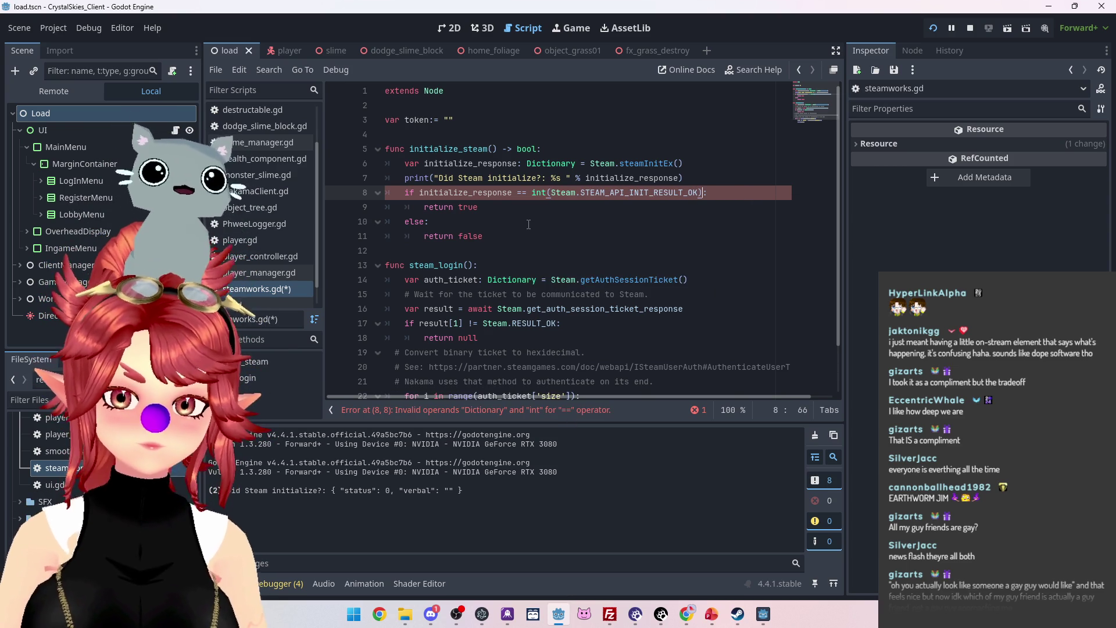
click(530, 192)
double_click(538, 192)
key(Delete)
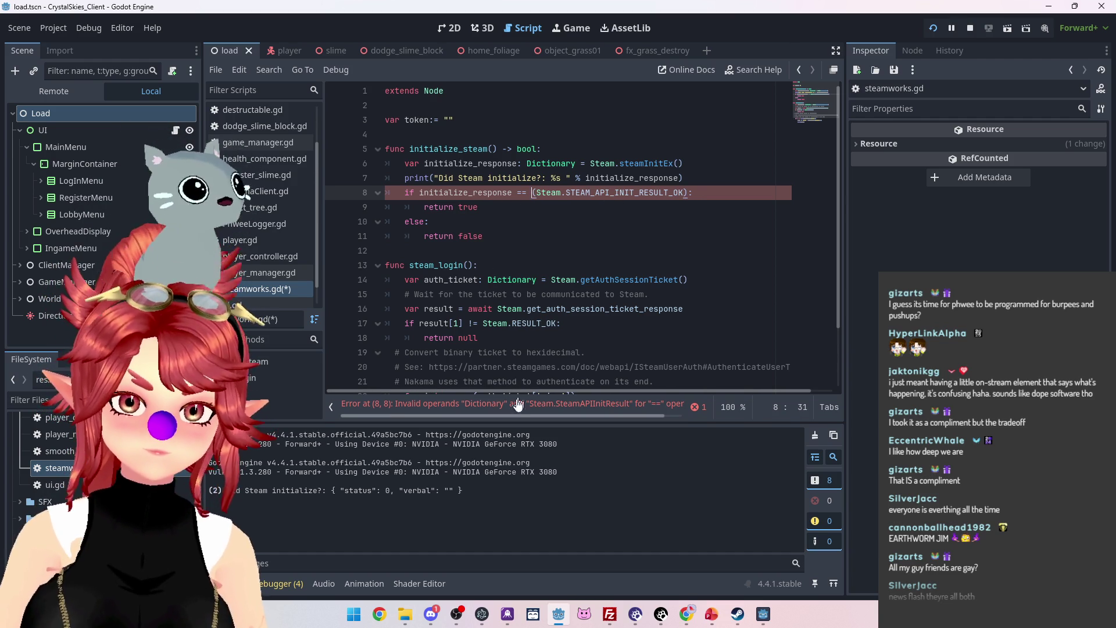
Open the steamInitEx documentation from the code.
drag(420, 193, 528, 193)
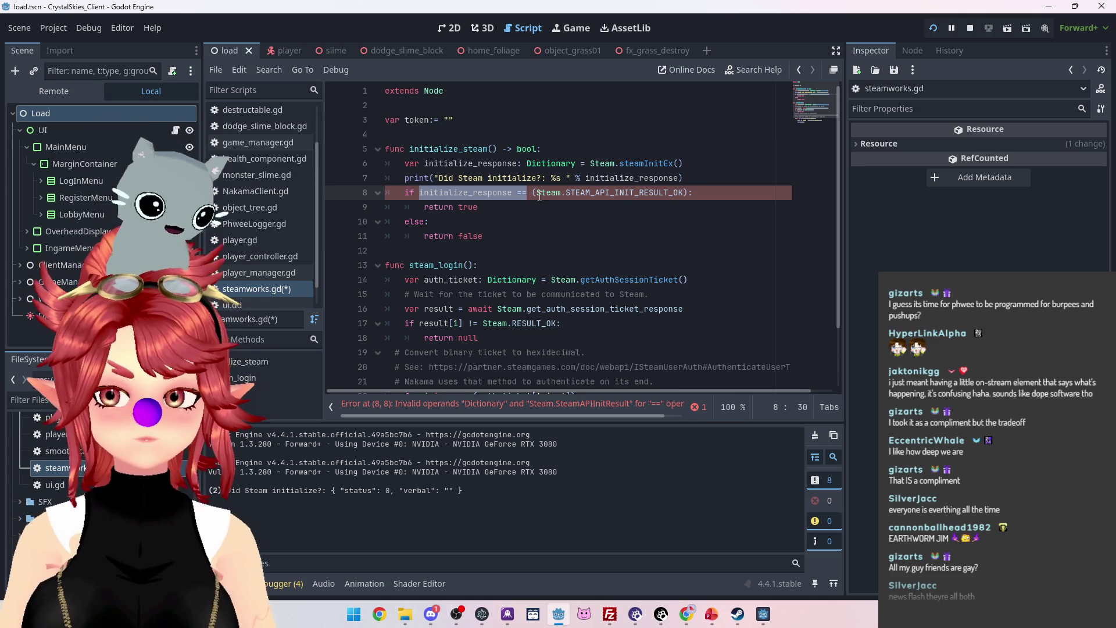
click(539, 196)
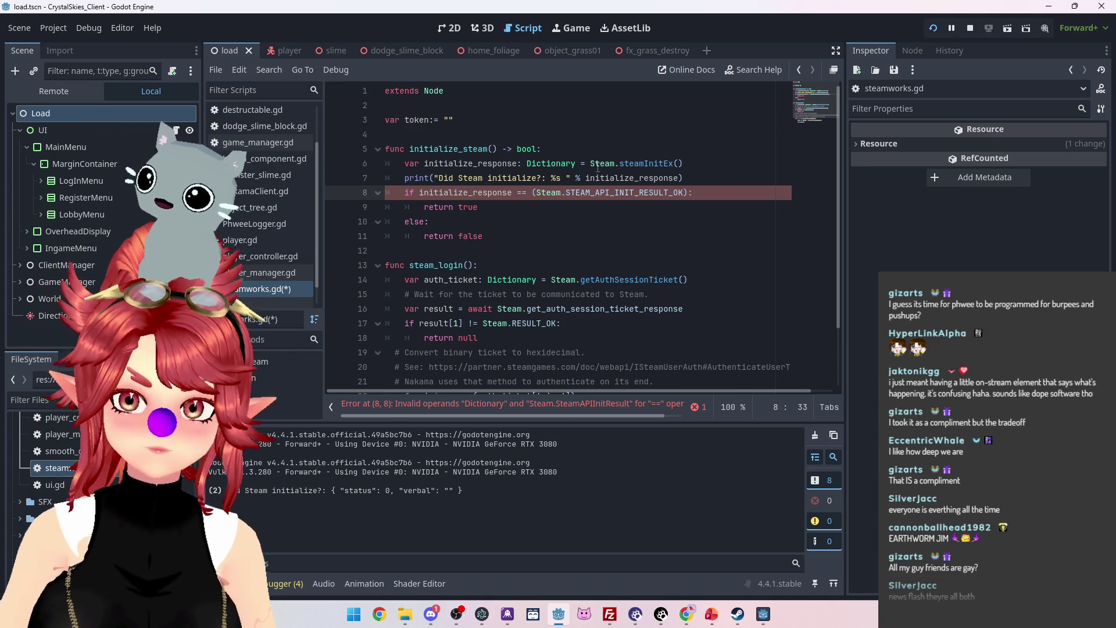
ctrl+click(636, 164)
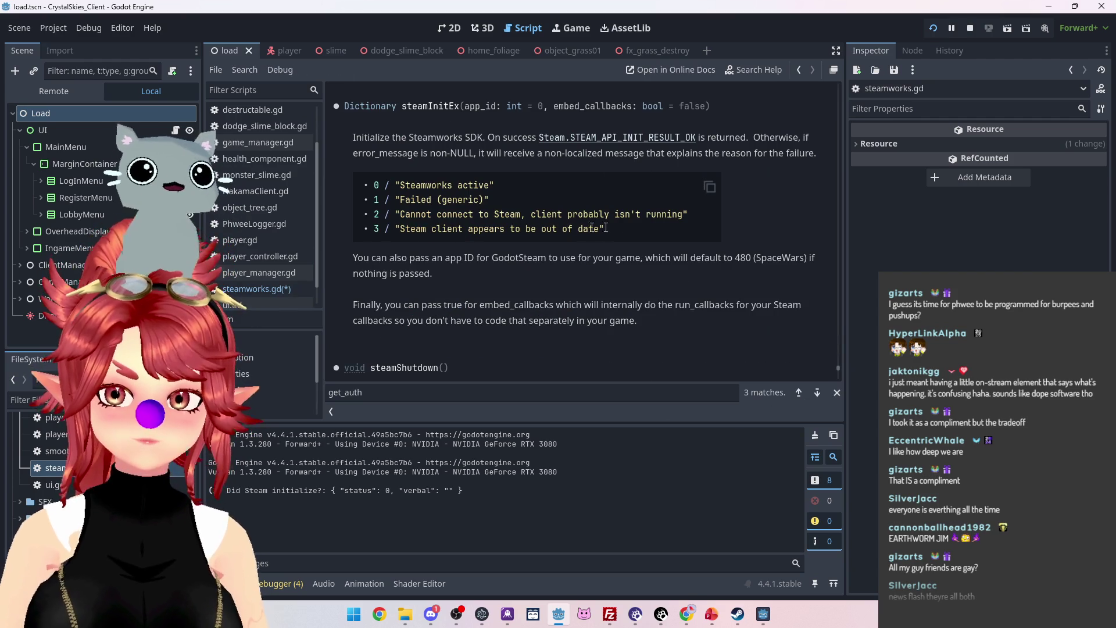
Copy the four init status lines from the docs and paste them after line 7 in steamworks.gd.
drag(615, 227, 365, 183)
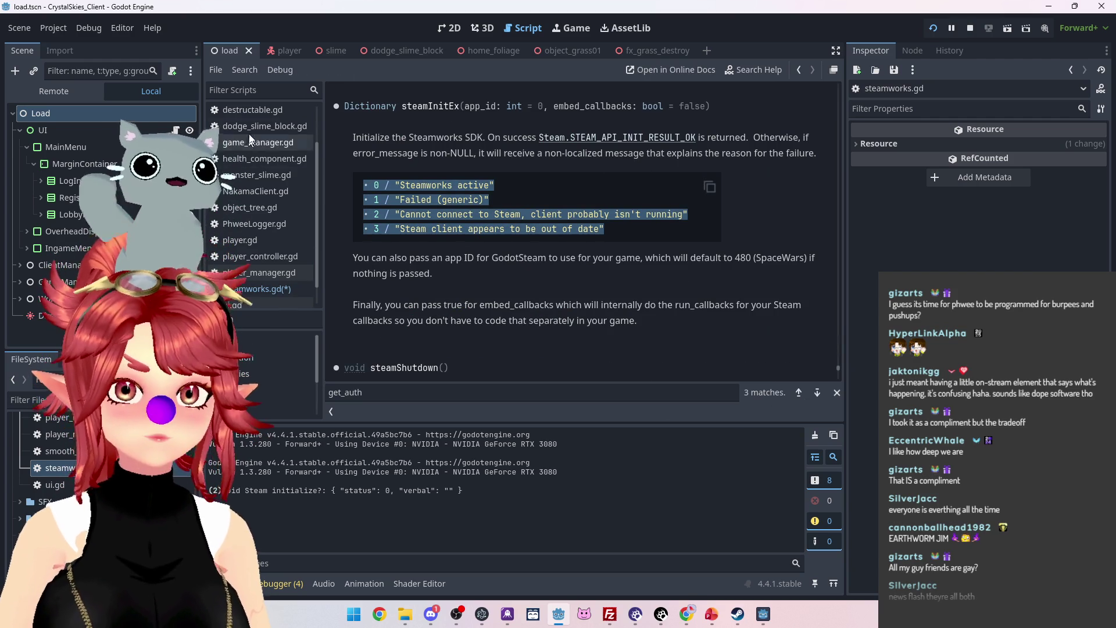
click(259, 289)
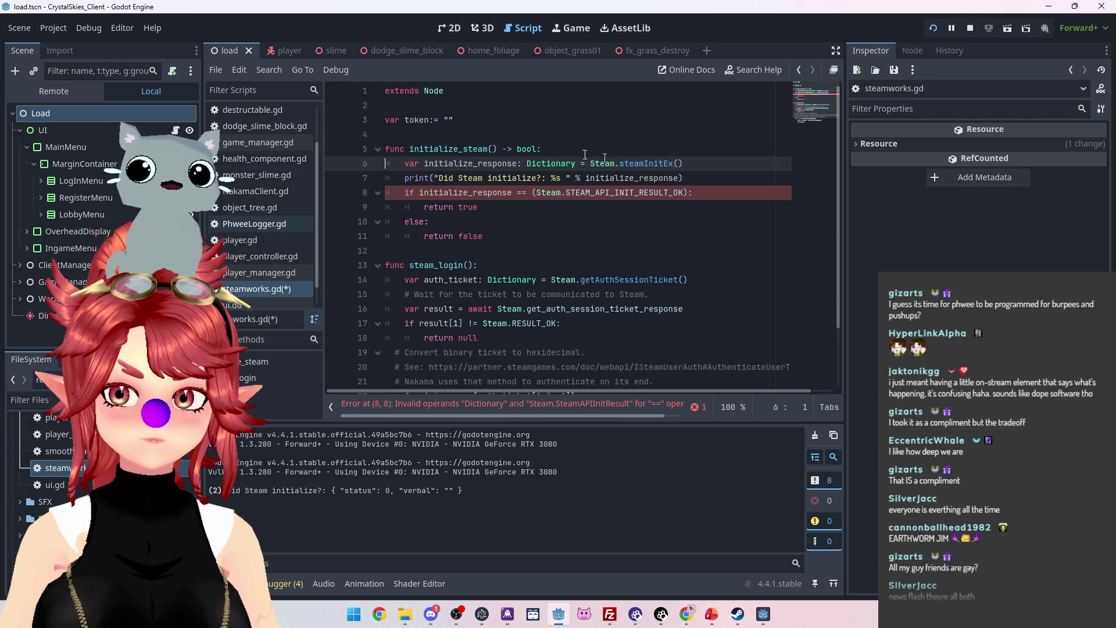
click(693, 176)
key(Return)
text(• 0 / "Steamworks active" • 1 / "Failed (generic)" • 2 / "Cannot connect to Steam, client probably isn't running" • 3 / "Steam client appears to be out of date")
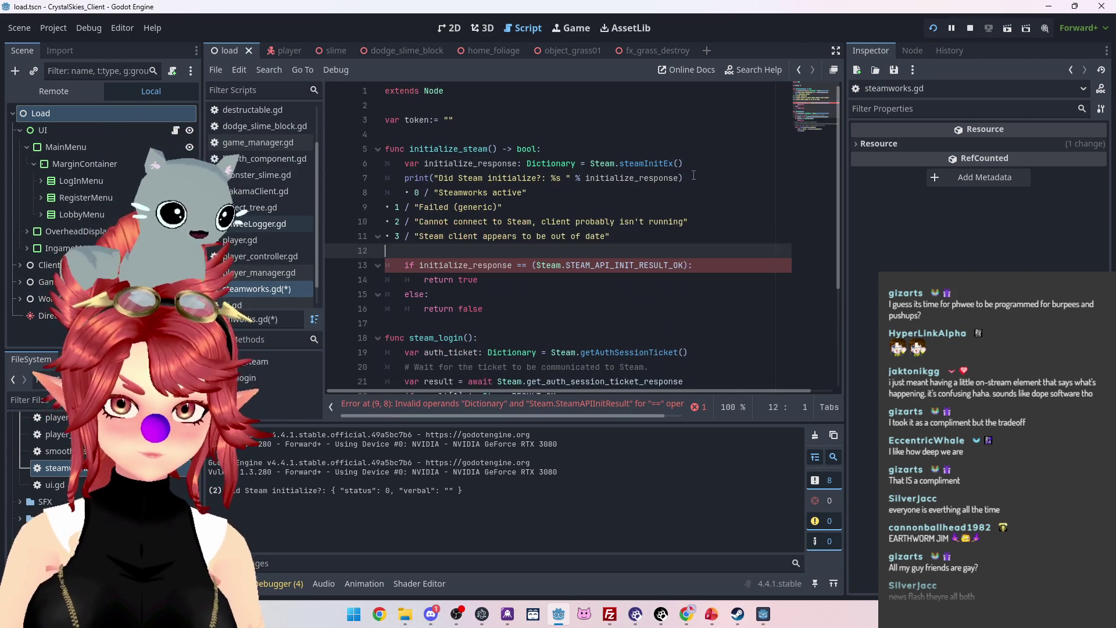
Indent the pasted status lines 8–11 and comment them out with Ctrl+K.
mouse_move(406, 250)
mouse_down()
mouse_move(442, 236)
mouse_move(386, 192)
mouse_up()
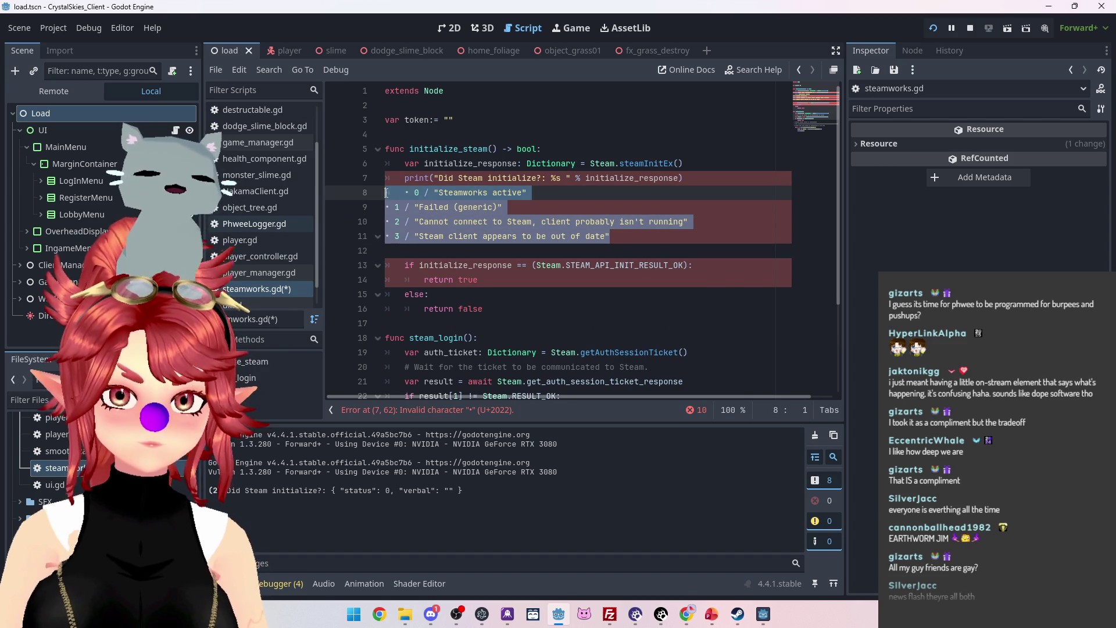
click(386, 207)
key(Tab)
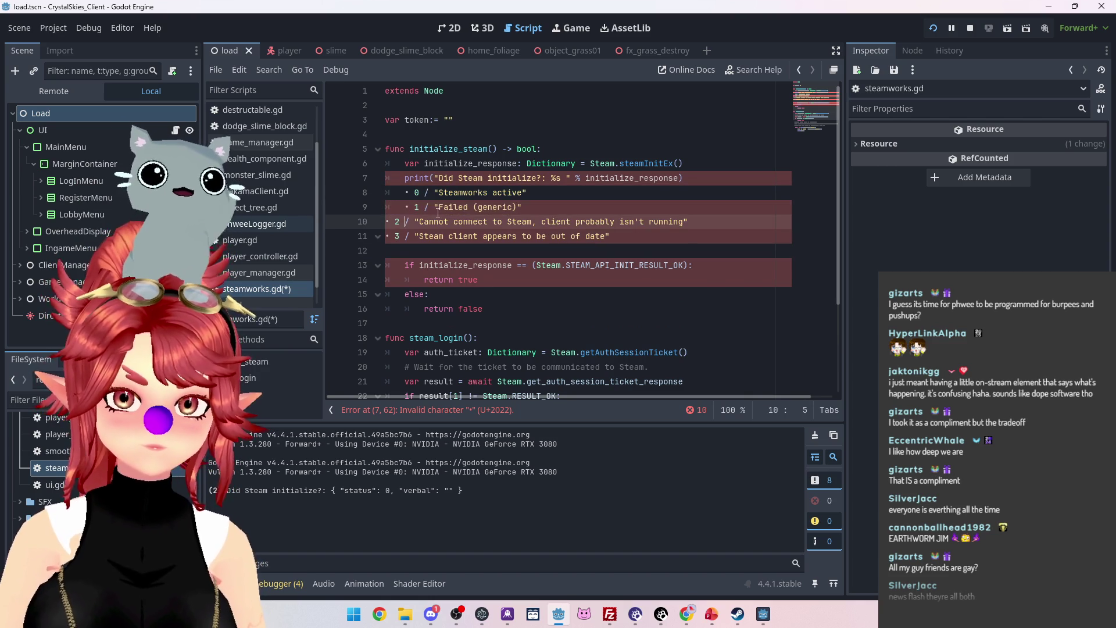
key(Down)
key(Home)
key(Tab)
key(Down)
key(Home)
key(Tab)
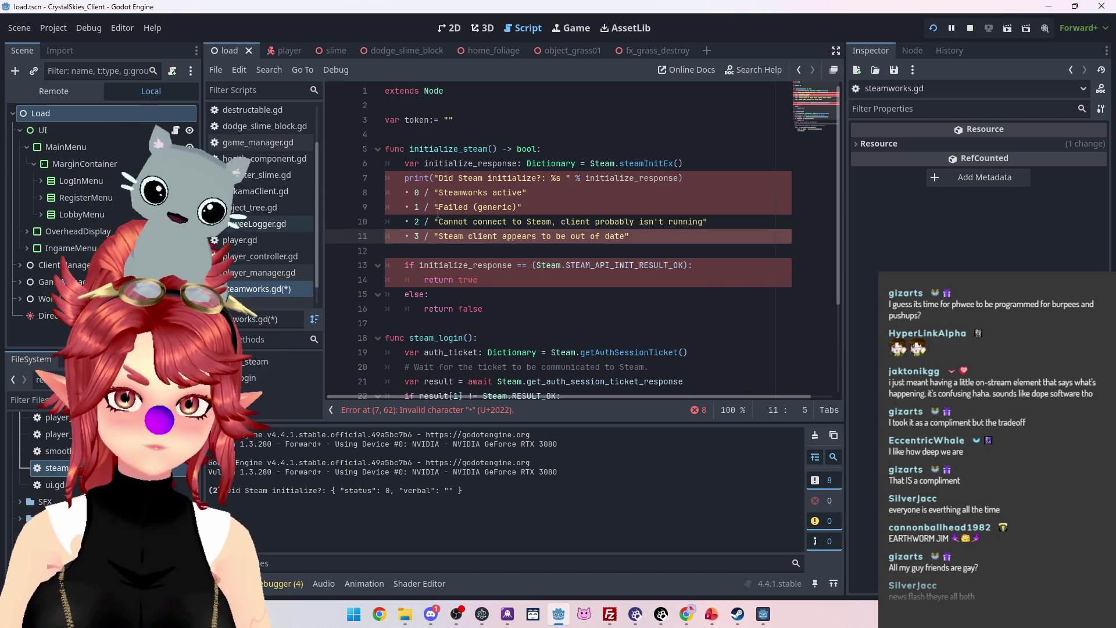
mouse_move(386, 193)
mouse_down()
mouse_move(634, 236)
mouse_move(543, 228)
mouse_up()
key(ctrl+k)
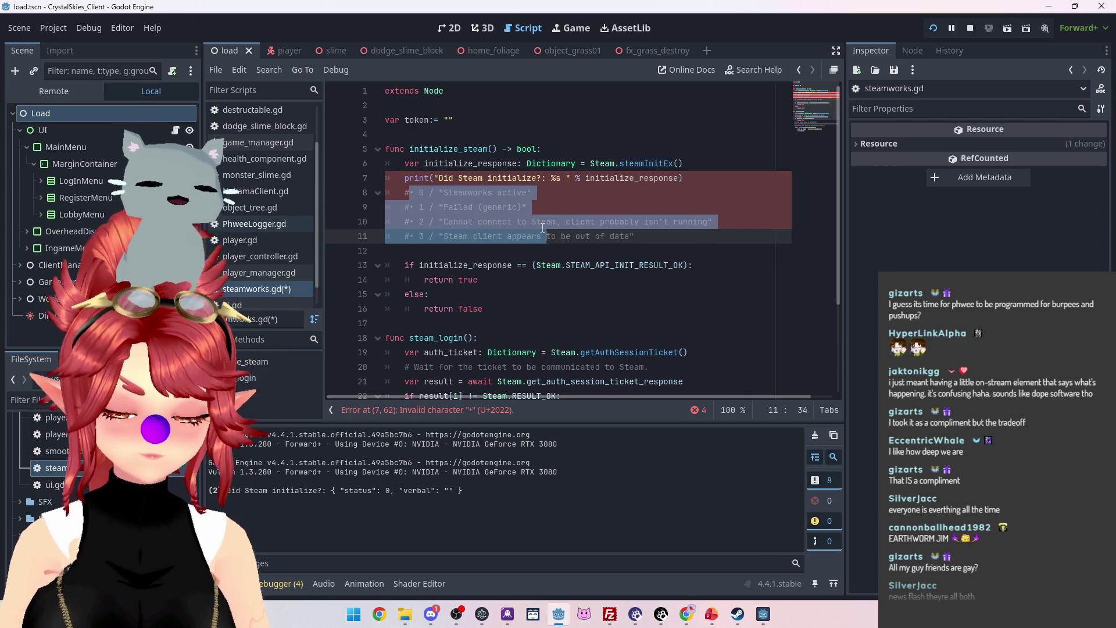
click(616, 250)
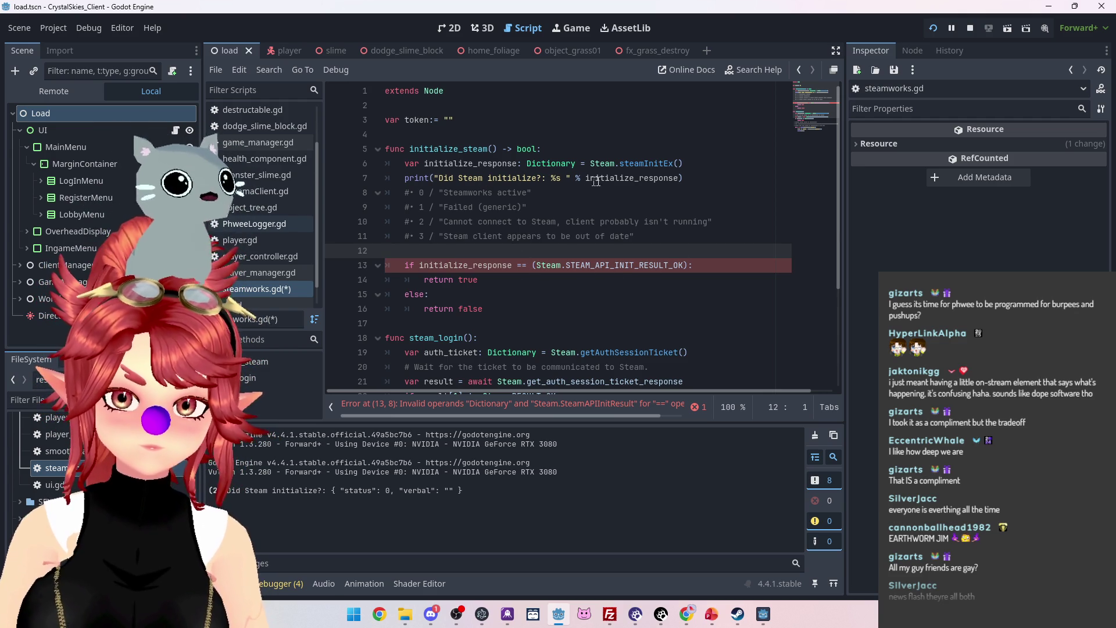
Experiment with line 13's comparison (a 0 literal, the 'is' operator), then undo back to the == check.
mouse_move(586, 180)
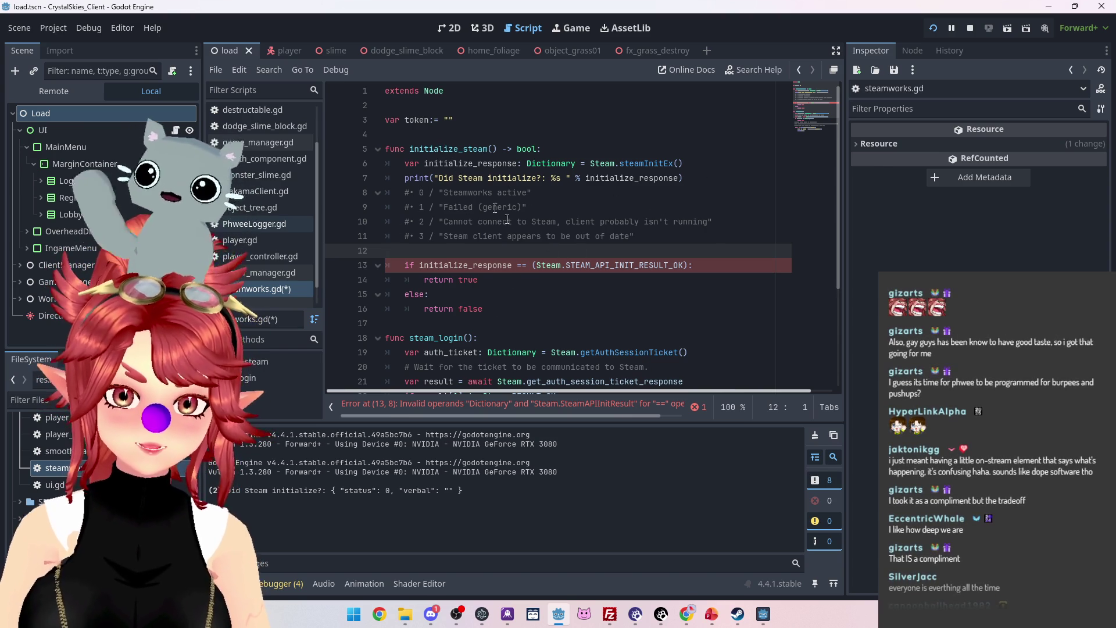
drag(530, 265, 685, 265)
text(0:)
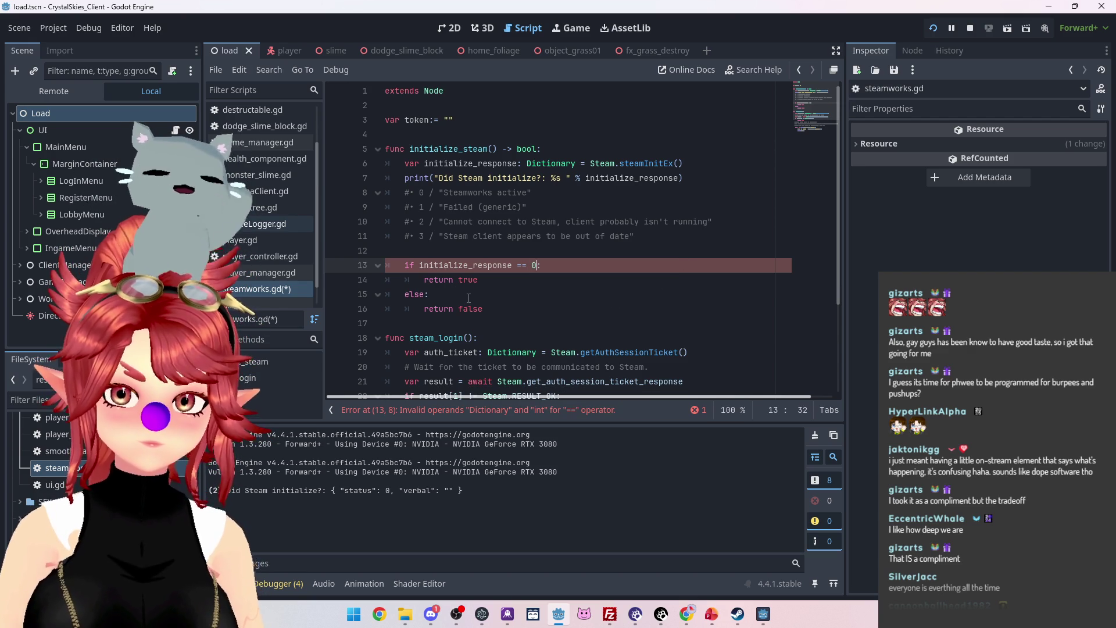
double_click(519, 266)
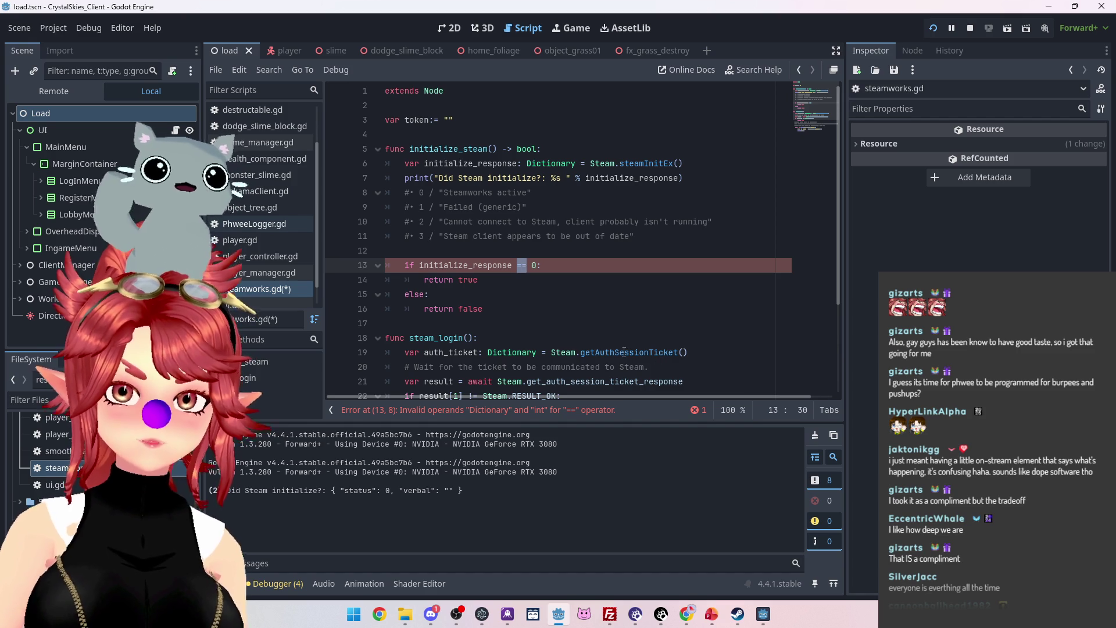
key(BackSpace)
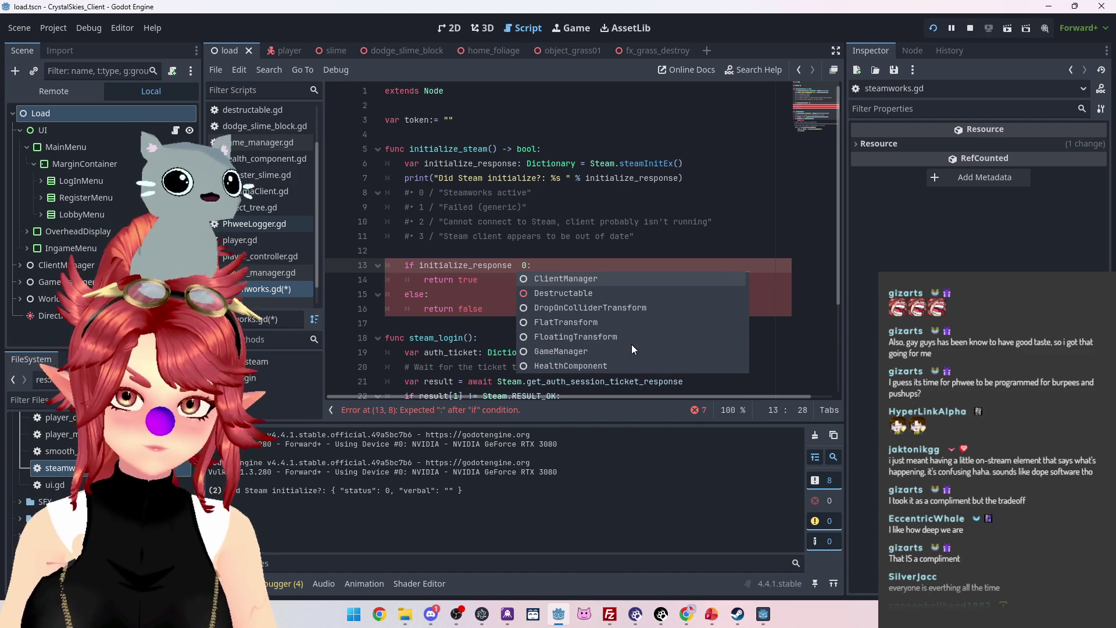
text(==)
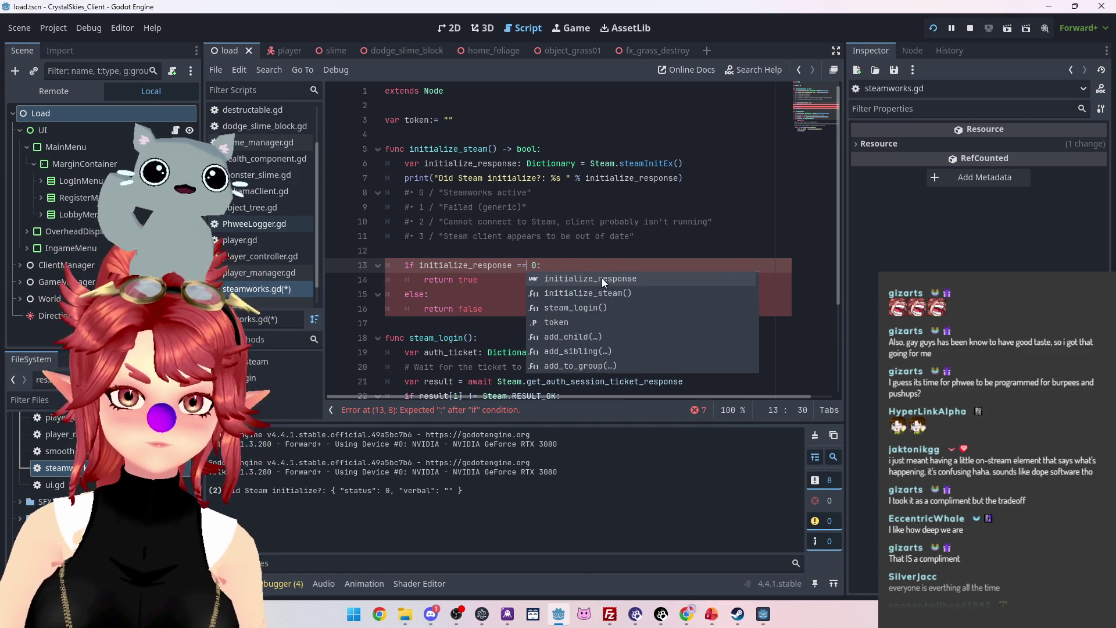
click(614, 222)
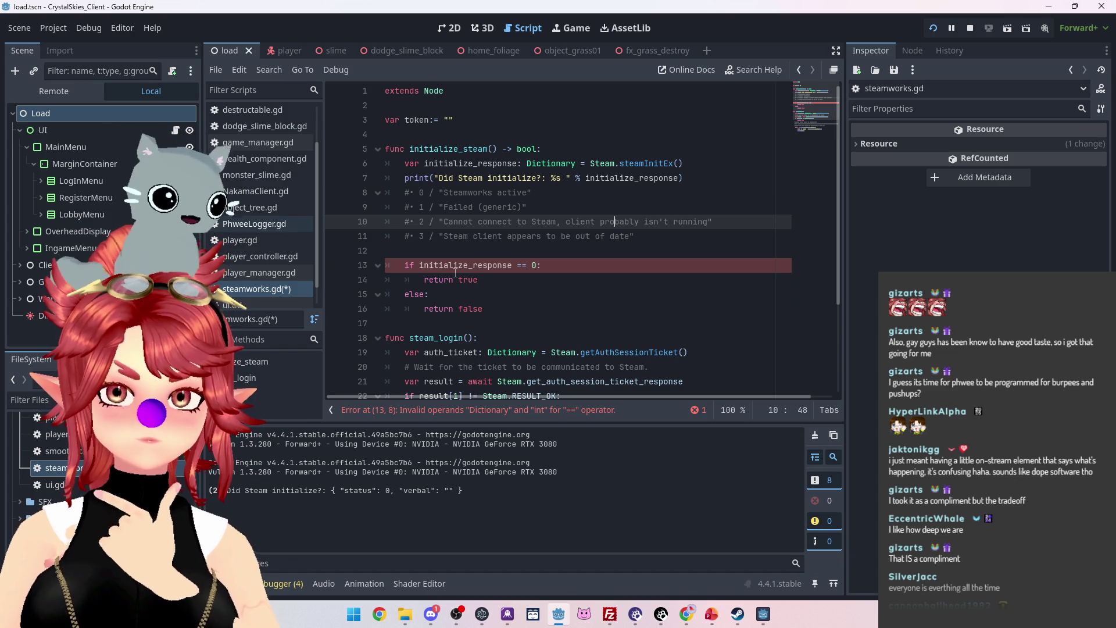
mouse_move(456, 272)
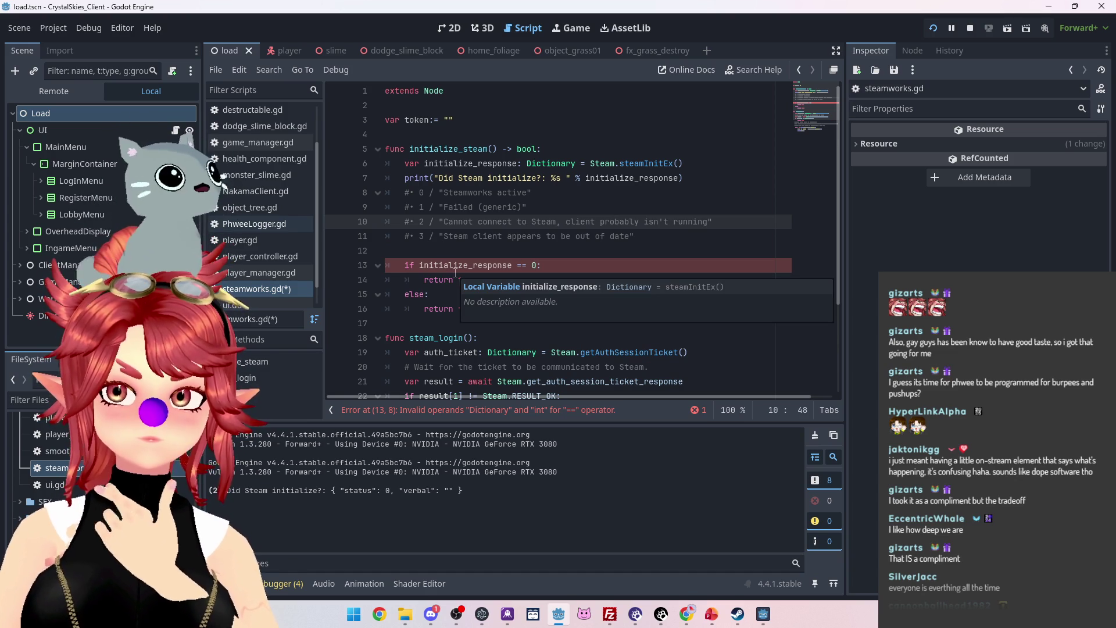
click(620, 179)
mouse_move(620, 180)
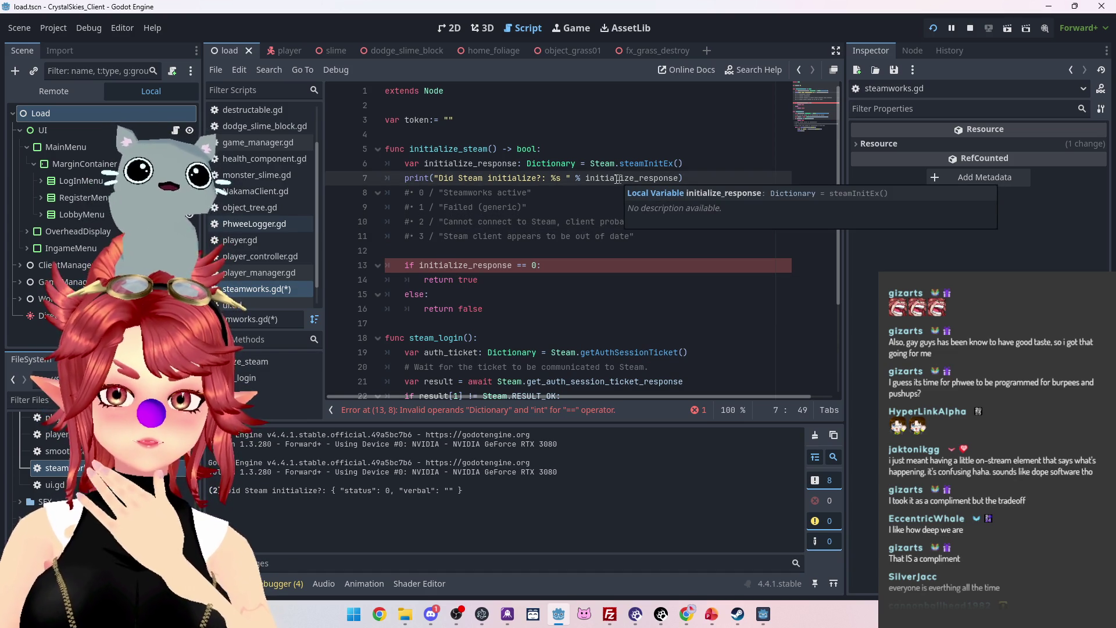
click(550, 267)
key(Left)
key(Left)
key(Left)
key(BackSpace)
key(BackSpace)
text(is)
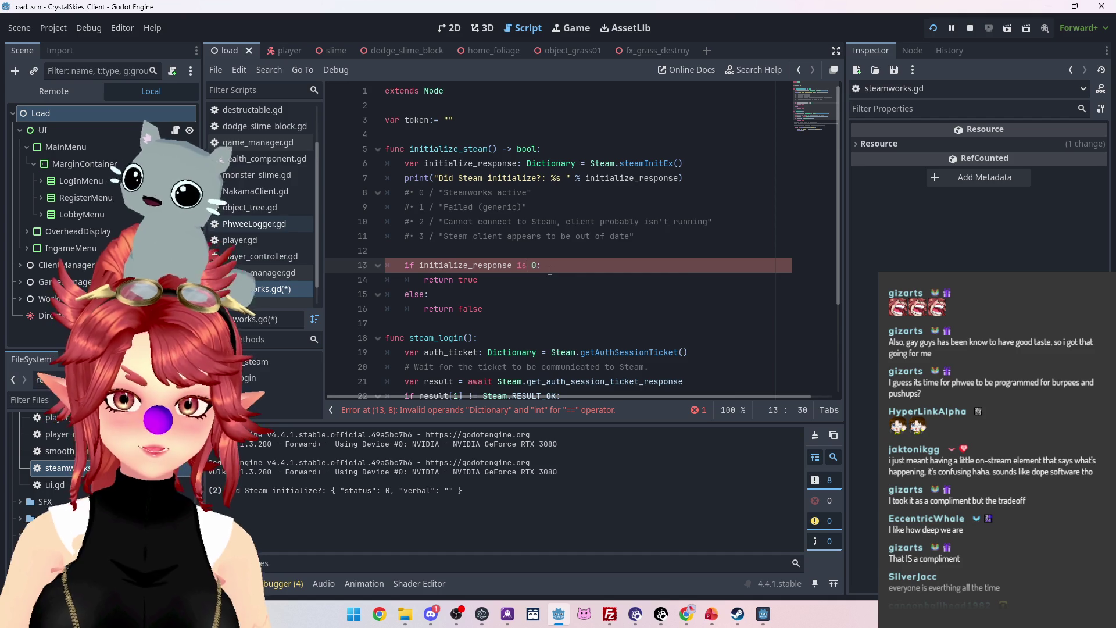
key(ctrl+z)
key(ctrl+z)
key(ctrl+z)
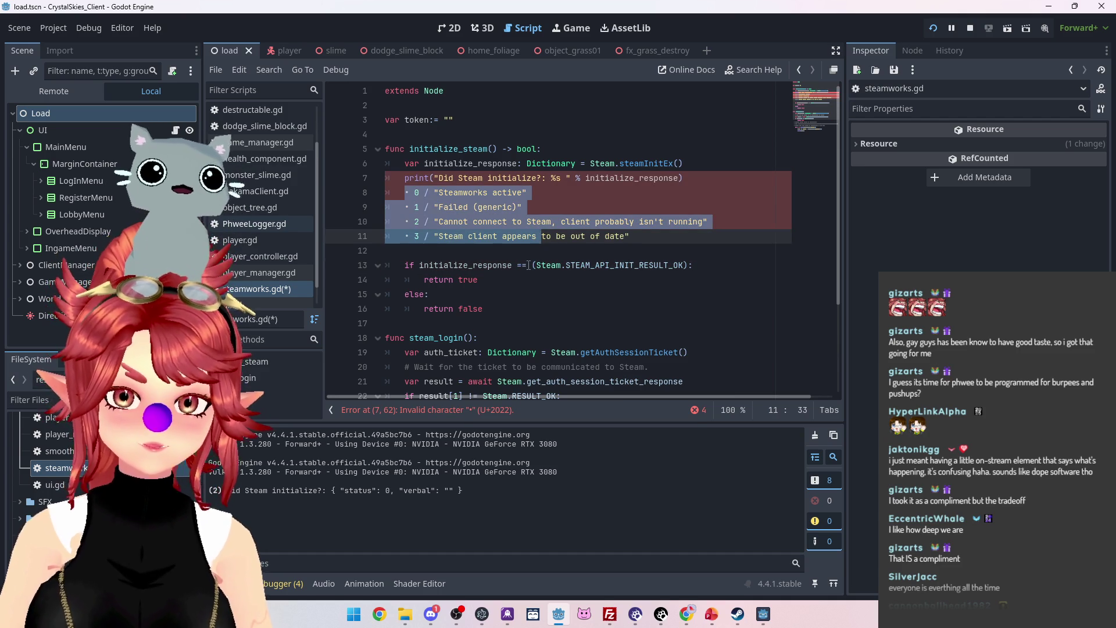
Compare initialize_response.status instead, and toggle Ctrl+K on the four status note lines to keep them as comments.
click(528, 265)
key(Left)
key(Left)
key(Left)
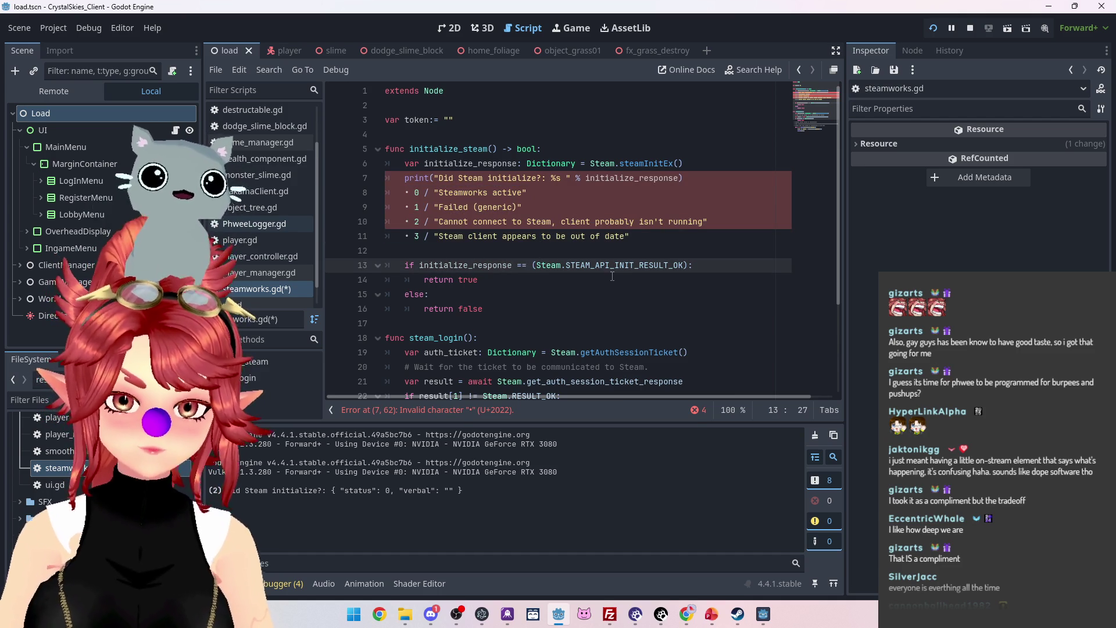
text(.status)
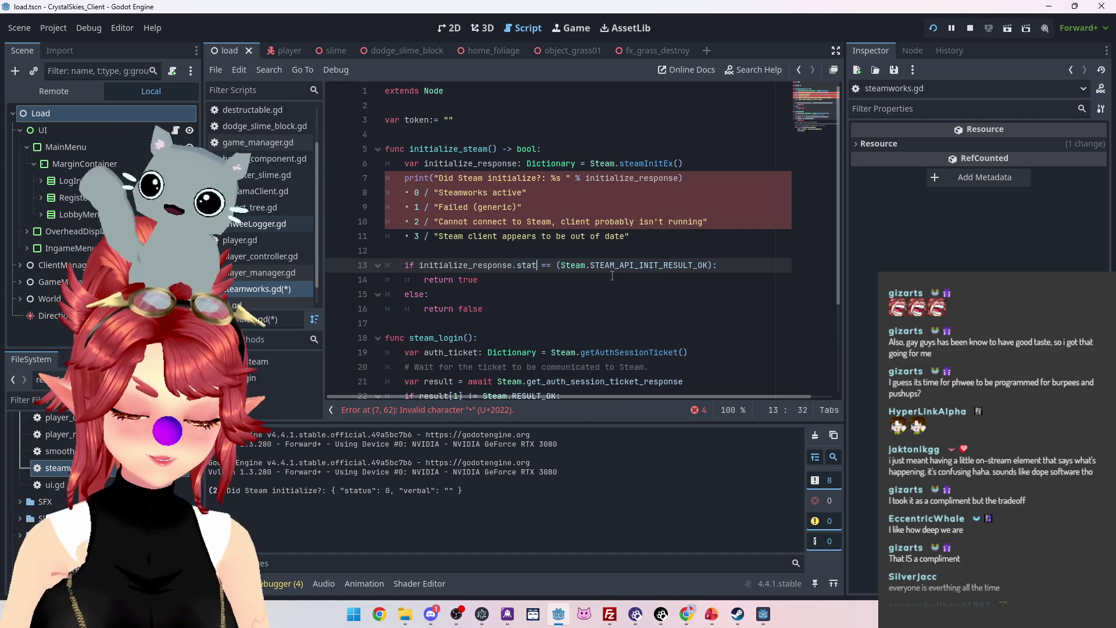
click(634, 221)
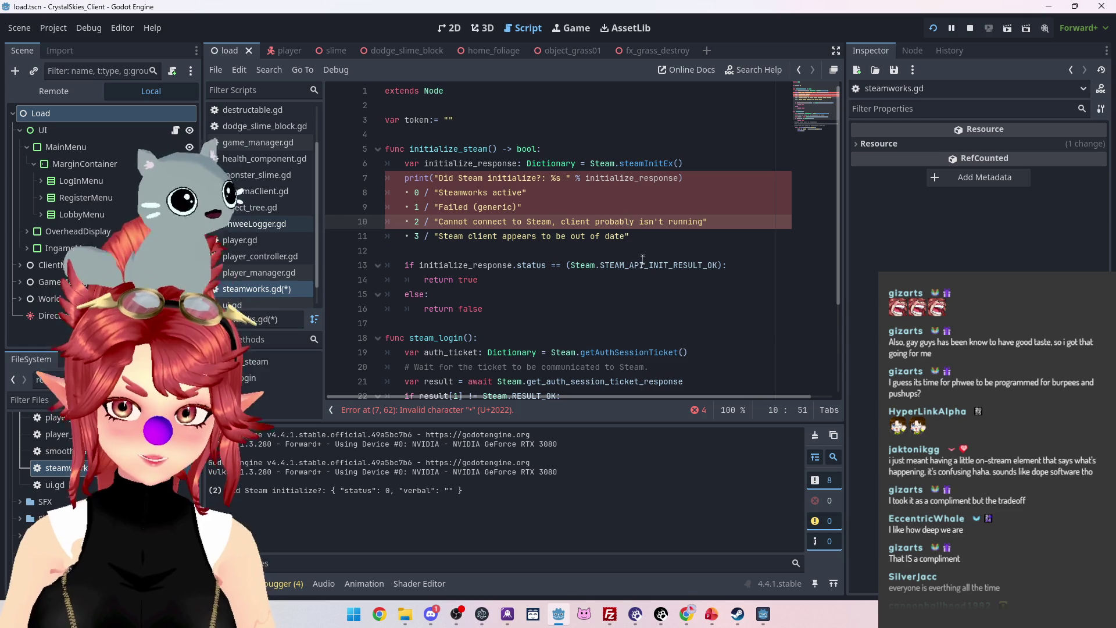
drag(627, 244, 325, 193)
key(ctrl+k)
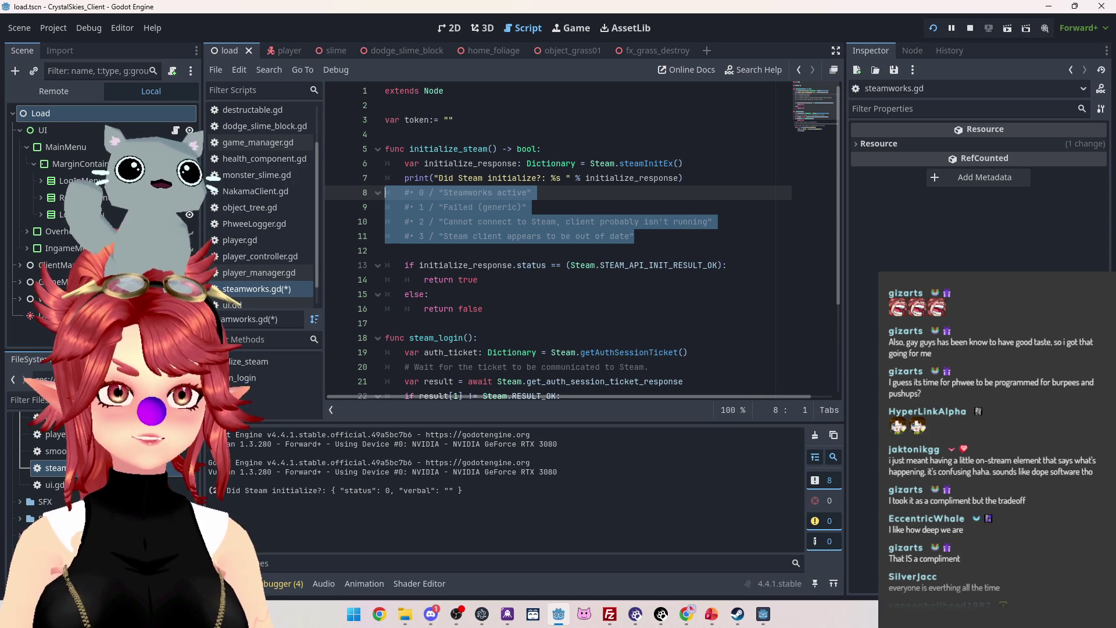
key(alt+Tab)
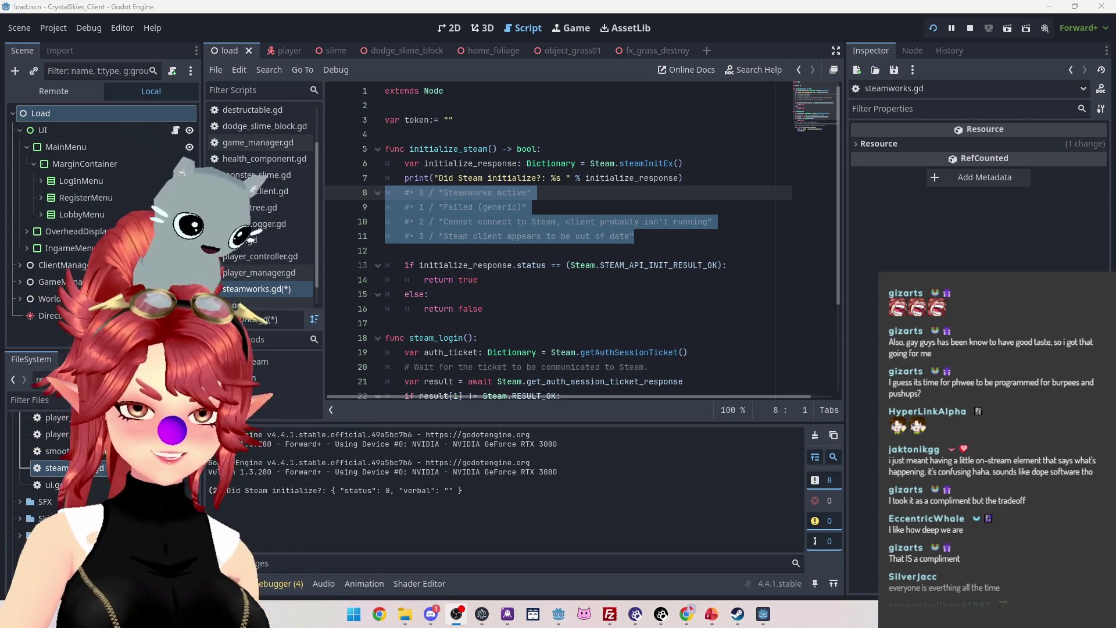
Run the project to save steamworks.gd, confirm the lobby selection screen, then return to the script.
click(593, 195)
click(585, 210)
click(568, 196)
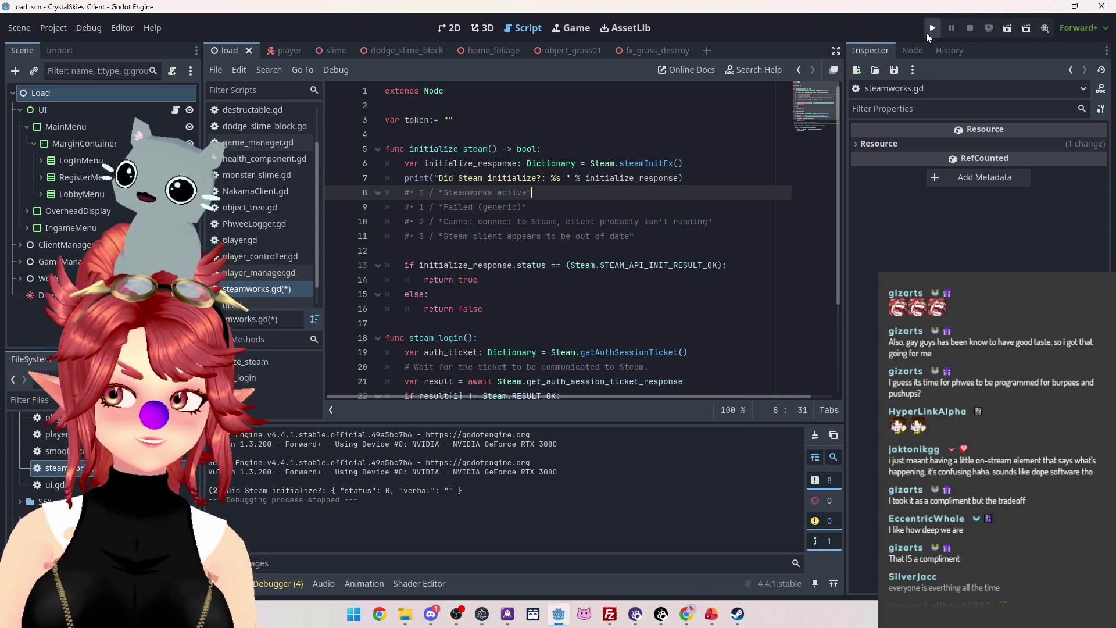
click(931, 28)
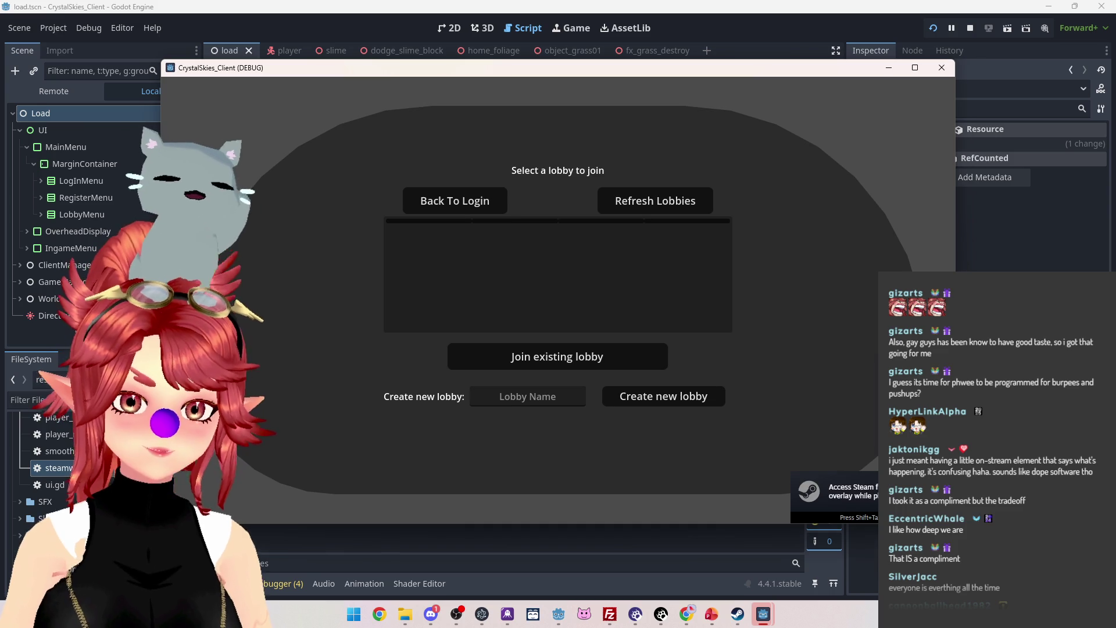
click(463, 579)
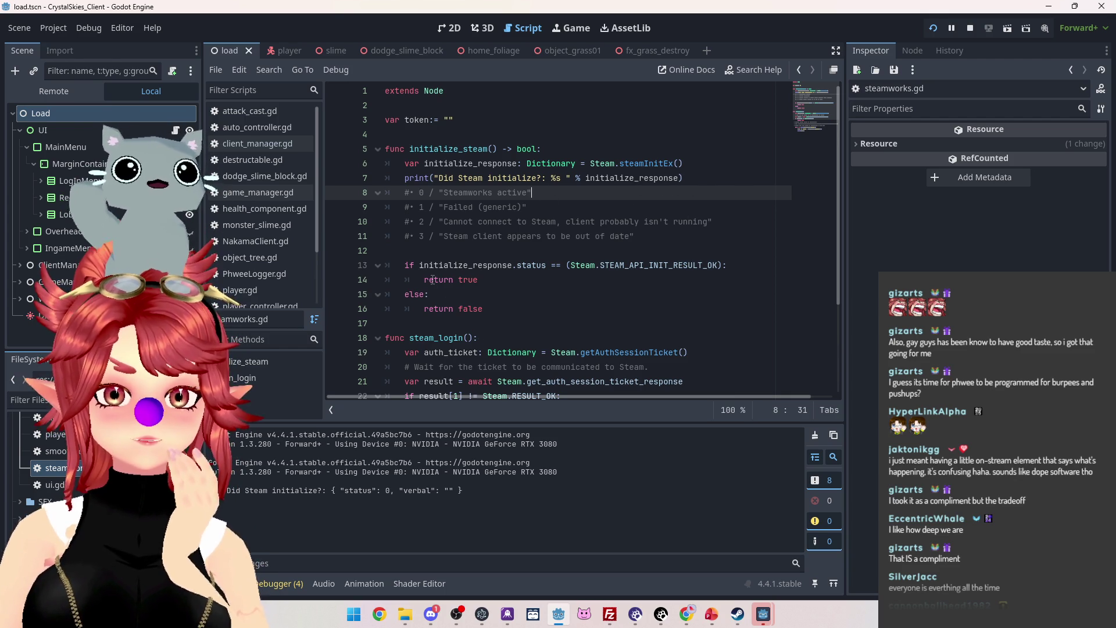
Insert 'match initialize_response.status:' as a new line 7 using the copied status expression.
click(698, 163)
key(Return)
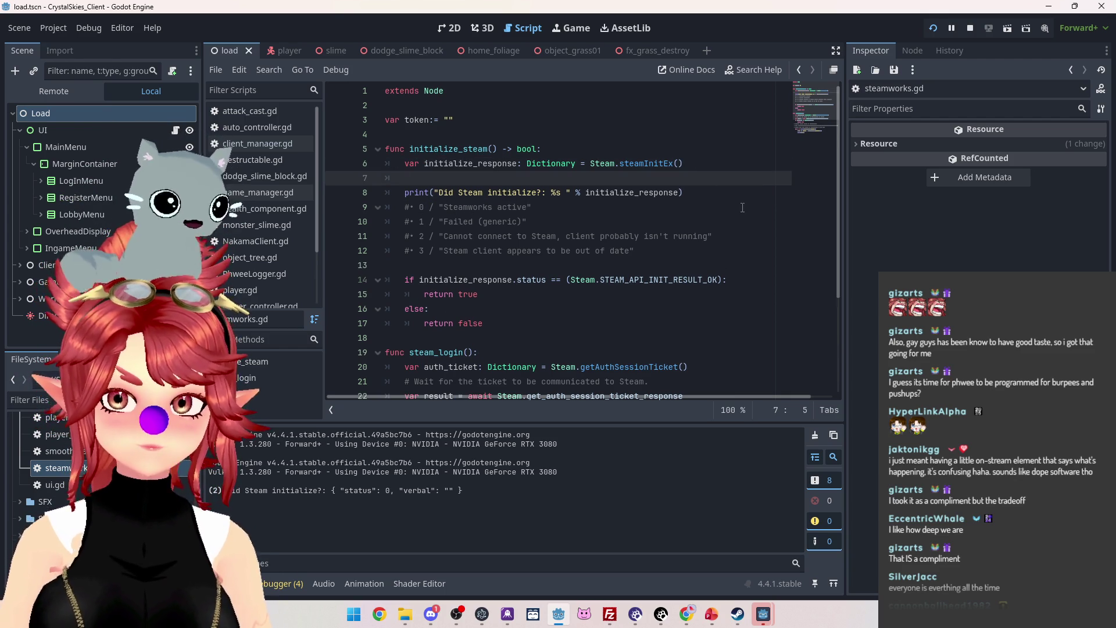
text(matchL)
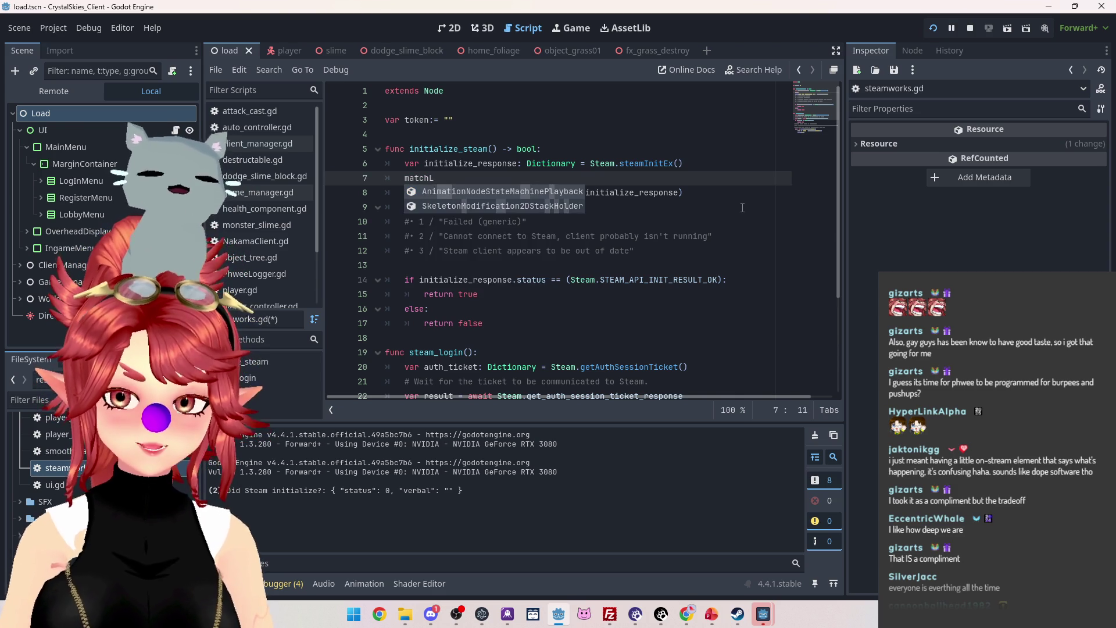
key(BackSpace)
text(:)
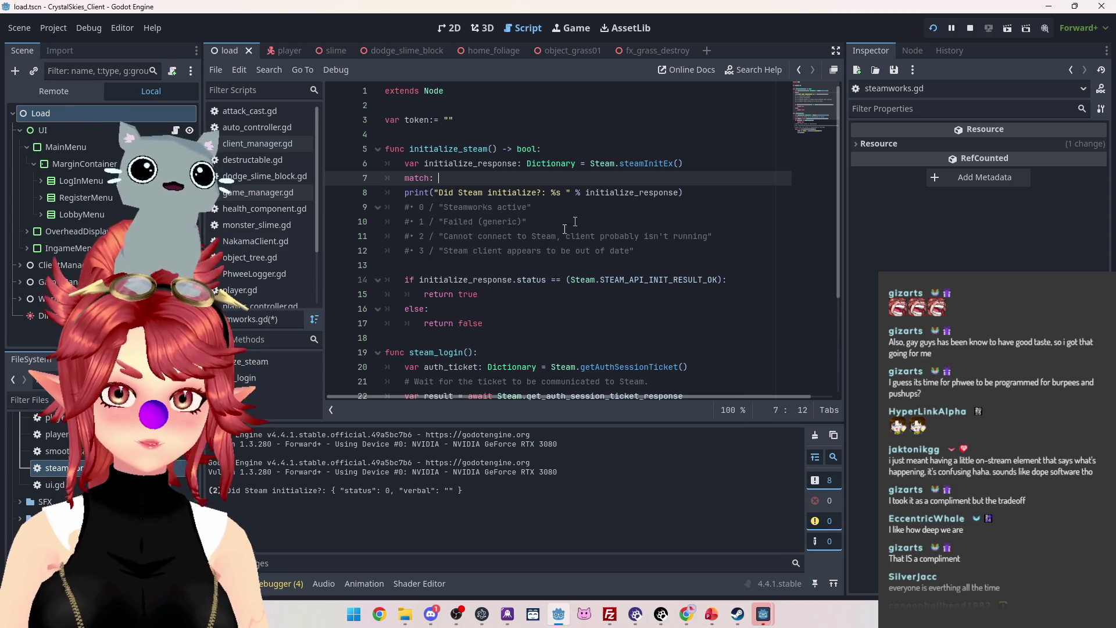
drag(419, 280, 546, 280)
key(ctrl+c)
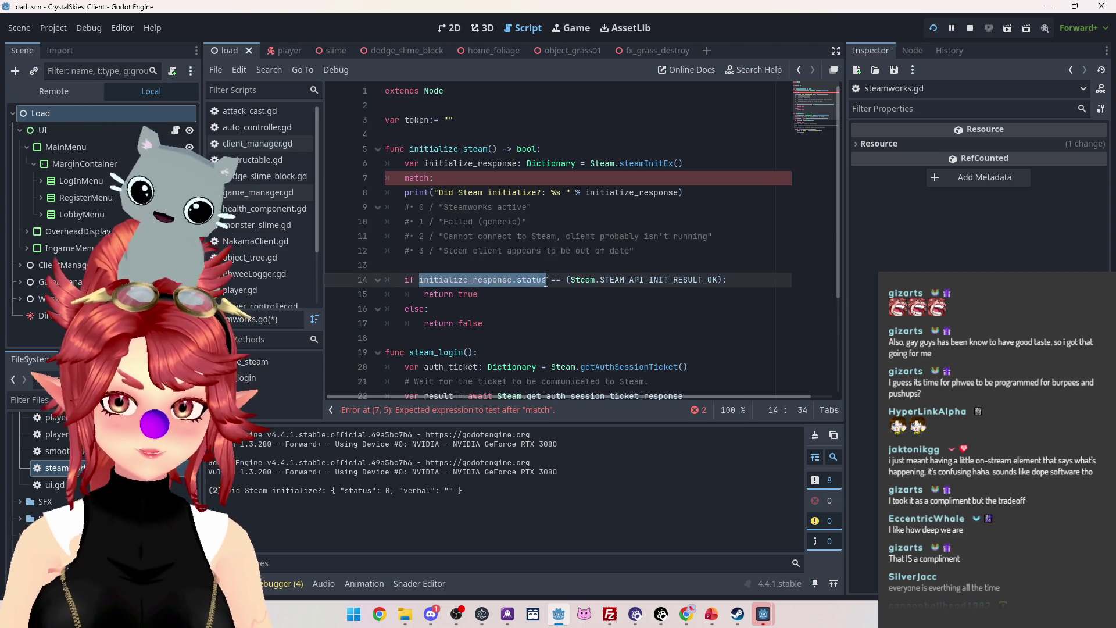
click(452, 180)
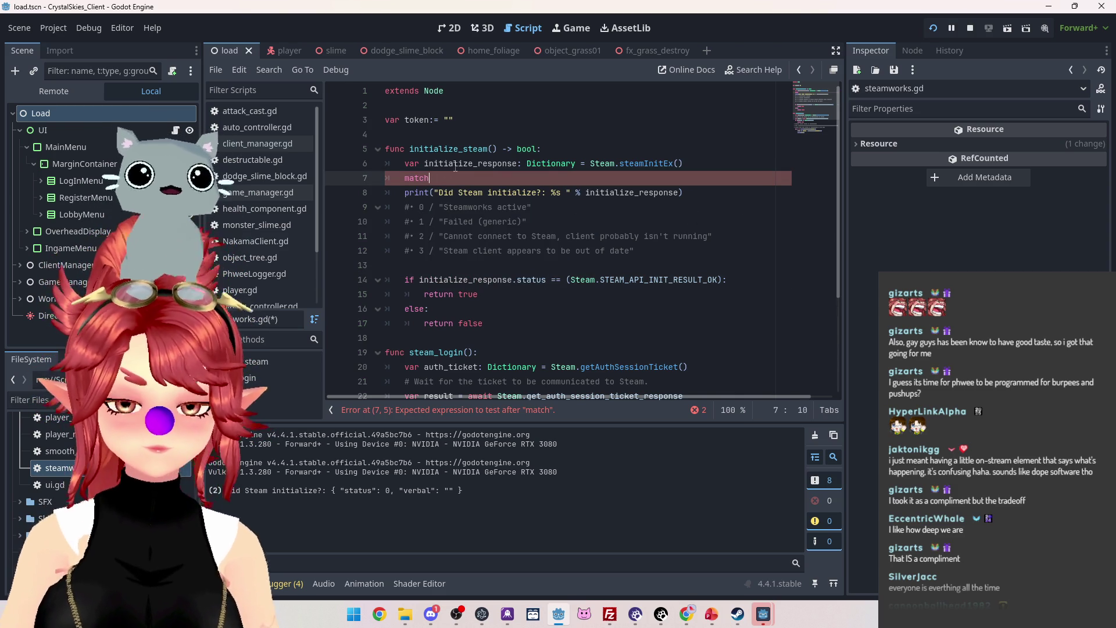
key(ctrl+v)
text(:)
Add an indented '0:' case and select the 'Did Steam initialize' print statement.
key(Return)
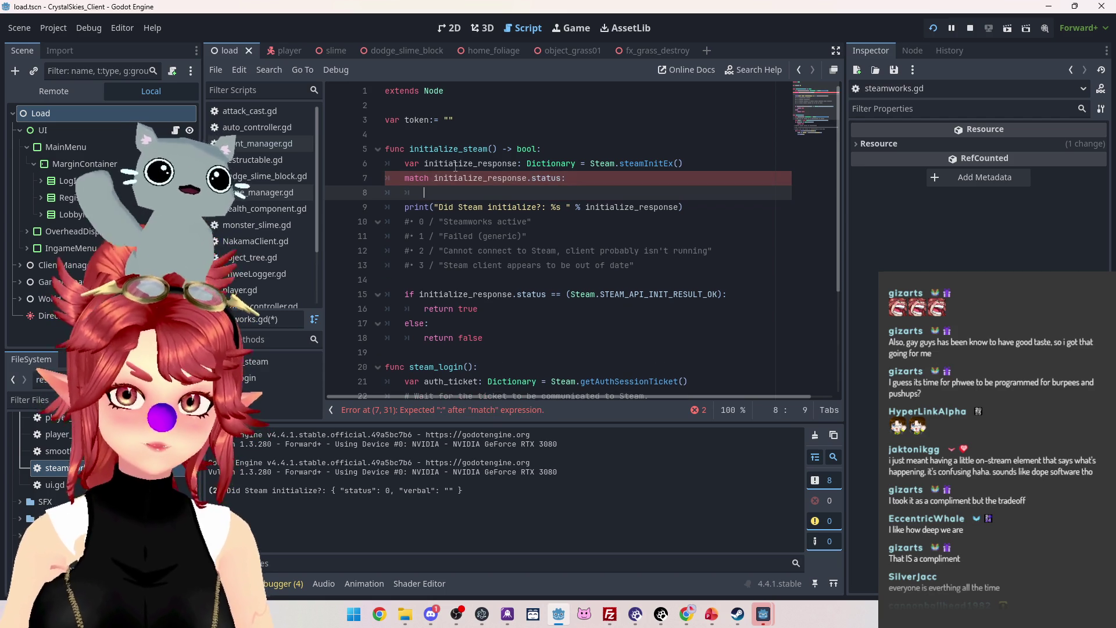
text(0:)
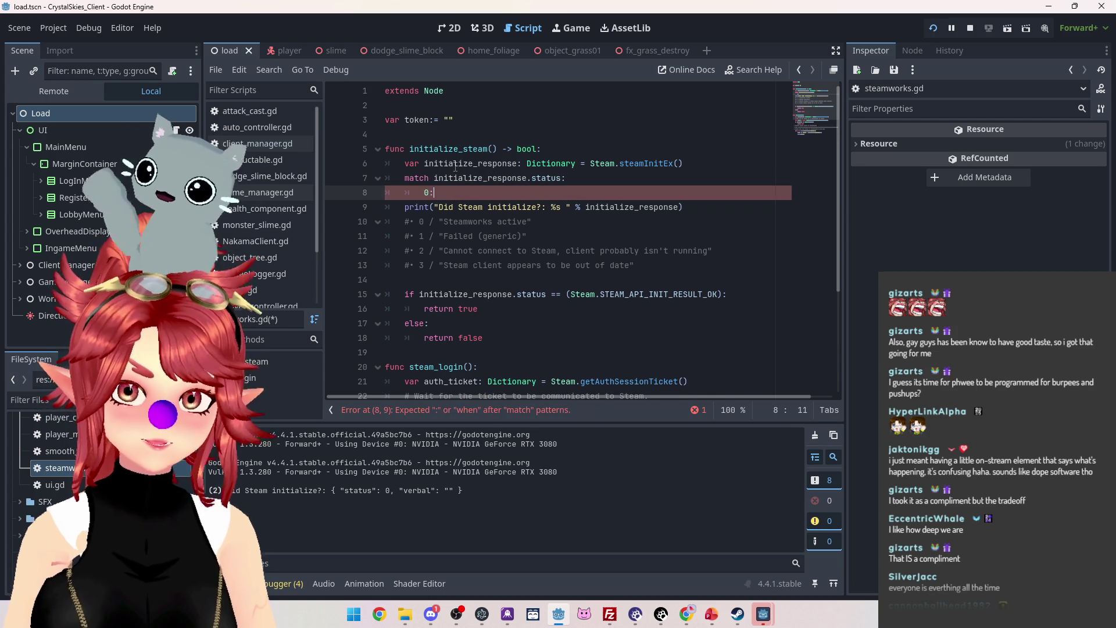
key(Return)
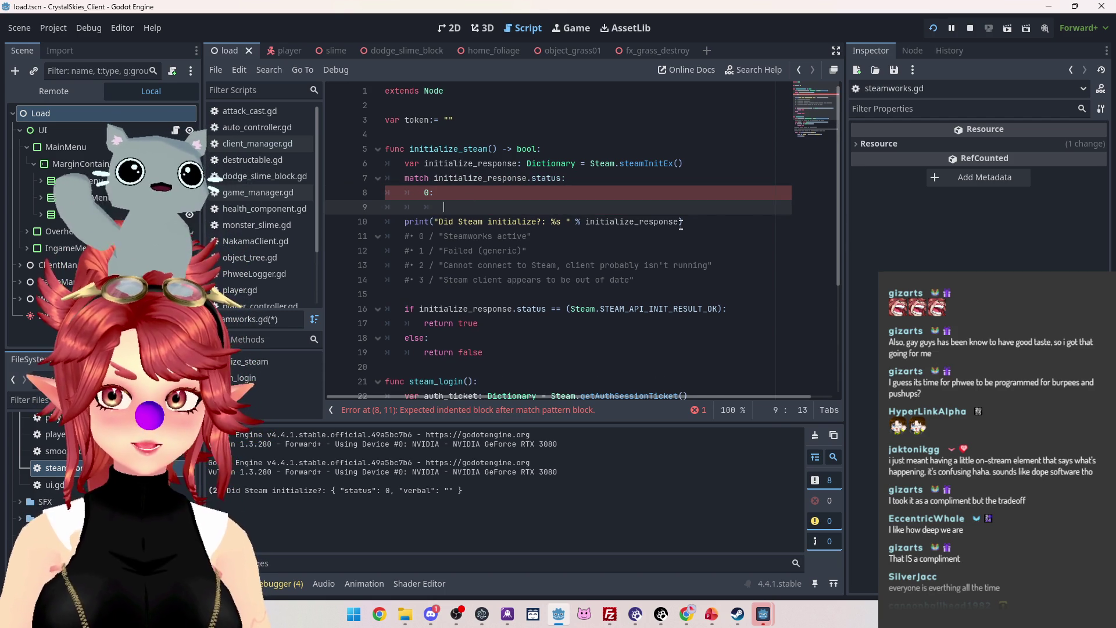
drag(406, 222, 694, 222)
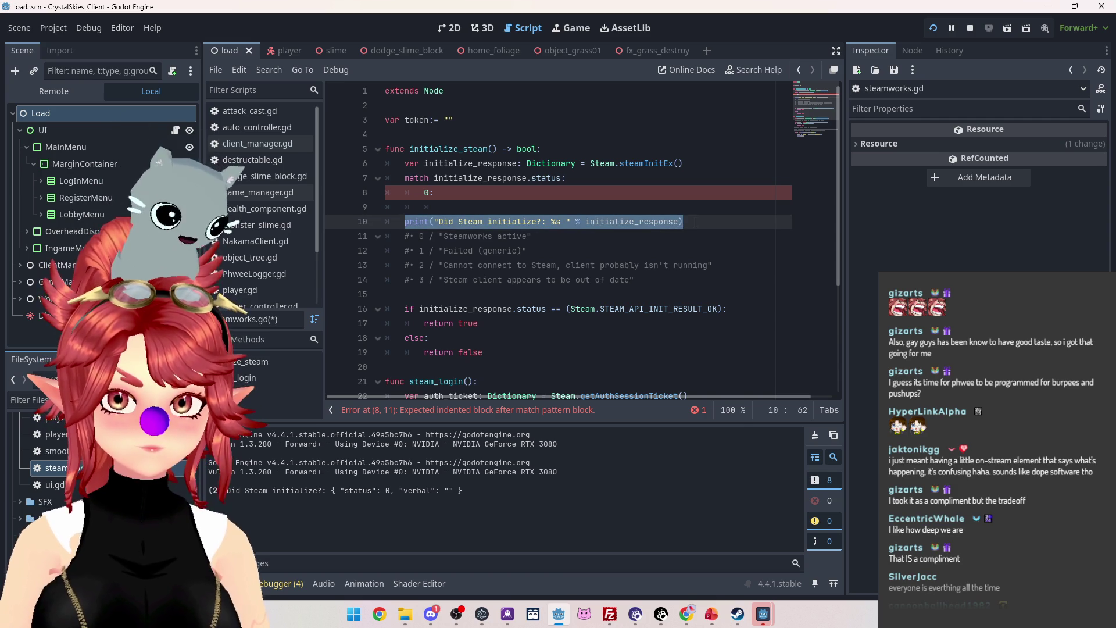
click(489, 212)
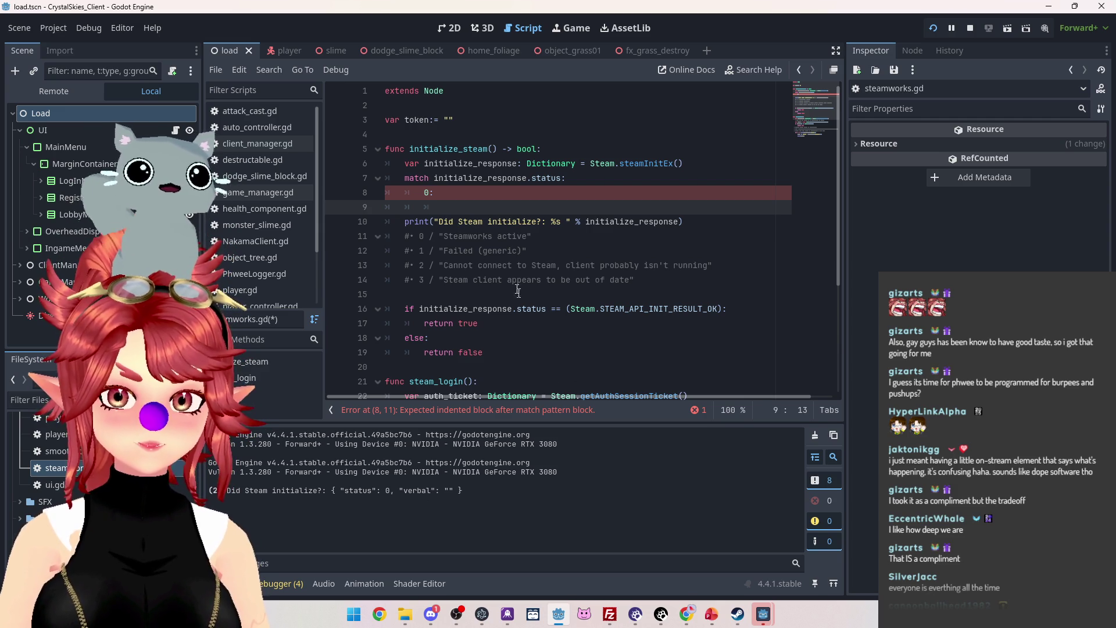
drag(682, 224, 399, 218)
Move the print above match and give case 0 a print of 'Steamworks active', removing its comment.
key(alt+Up)
key(alt+Up)
key(alt+Up)
click(457, 206)
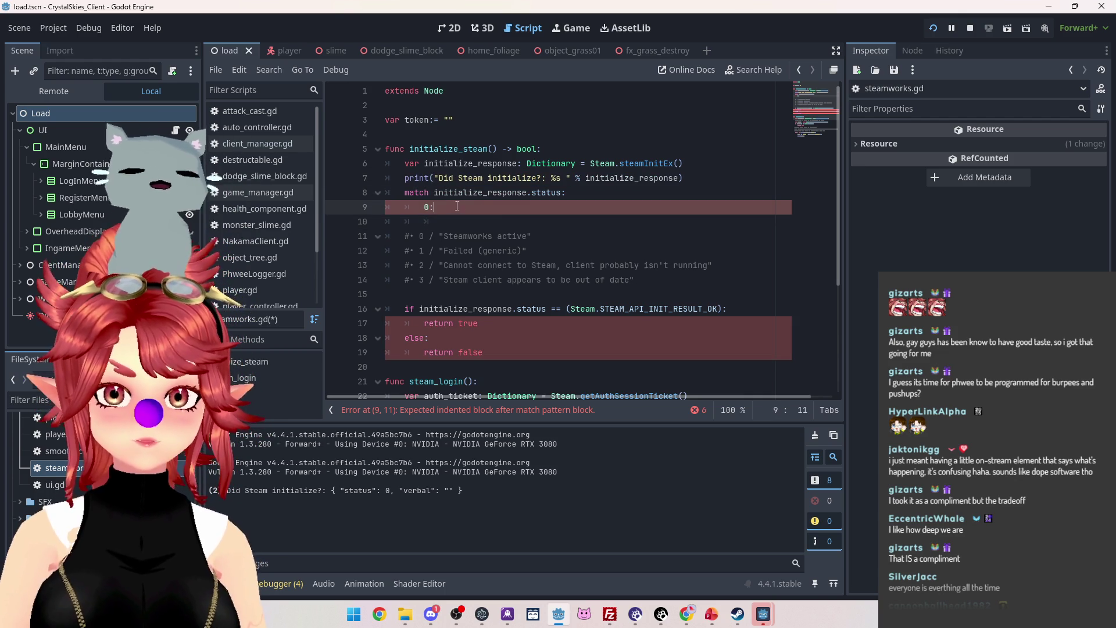
click(464, 221)
text(print(")
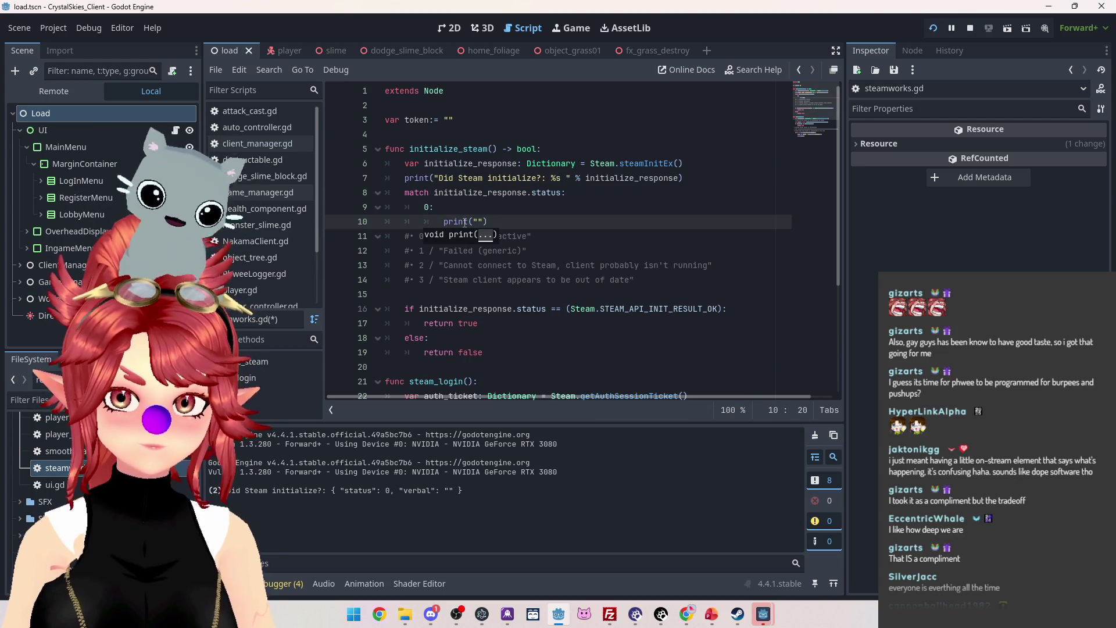
drag(439, 236, 543, 234)
key(ctrl+c)
click(477, 221)
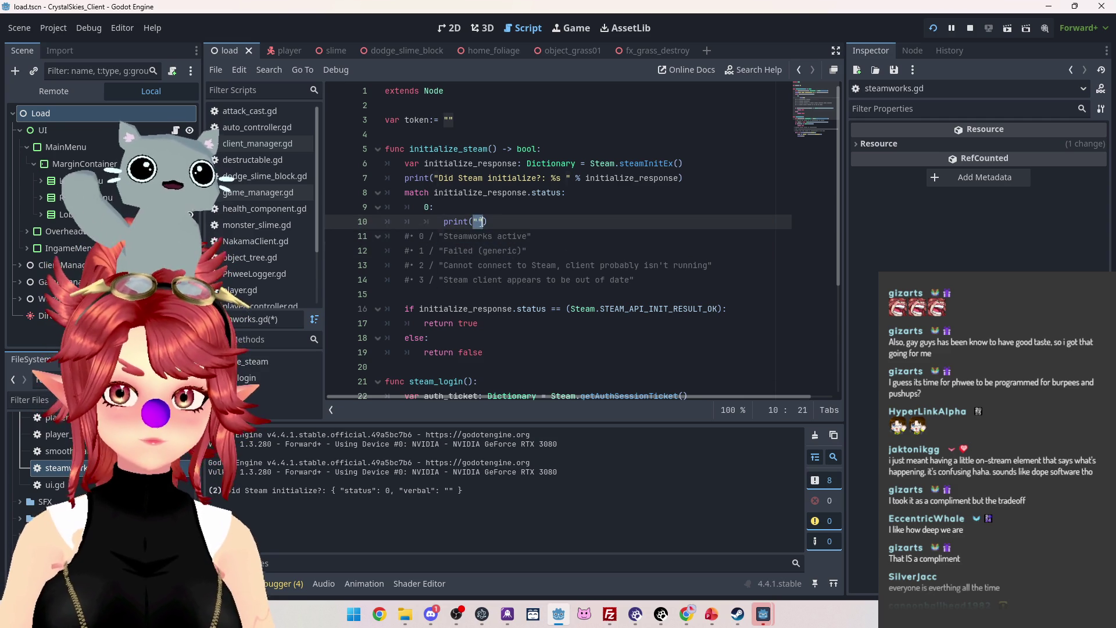
key(ctrl+v)
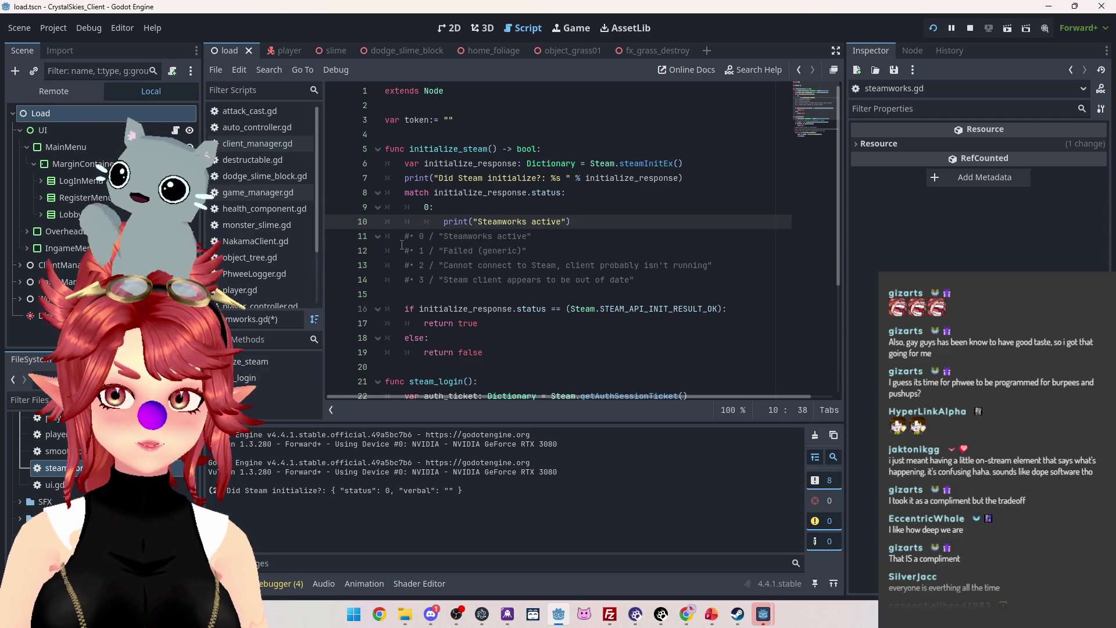
triple_click(548, 236)
key(BackSpace)
Add case 1 printing the 'Failed (generic)' message.
text(1:)
key(Return)
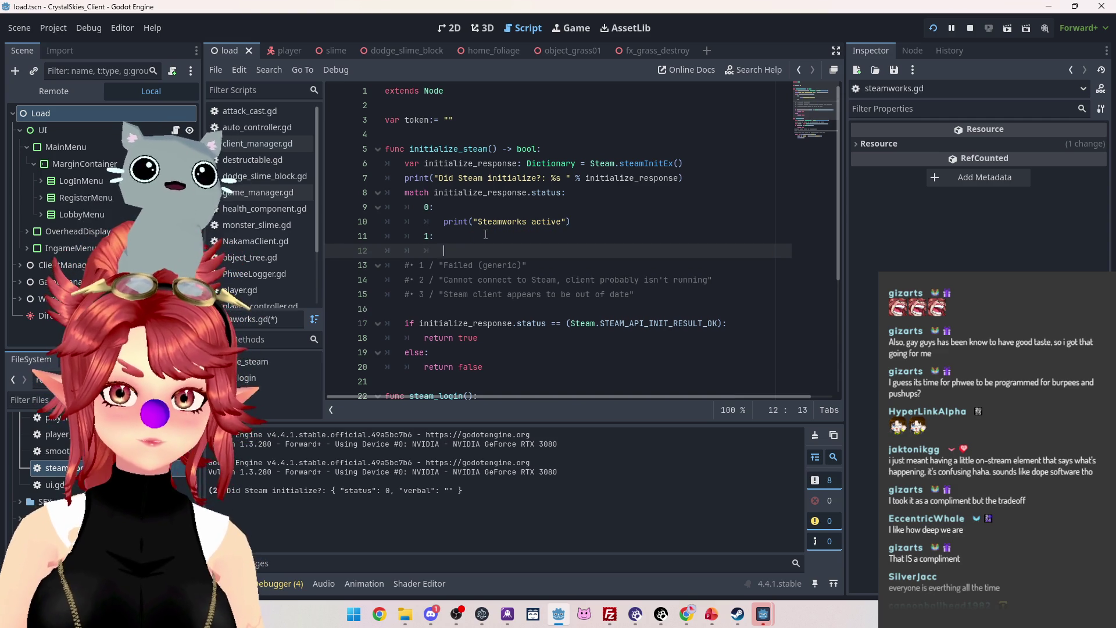
text(print())
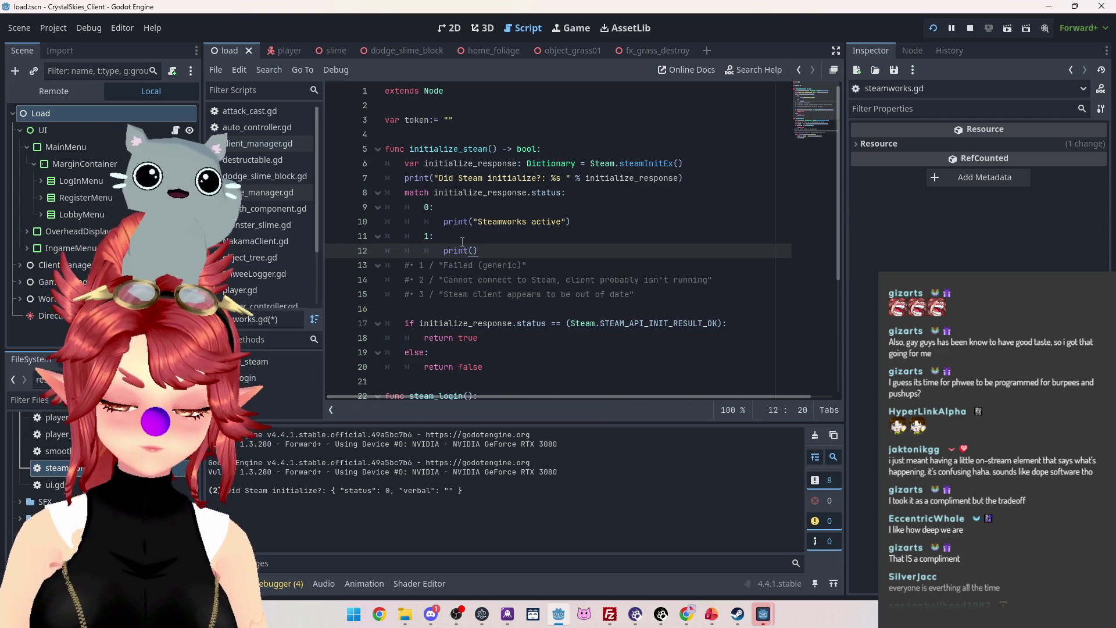
drag(440, 266, 527, 266)
key(ctrl+c)
click(476, 251)
key(ctrl+v)
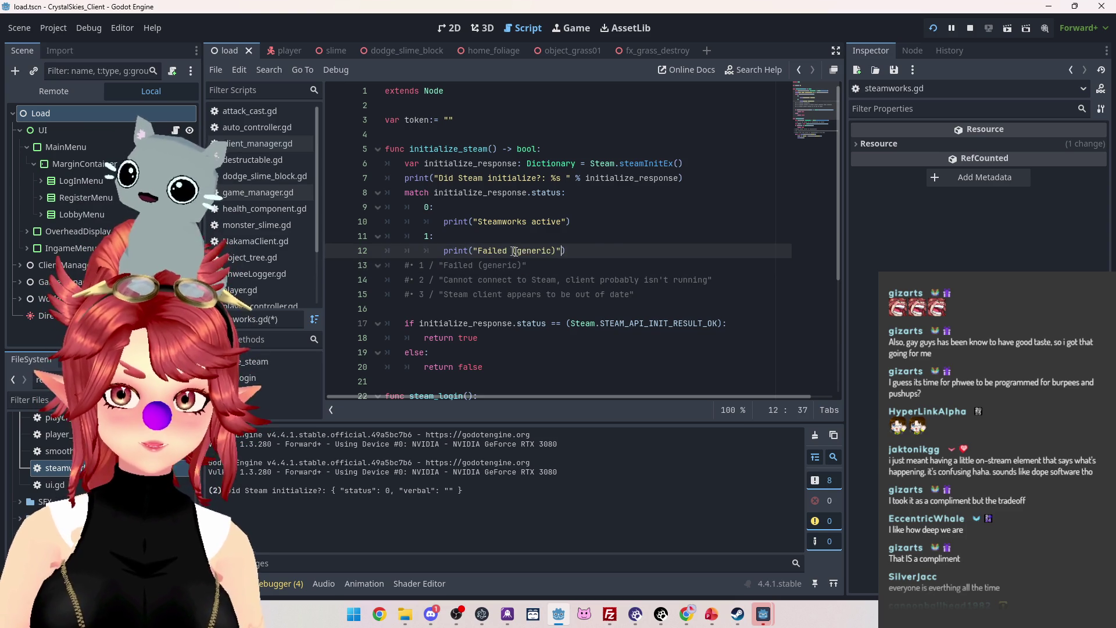
key(Return)
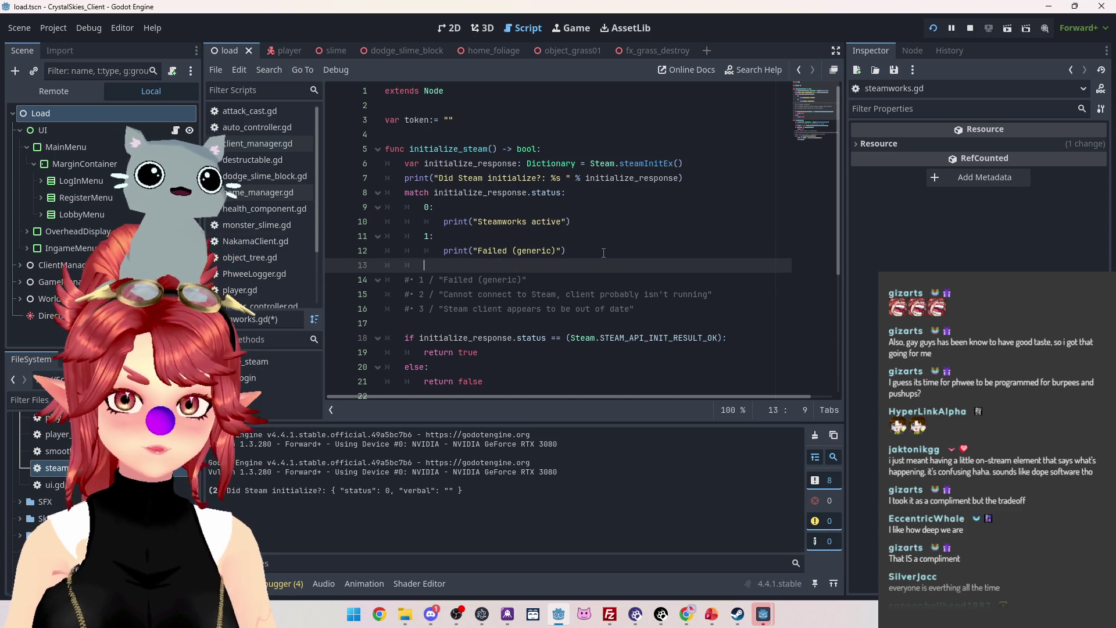
Add case 2 printing the can't-connect-to-Steam message.
text(2:)
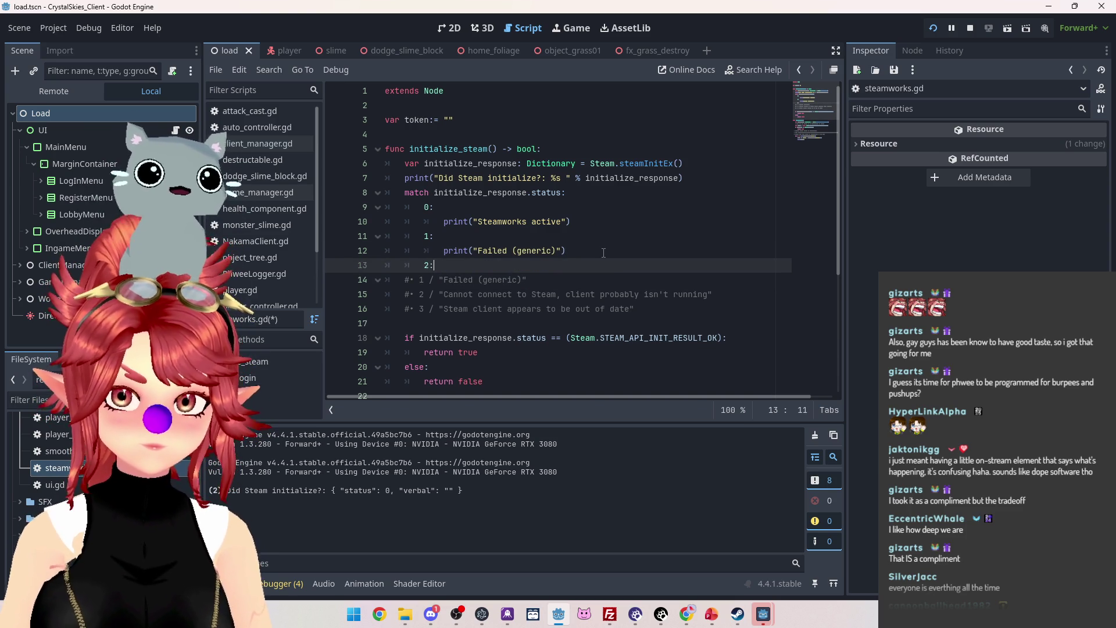
drag(439, 294, 708, 295)
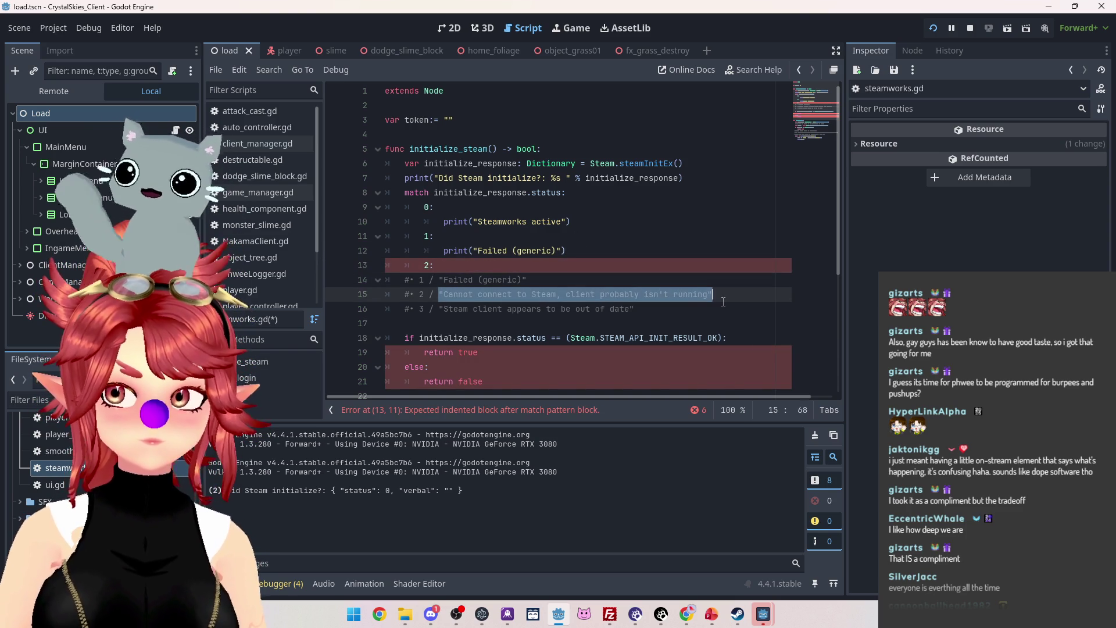
click(497, 268)
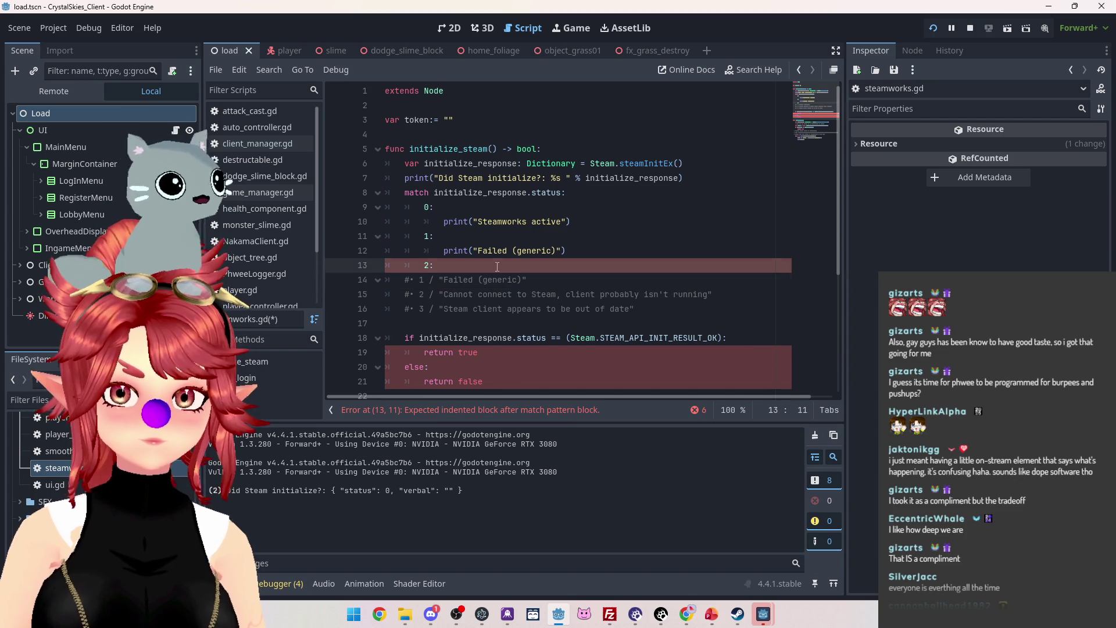
key(Return)
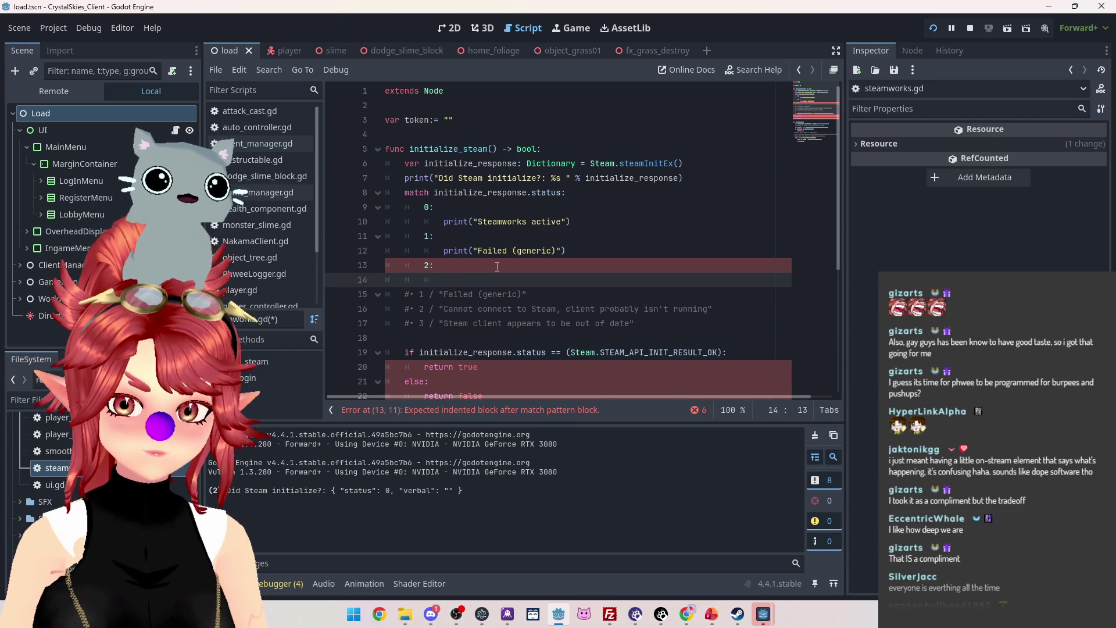
text(print()
key(ctrl+v)
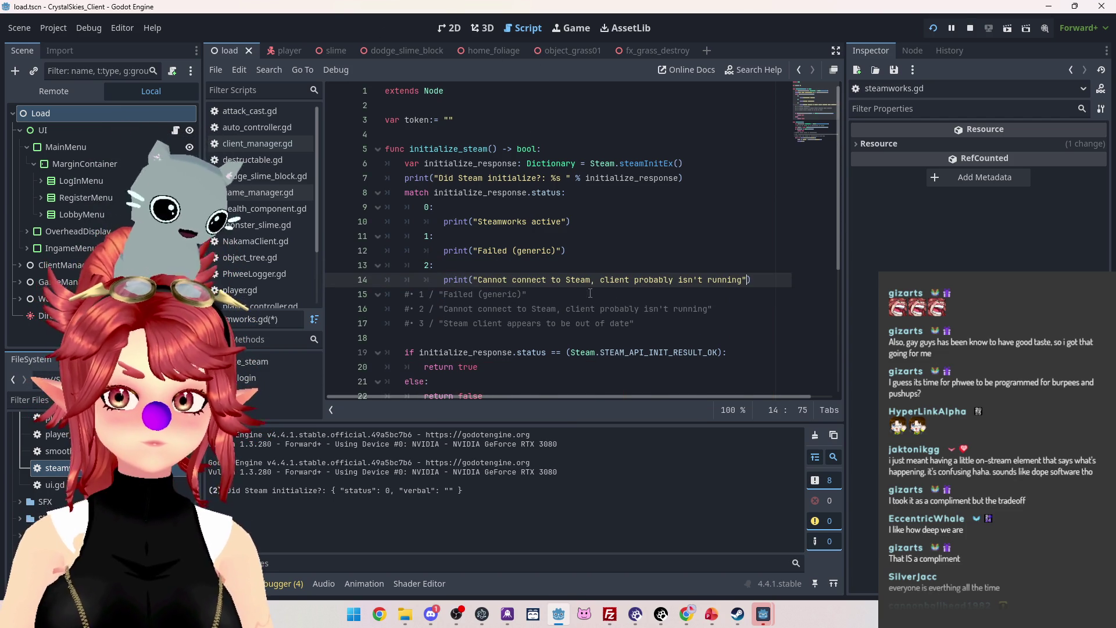
Add case 3 printing the out-of-date message, then delete the leftover status comments and extra blank line.
key(Return)
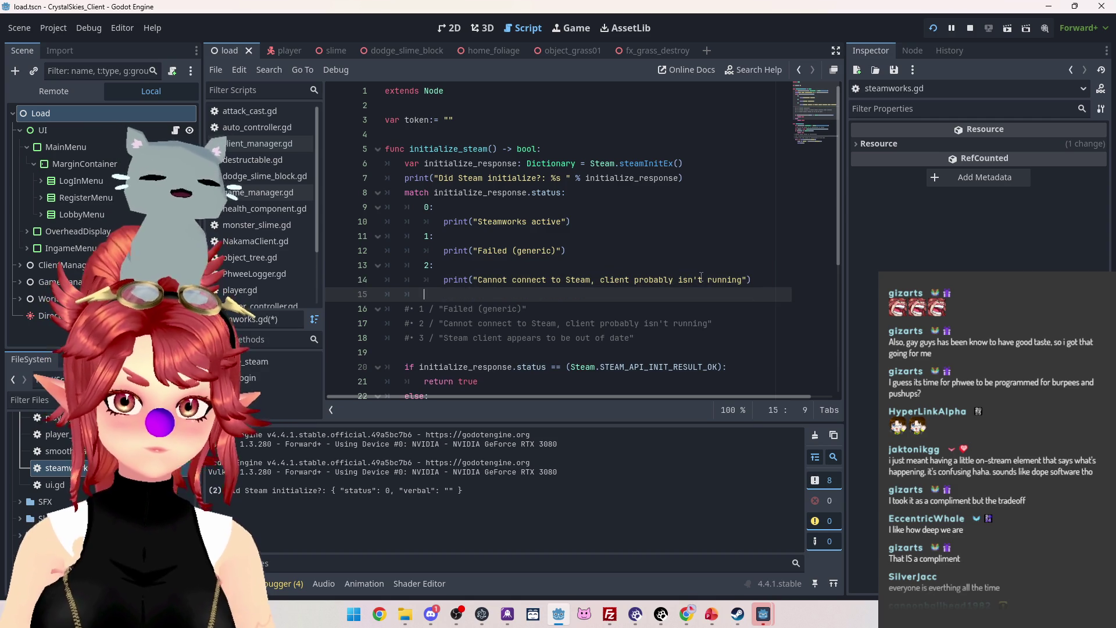
text(3:)
key(Return)
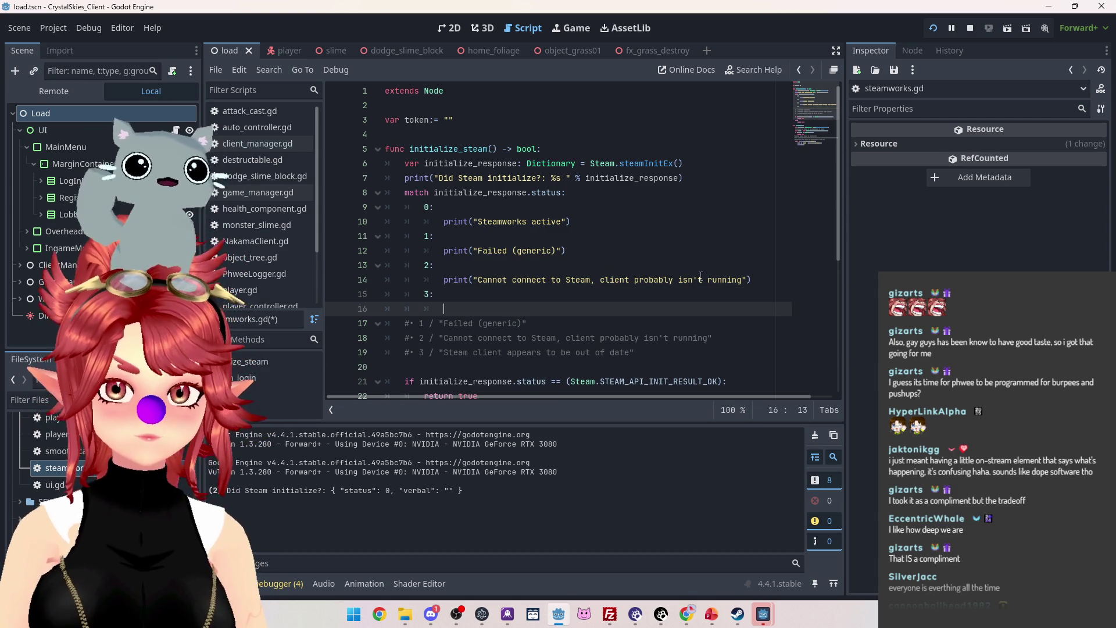
drag(634, 353, 440, 352)
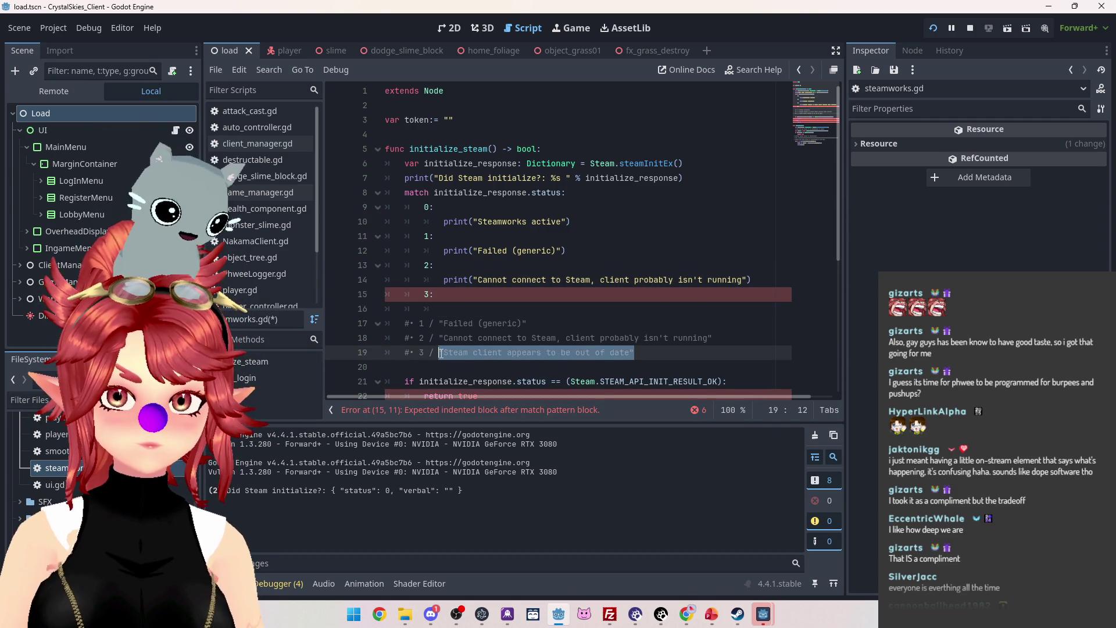
click(468, 306)
text(print()
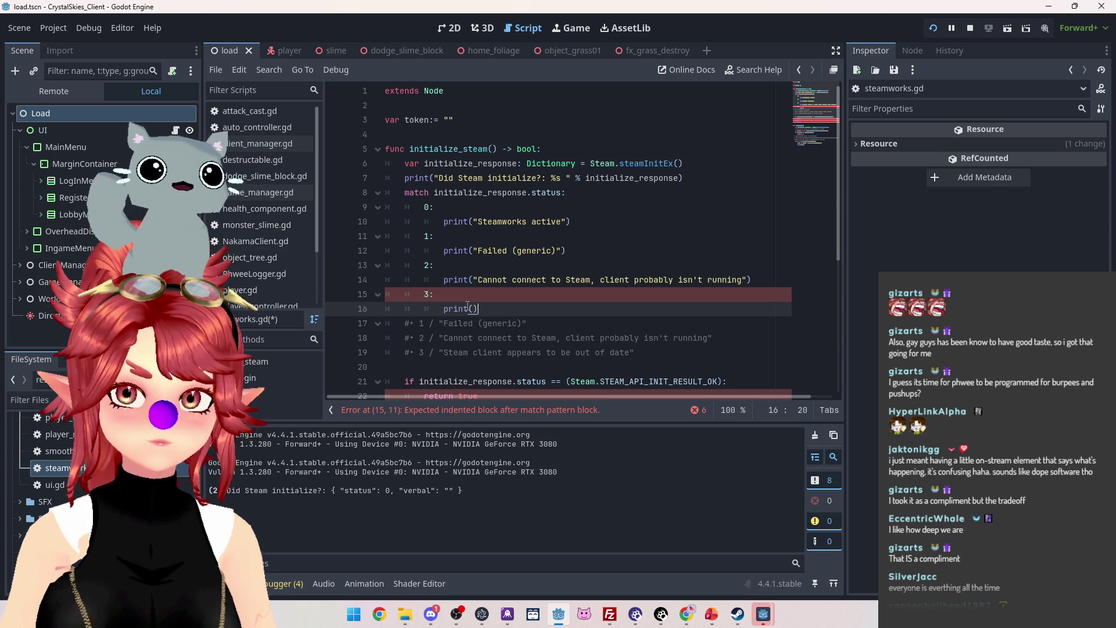
key(ctrl+v)
mouse_move(672, 361)
mouse_down()
mouse_move(511, 352)
mouse_move(385, 323)
mouse_up()
key(BackSpace)
scroll(477, 340, down, 1)
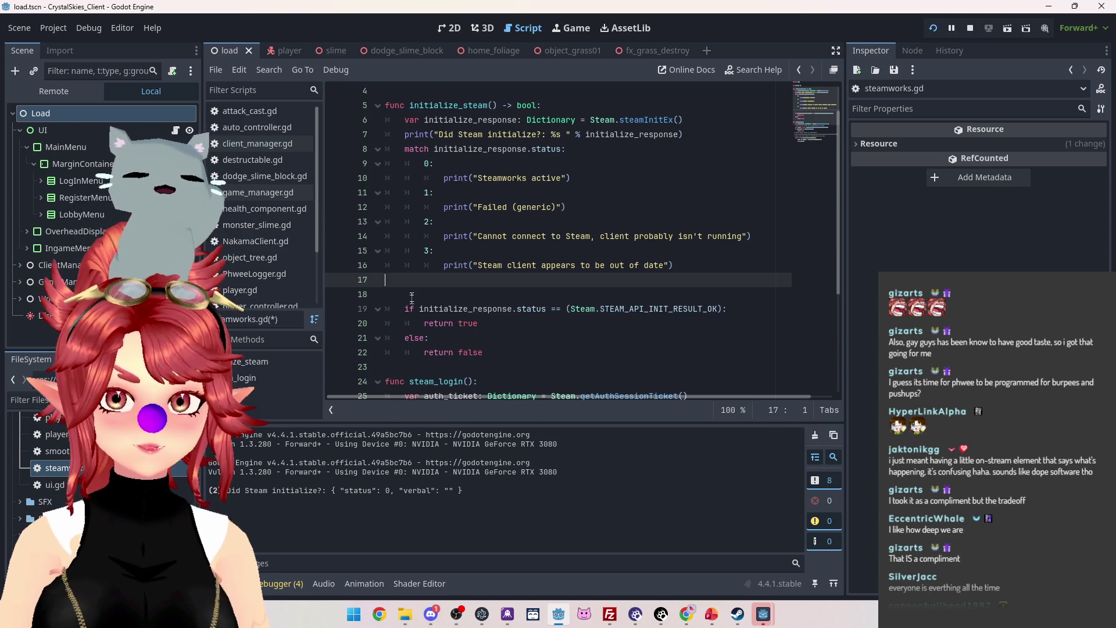
key(Delete)
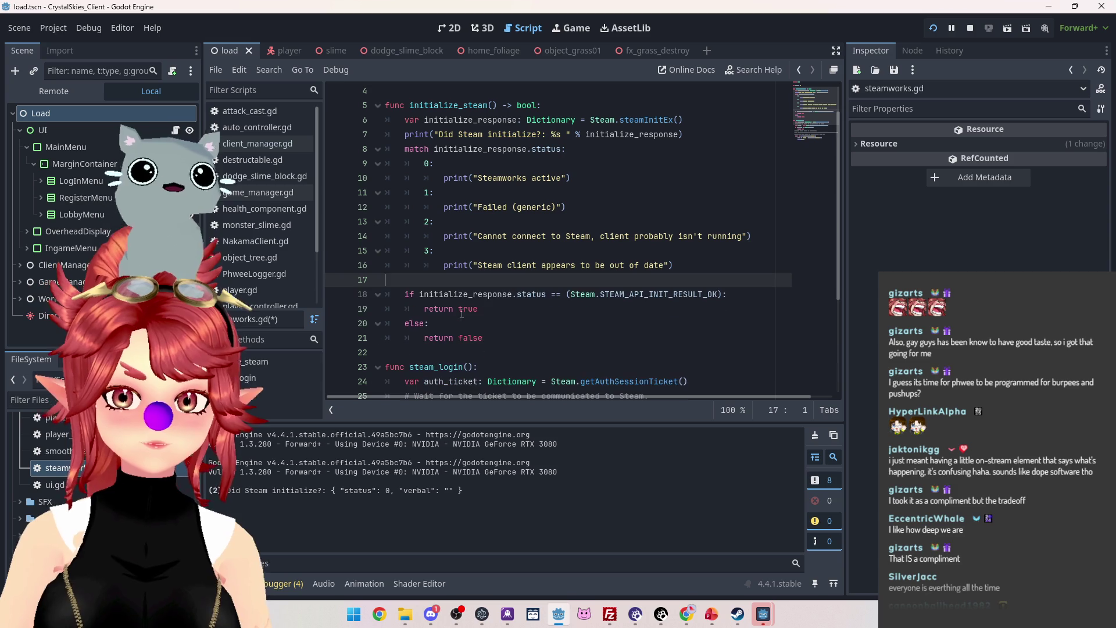
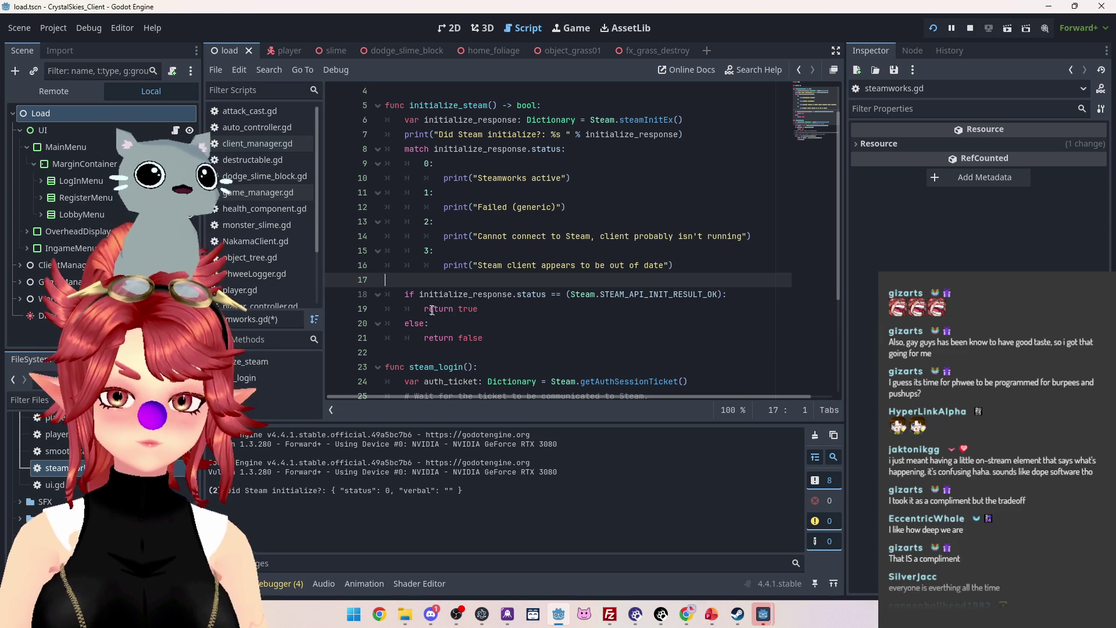
Save steamworks.gd, then prefix client_manager.gd's initialize_steam await with if.
scroll(422, 213, up, 1)
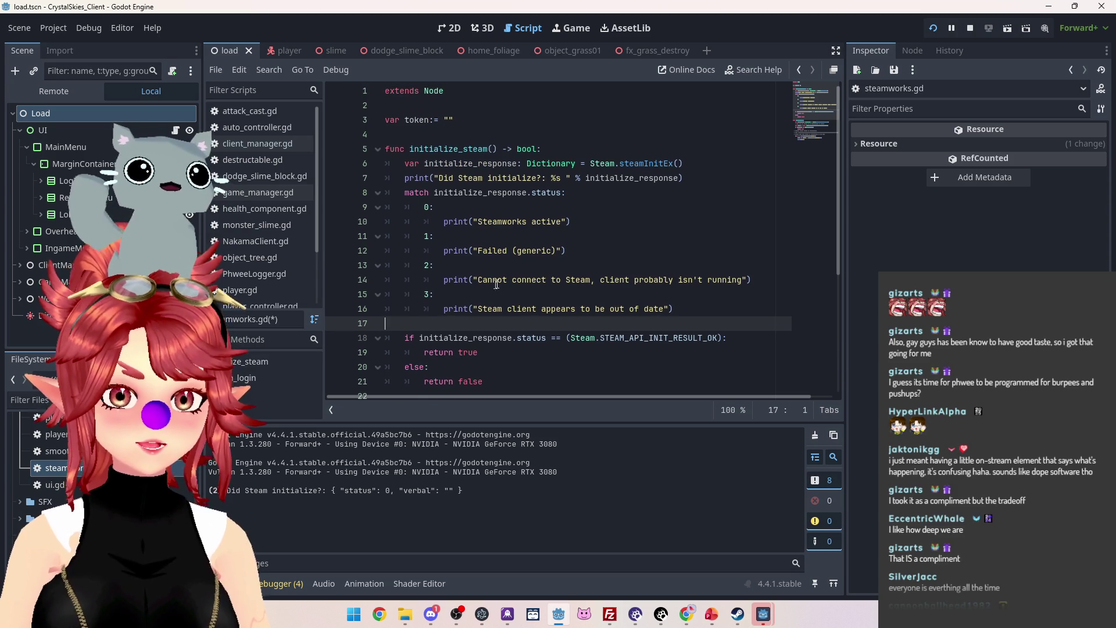
key(ctrl+s)
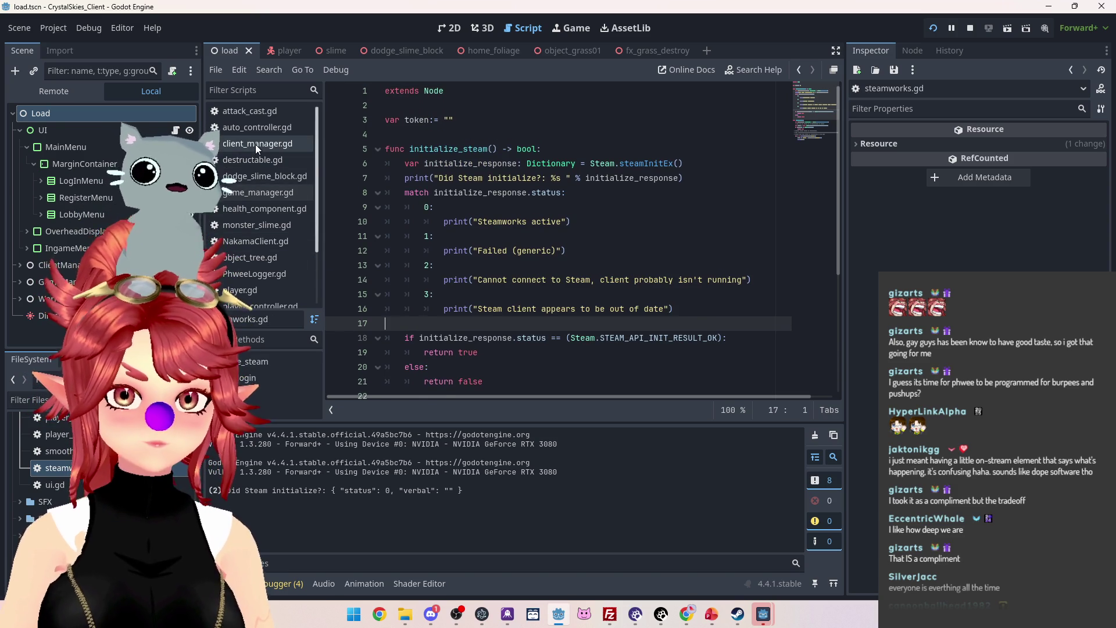
click(255, 143)
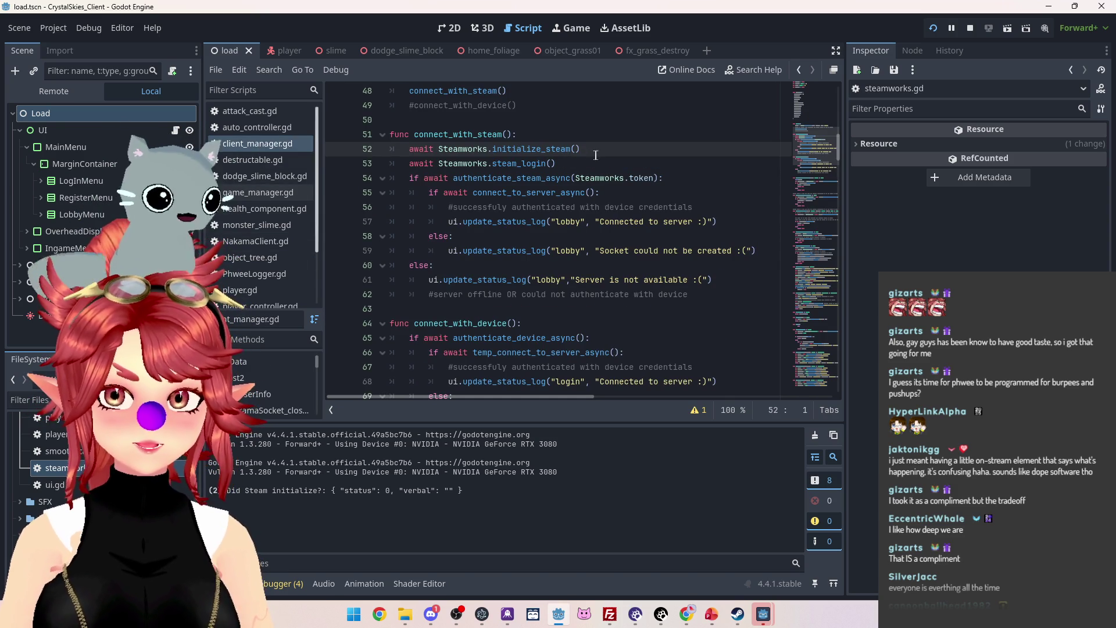
click(418, 146)
text(if)
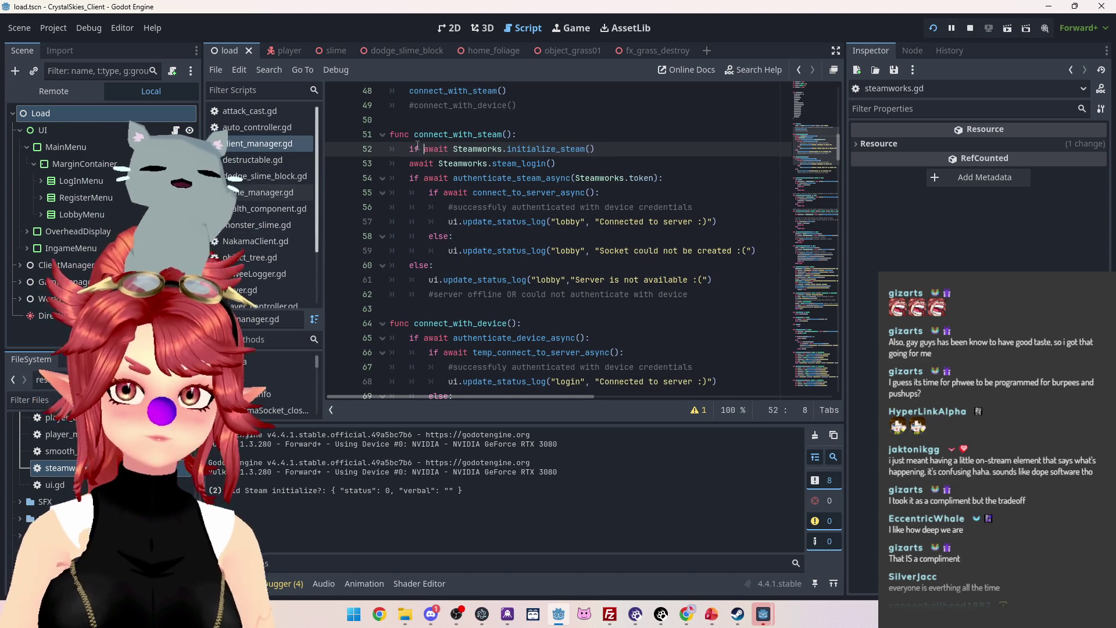
scroll(254, 273, down, 2)
scroll(254, 273, down, 1)
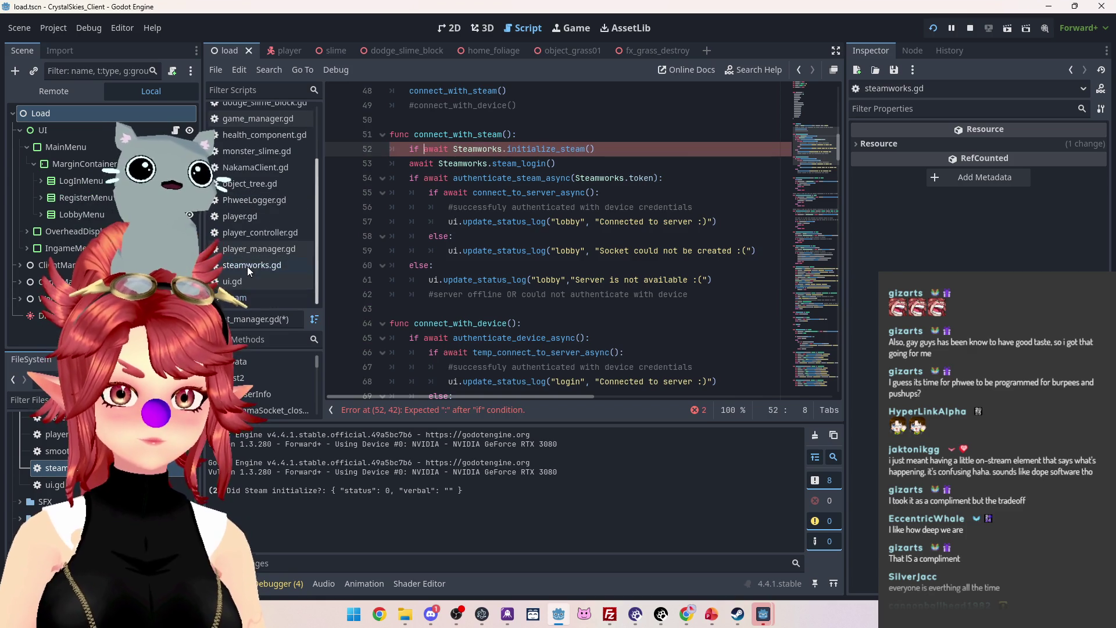
click(247, 266)
scroll(255, 131, up, 3)
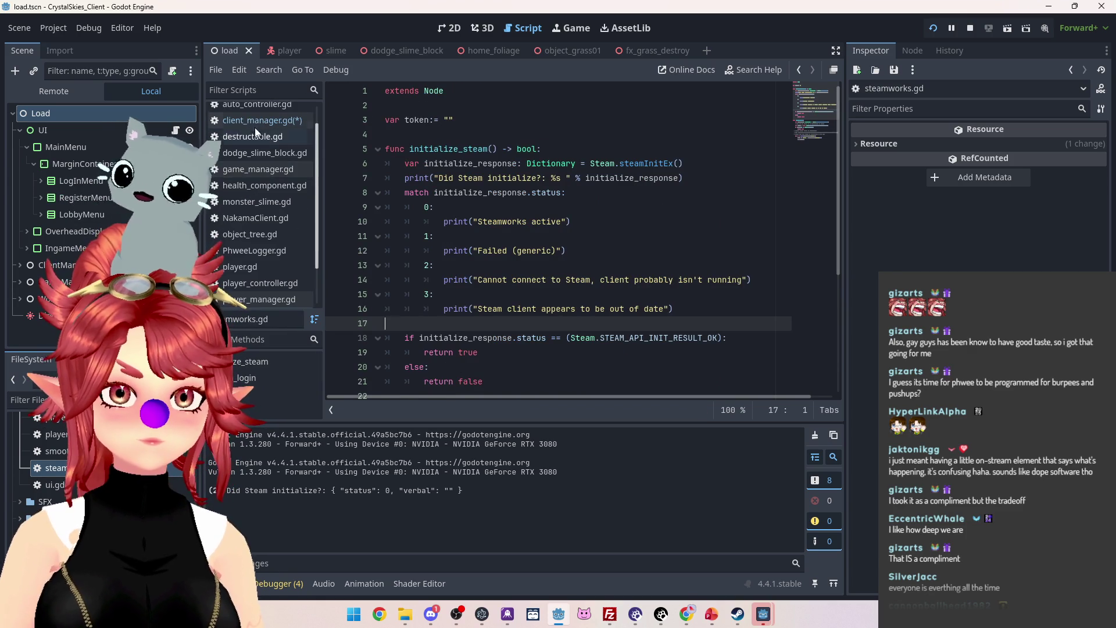
click(256, 120)
Nest an if steam_login check inside it, with colons, and indent lines 54–62 beneath it.
click(618, 146)
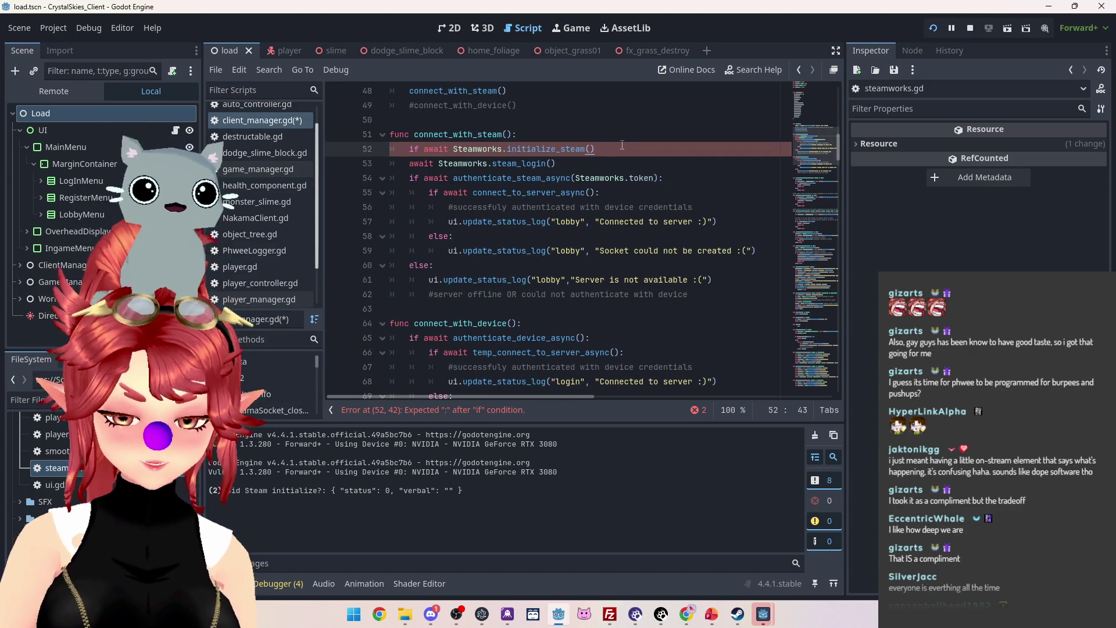
text(:)
key(Return)
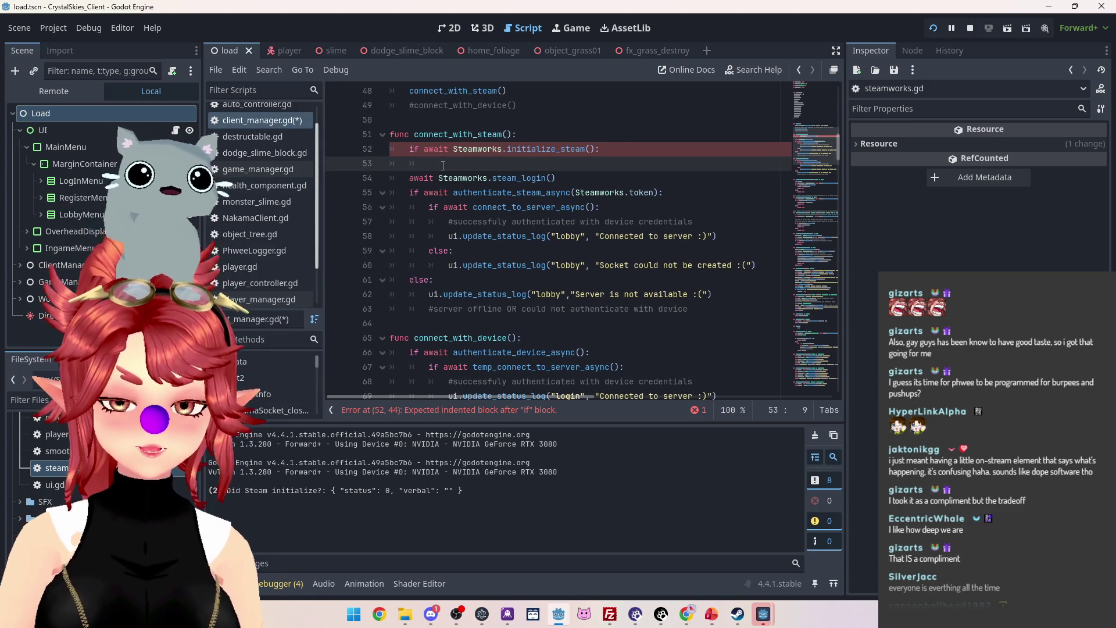
key(Delete)
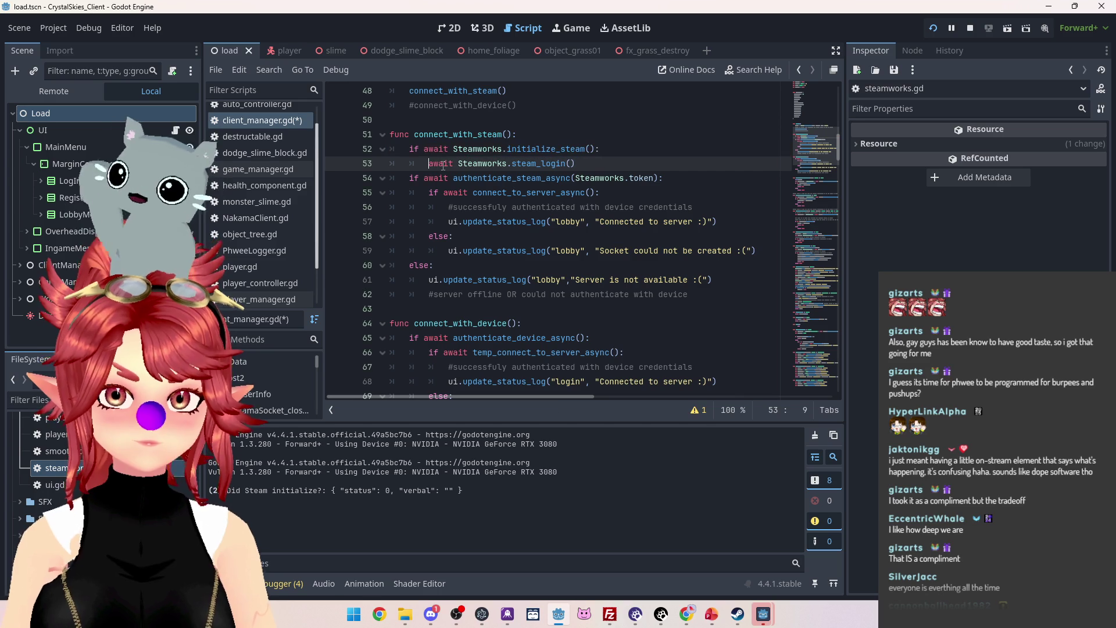
text(if)
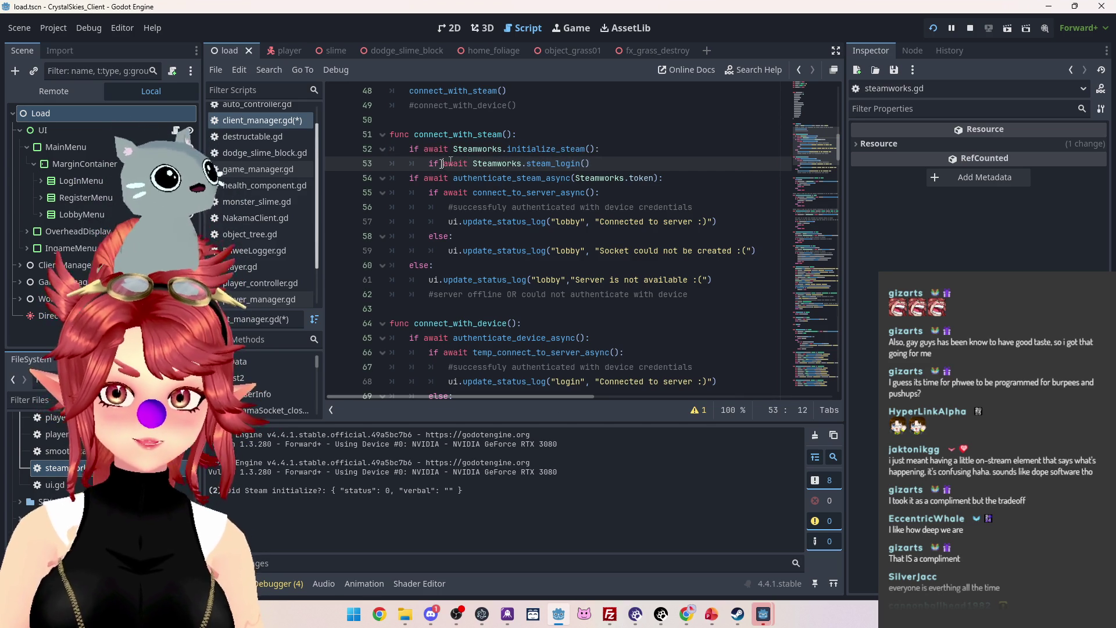
mouse_move(410, 179)
mouse_down()
mouse_move(756, 250)
mouse_move(552, 294)
mouse_up()
key(Tab)
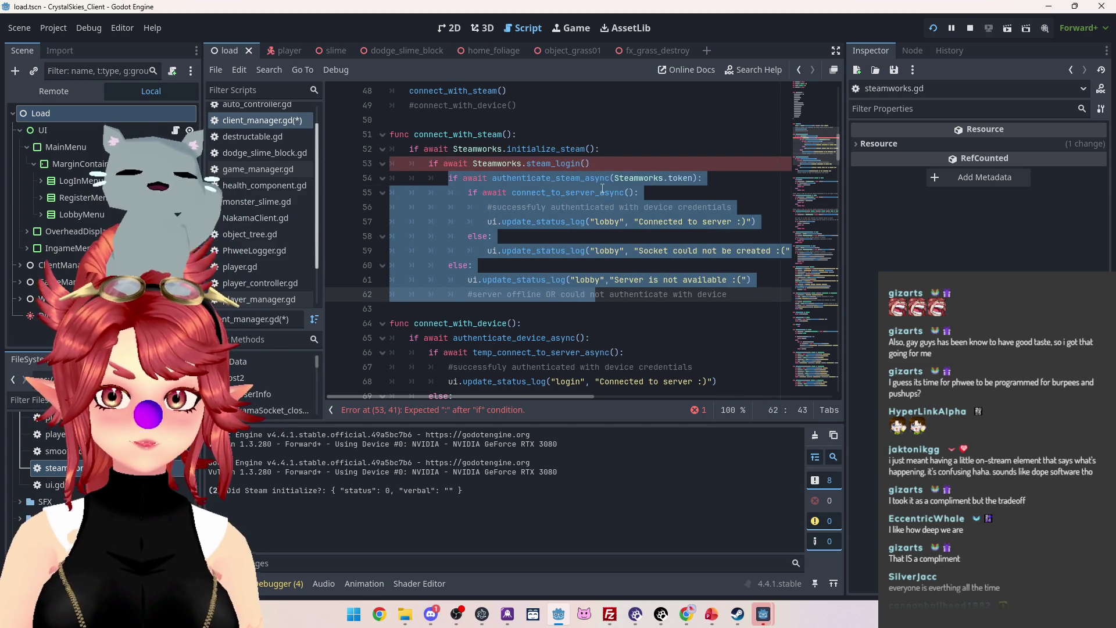
click(605, 165)
text(:)
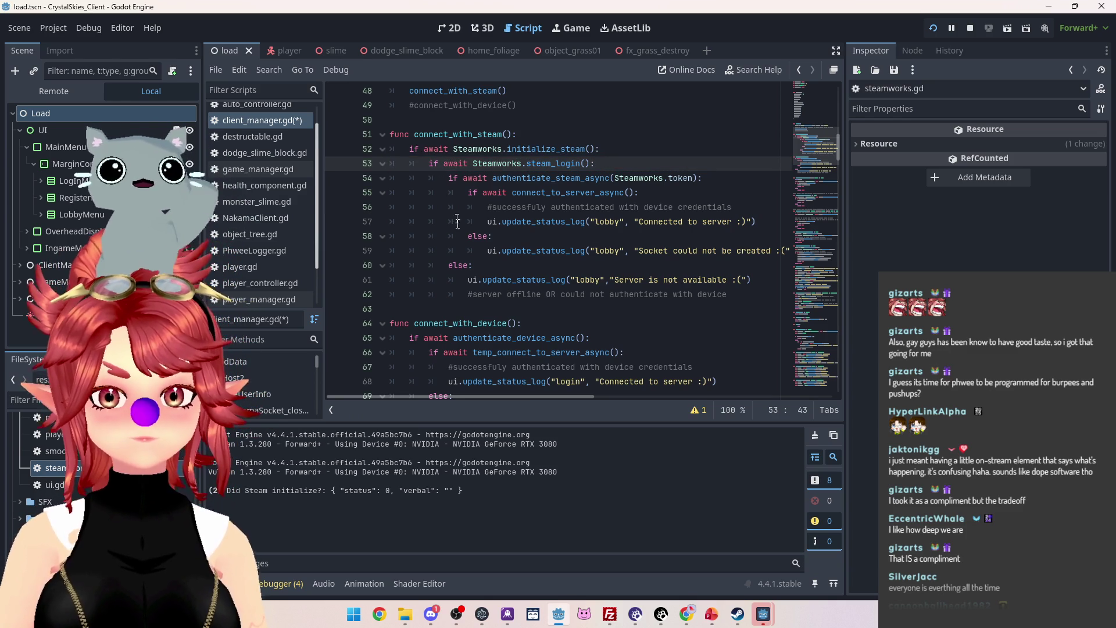
click(737, 295)
Add two else branches after the server-unavailable check in connect_with_steam.
key(Return)
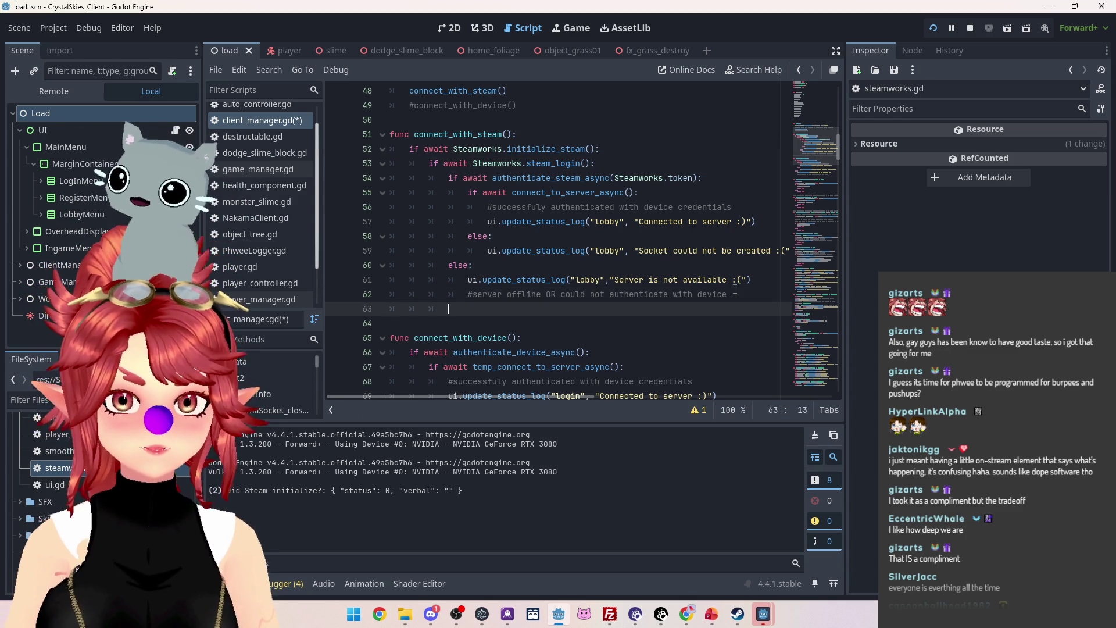
text(else:)
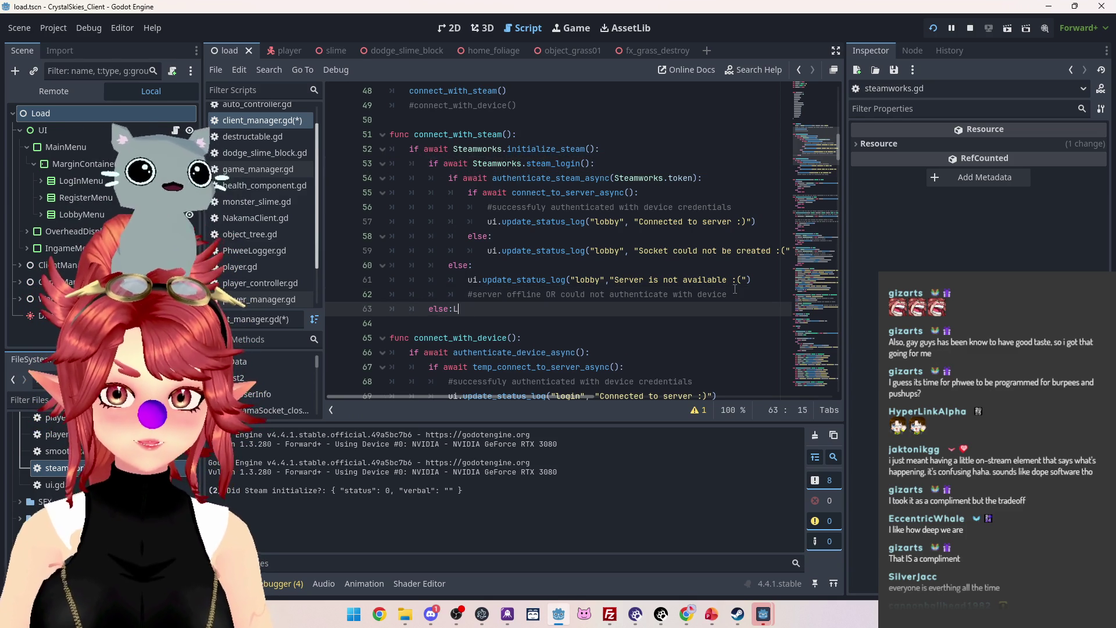
key(Return)
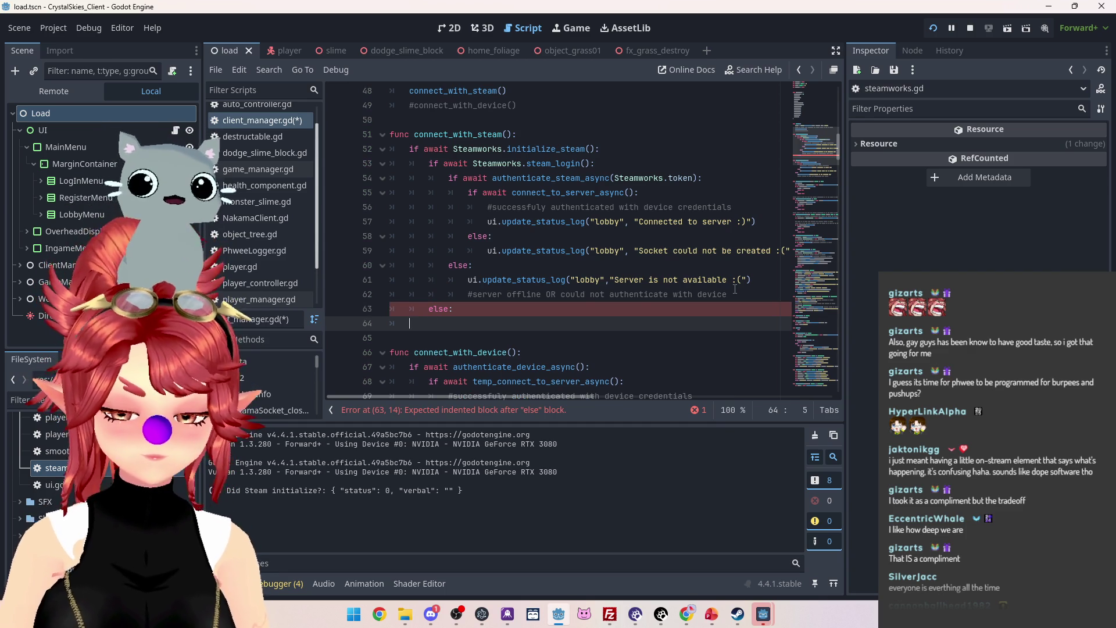
text(else:)
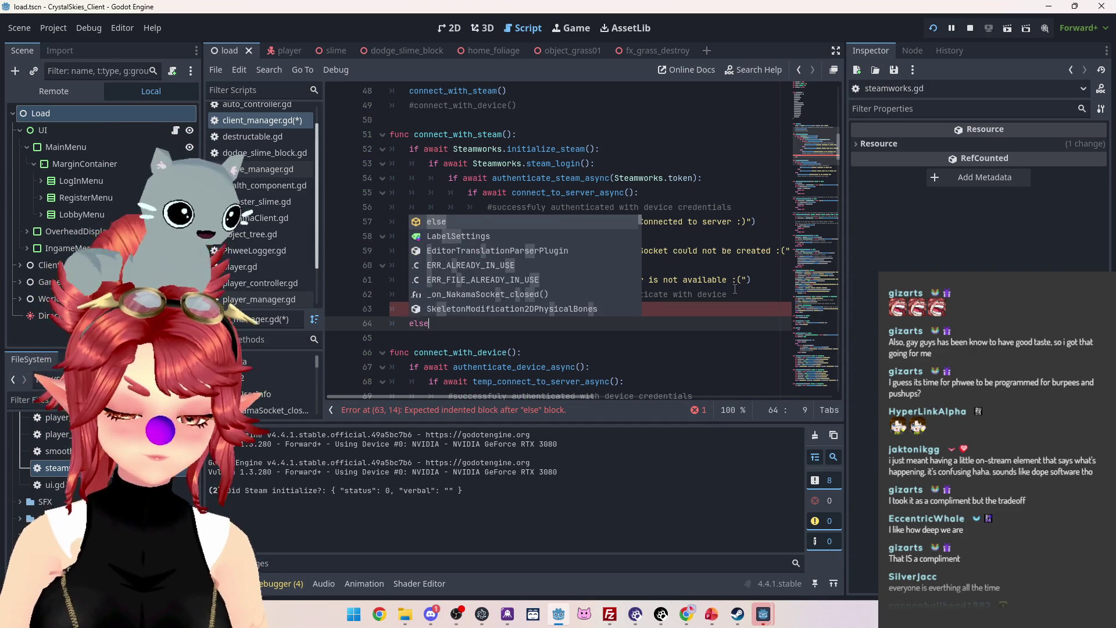
key(Return)
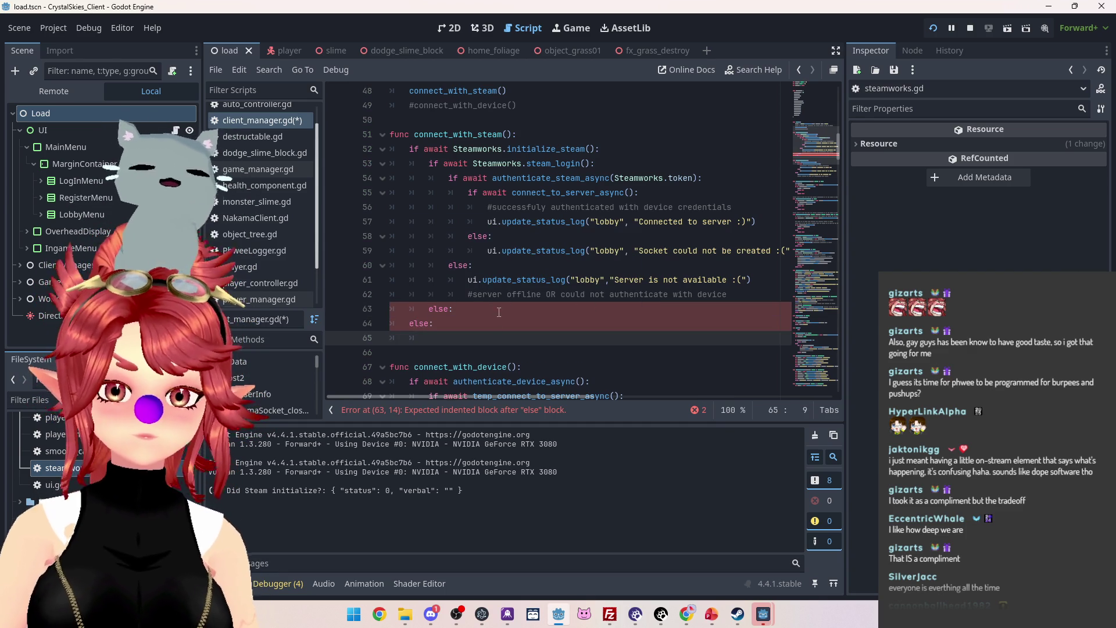
click(500, 313)
key(Return)
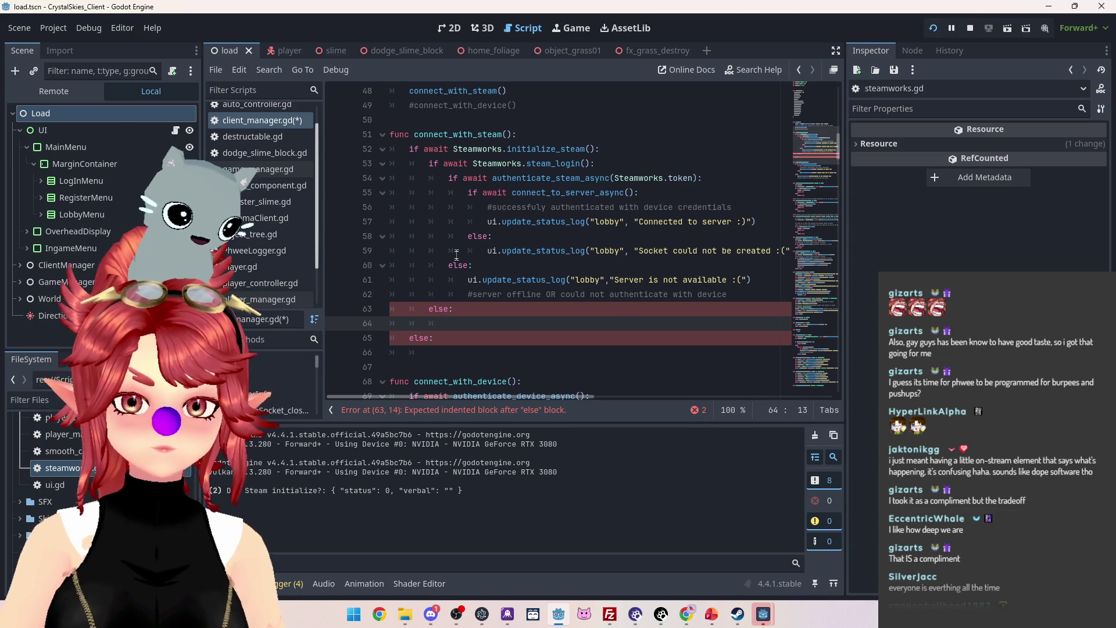
Fill them with 'Could not authenticate Steam' and 'Could not initialize Steam' lobby status logs, then save.
click(448, 351)
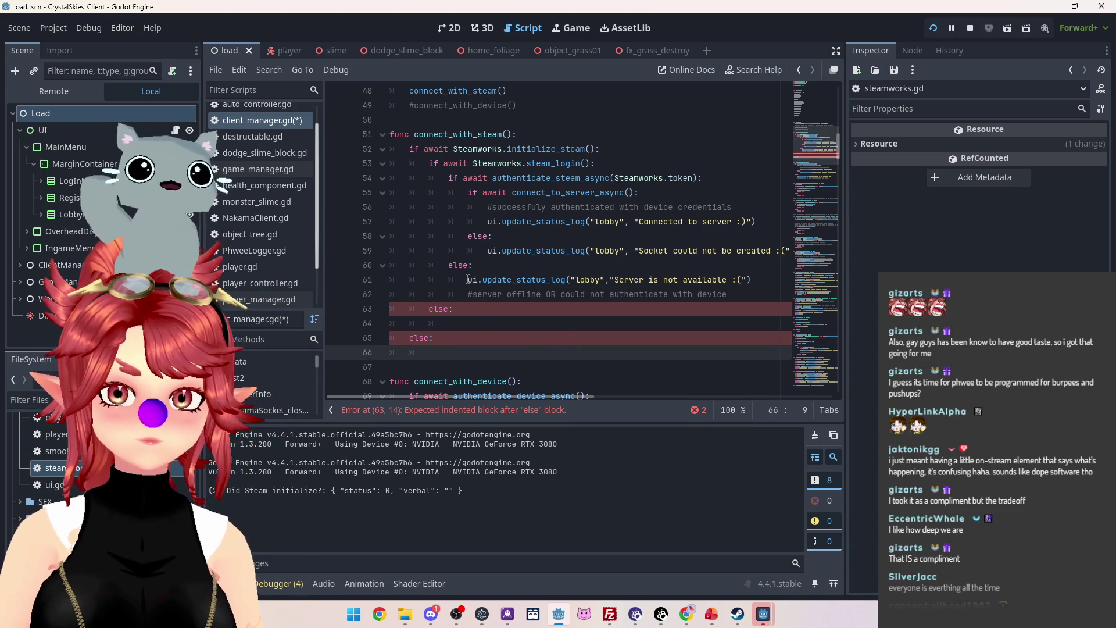
drag(468, 280, 778, 280)
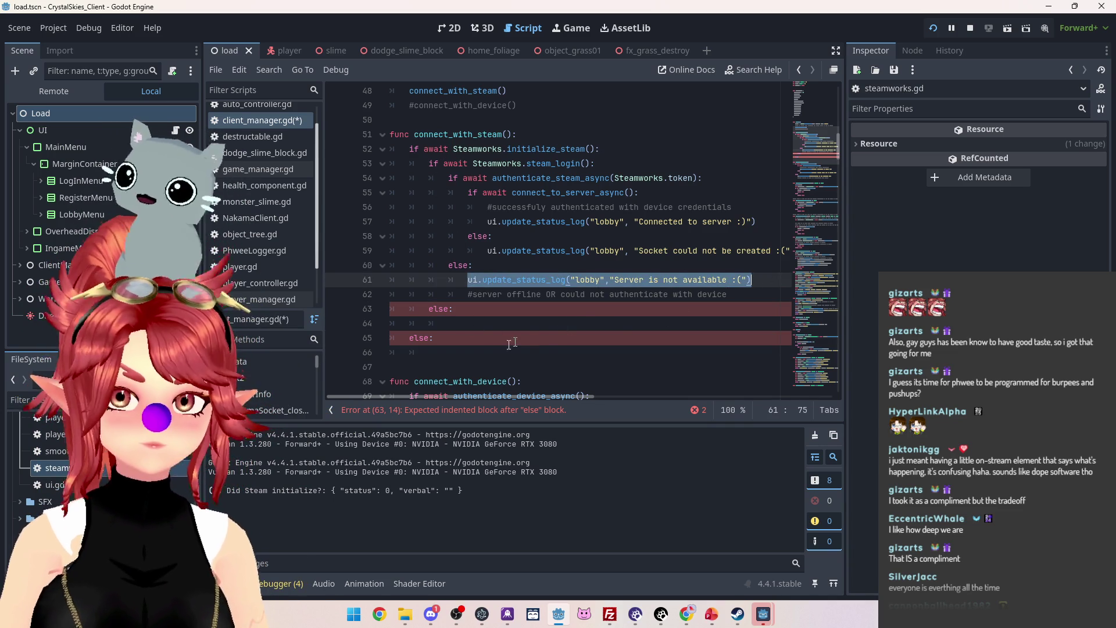
click(490, 353)
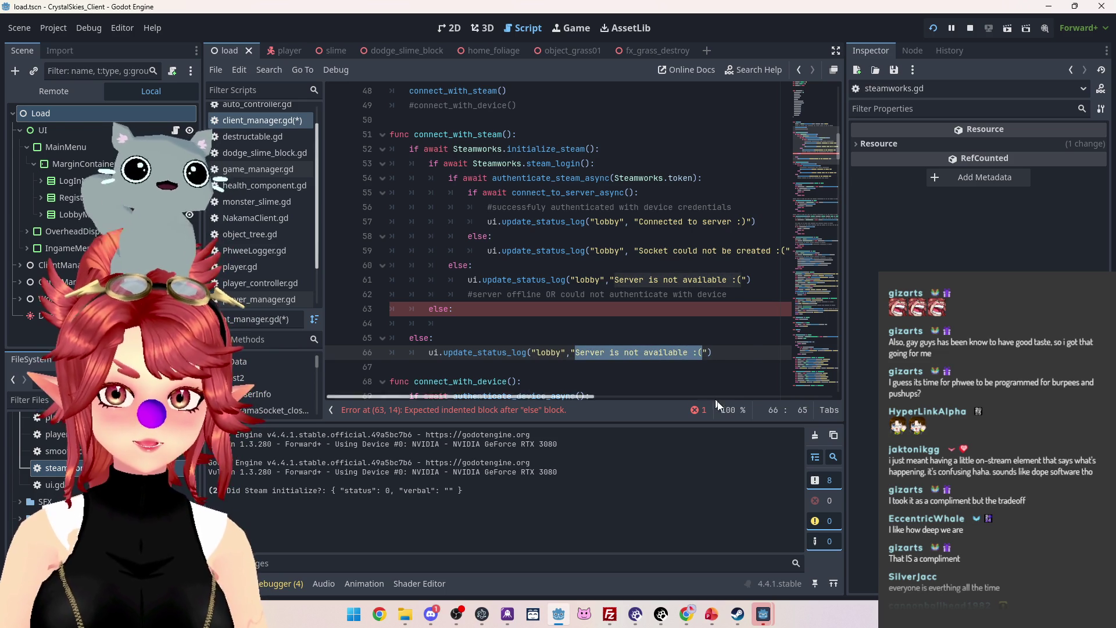
text(Could)
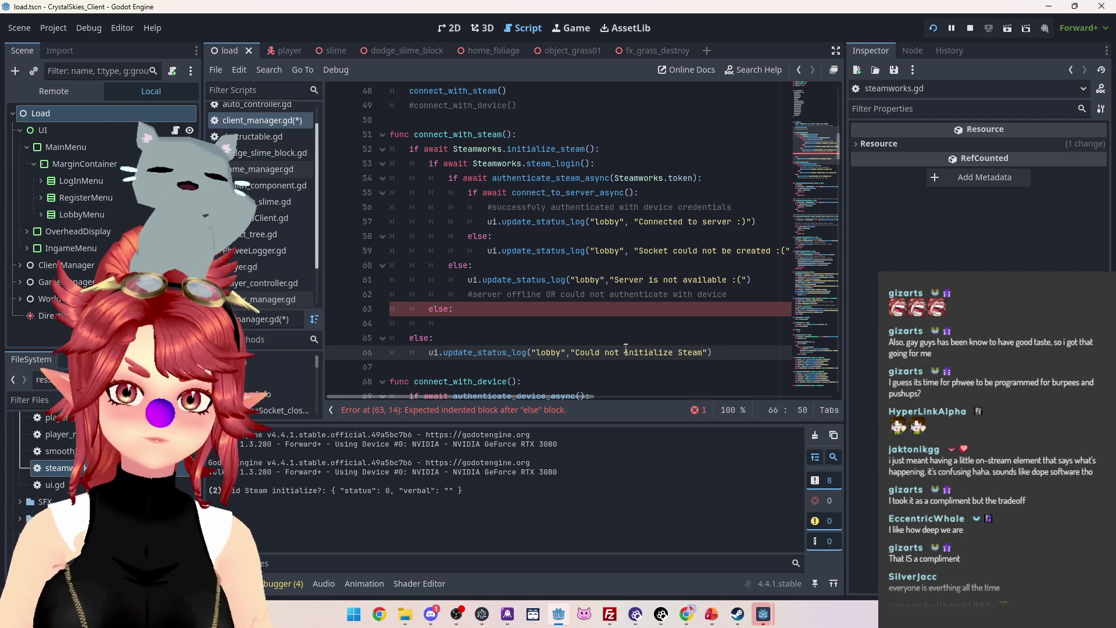
drag(482, 357, 432, 357)
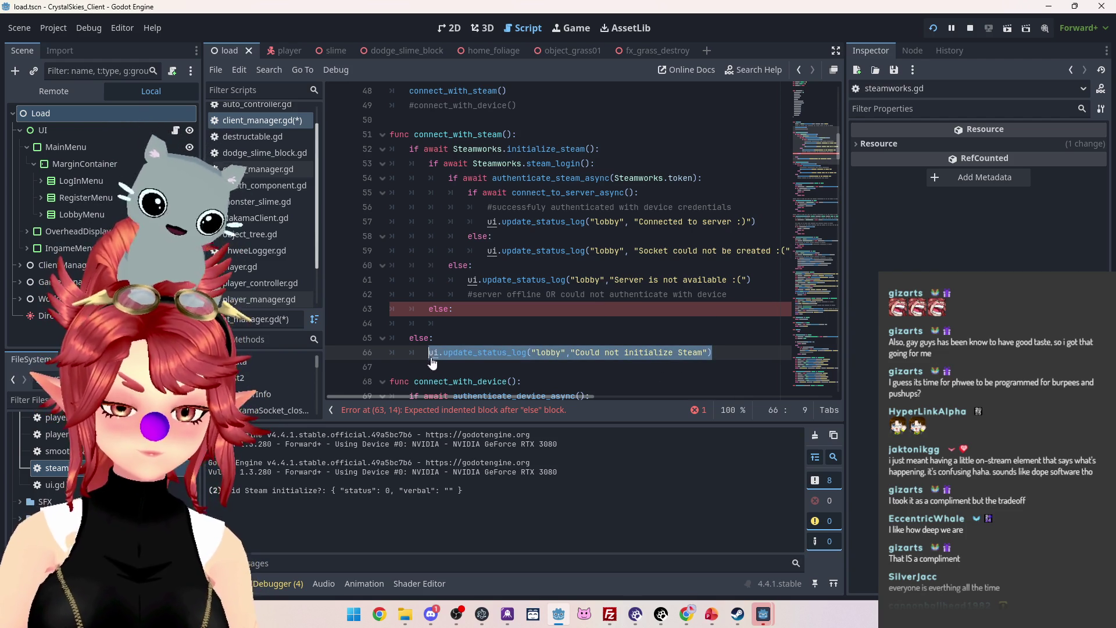
click(464, 325)
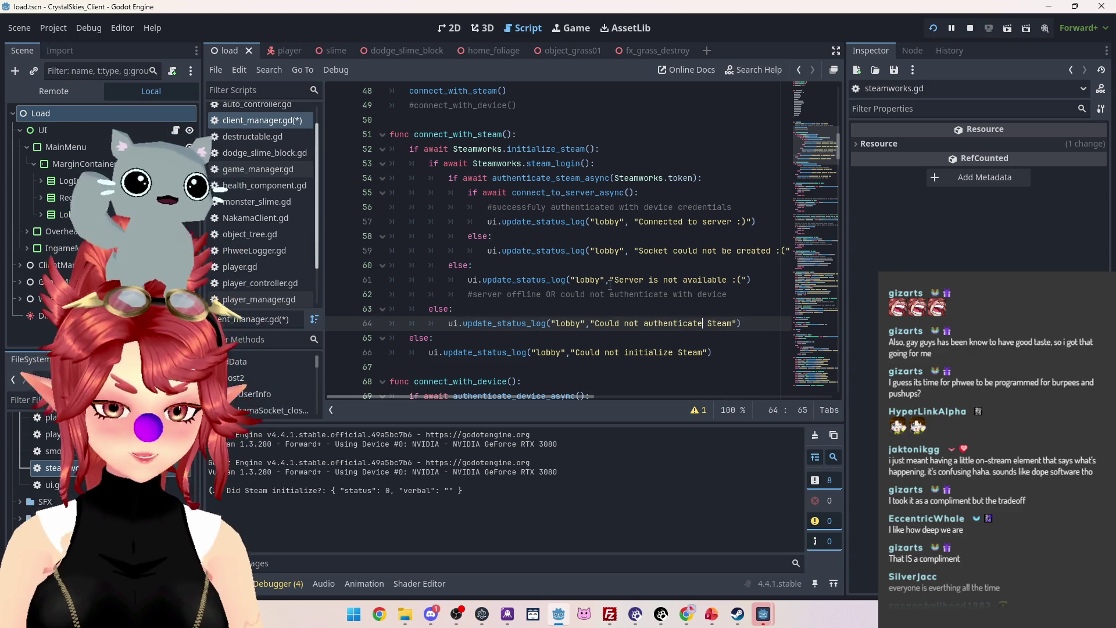
key(ctrl+s)
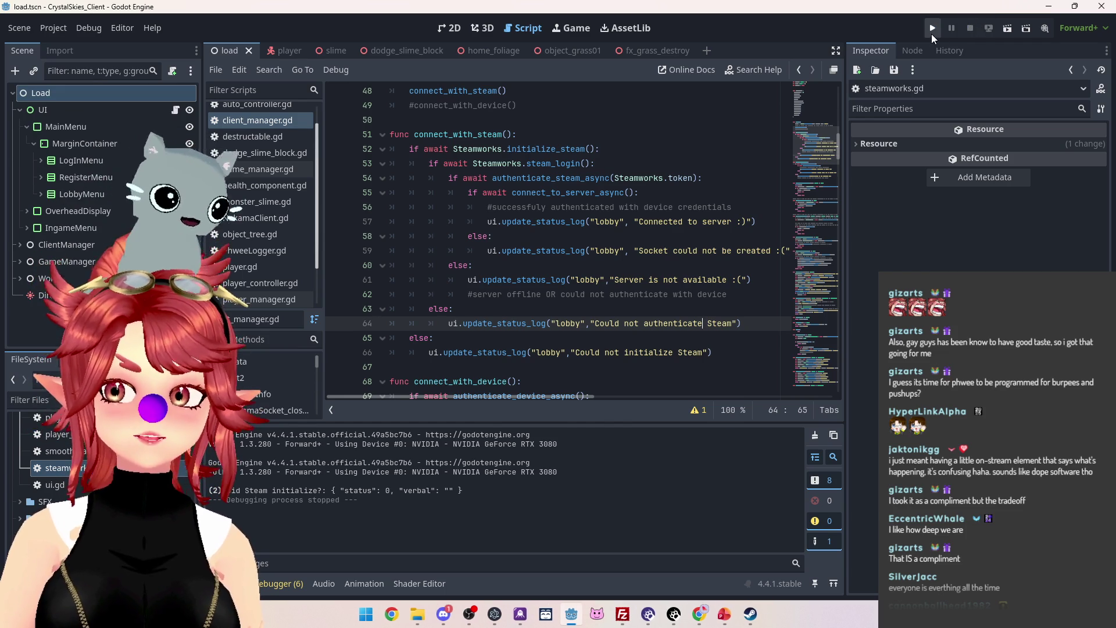
click(932, 30)
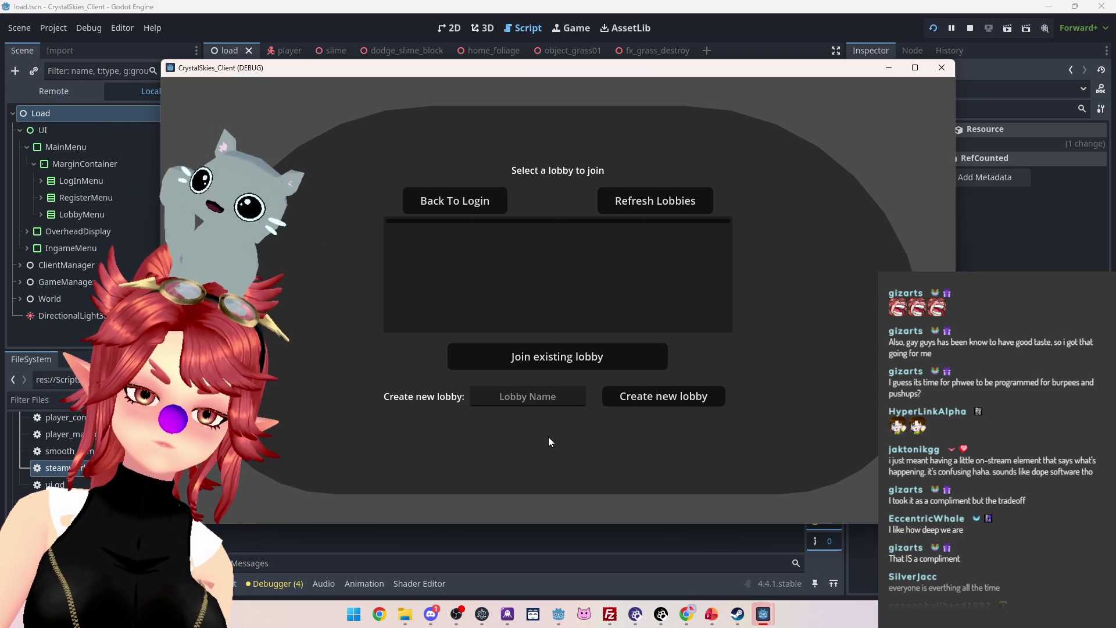
click(310, 26)
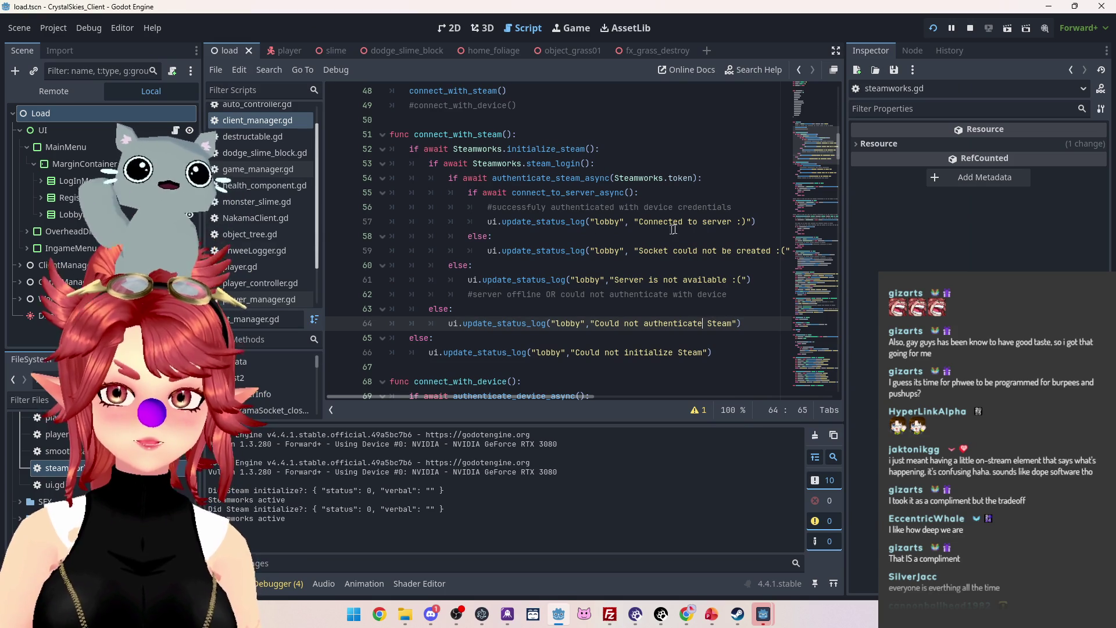
scroll(405, 257, up, 3)
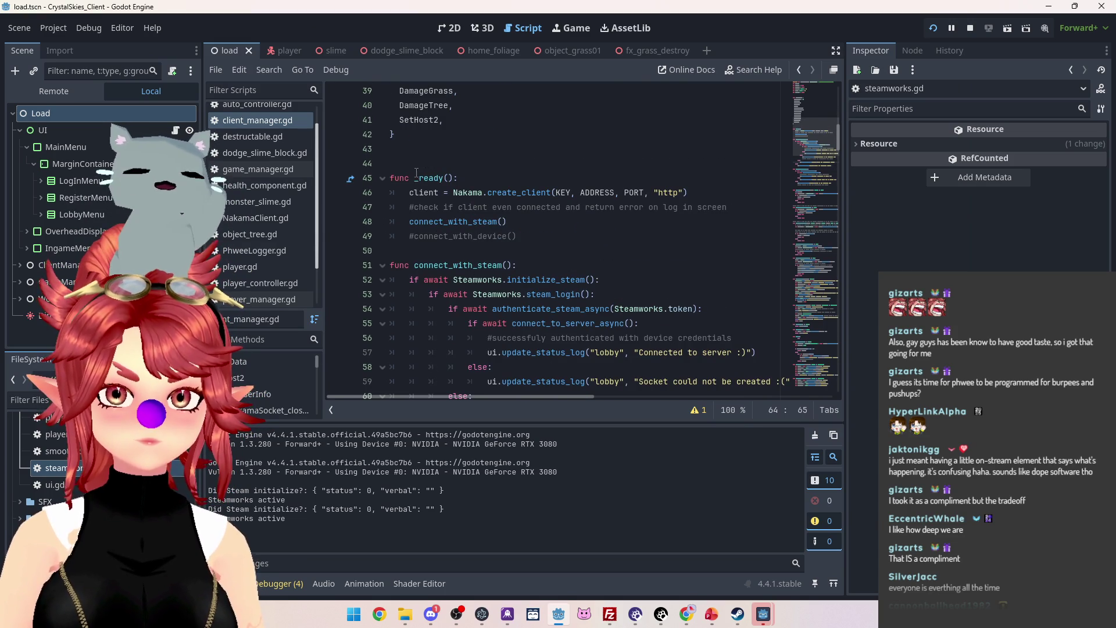
scroll(433, 215, down, 3)
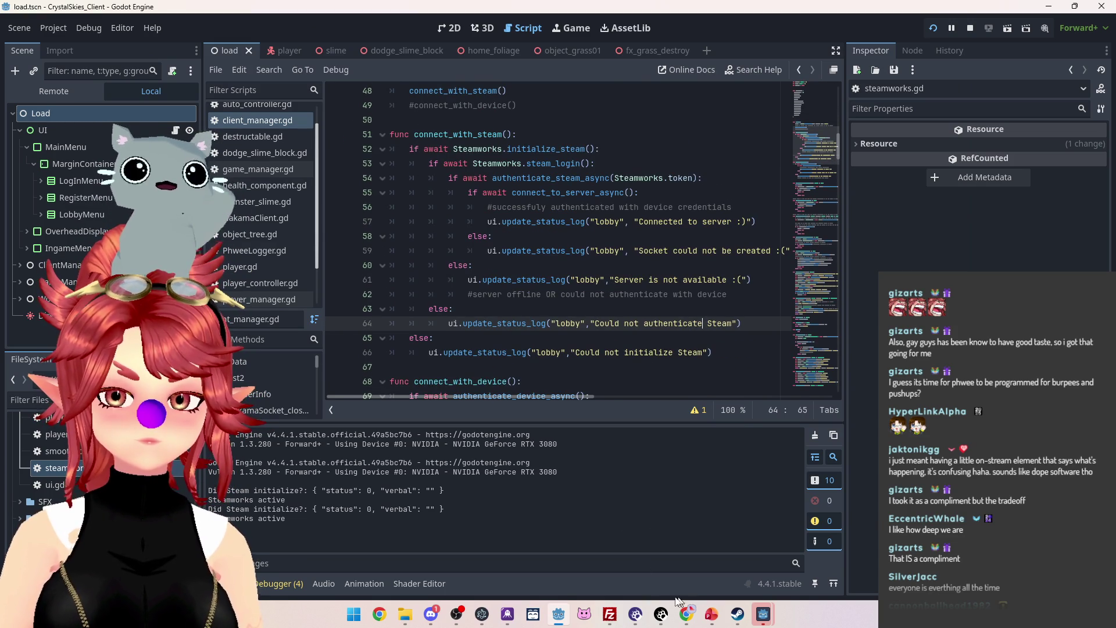
mouse_move(765, 621)
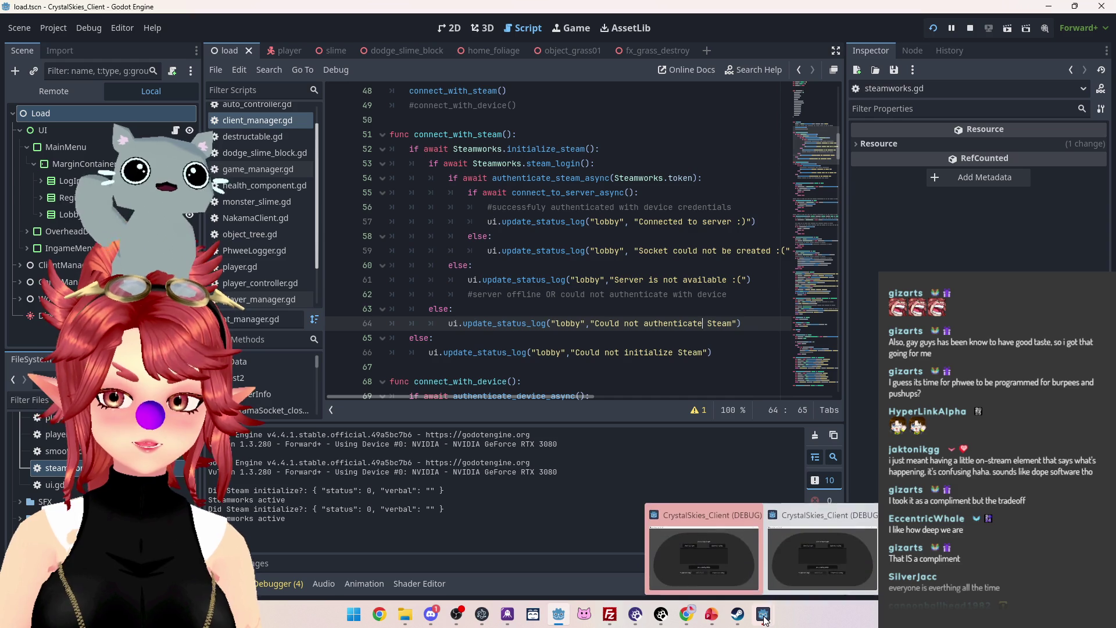
mouse_move(714, 567)
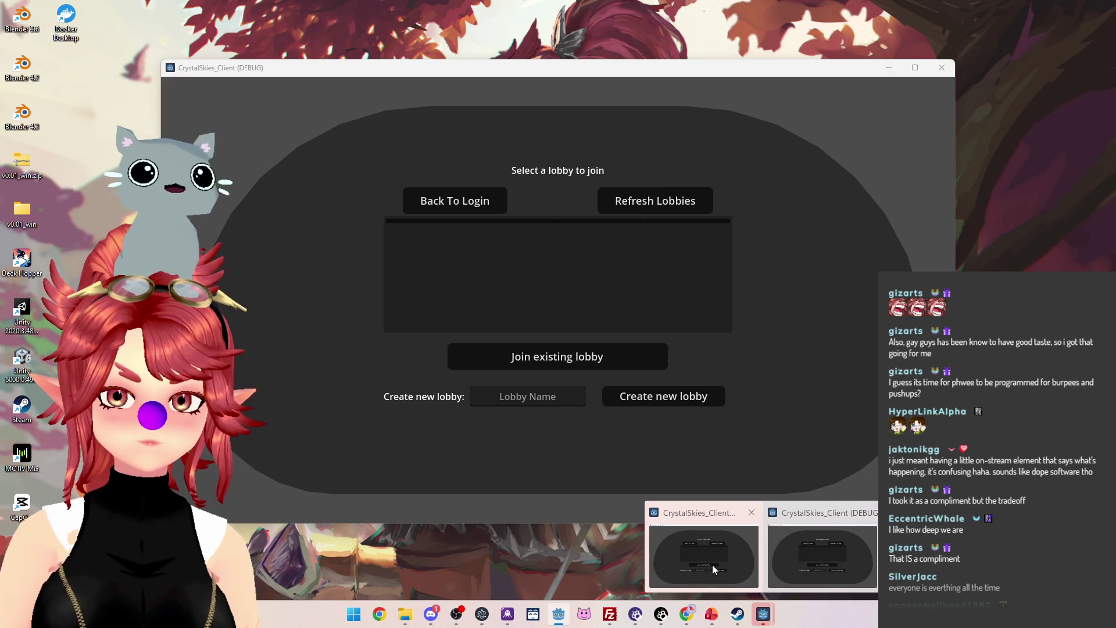
click(712, 567)
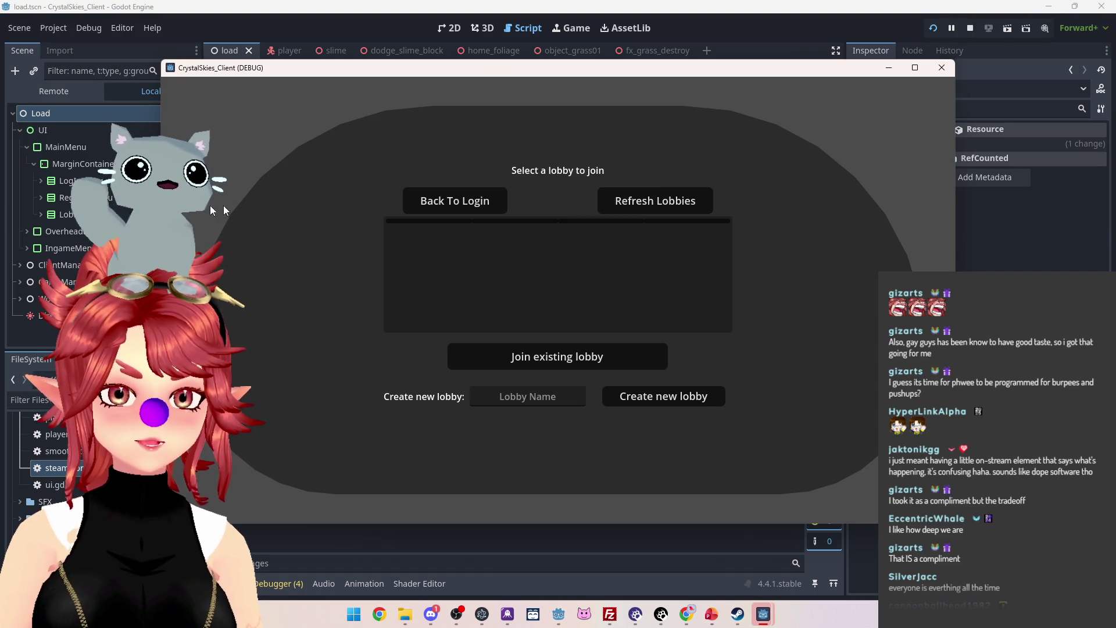
click(40, 213)
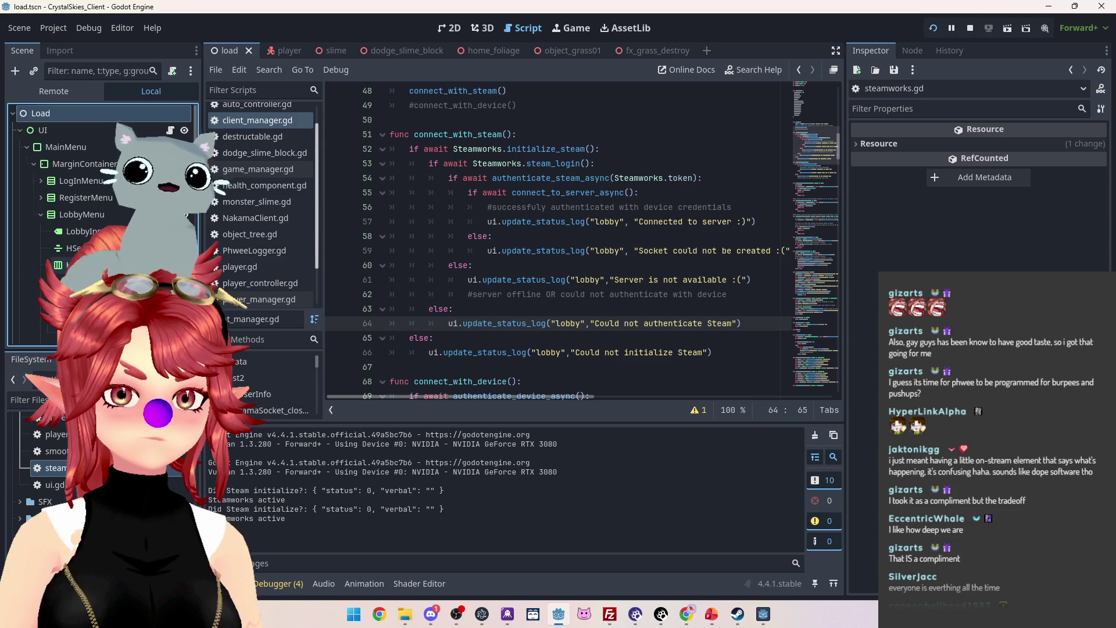
Inspect the JoinStatus label in the lobby scene's 2D view, then return to scripts.
scroll(102, 224, down, 5)
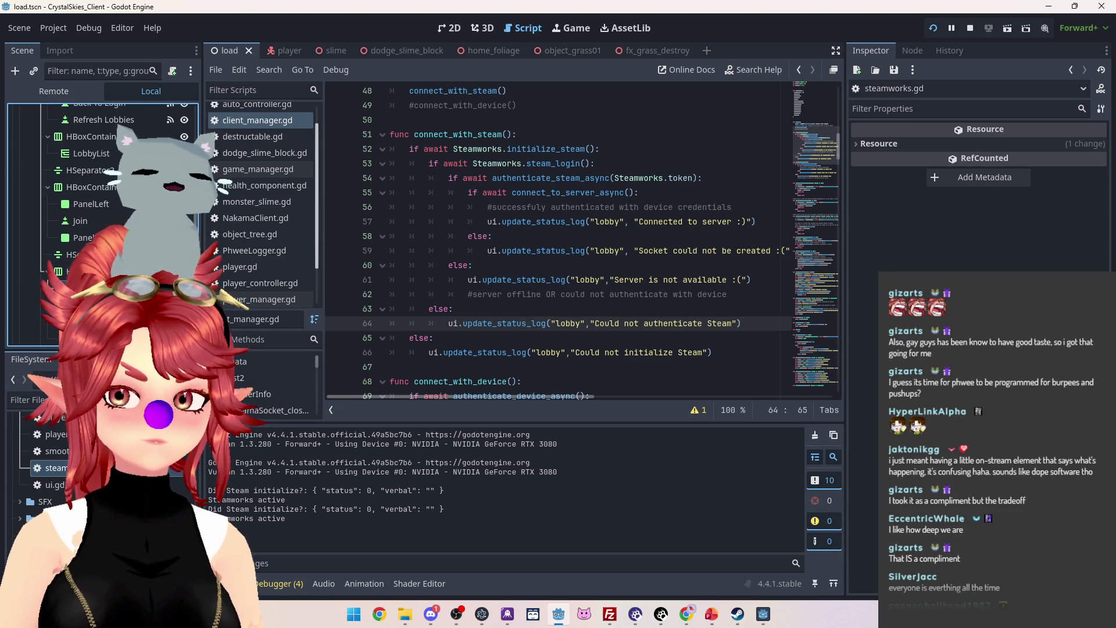
click(447, 31)
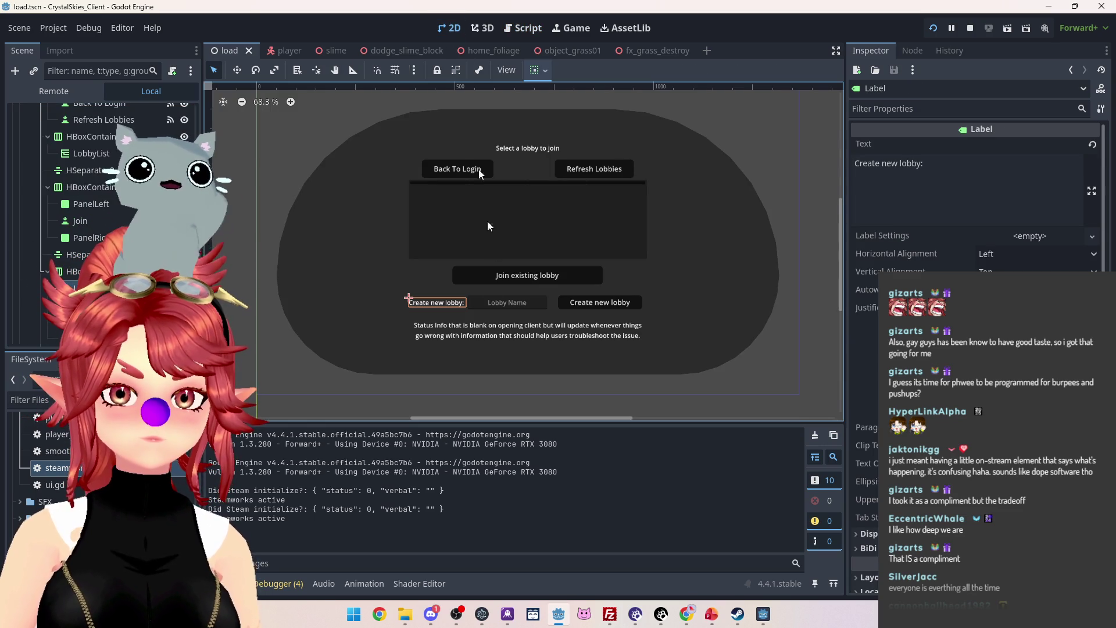
click(451, 332)
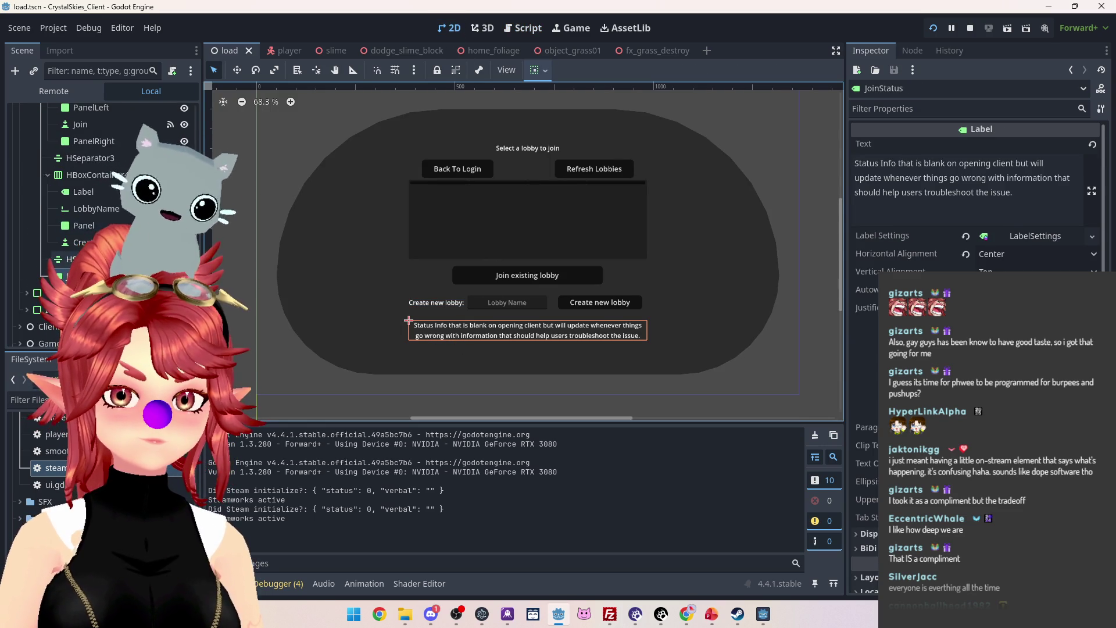
click(525, 28)
Open ui.gd and look through its code.
scroll(490, 282, up, 15)
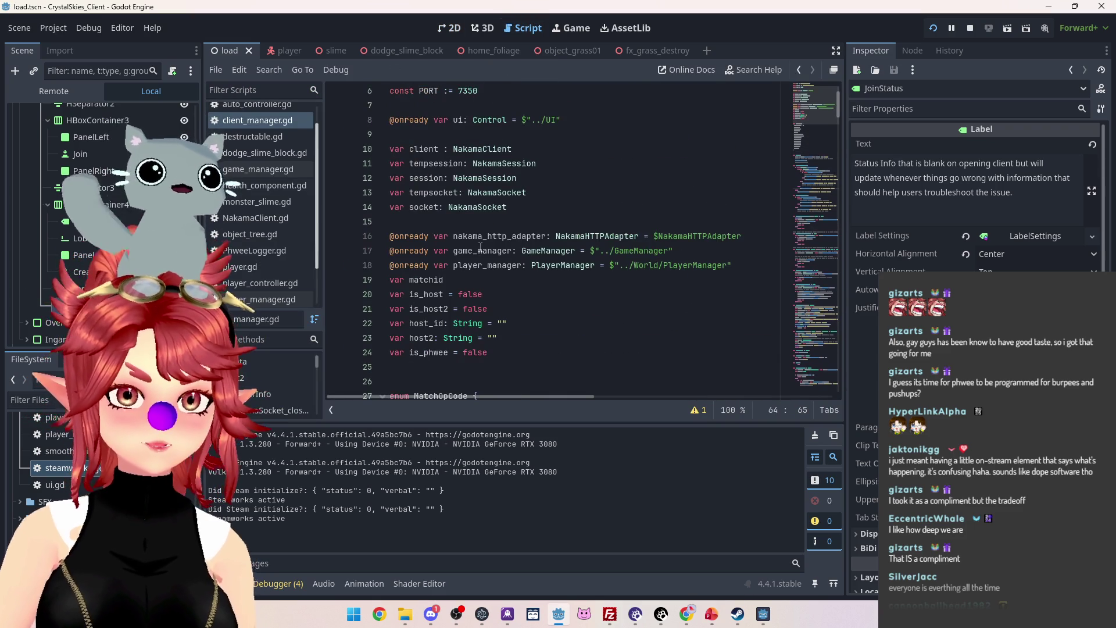
scroll(500, 272, down, 5)
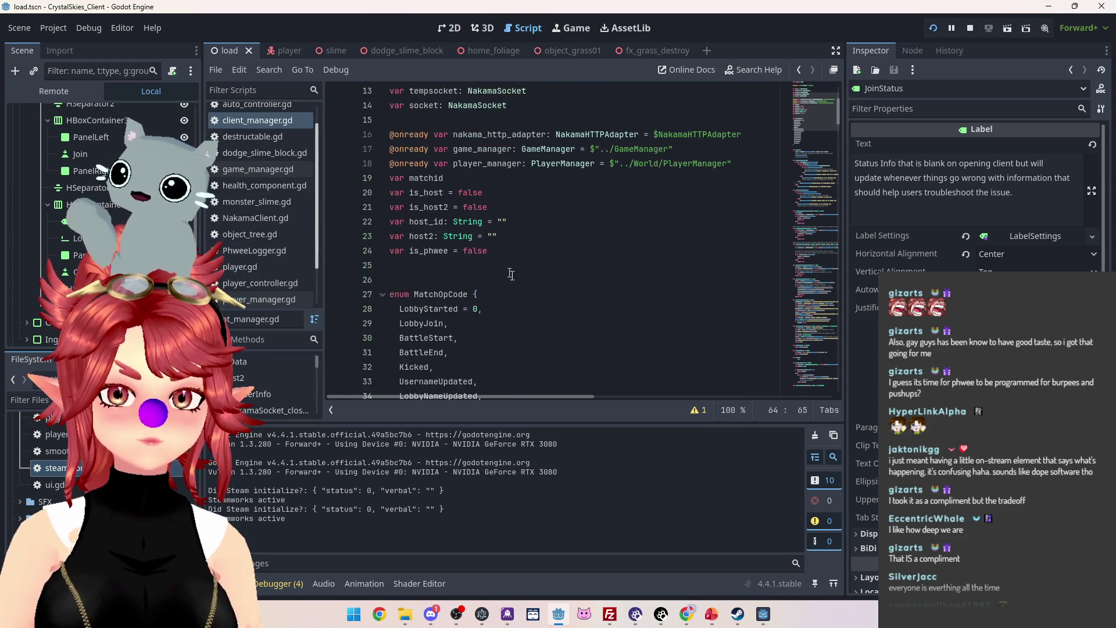
scroll(500, 272, up, 4)
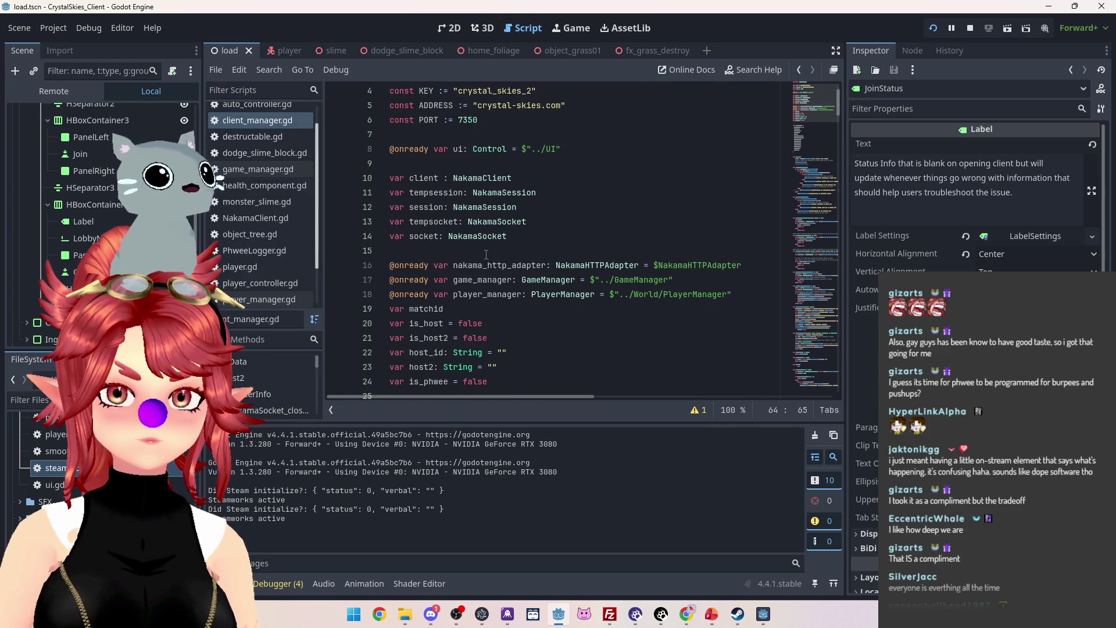
scroll(262, 204, down, 2)
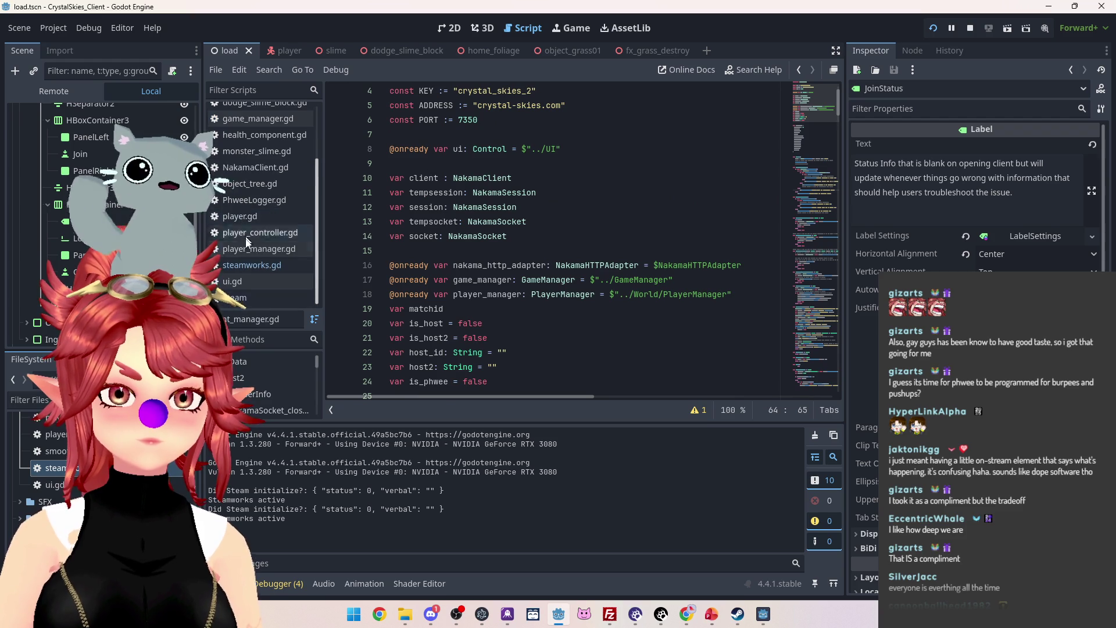
scroll(523, 232, down, 6)
click(266, 283)
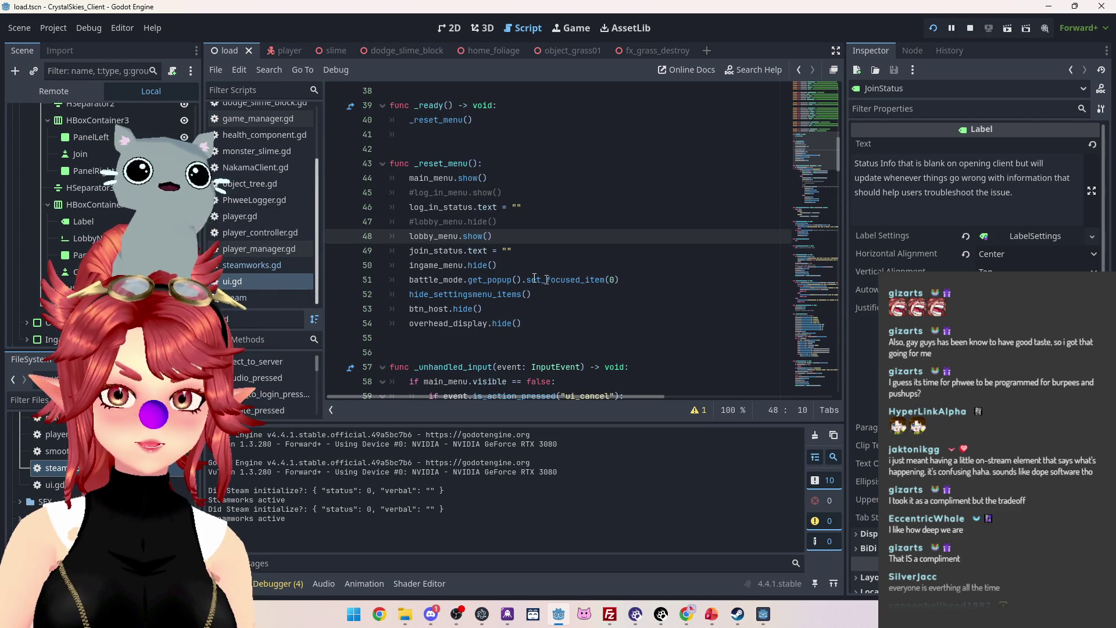
scroll(472, 261, up, 4)
scroll(472, 261, down, 4)
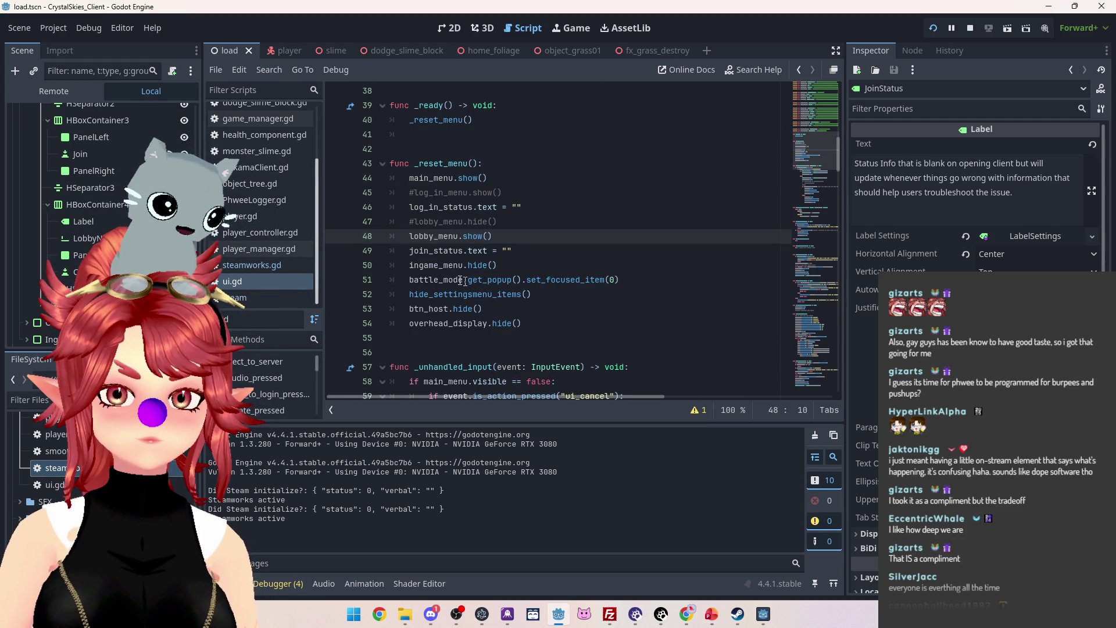
scroll(471, 261, up, 5)
scroll(465, 277, down, 4)
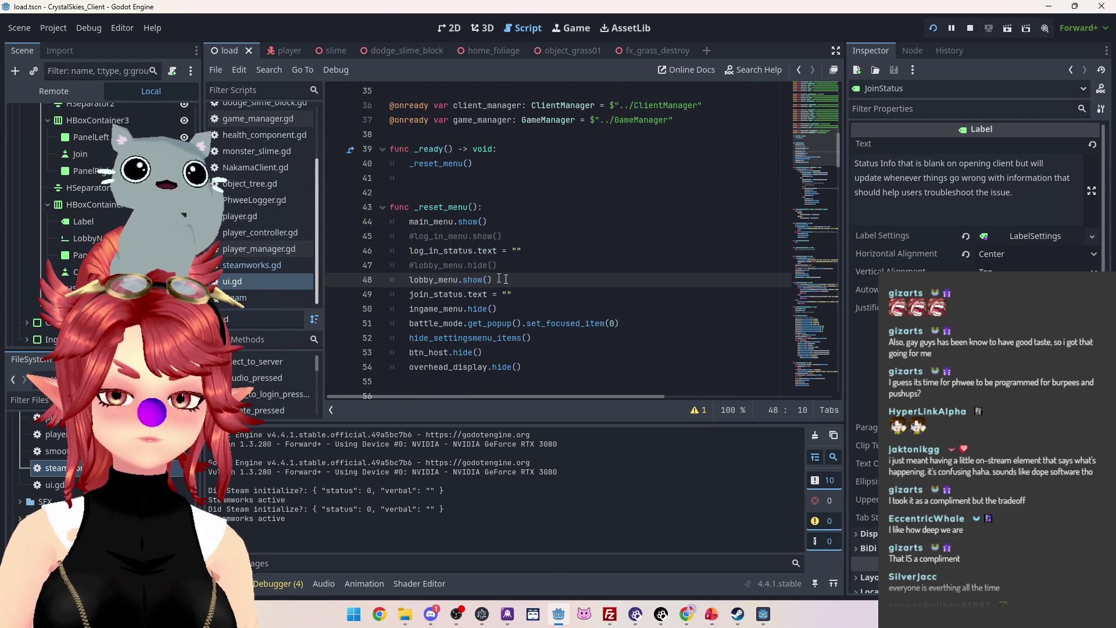
scroll(455, 267, down, 2)
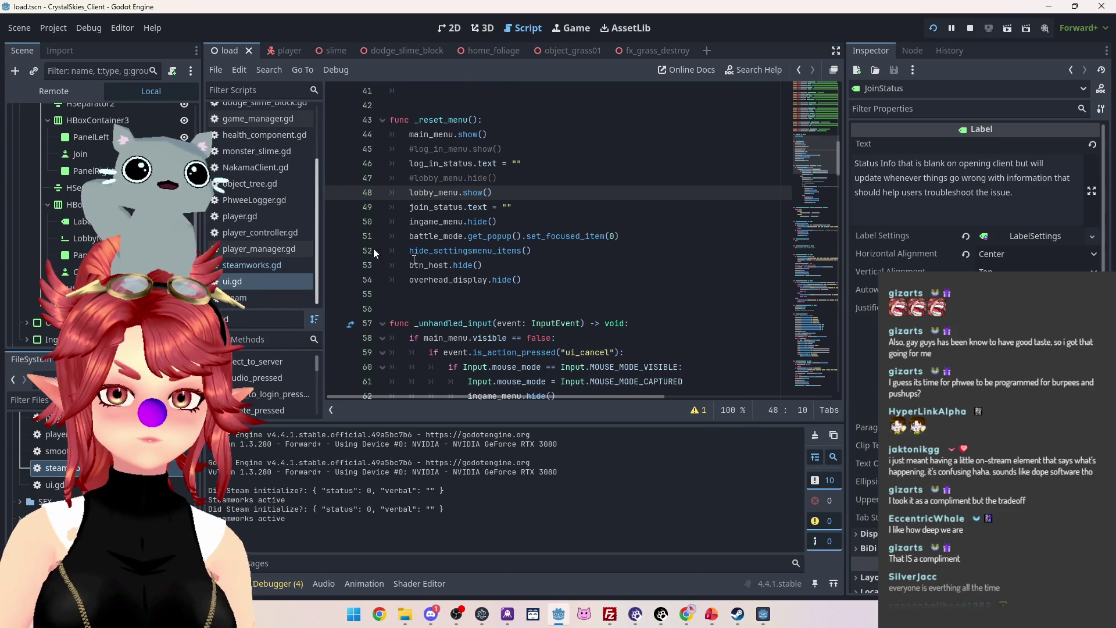
Check game_manager.gd and client_manager.gd's socket error line, then reopen ui.gd at _reset_menu.
click(242, 119)
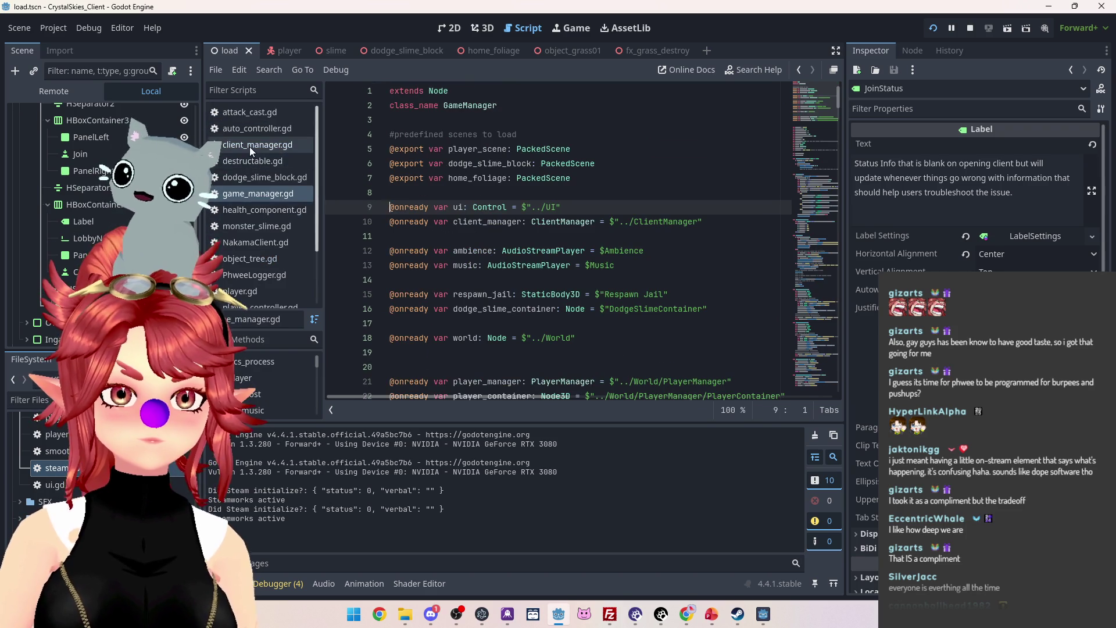
click(249, 145)
scroll(535, 238, down, 12)
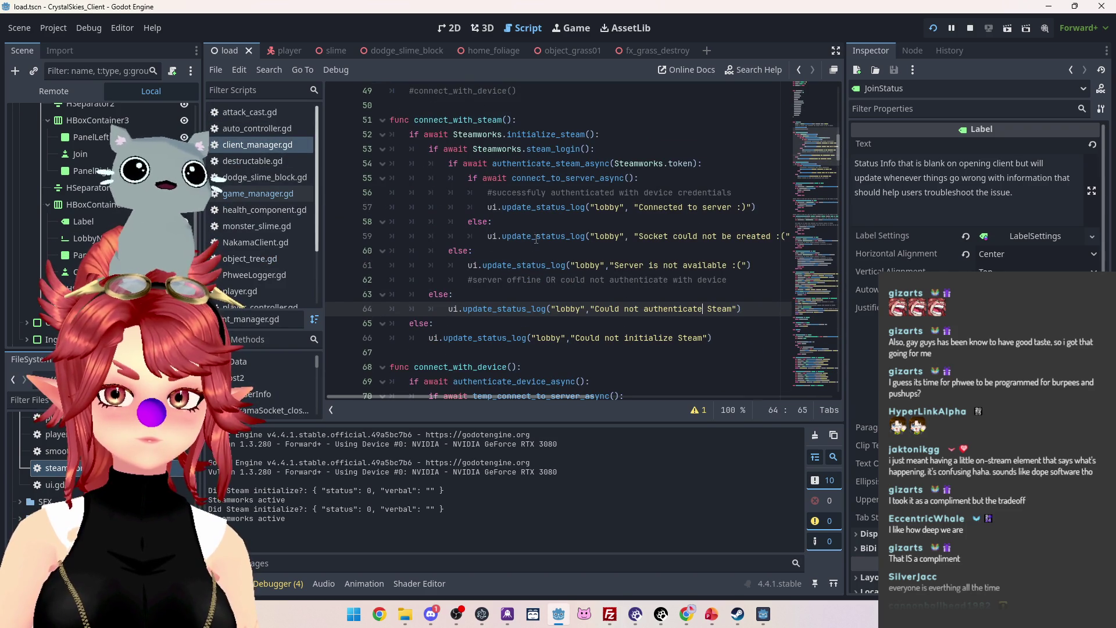
click(536, 238)
scroll(257, 285, down, 3)
click(251, 282)
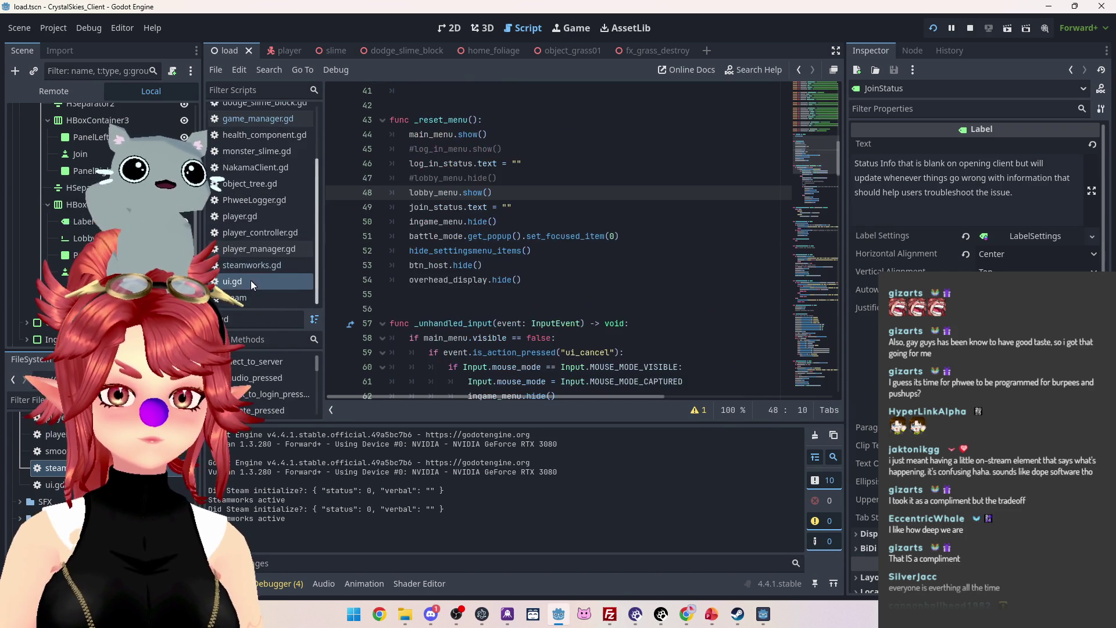
Search ui.gd for 'update' to find the status-log function.
scroll(509, 228, down, 3)
key(ctrl+f)
text(up)
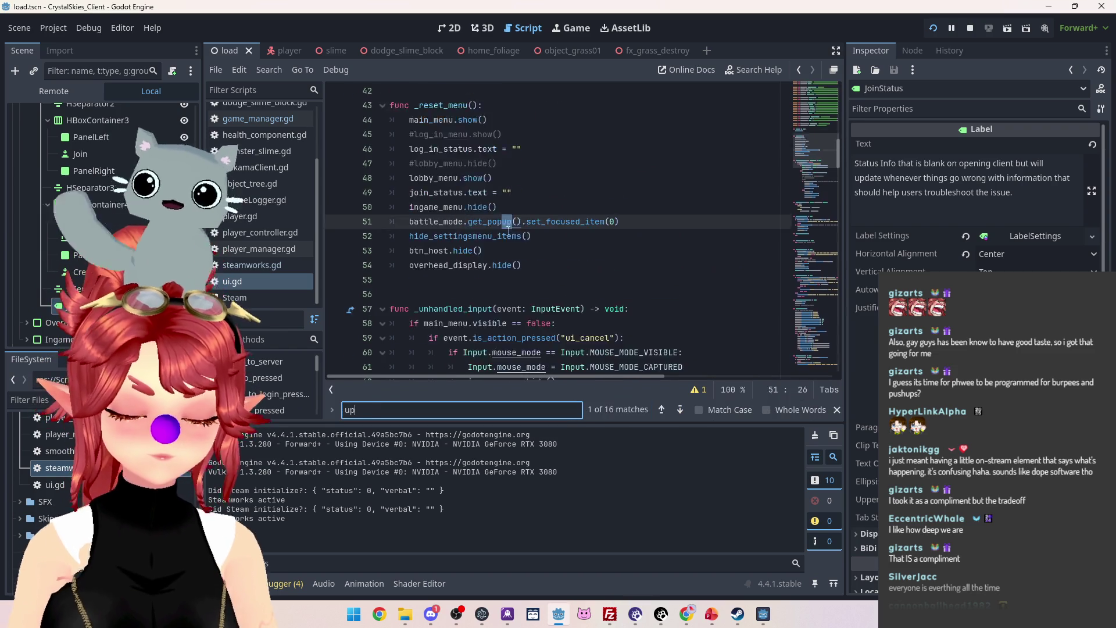
text(date)
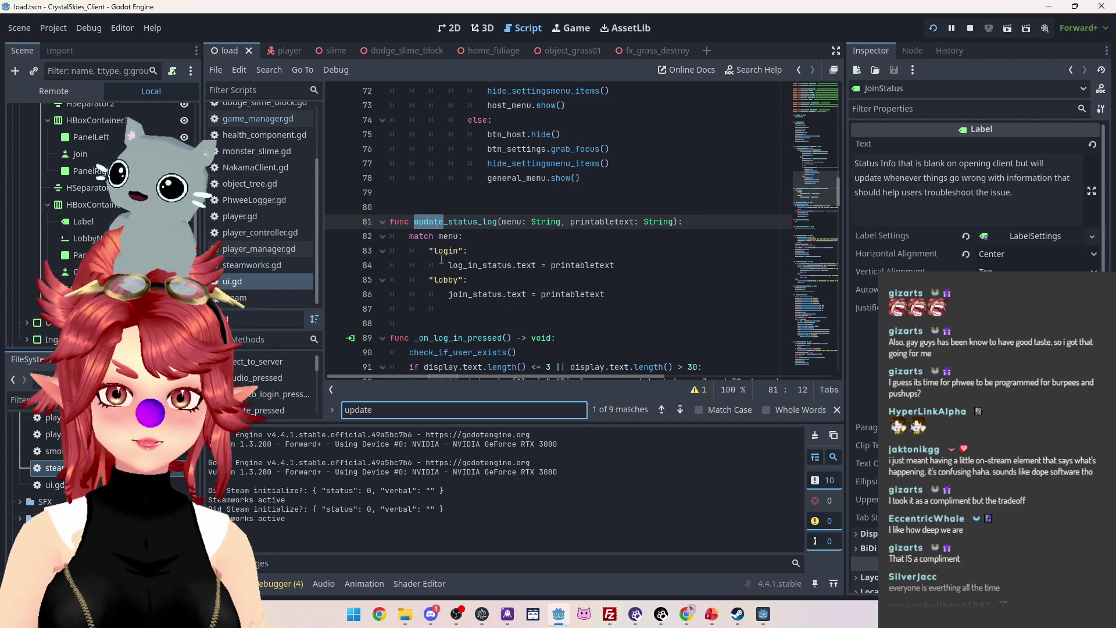
scroll(448, 262, up, 3)
scroll(477, 273, down, 3)
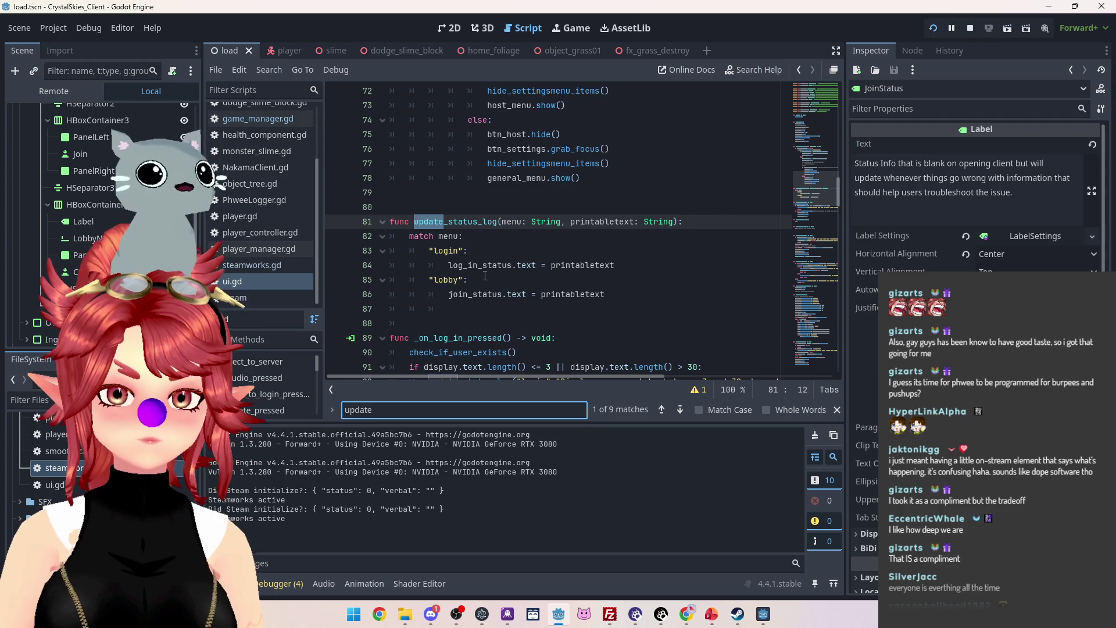
scroll(254, 145, up, 2)
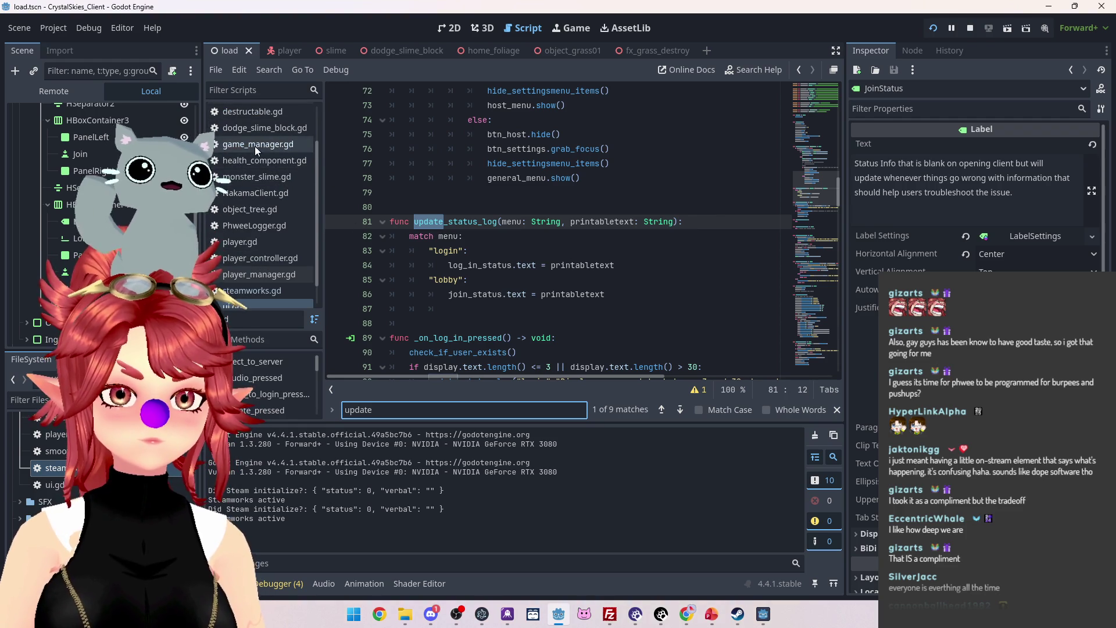
scroll(255, 146, up, 2)
Review connect_with_steam in client_manager.gd.
click(249, 145)
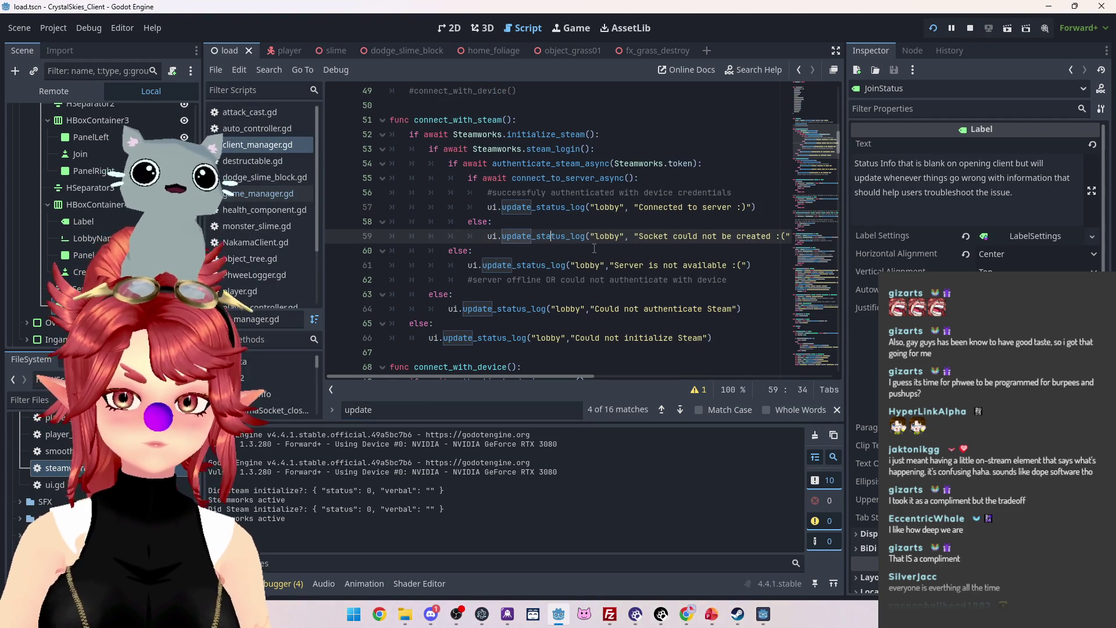
scroll(72, 211, up, 3)
scroll(76, 209, up, 4)
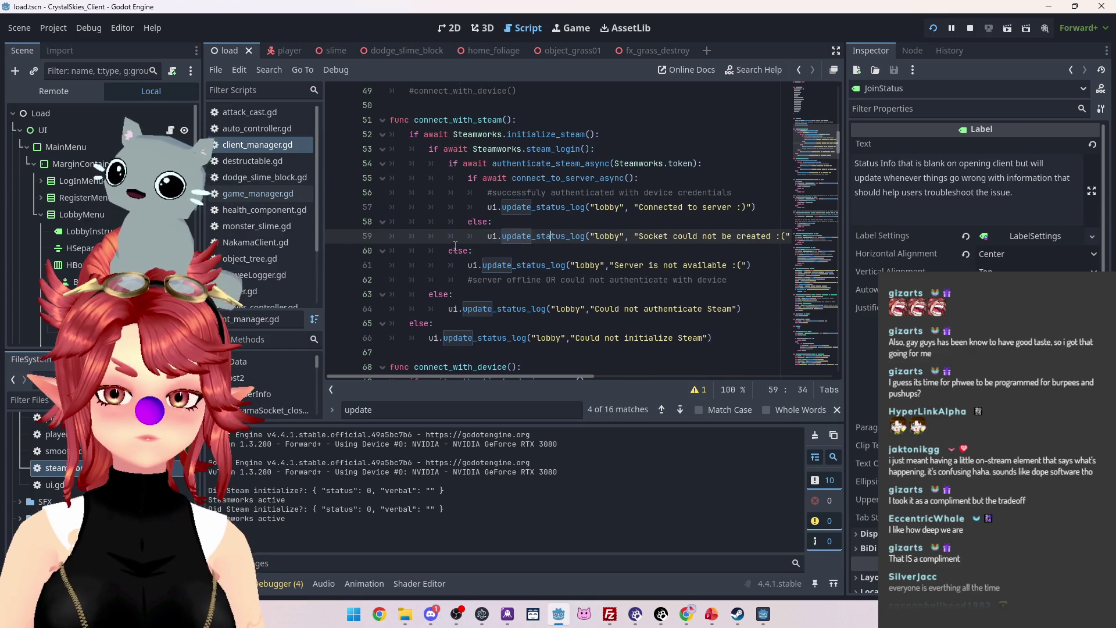
scroll(441, 221, up, 3)
scroll(433, 192, up, 2)
scroll(459, 174, down, 6)
scroll(483, 161, up, 1)
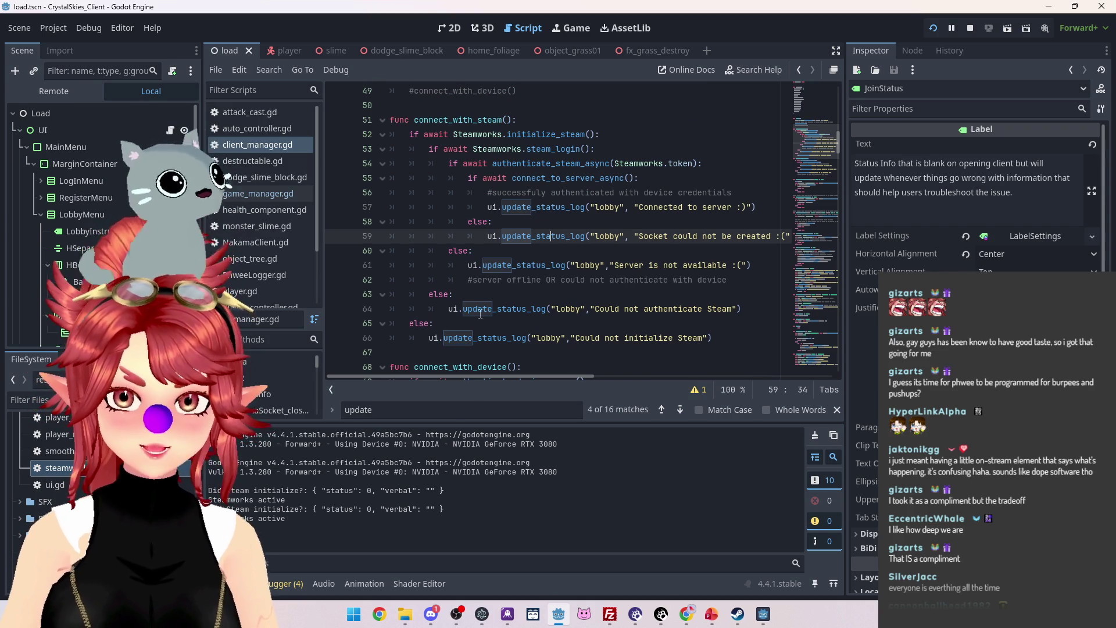
mouse_move(765, 618)
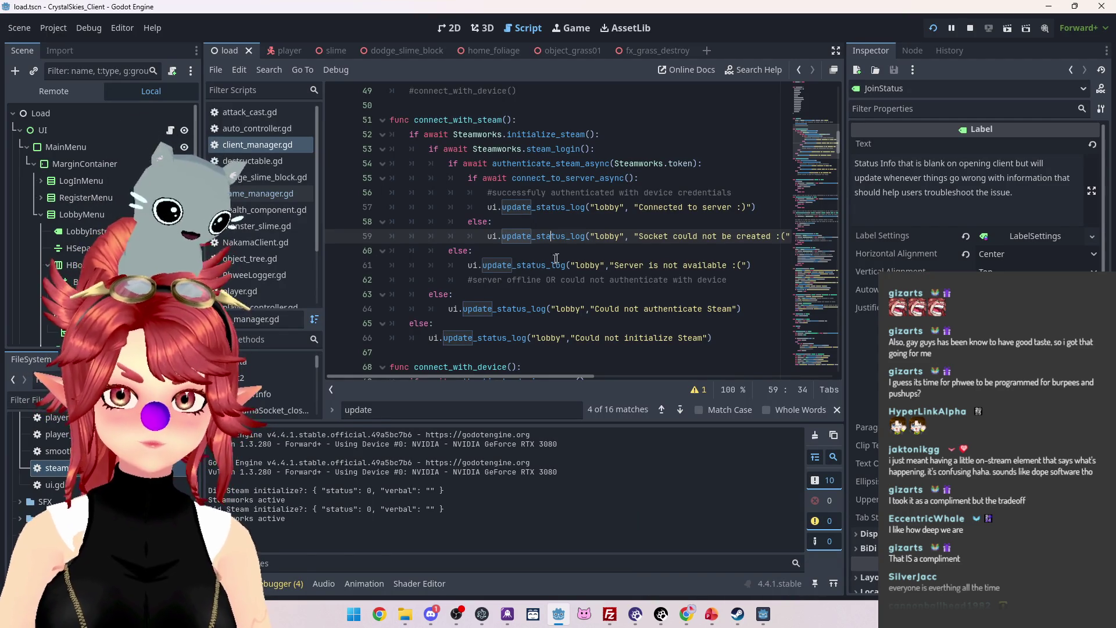
ctrl+scroll(541, 273, up, 3)
ctrl+scroll(544, 294, down, 3)
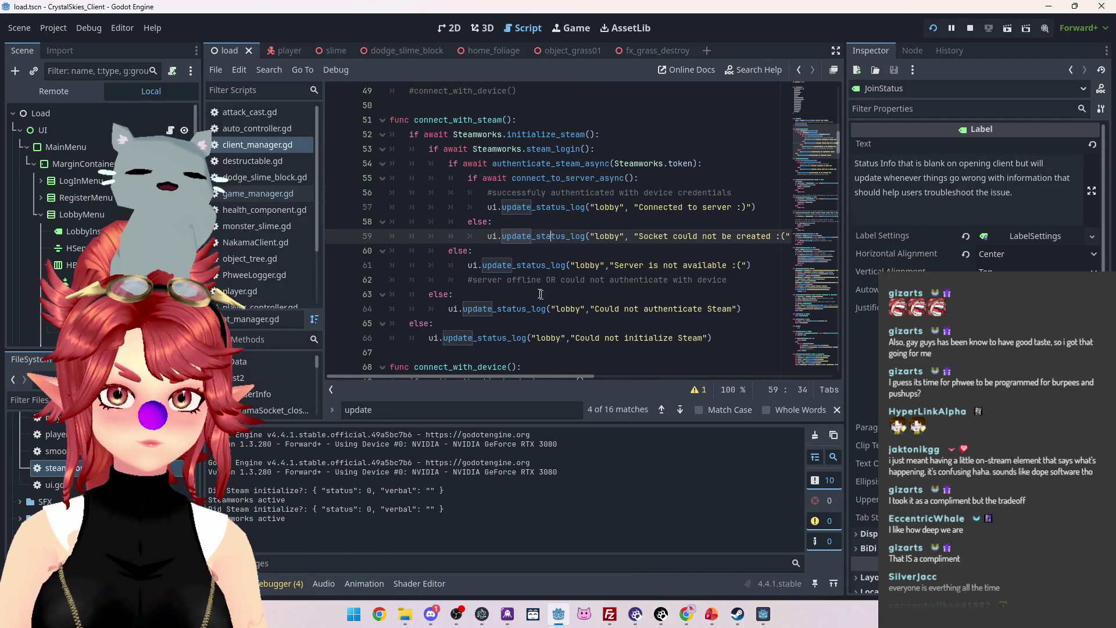
scroll(267, 227, down, 4)
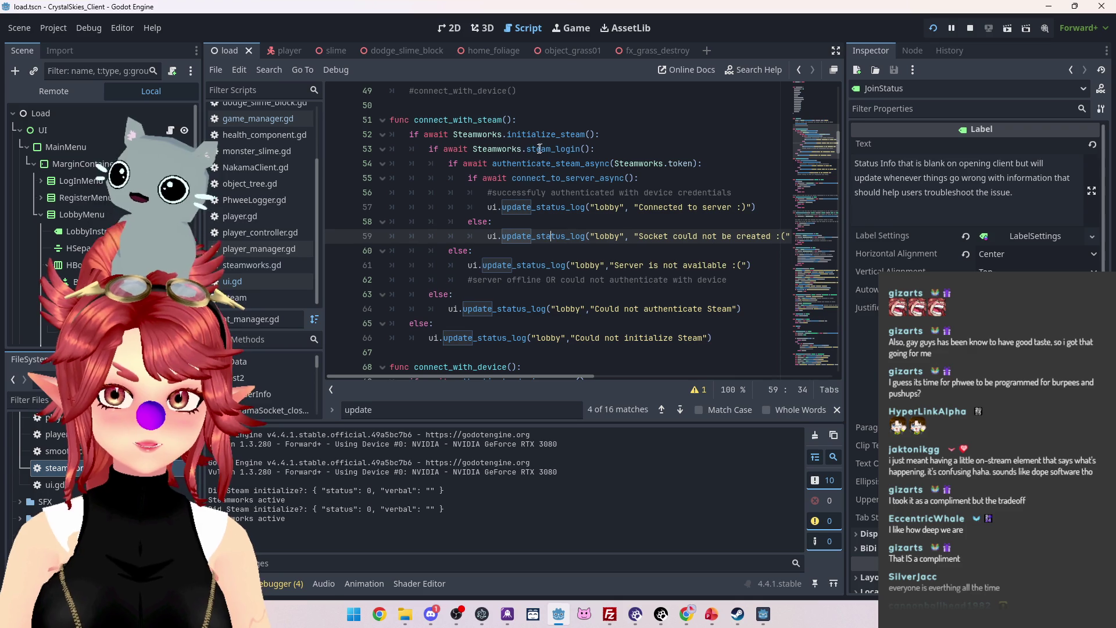
Revisit update_status_log in ui.gd, then open steamworks.gd.
click(261, 282)
scroll(262, 207, up, 2)
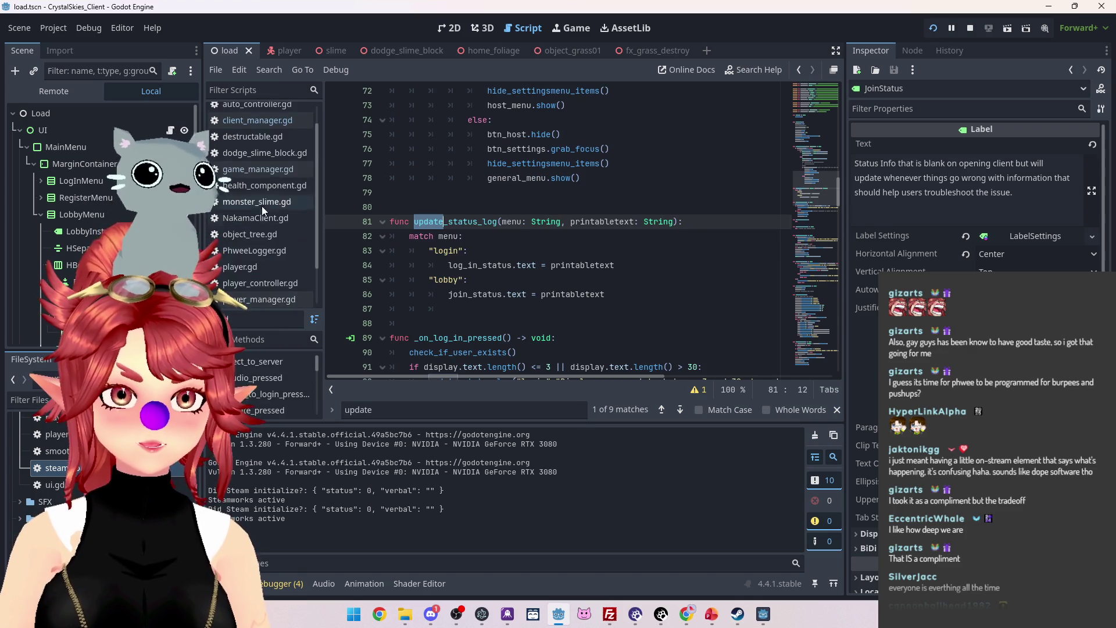
scroll(262, 207, down, 2)
click(266, 266)
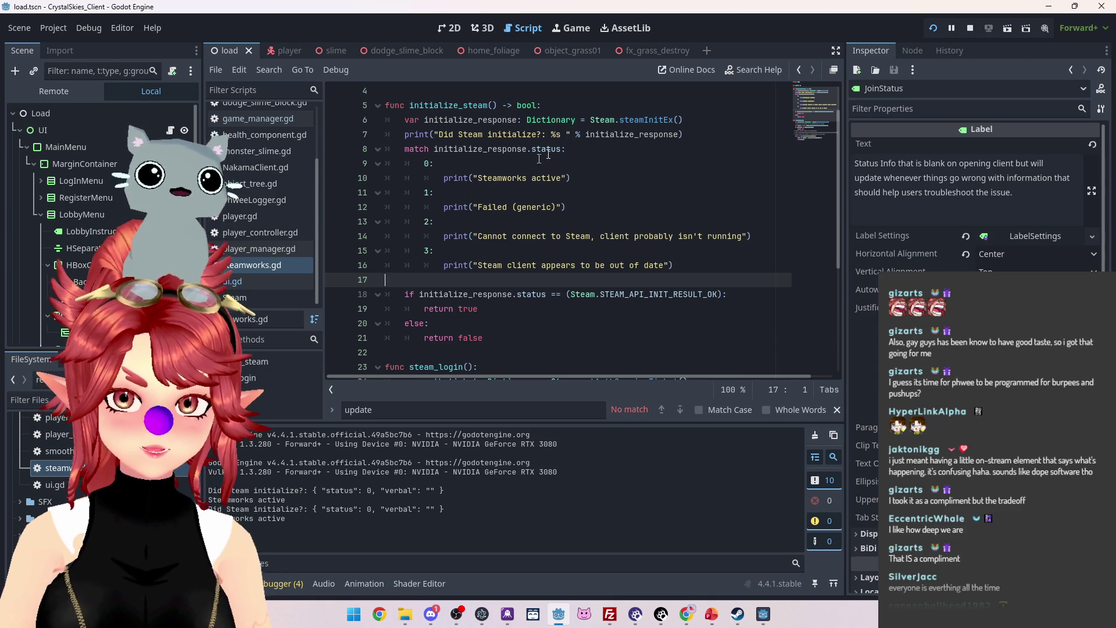
Read initialize_steam's status handling, then switch to client_manager.gd's connect_with_steam.
mouse_move(497, 154)
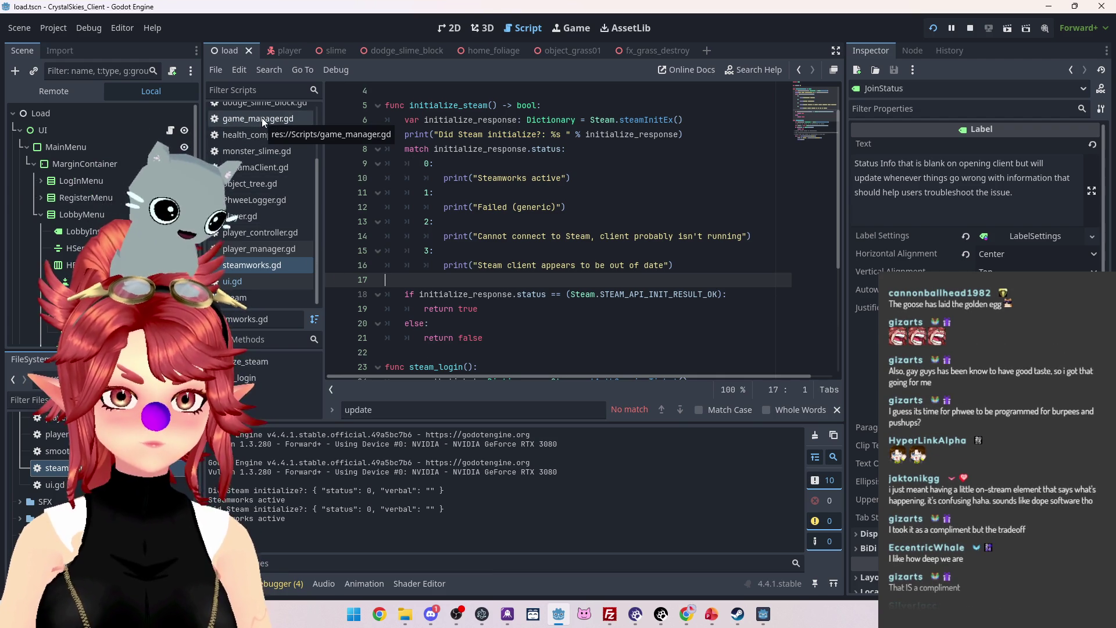
scroll(261, 134, up, 2)
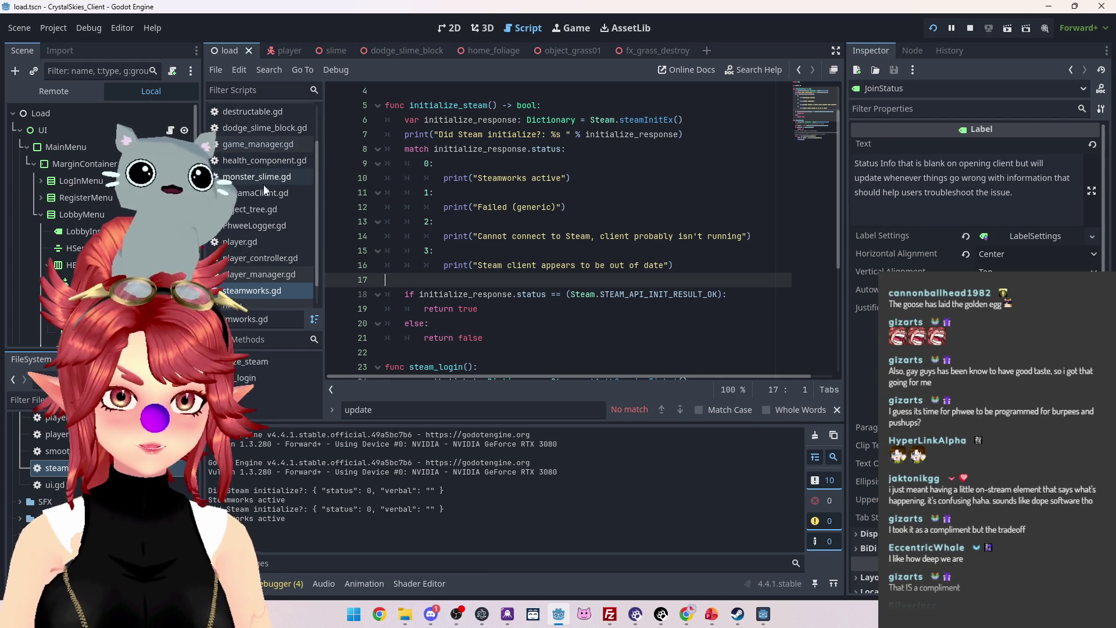
scroll(260, 187, up, 3)
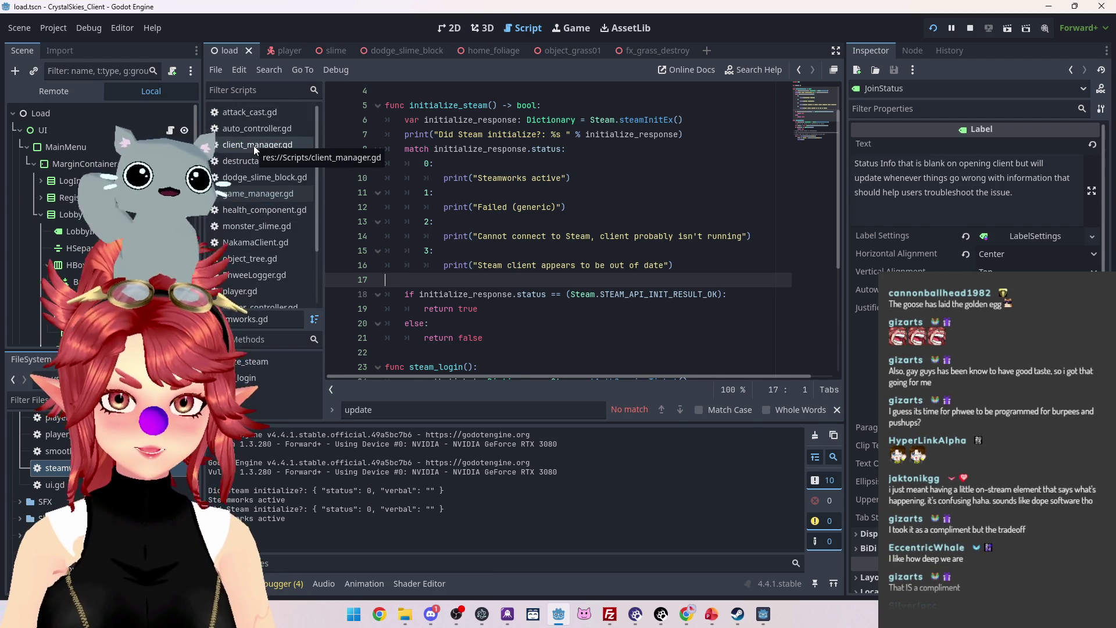
click(254, 147)
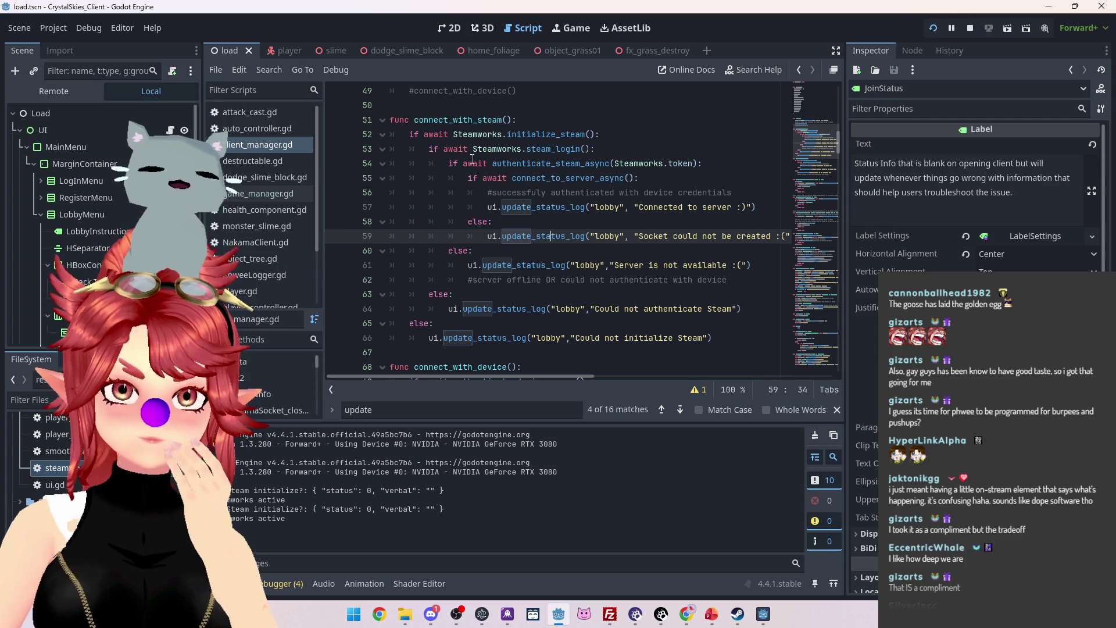
Insert blank lines before the steam_login, authenticate and connect_to_server checks.
click(430, 149)
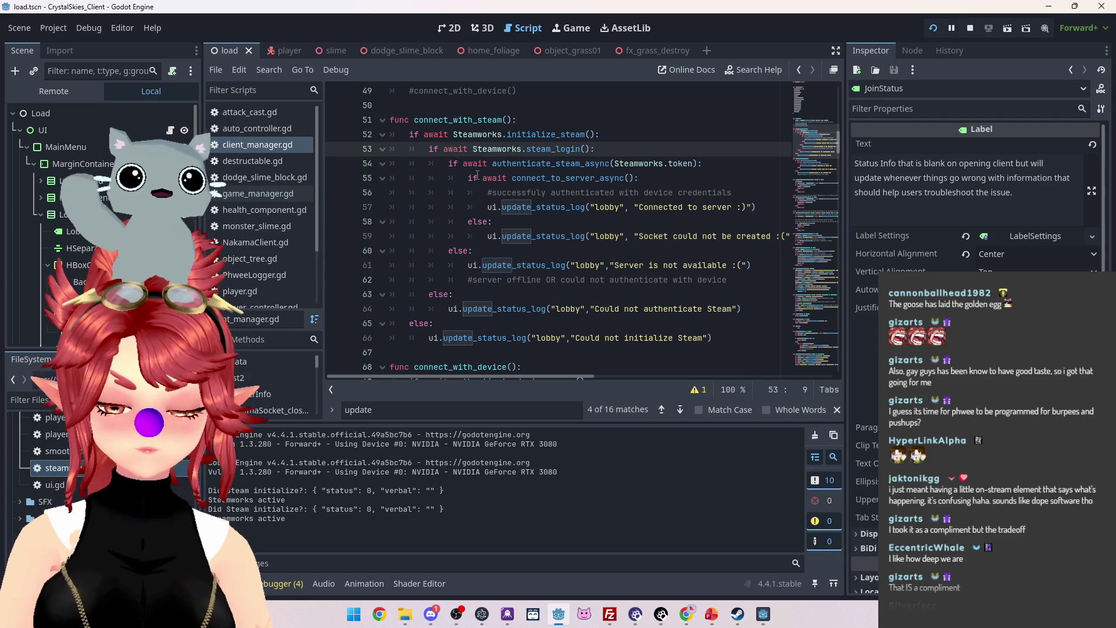
key(Return)
click(448, 177)
key(Return)
click(468, 207)
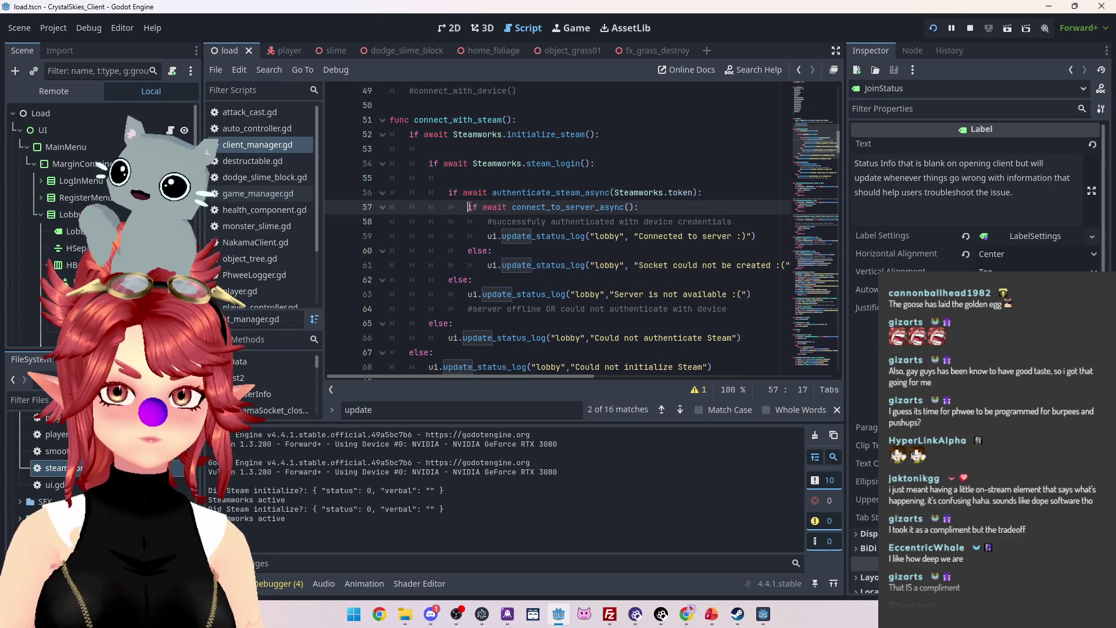
key(Return)
Copy the status-log line and paste it after initialize_steam as 'Initialized Steam'.
scroll(541, 245, down, 1)
scroll(541, 245, down, 1)
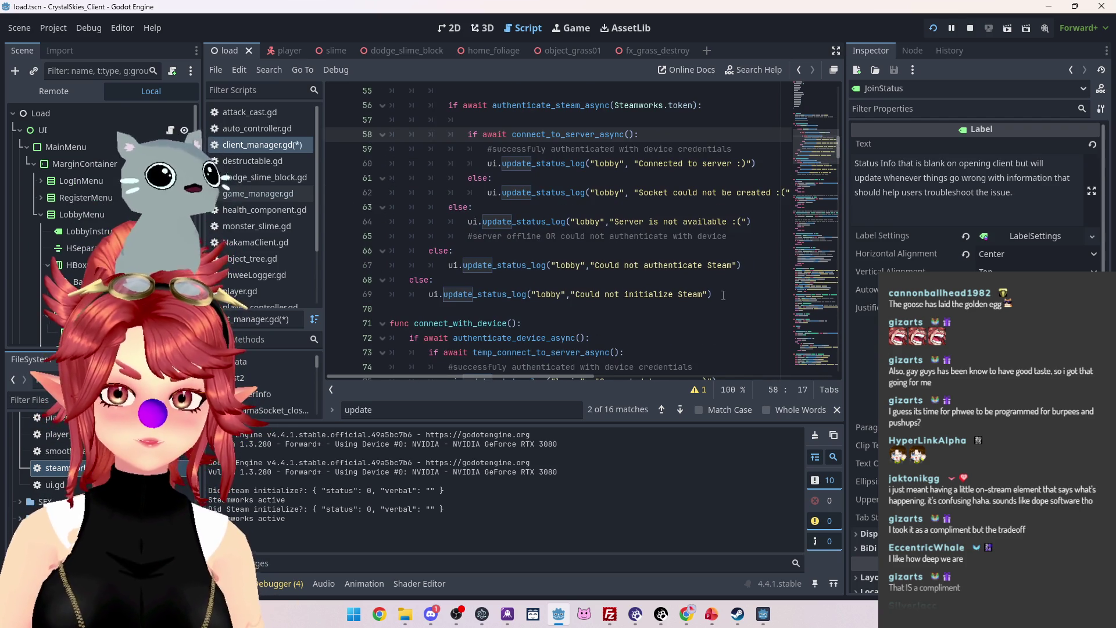
drag(723, 295, 429, 296)
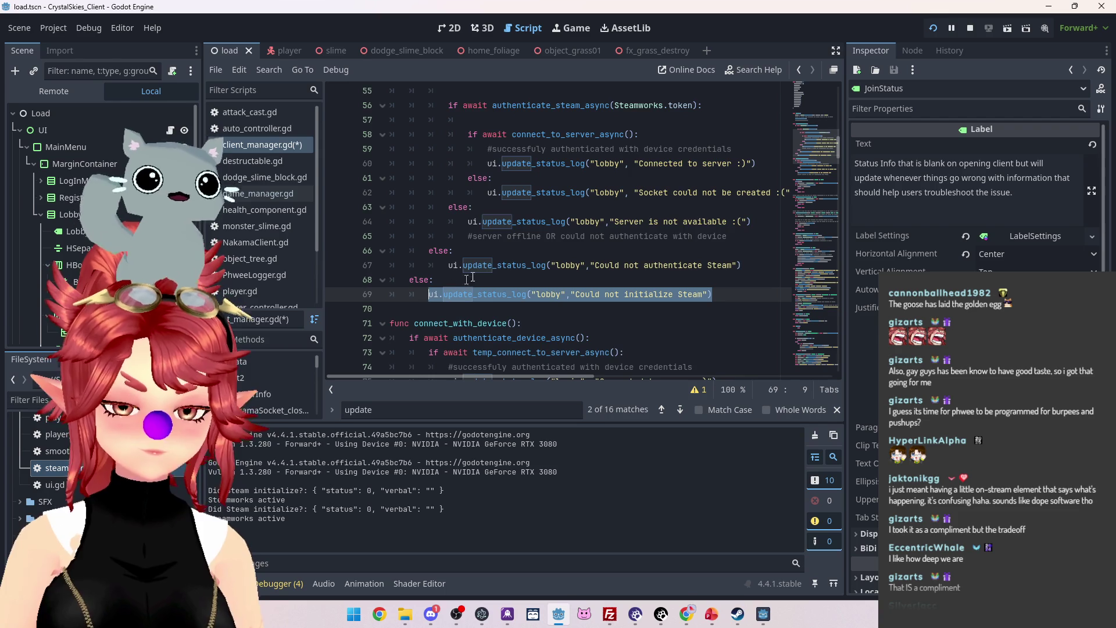
key(ctrl+c)
scroll(453, 262, up, 2)
click(455, 152)
key(ctrl+v)
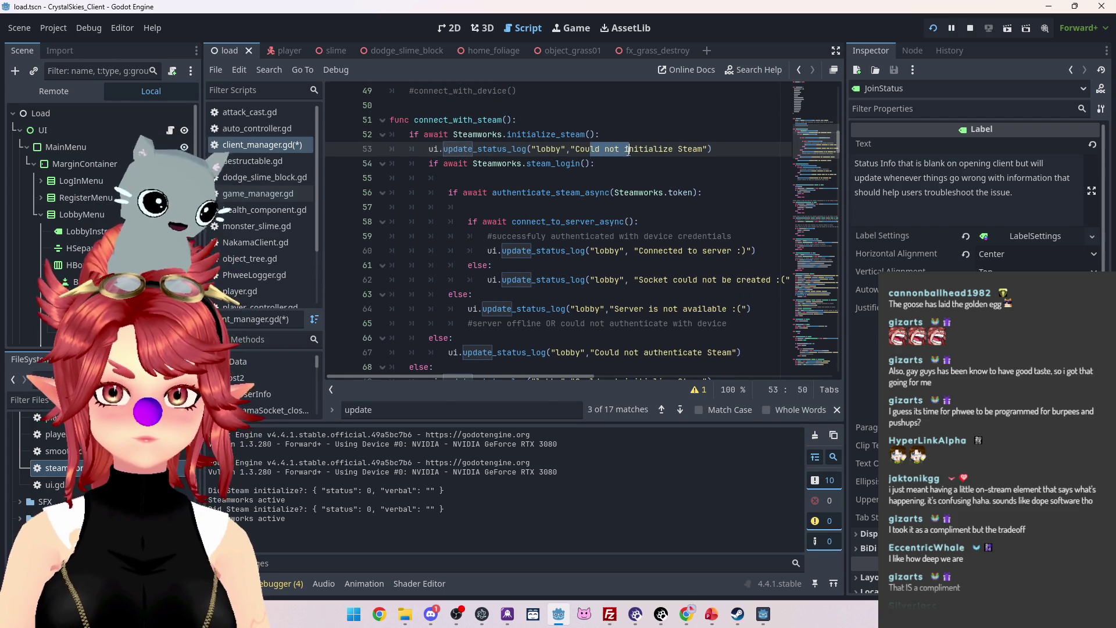
text(I)
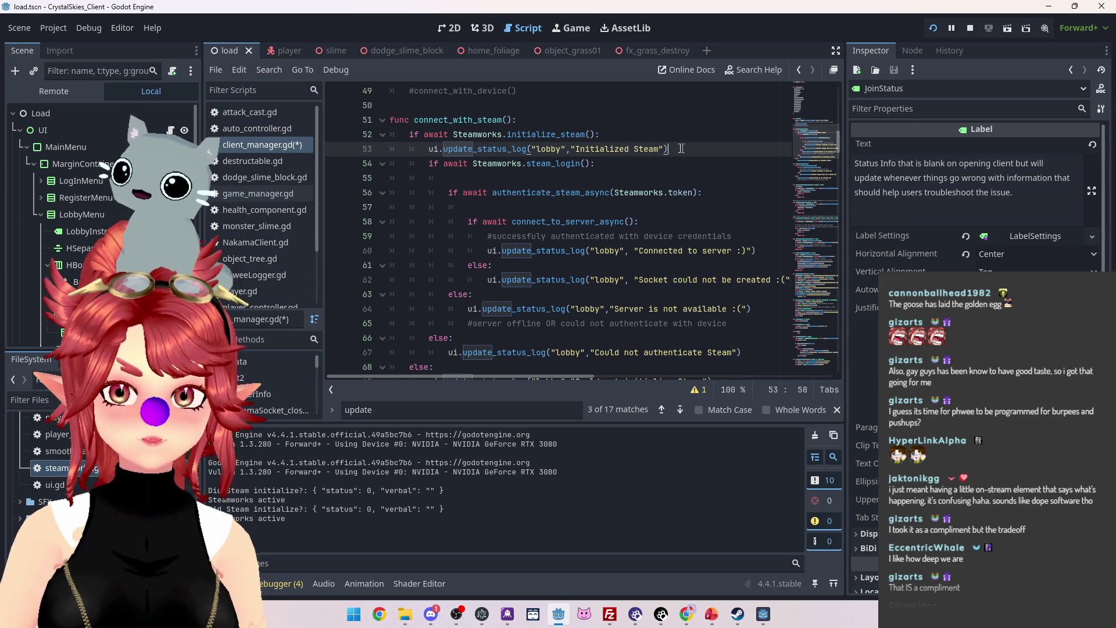
drag(684, 148, 418, 151)
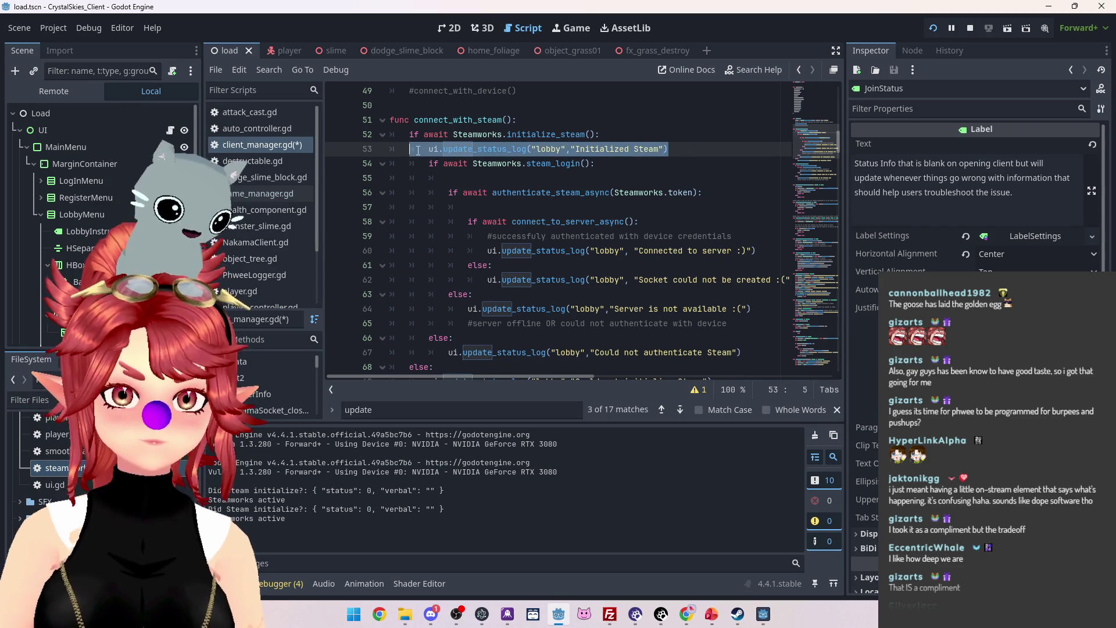
Add 'Logged Into Steam' and 'Authenticated with Steam' status lines, then run the project.
click(505, 175)
key(ctrl+v)
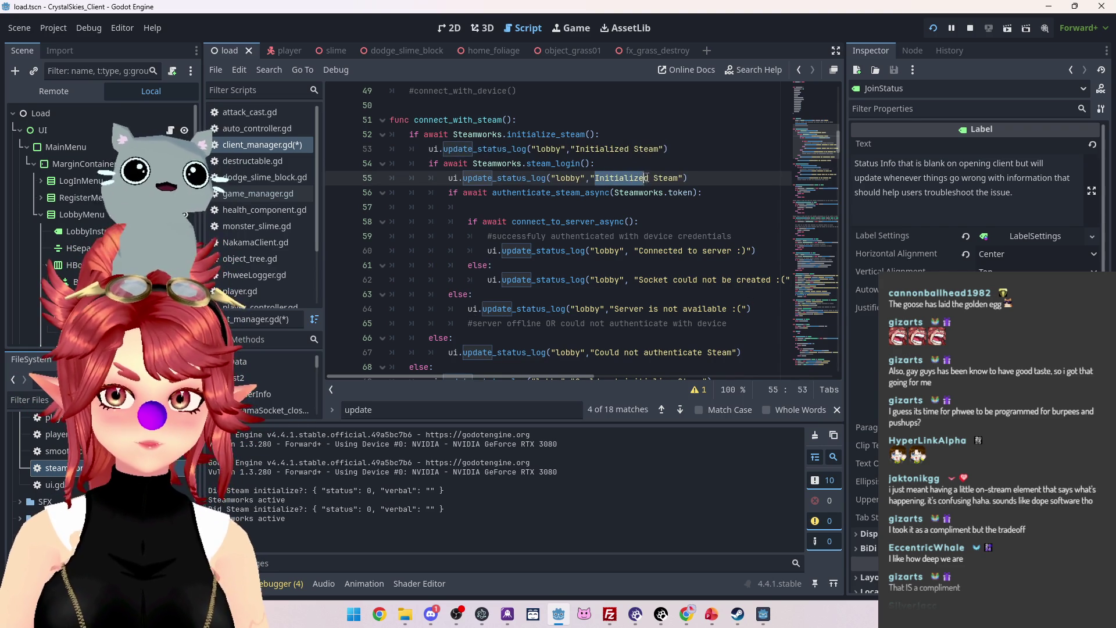
text(Logged)
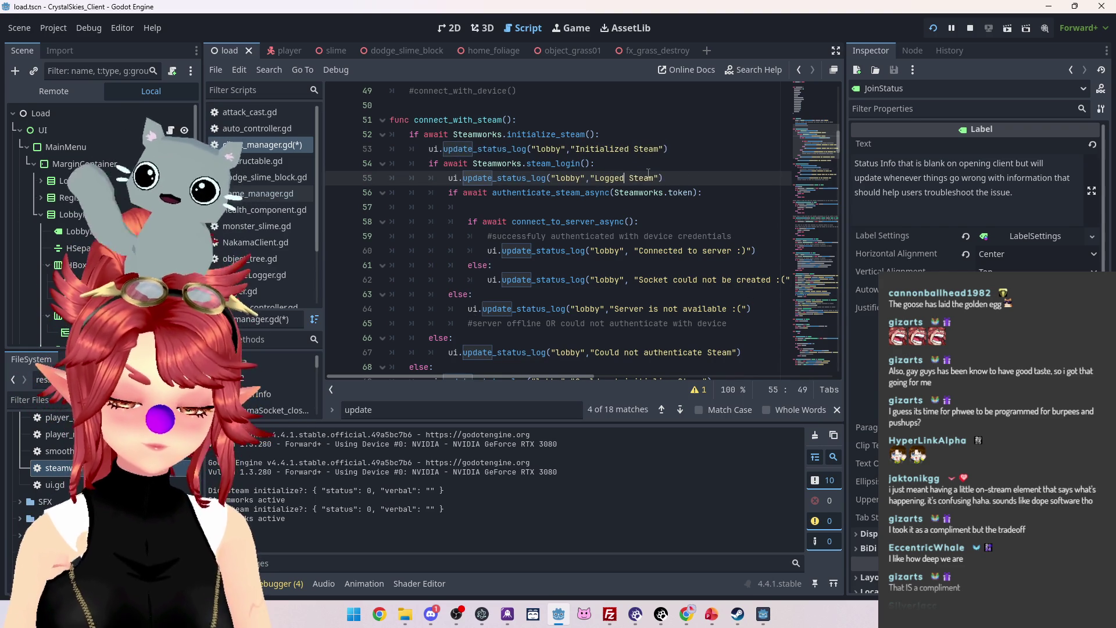
click(661, 210)
key(ctrl+v)
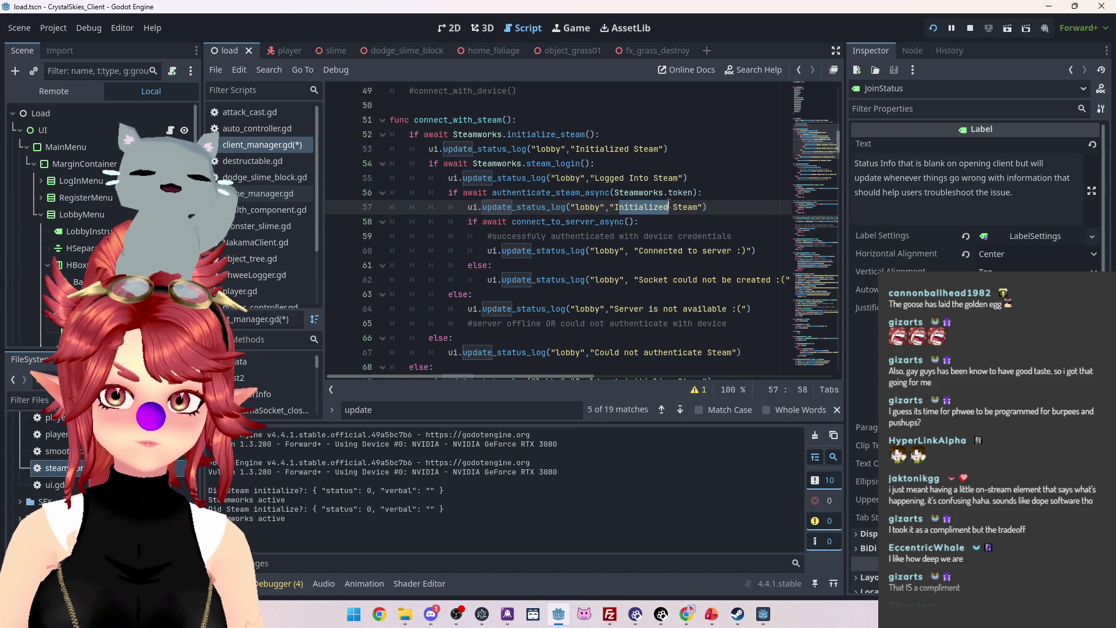
text(Authenticated with)
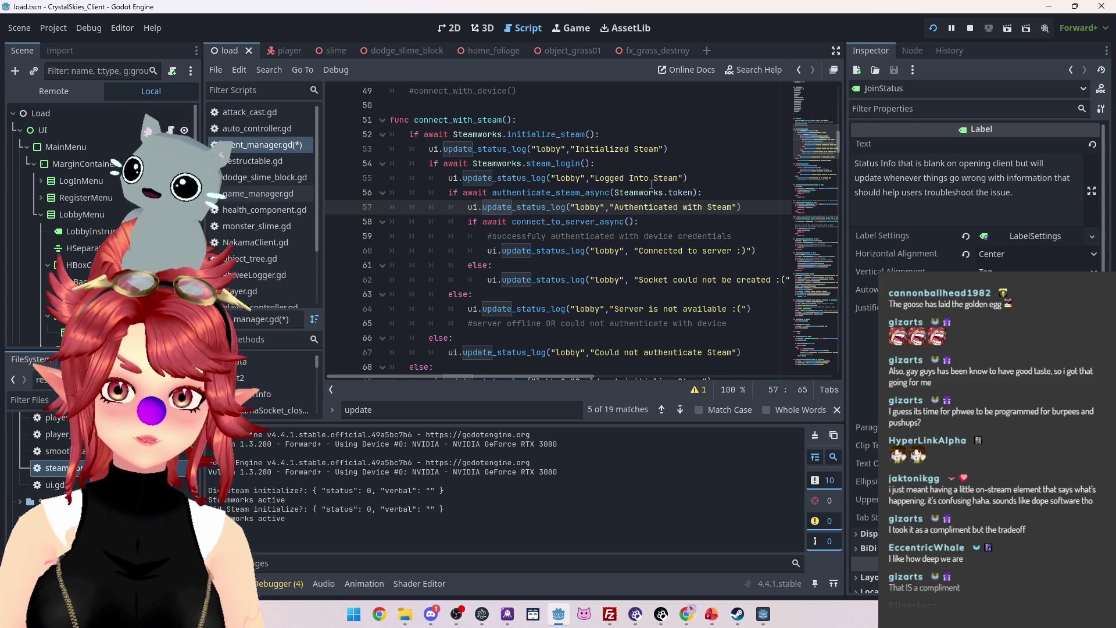
scroll(636, 202, down, 1)
key(F5)
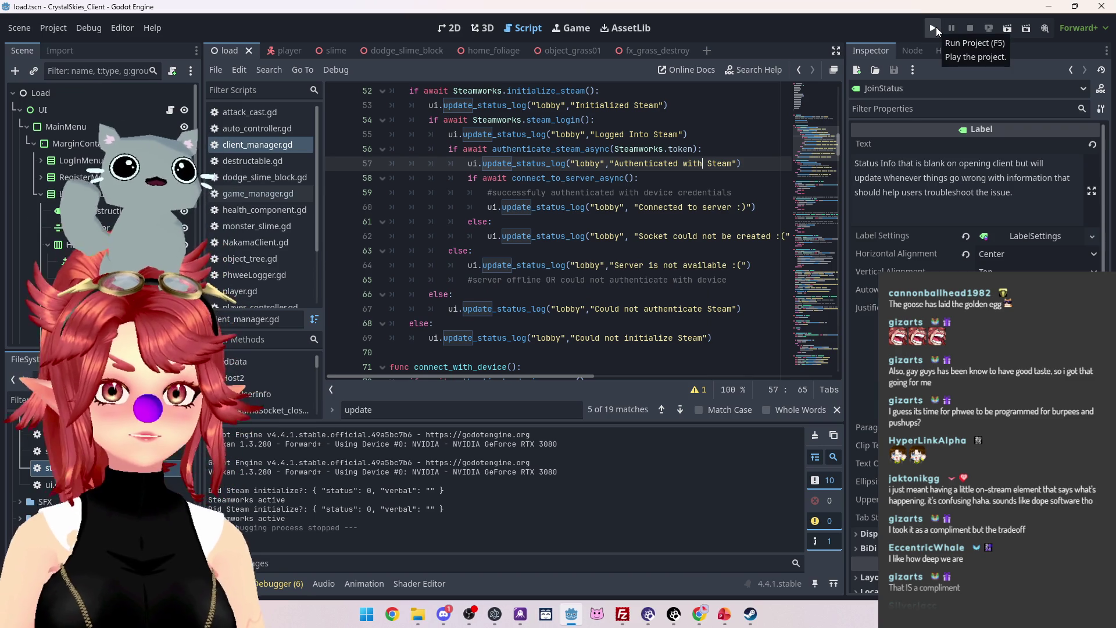
click(933, 28)
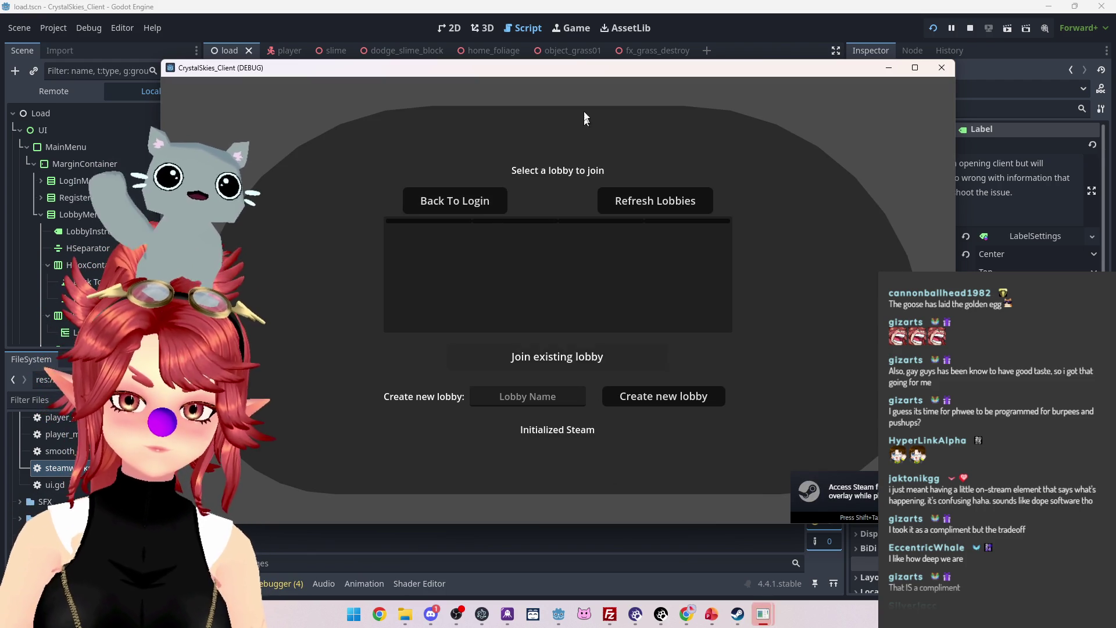
Check that the game's lobby shows 'Initialized Steam', then return to the editor.
mouse_move(579, 72)
mouse_down()
mouse_move(515, 156)
mouse_move(441, 83)
mouse_move(394, 330)
mouse_move(496, 230)
mouse_move(596, 93)
mouse_up()
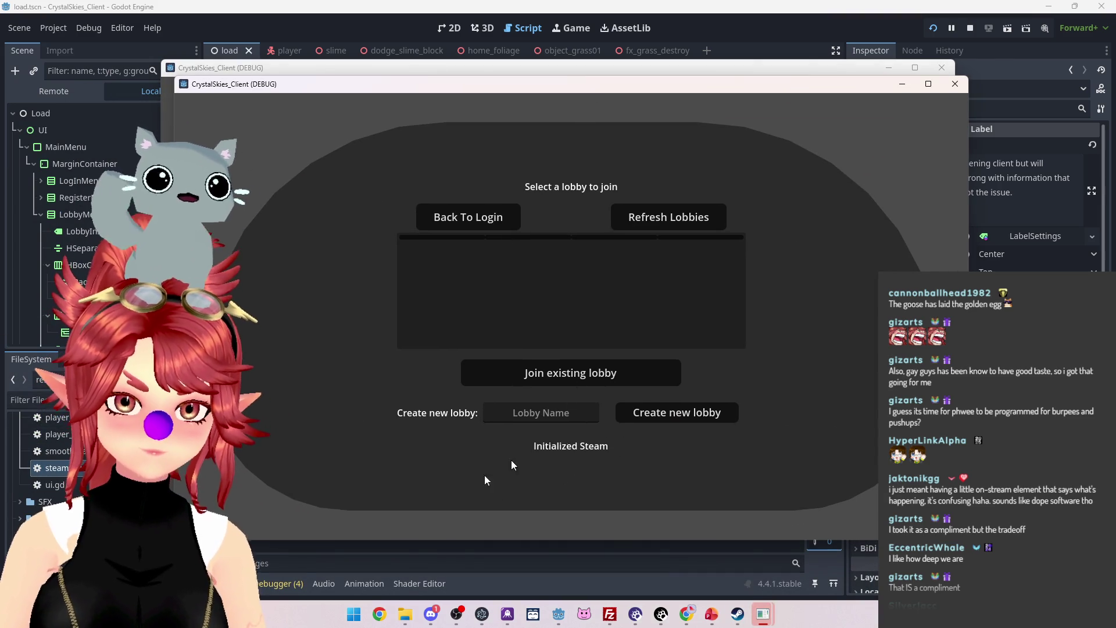
click(241, 584)
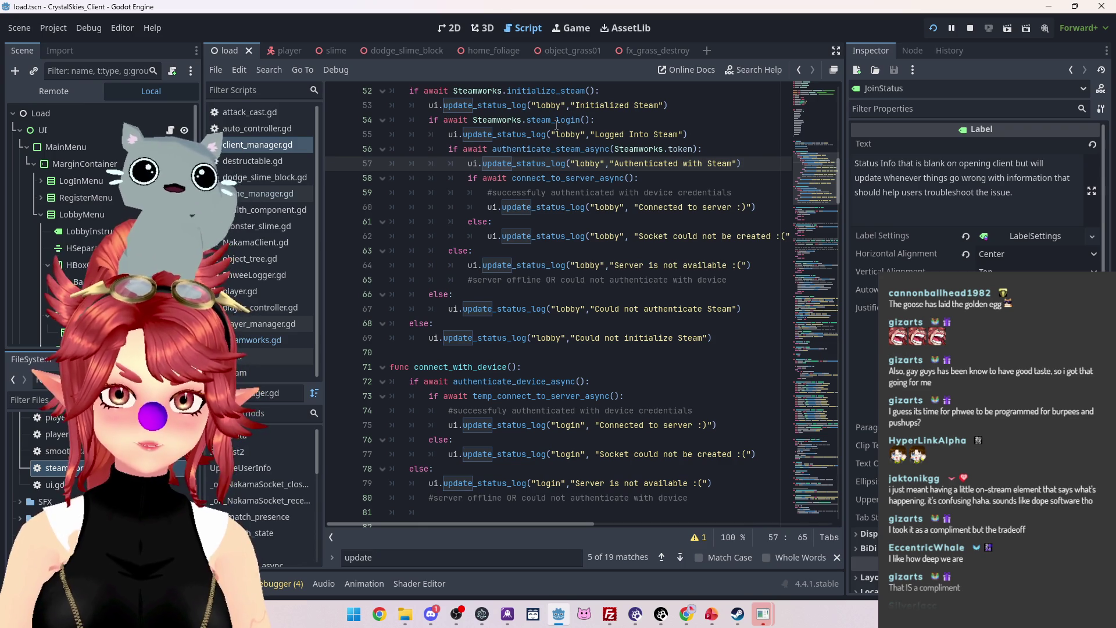
Stop the game and give steamworks.gd's steam_login a bool return type.
click(260, 341)
scroll(476, 233, down, 1)
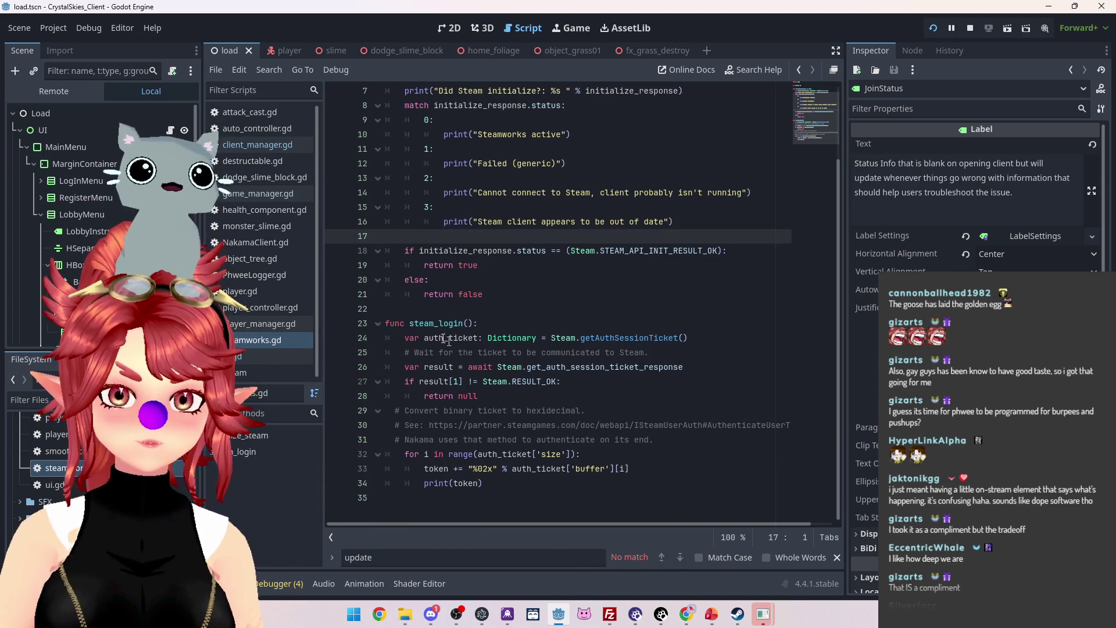
mouse_move(479, 340)
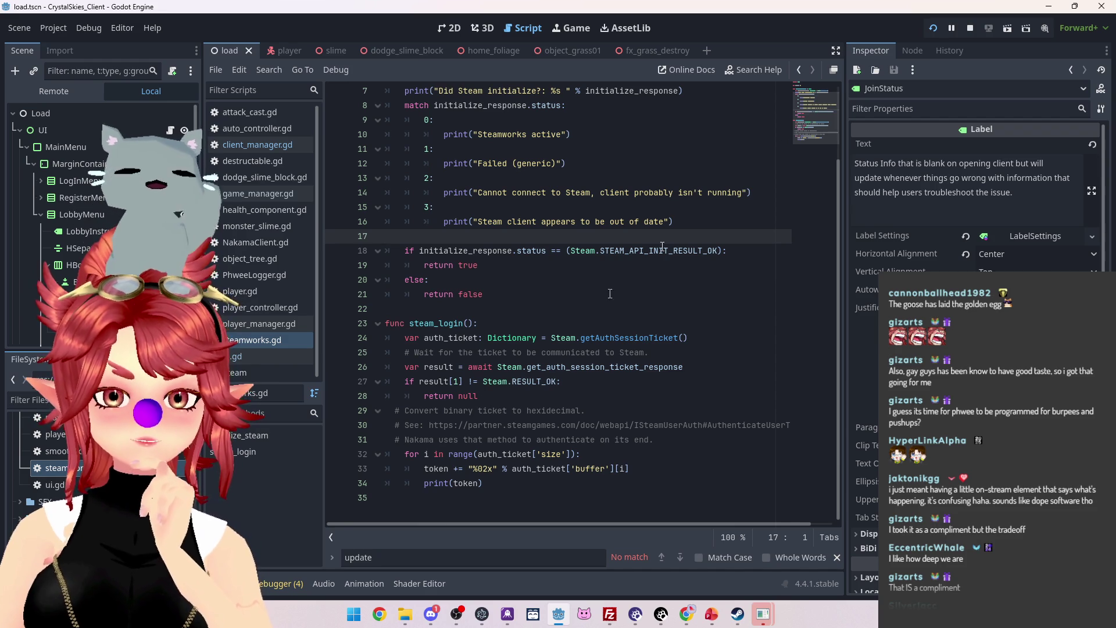
click(968, 29)
click(474, 324)
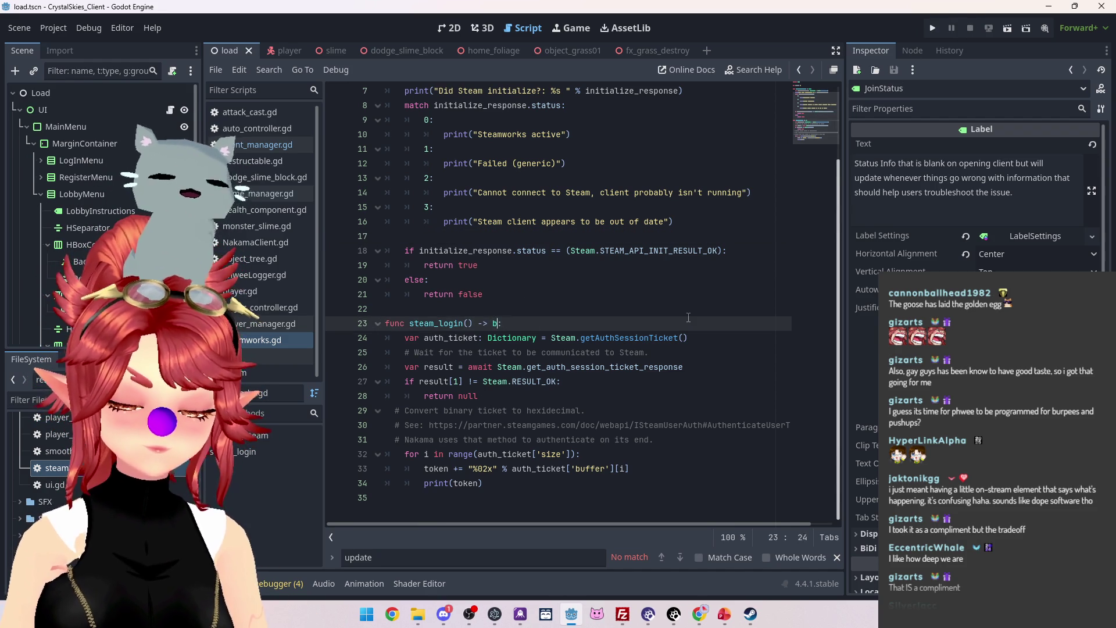
click(450, 454)
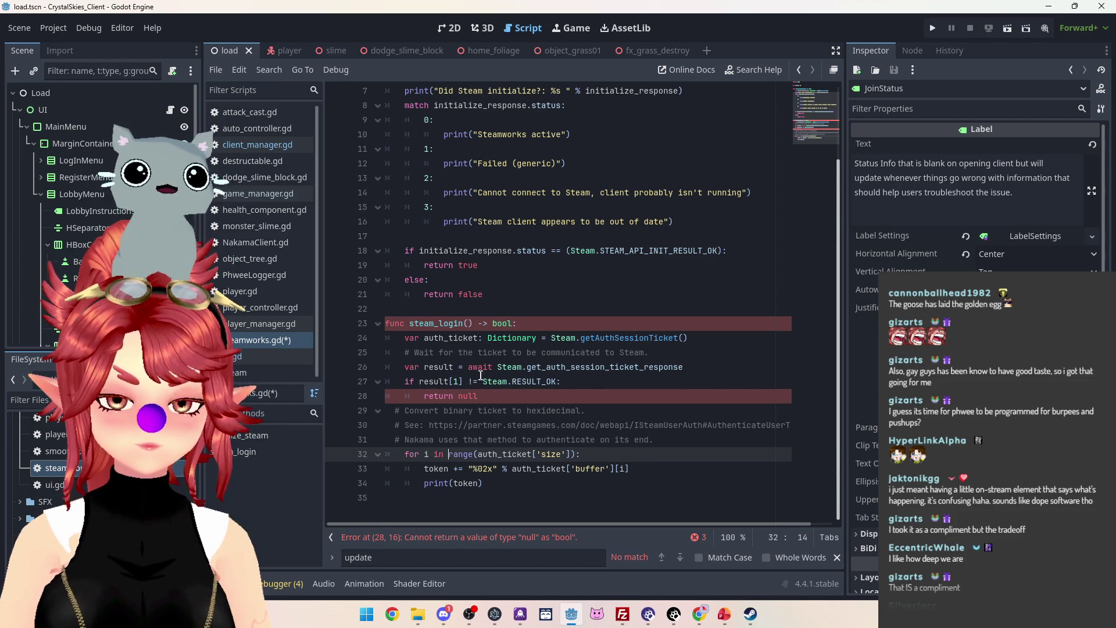
Change steam_login's final return from false to true, save, and launch the game.
double_click(460, 397)
text(false)
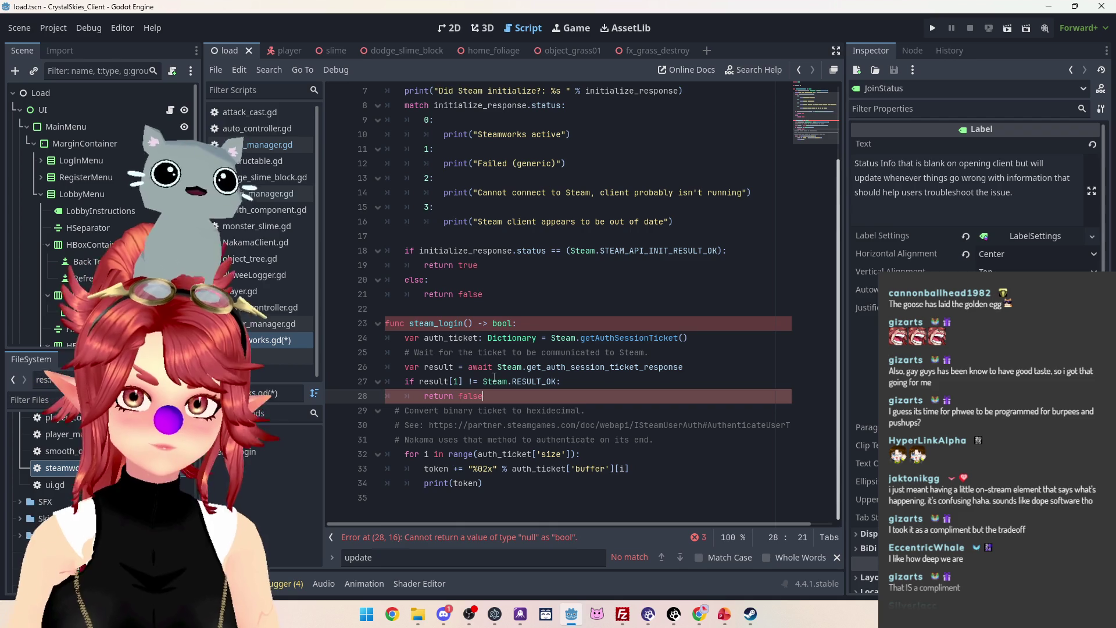
drag(424, 397, 495, 396)
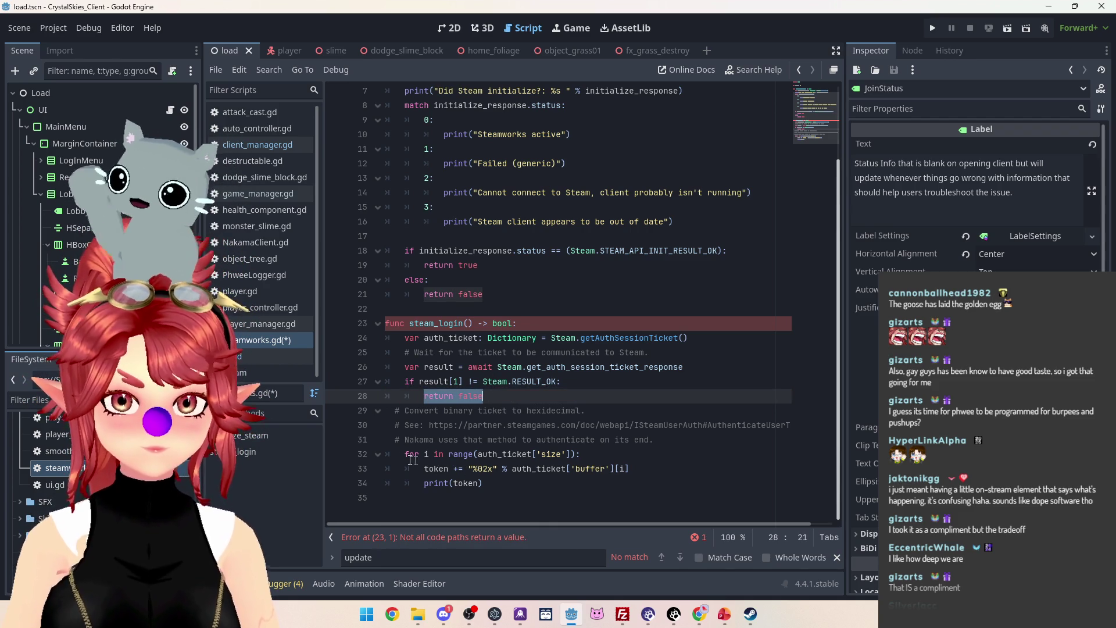
click(489, 485)
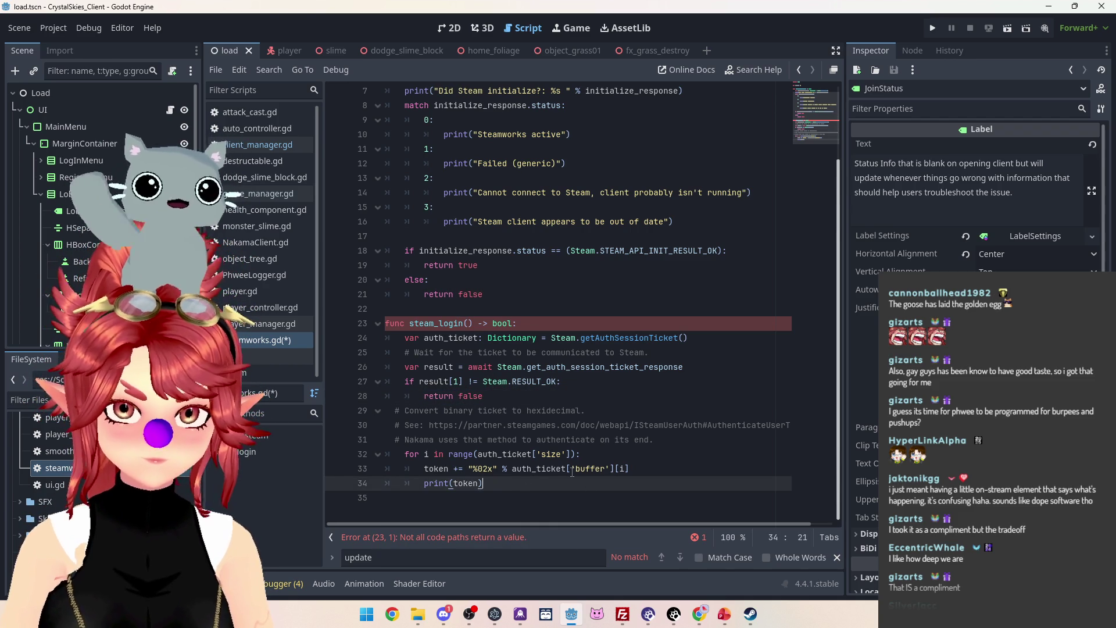
key(Return)
text(return false)
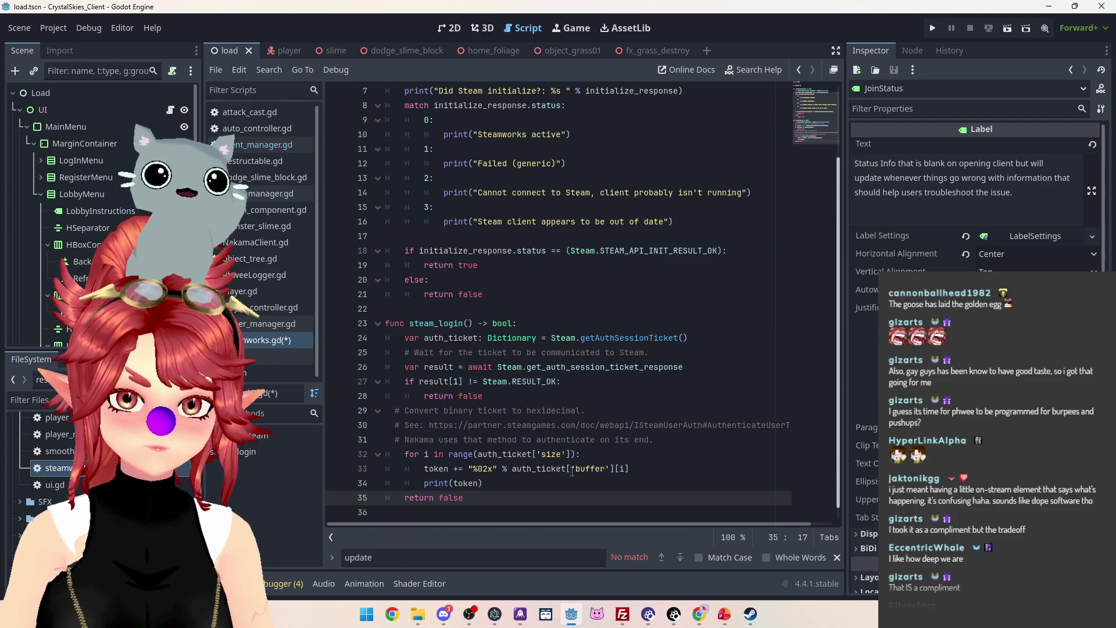
drag(453, 499, 462, 498)
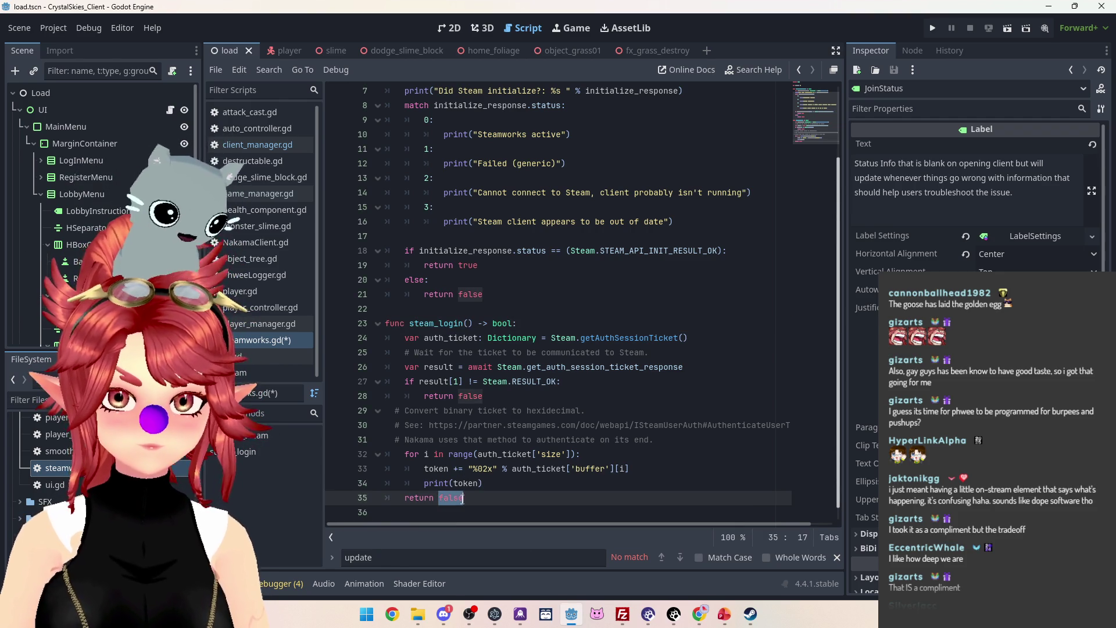
text(tru)
key(ctrl+s)
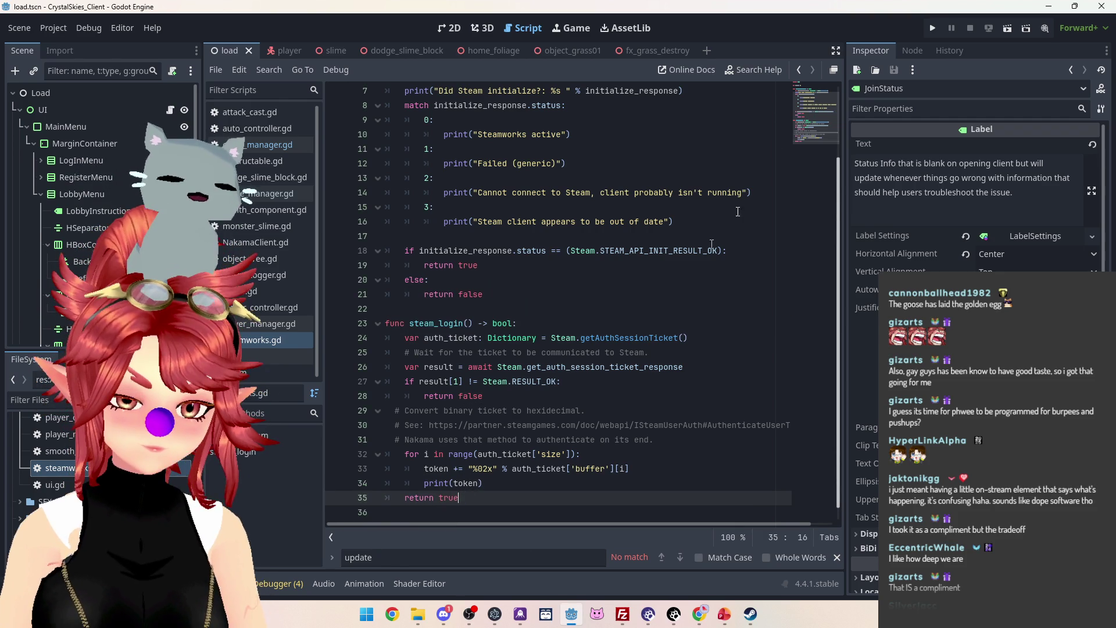
click(930, 29)
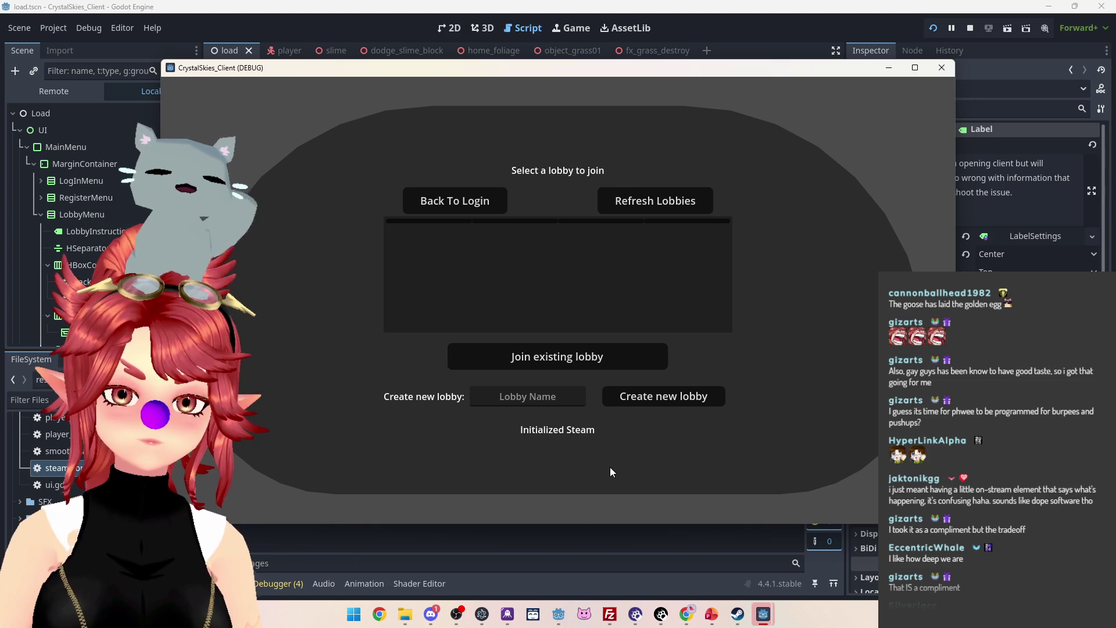
Close the game, glance at connect_with_steam, and return to steamworks.gd's steam_login.
key(F8)
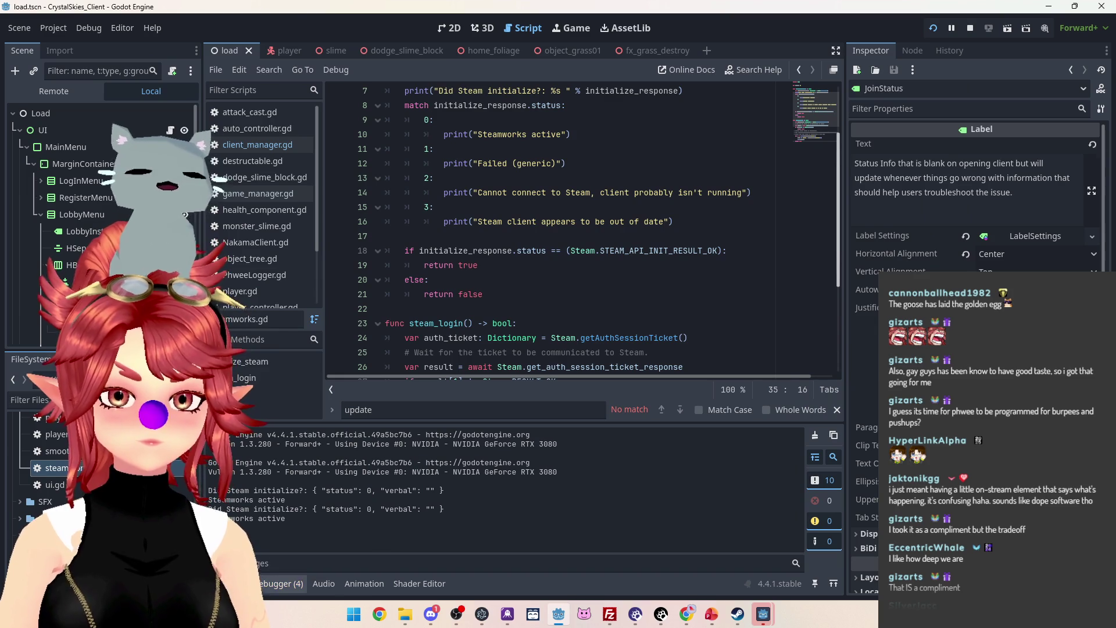
scroll(567, 216, up, 2)
click(257, 145)
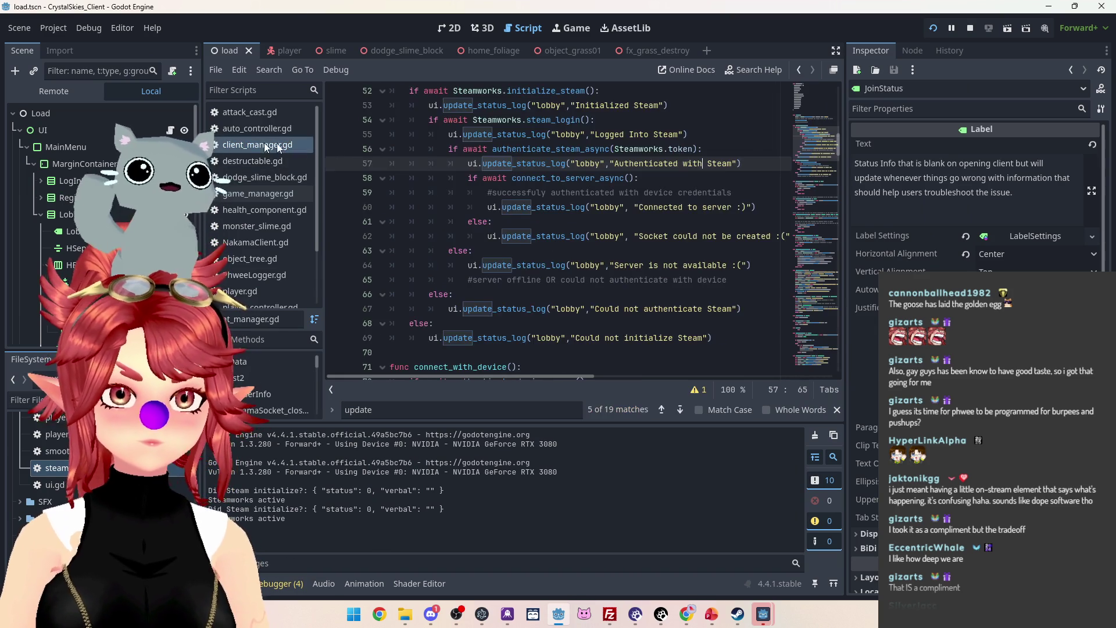
scroll(698, 125, up, 2)
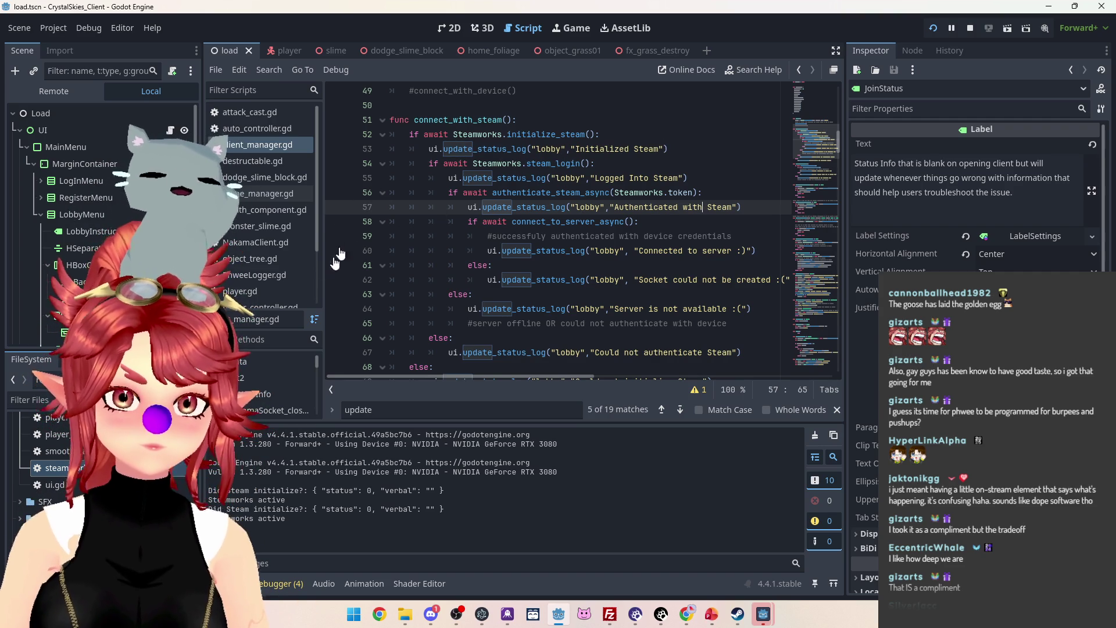
scroll(268, 284, down, 3)
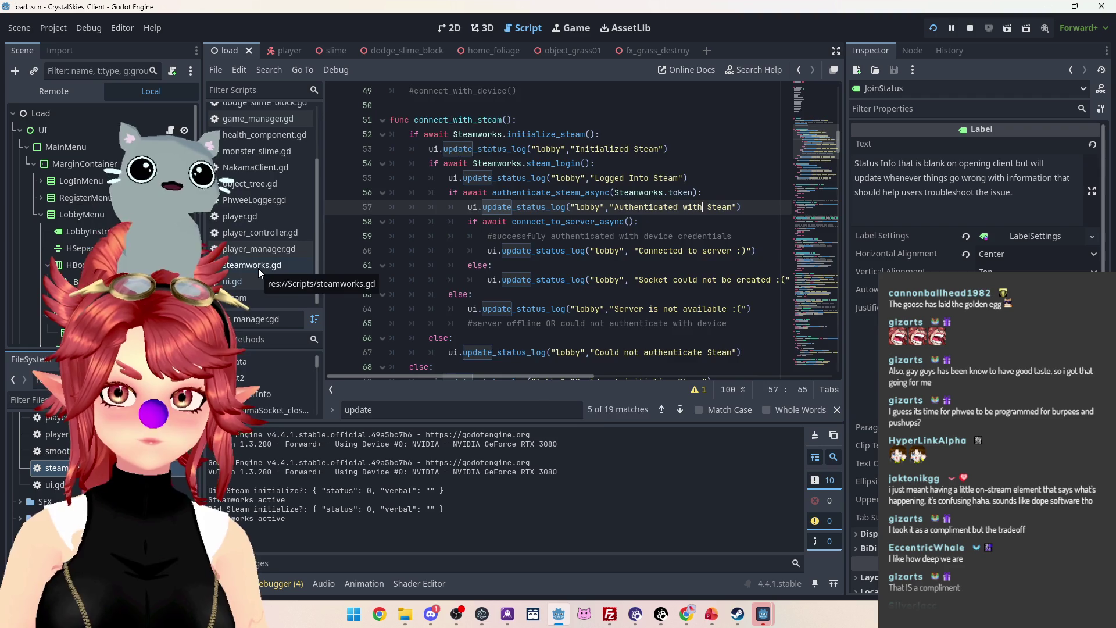
click(258, 266)
scroll(442, 261, down, 6)
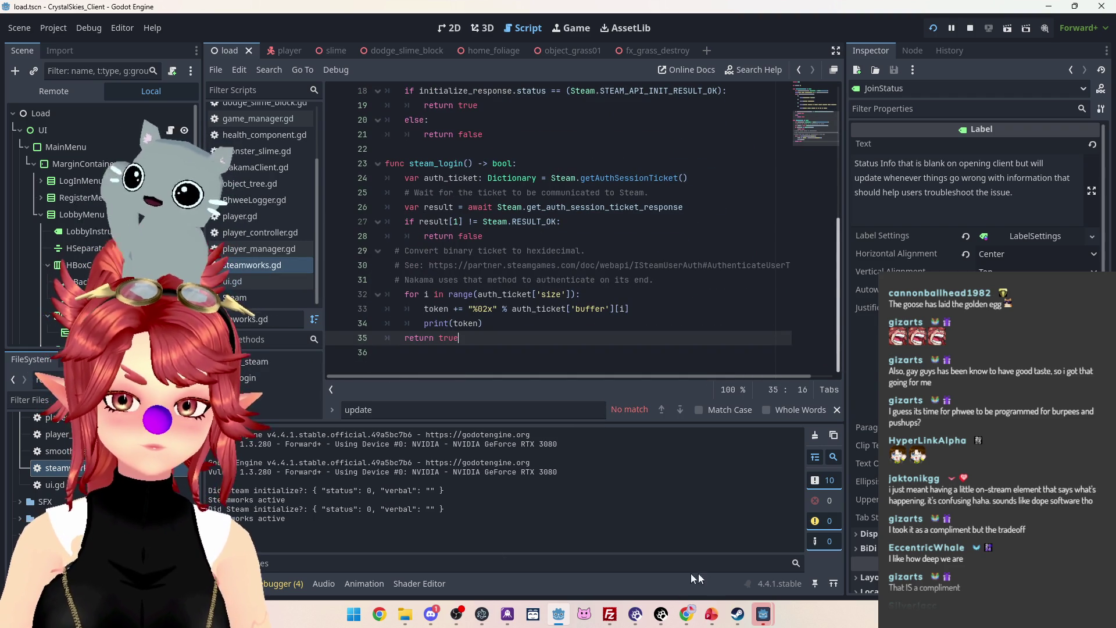
Open Debug > Customize Run Instances and close it with OK, unchanged.
mouse_move(765, 614)
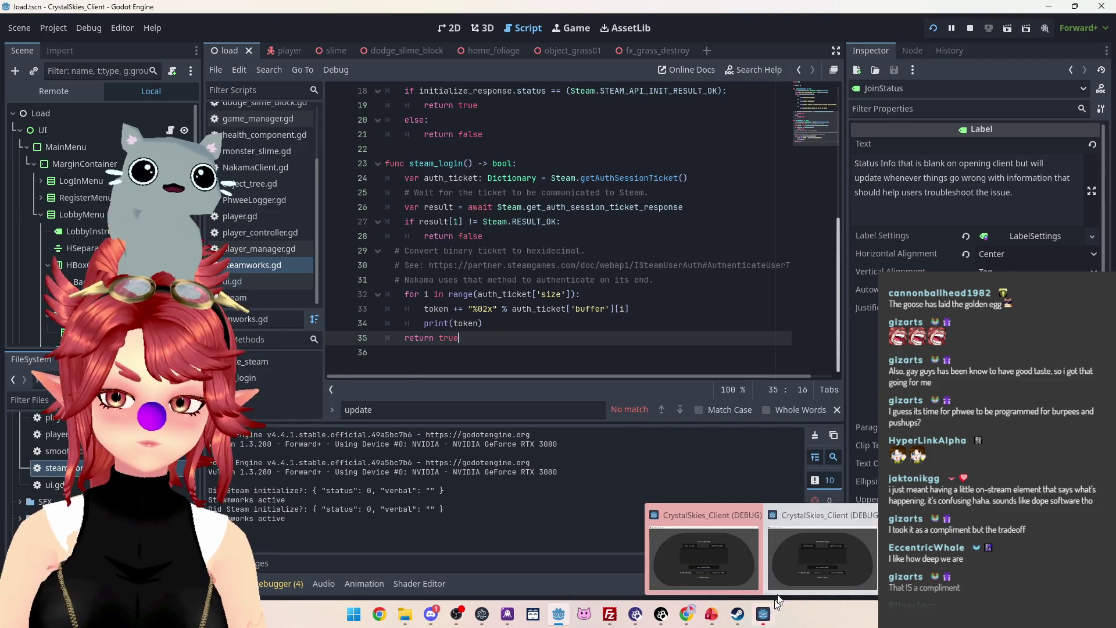
mouse_move(821, 557)
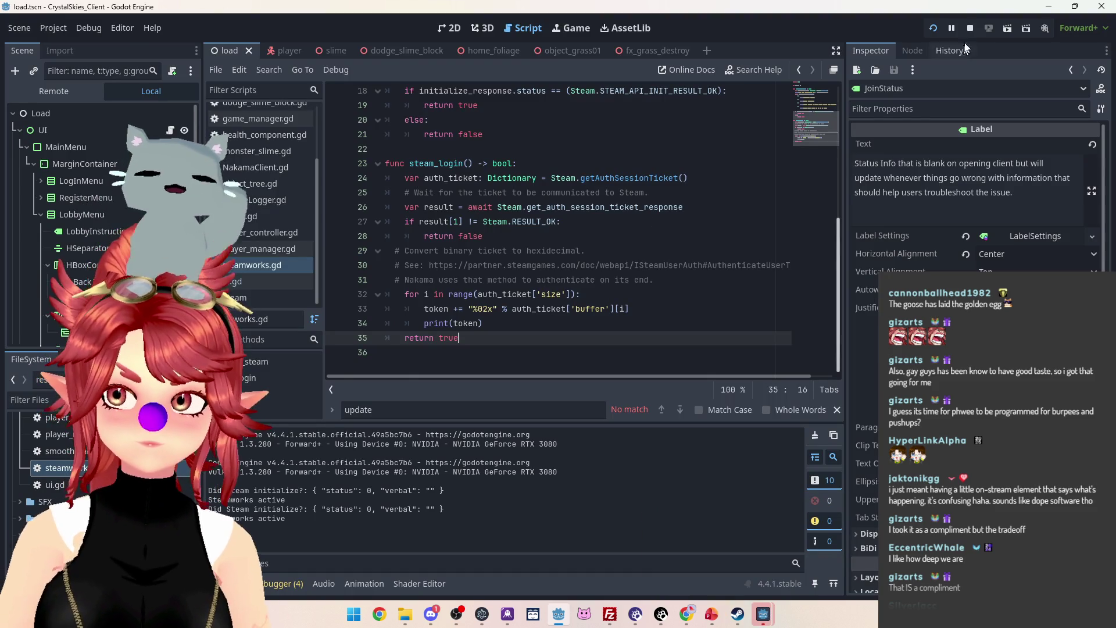
click(50, 28)
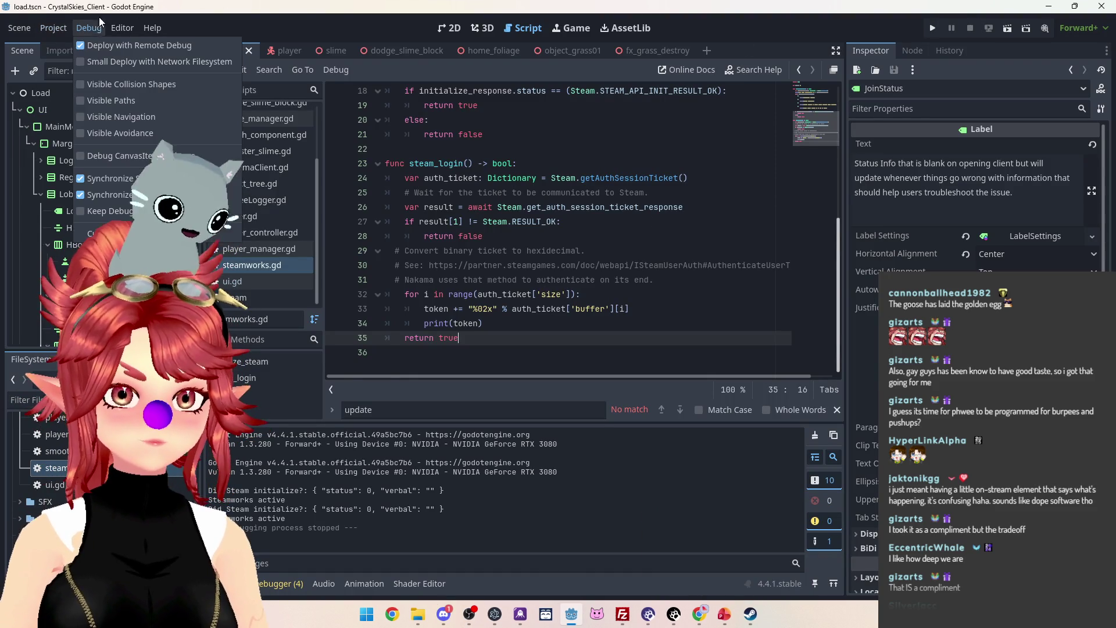
click(107, 214)
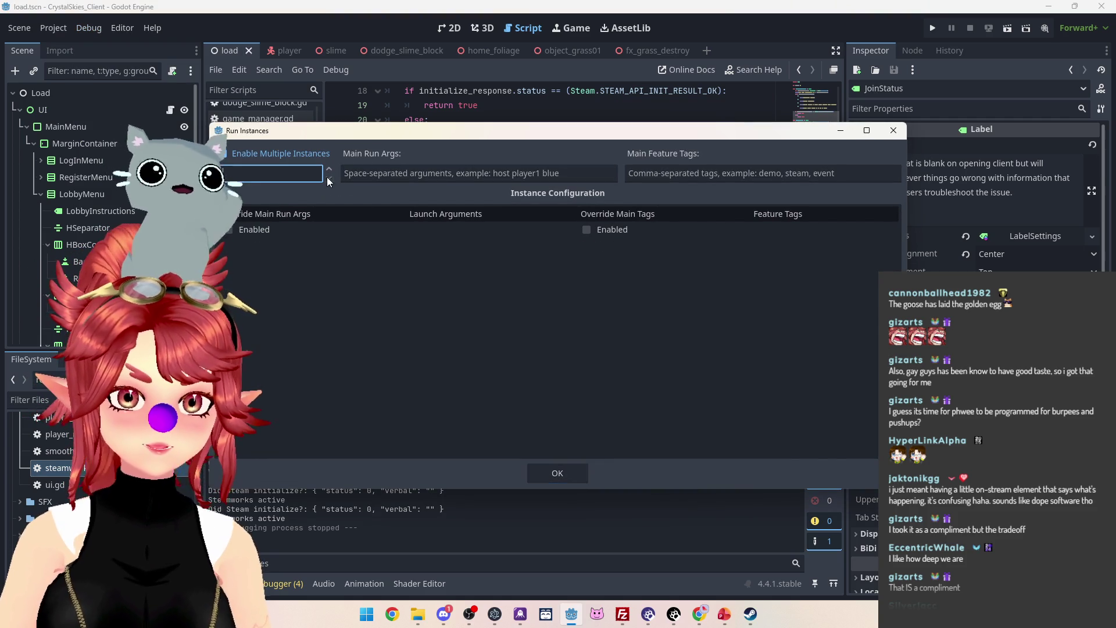
click(561, 472)
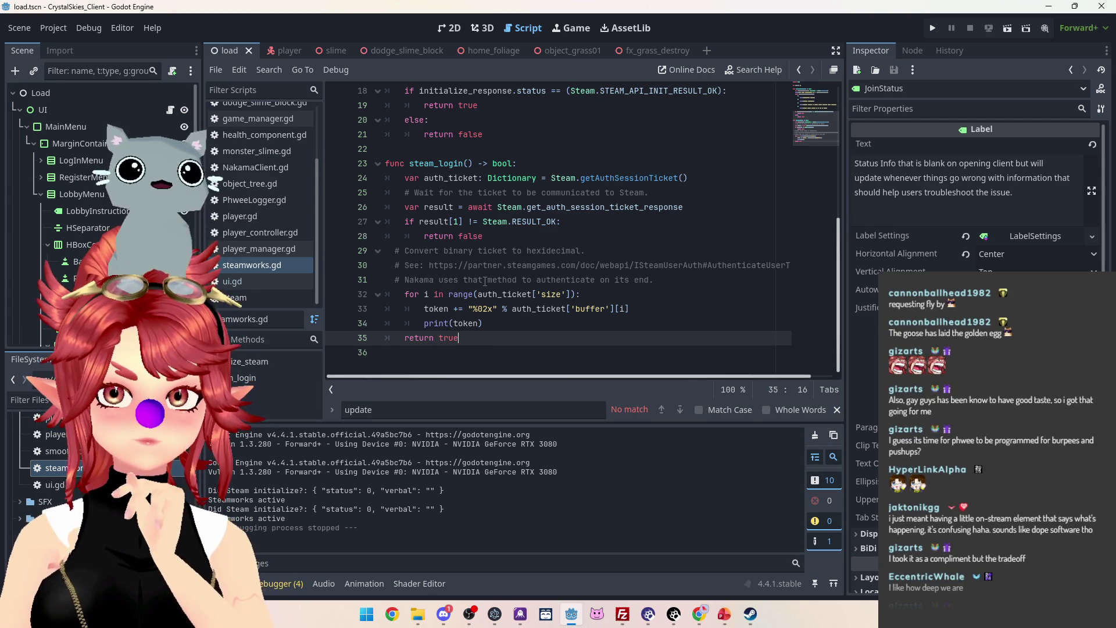
Dismiss the 'update' find bar and switch to client_manager.gd at connect_with_steam.
scroll(492, 223, up, 4)
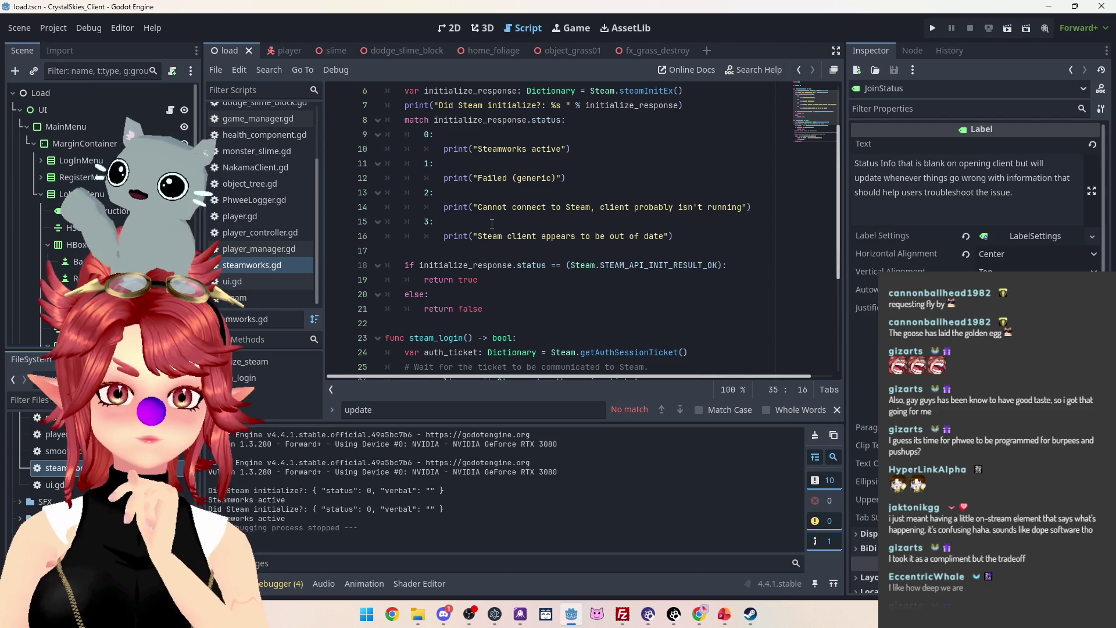
scroll(489, 227, down, 3)
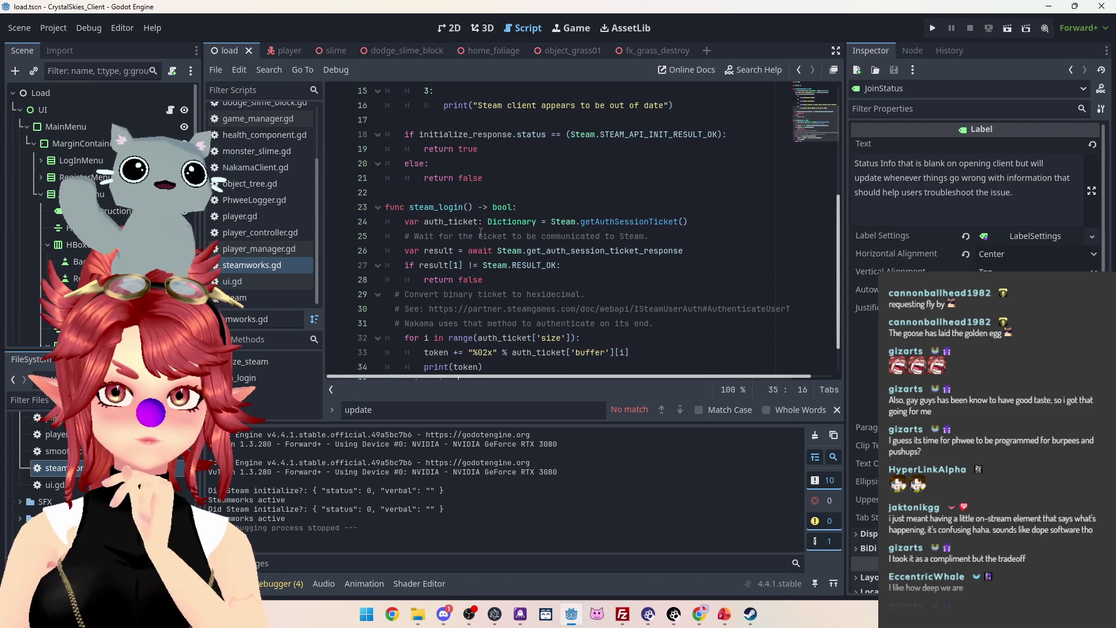
scroll(470, 238, down, 1)
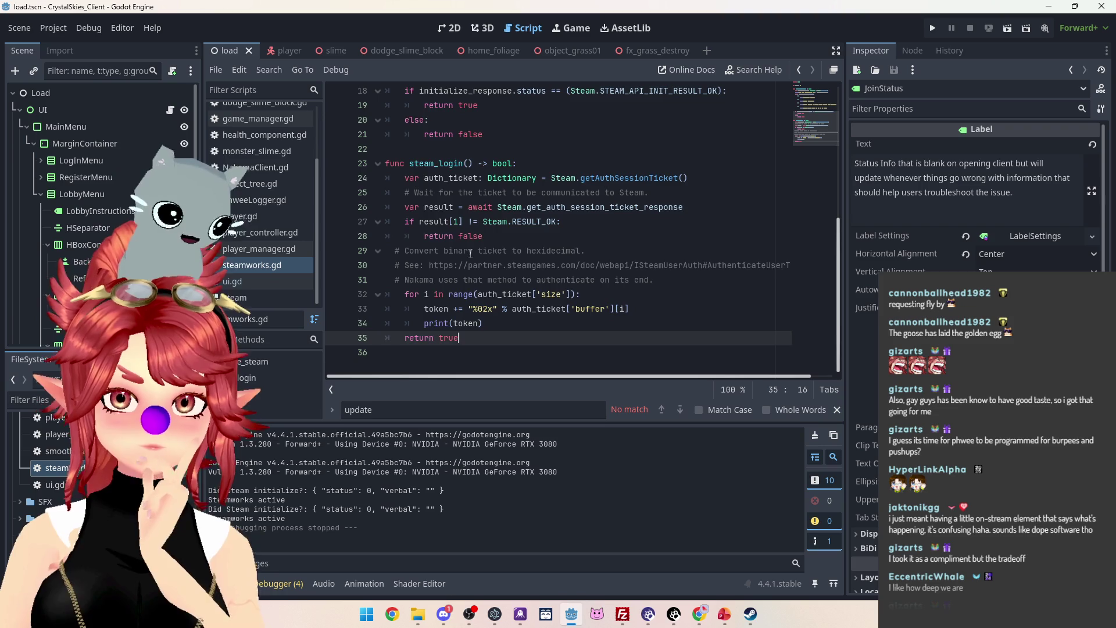
scroll(471, 251, up, 5)
scroll(548, 274, down, 5)
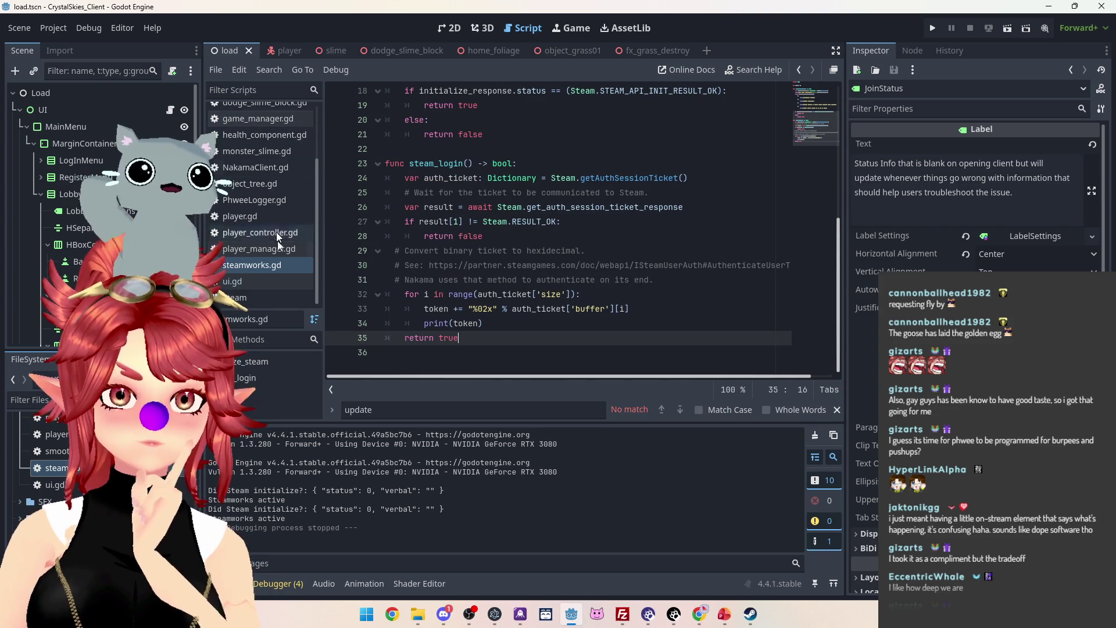
scroll(271, 166, up, 1)
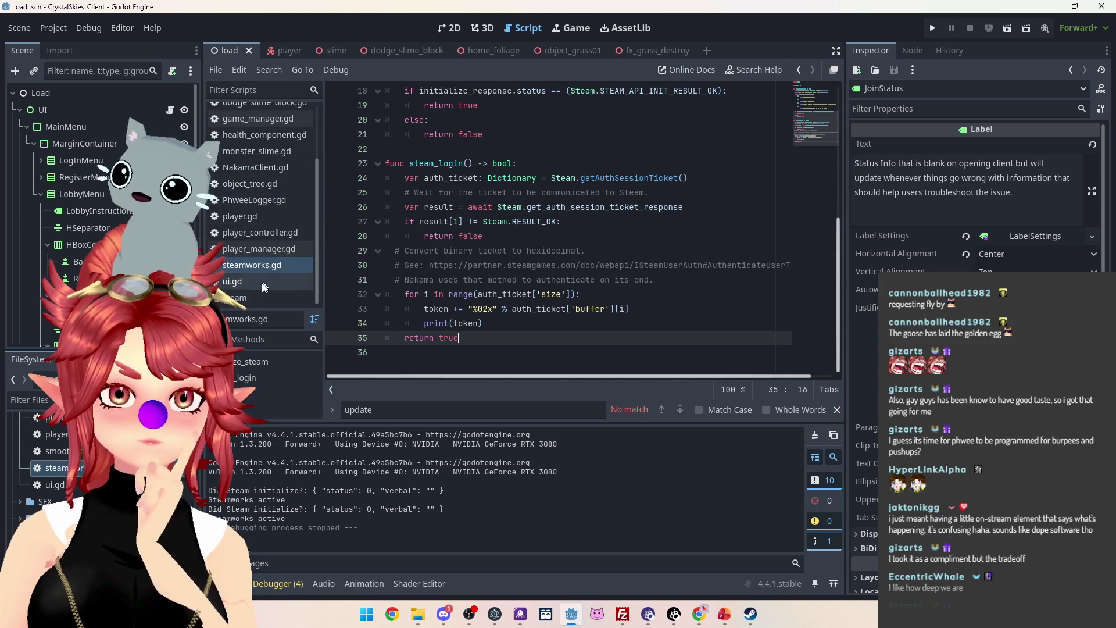
key(Escape)
scroll(257, 166, up, 1)
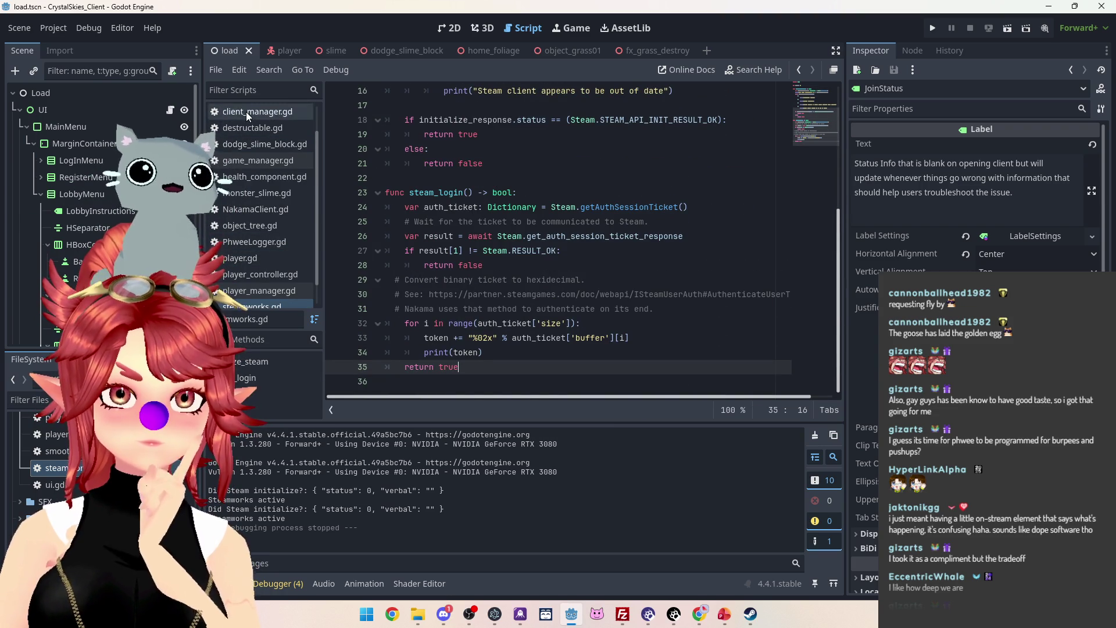
click(245, 111)
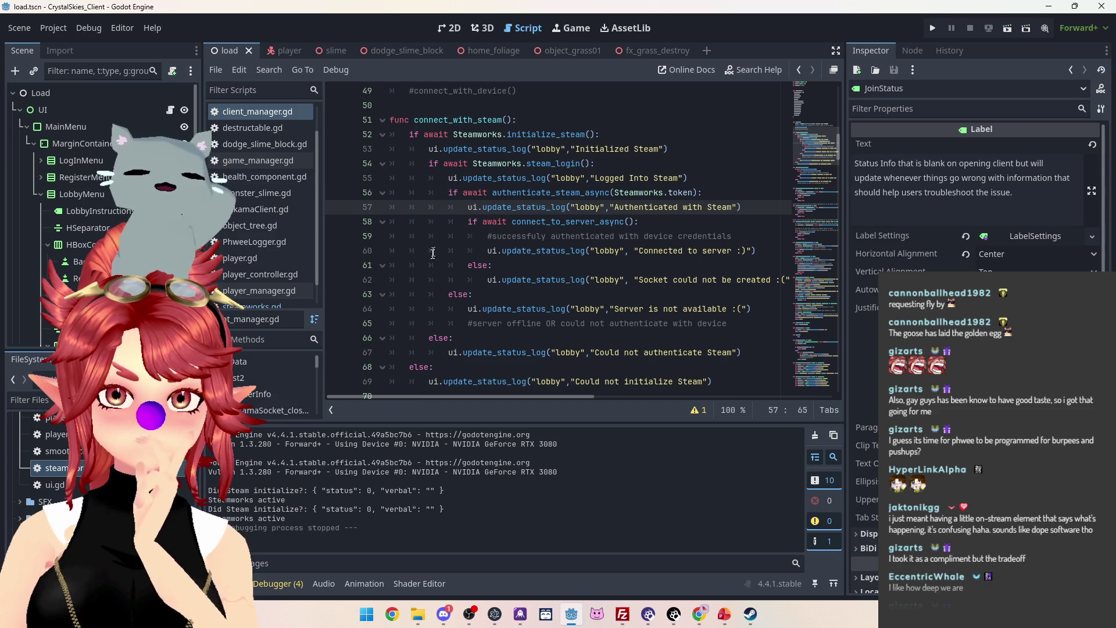
Jump from the steam_login call on line 54 to its definition in steamworks.gd.
click(548, 165)
ctrl+click(548, 164)
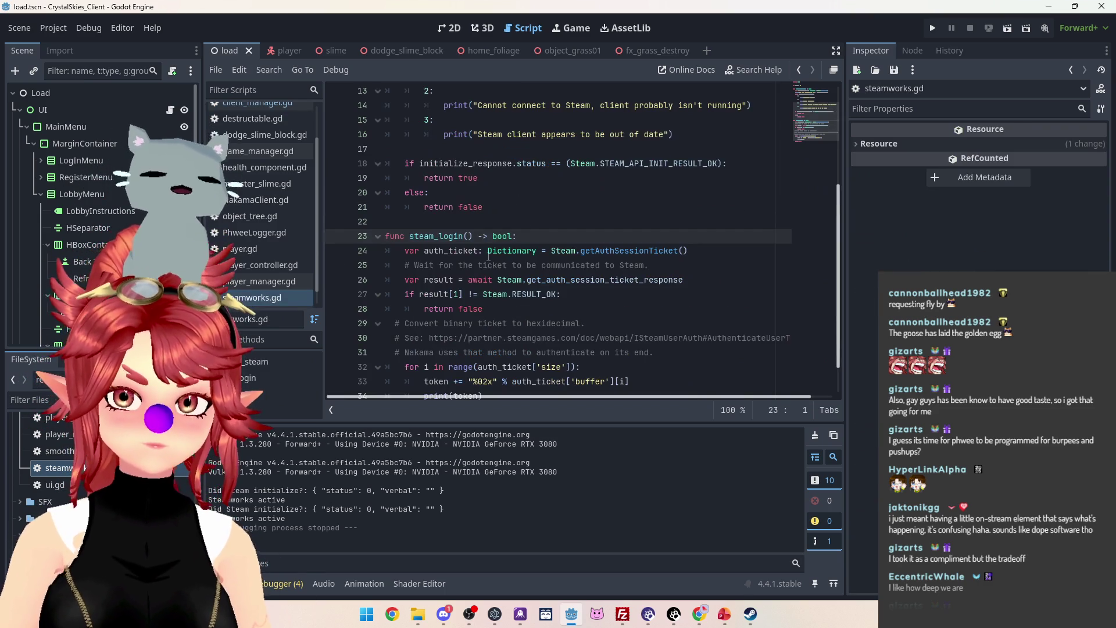
scroll(444, 208, down, 1)
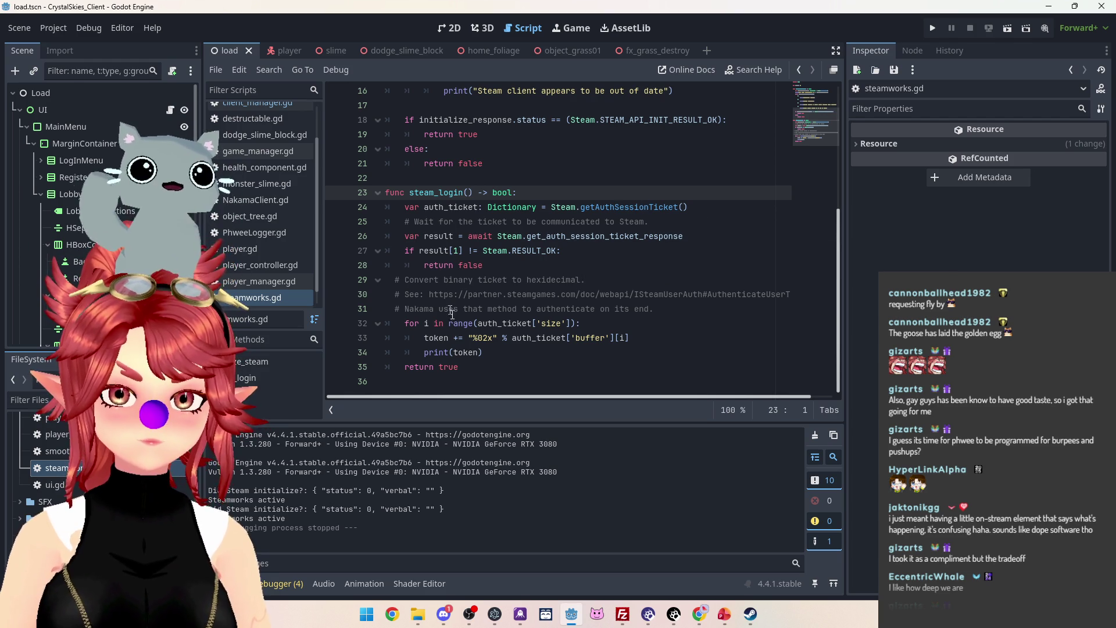
Select the print(token) statement and open a blank line above the var result line.
drag(483, 352, 421, 355)
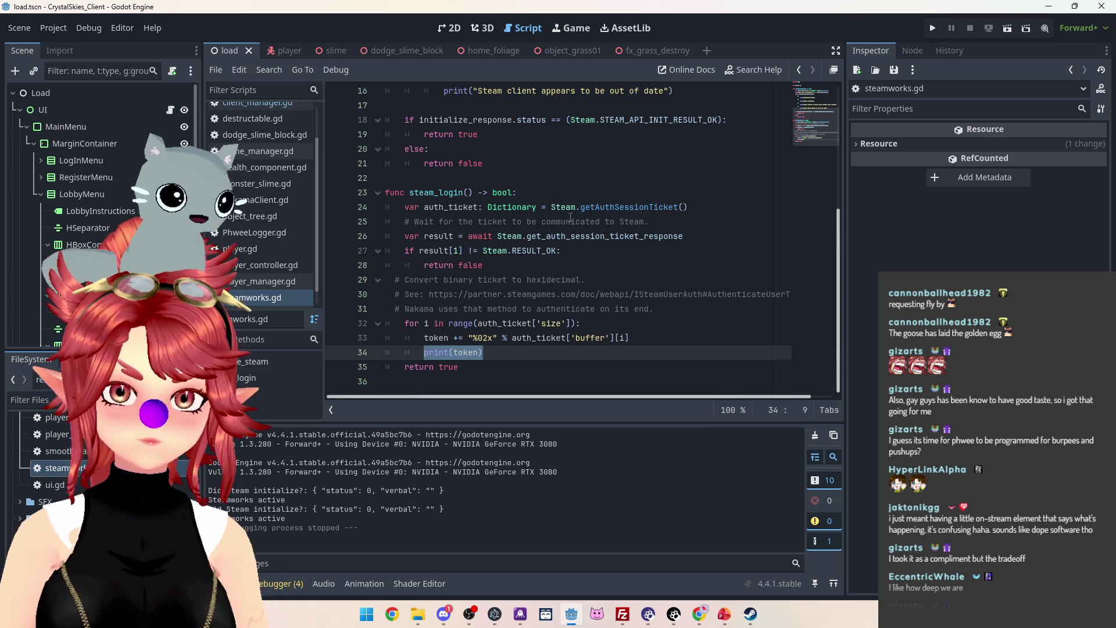
click(489, 237)
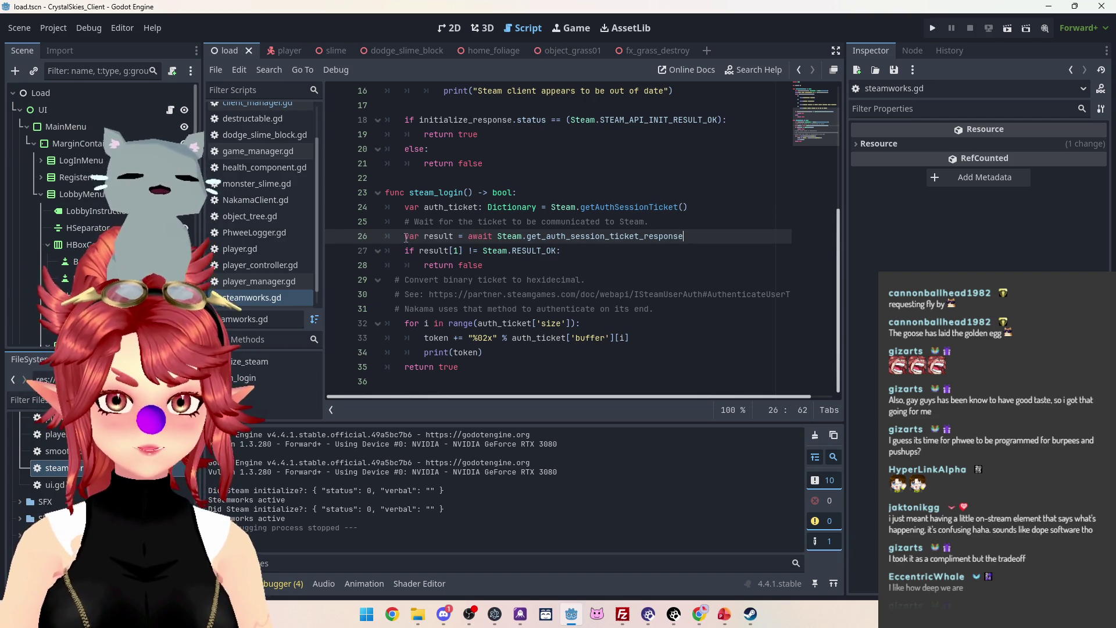
mouse_move(508, 239)
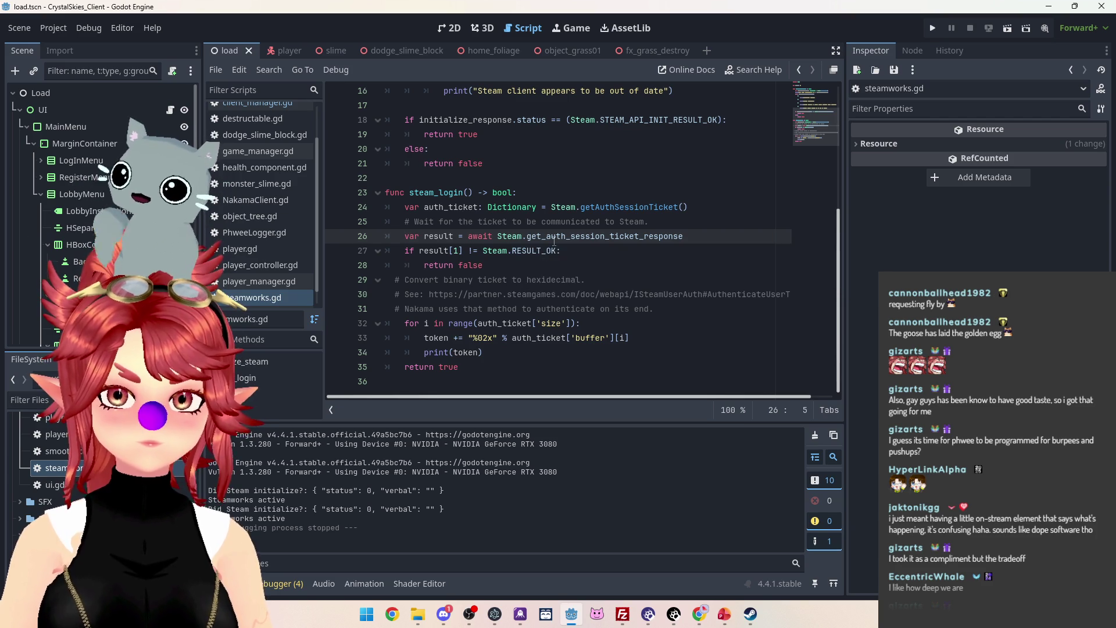
mouse_move(554, 239)
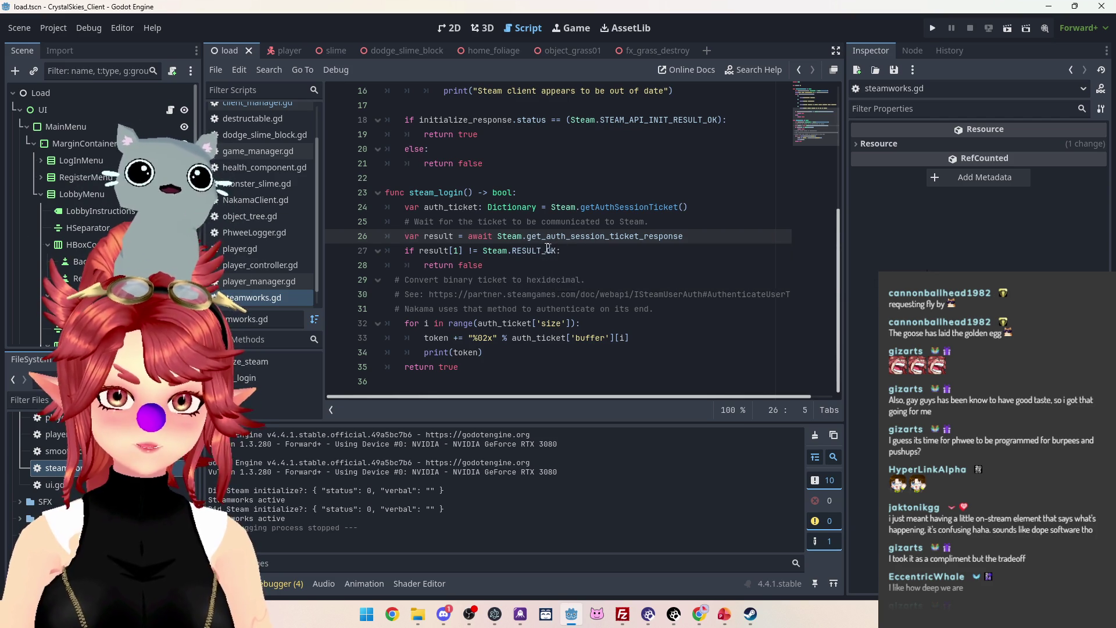
key(Return)
key(Up)
Add print(auth_ticket) above the ticket-response await, set a breakpoint on line 27, and run.
text(print(token))
drag(422, 208, 479, 208)
key(ctrl+c)
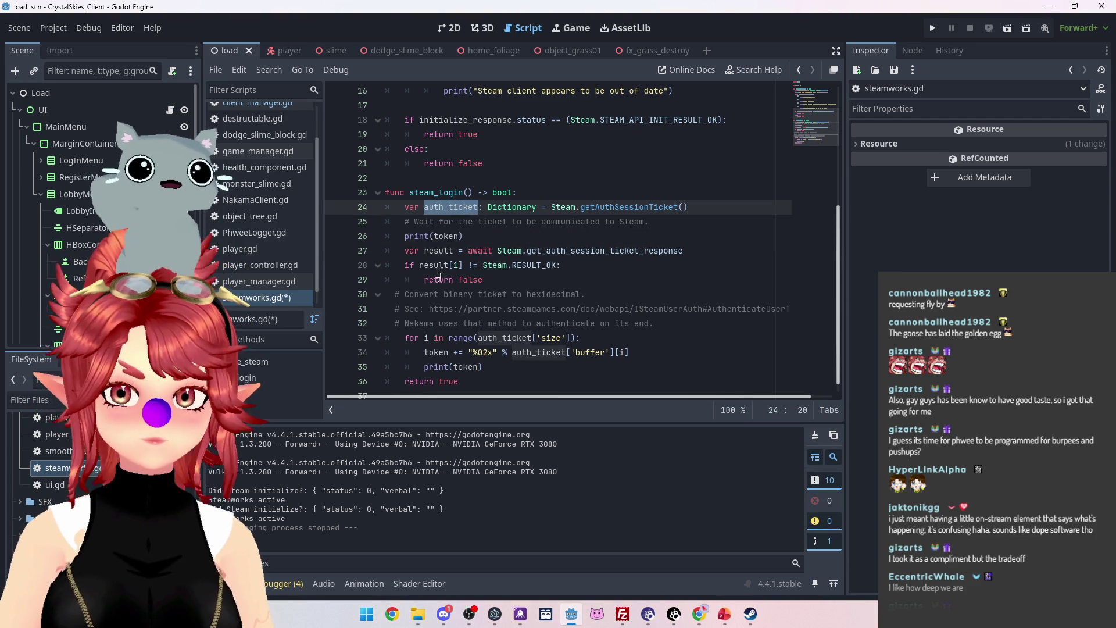
double_click(434, 236)
key(ctrl+v)
click(591, 222)
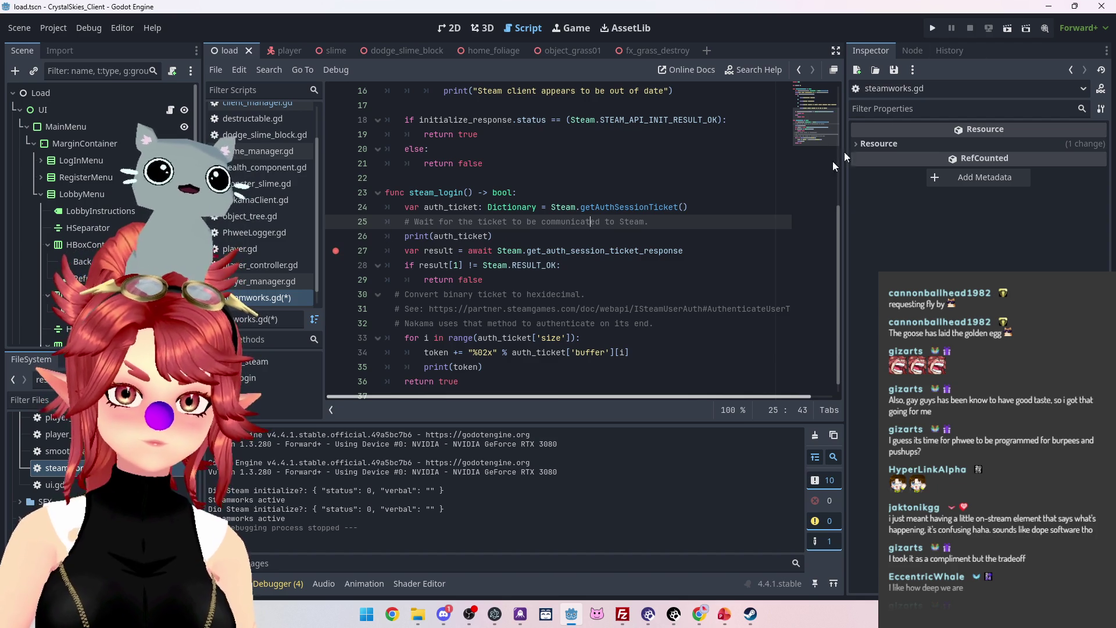
click(932, 34)
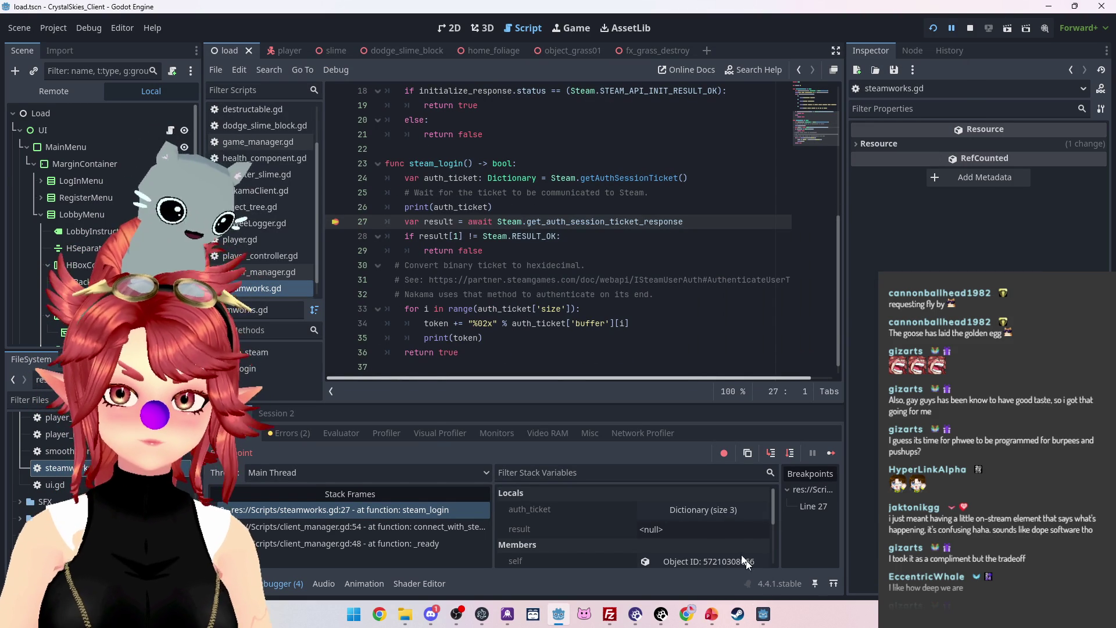
Expand the auth_ticket dictionary in the debugger's locals to inspect it.
click(710, 511)
scroll(581, 531, down, 1)
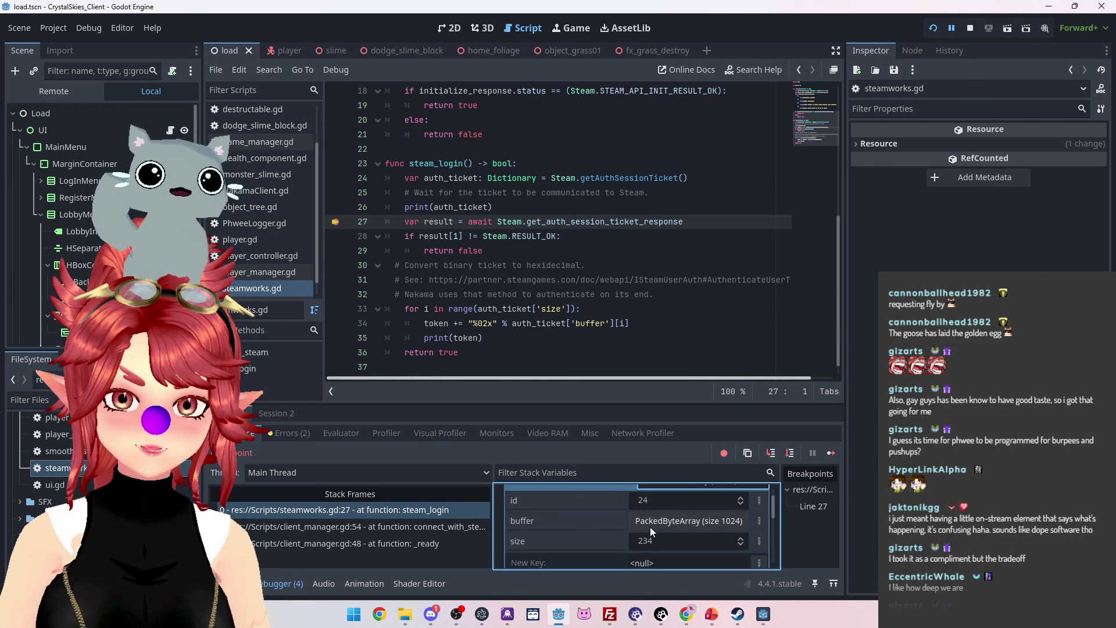
mouse_move(452, 207)
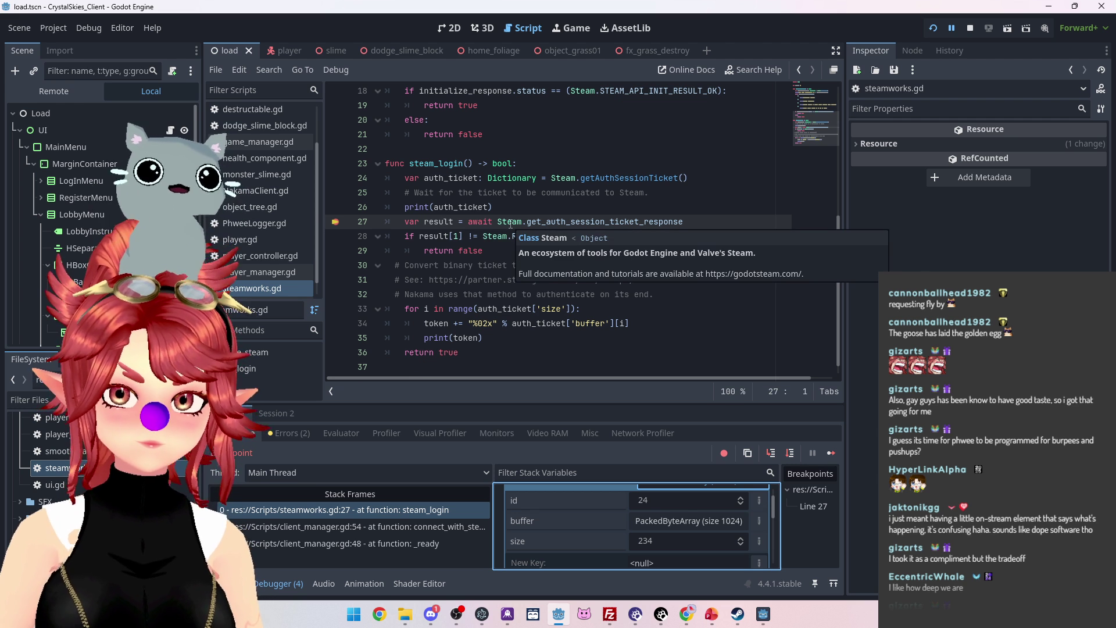
Step over four times to game_manager.gd line 13, then continue execution.
click(790, 454)
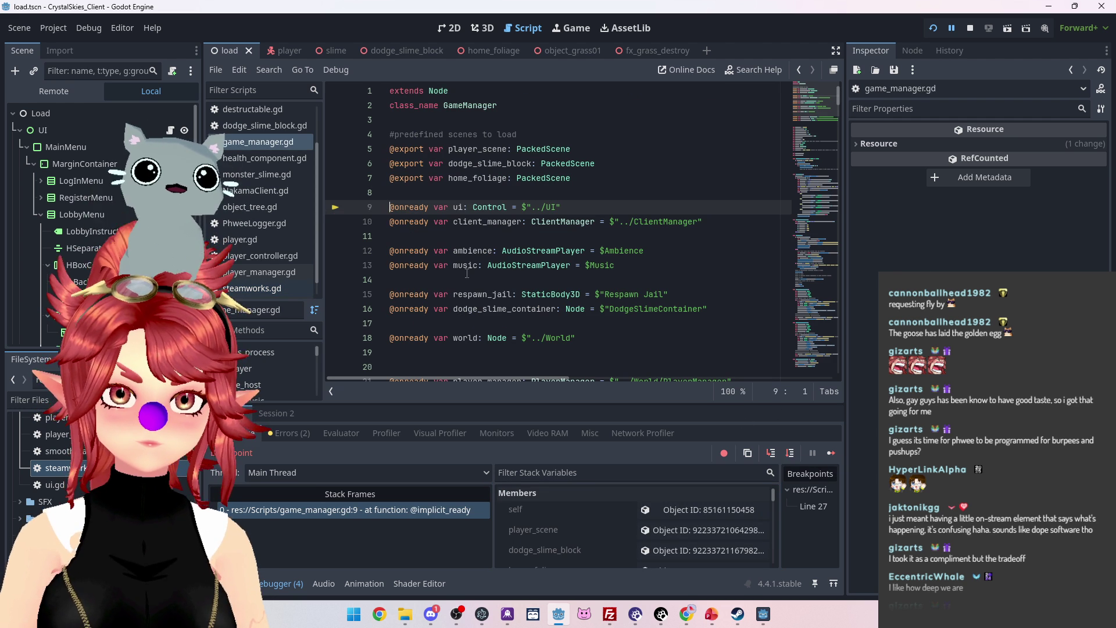
click(791, 453)
click(791, 453)
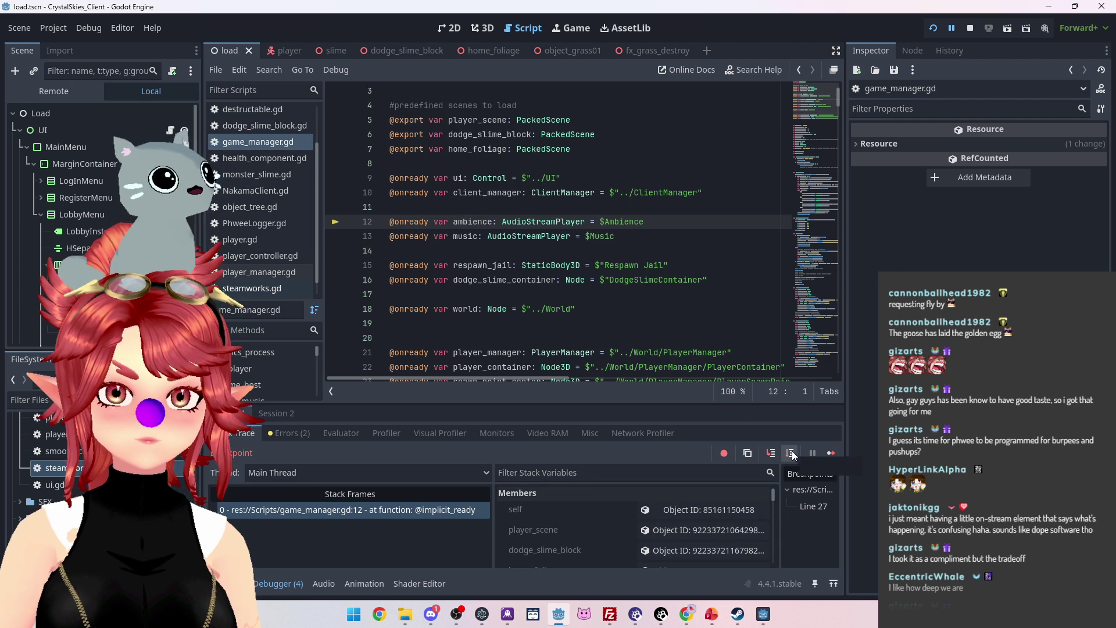
click(791, 453)
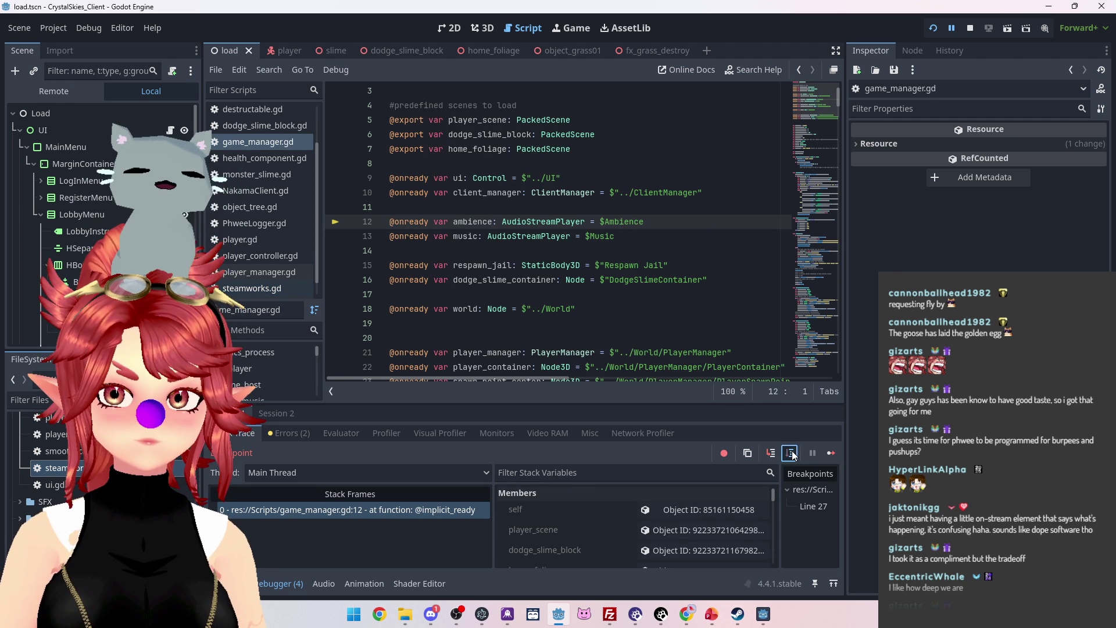
click(836, 453)
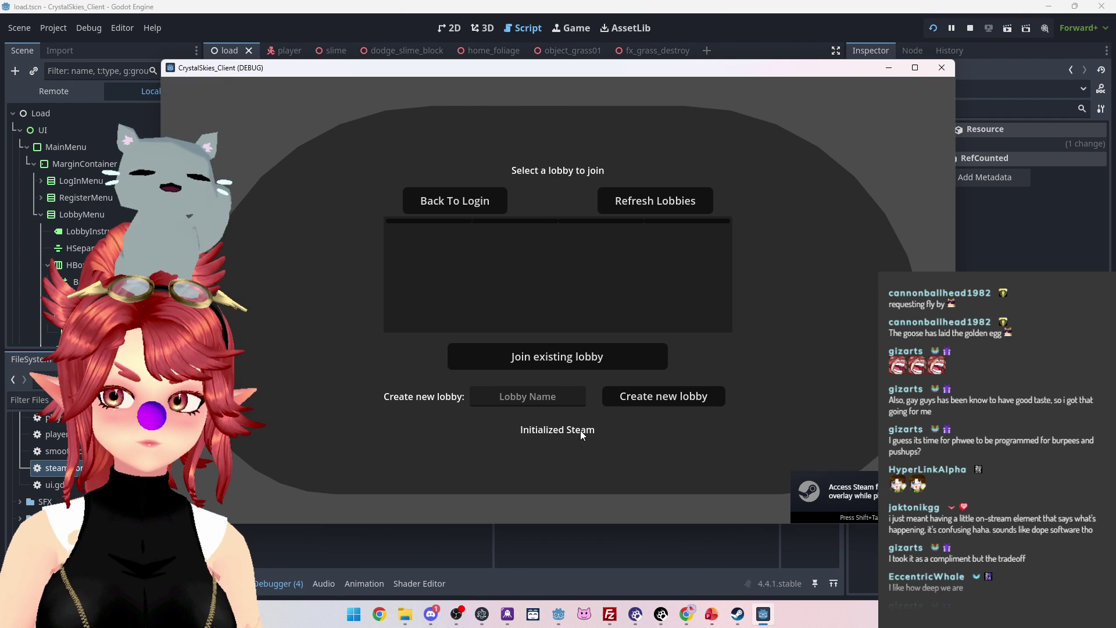
Show the Output log's 234-byte auth_ticket and select Steam.getAuthSessionTicket on steamworks.gd line 24.
click(241, 584)
scroll(399, 518, up, 10)
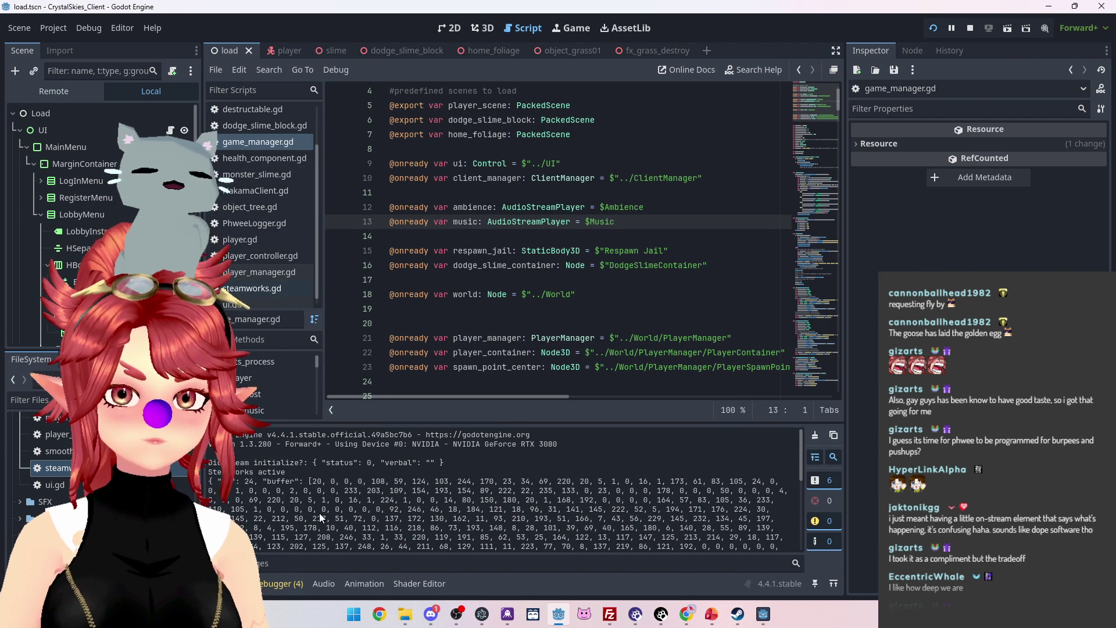
click(258, 289)
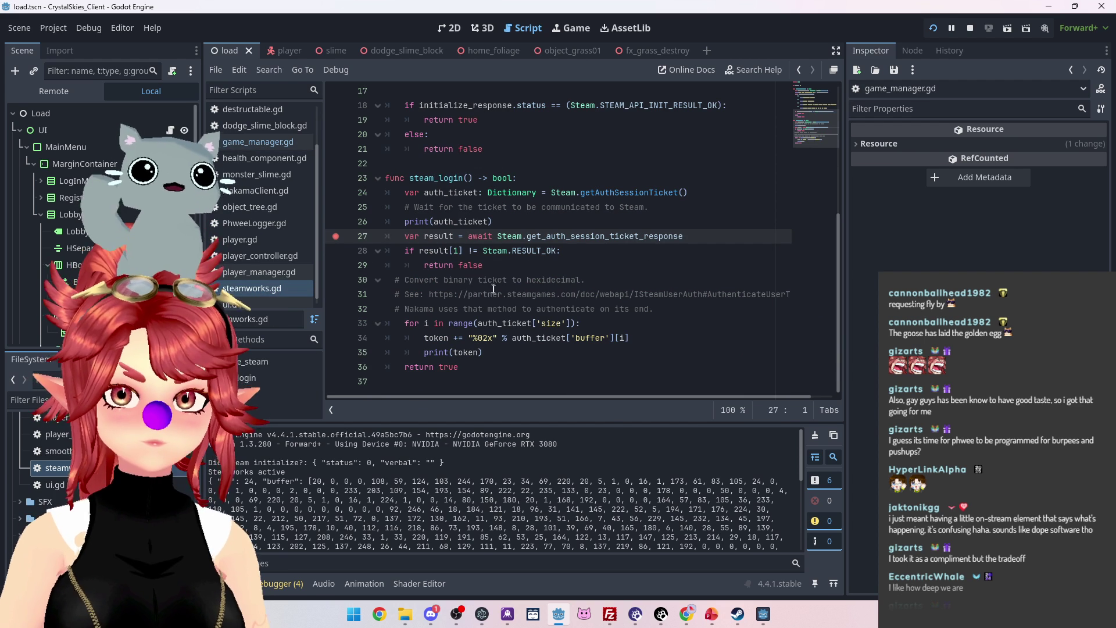
scroll(361, 532, down, 10)
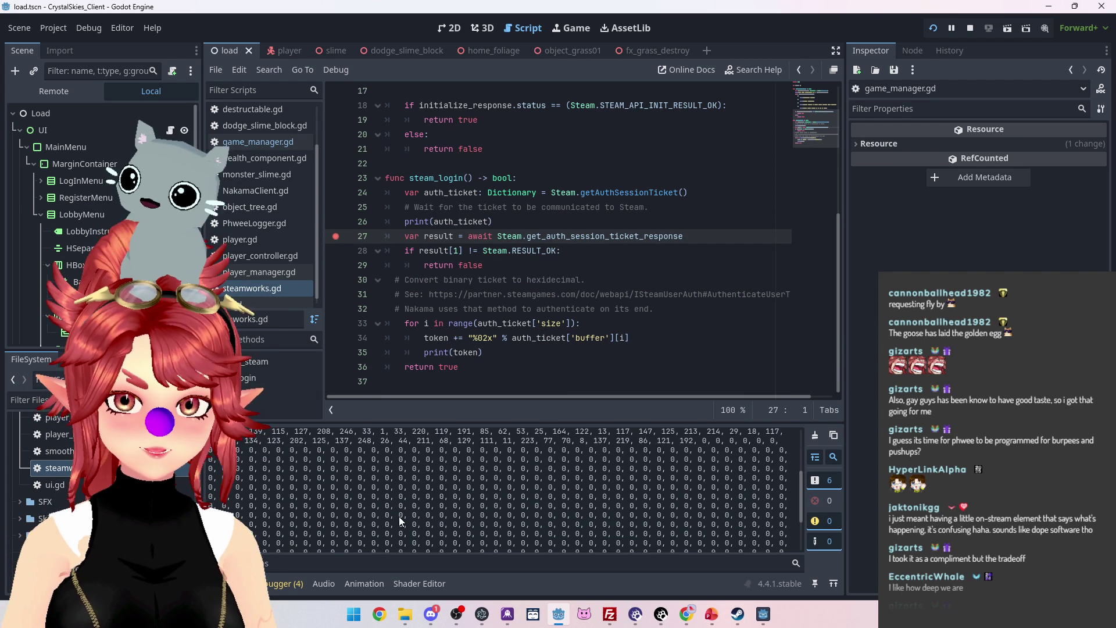
scroll(398, 516, up, 5)
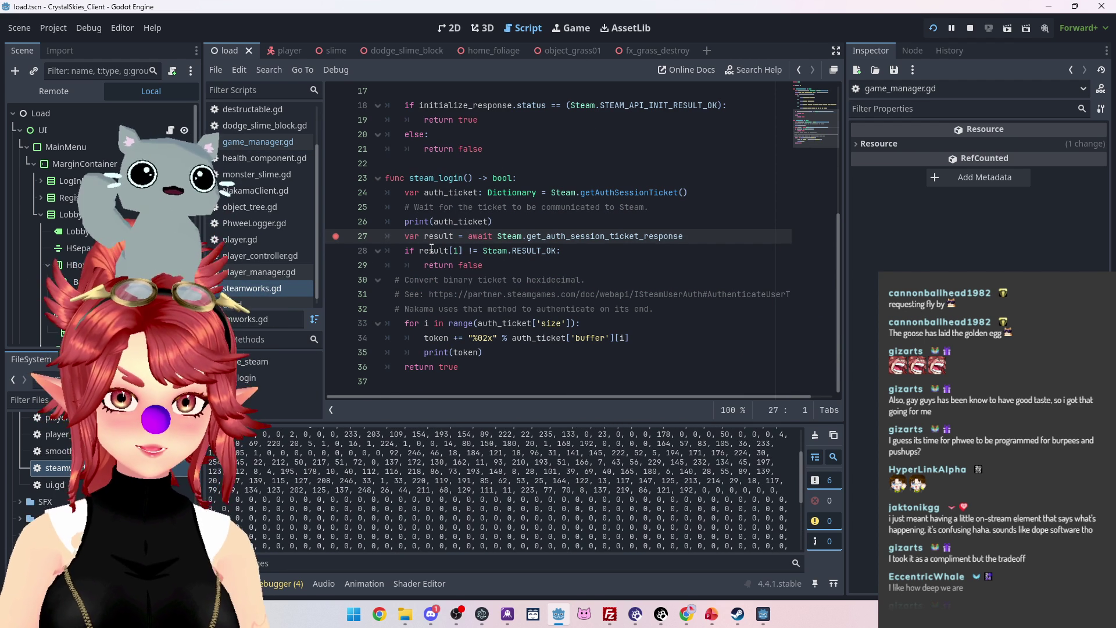
scroll(379, 505, down, 5)
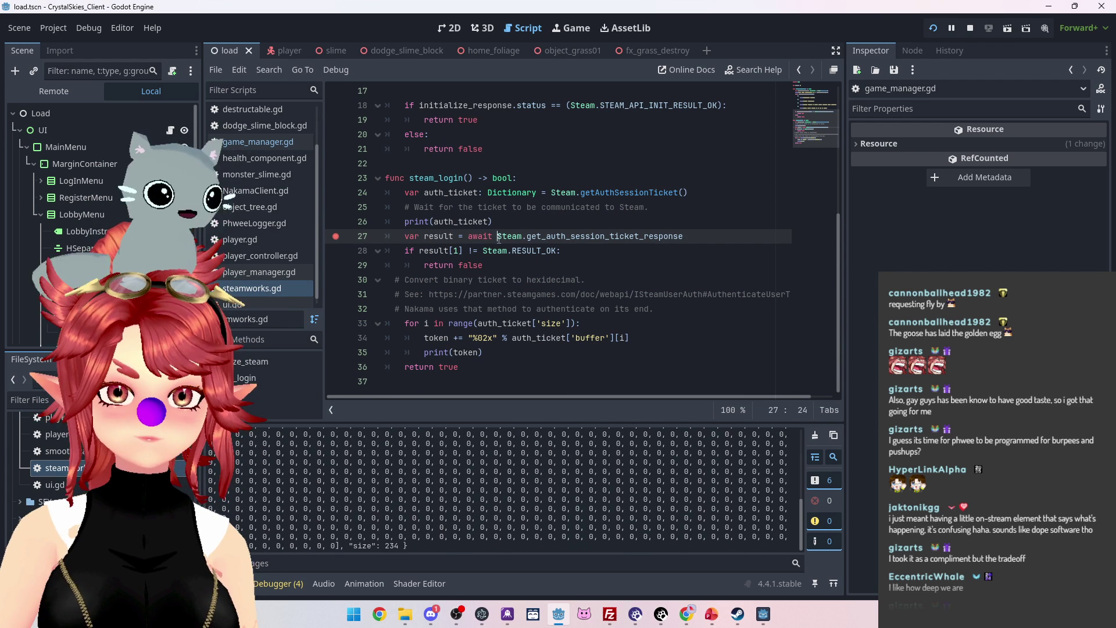
drag(552, 192, 677, 192)
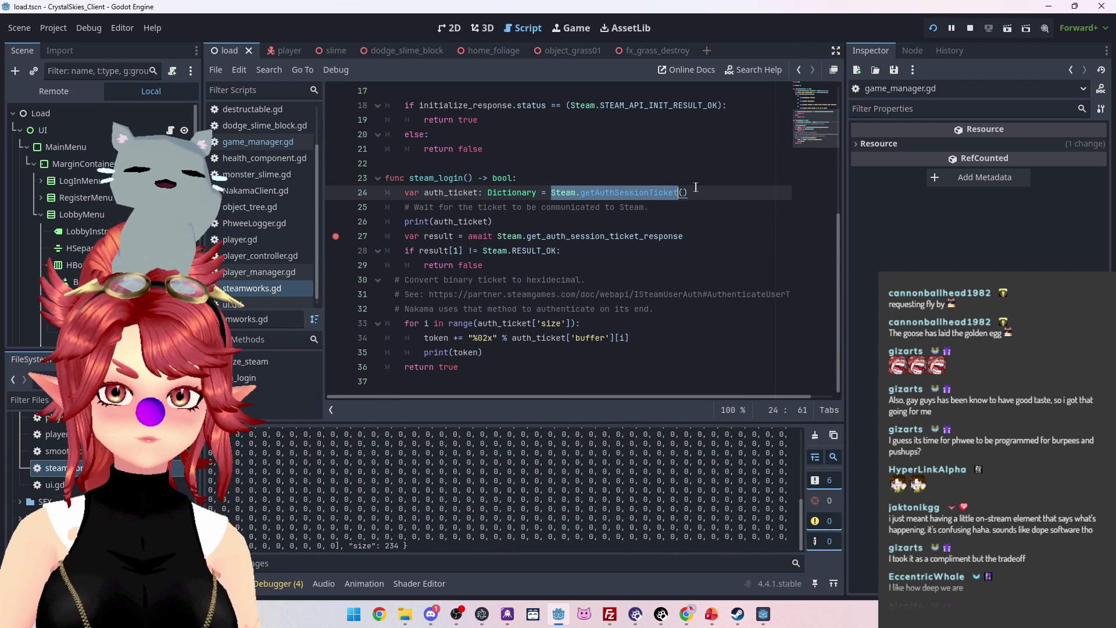
Open the GitHub search page in a new browser tab from the CrystalSkies bookmarks.
mouse_move(686, 614)
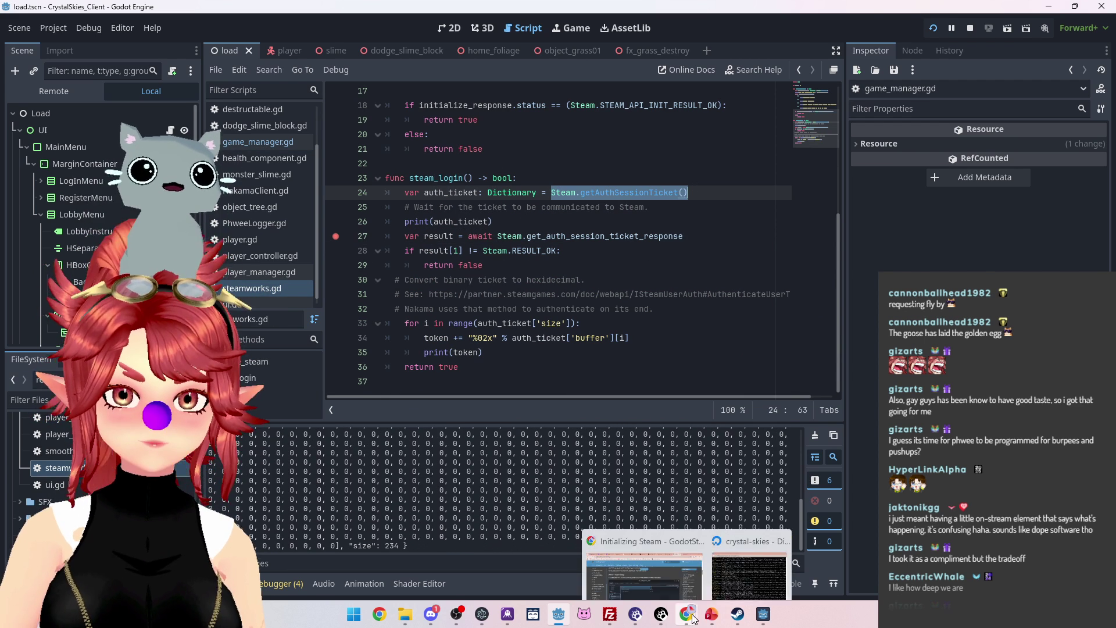
click(652, 580)
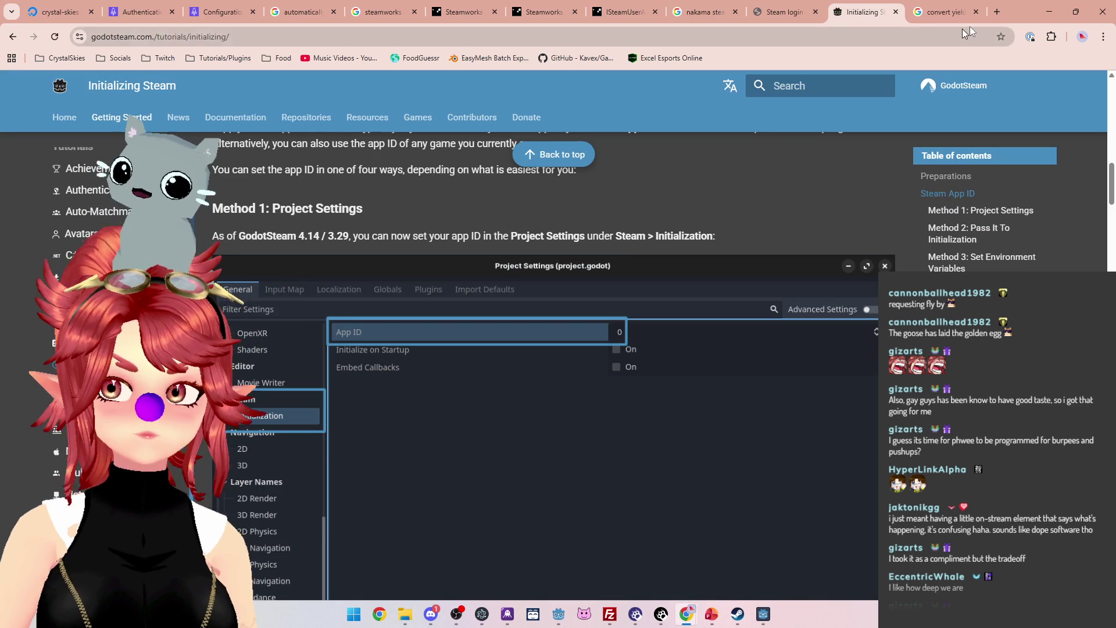
click(997, 12)
click(65, 58)
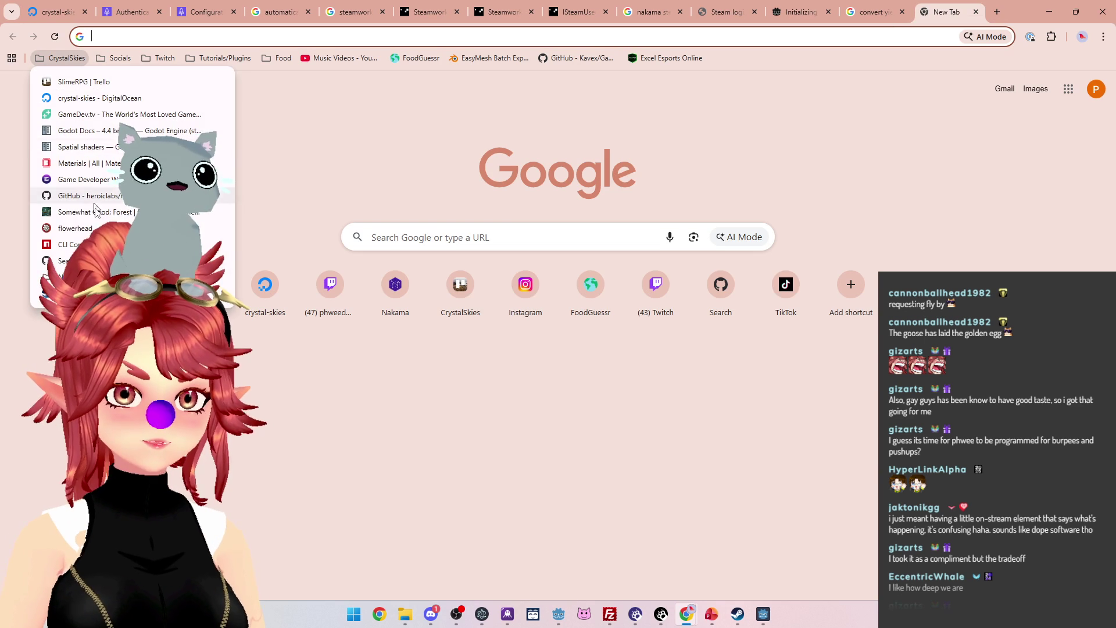
click(70, 277)
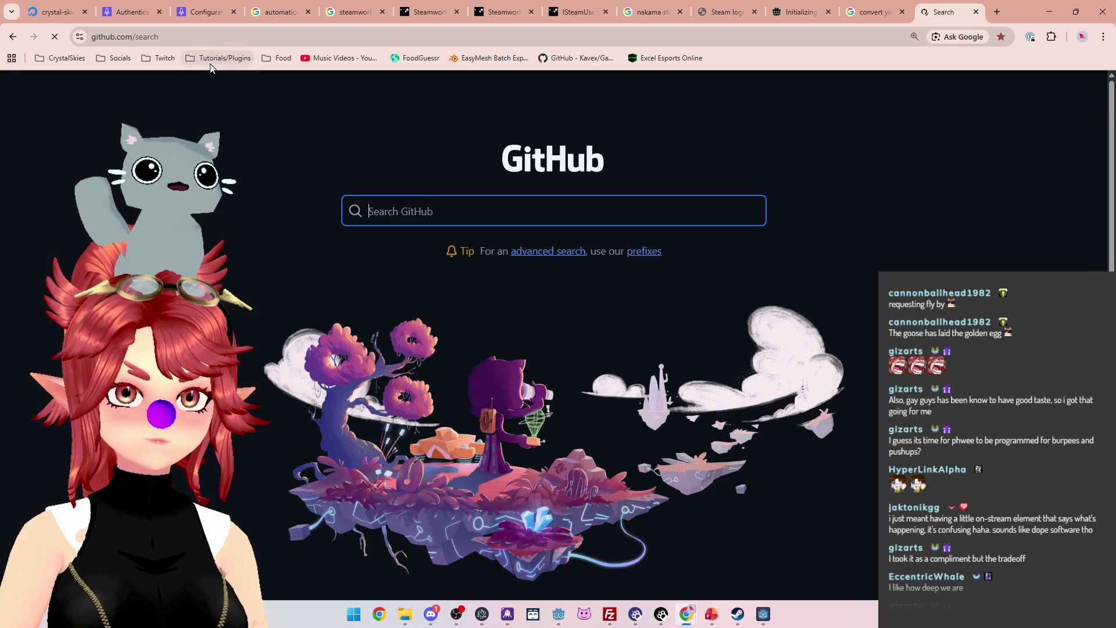
Search code for 'nakama Steam.getAuthSessionTicket()' and open retro-tank-party's ConnectionScreen.gd at line 165.
text(nakama)
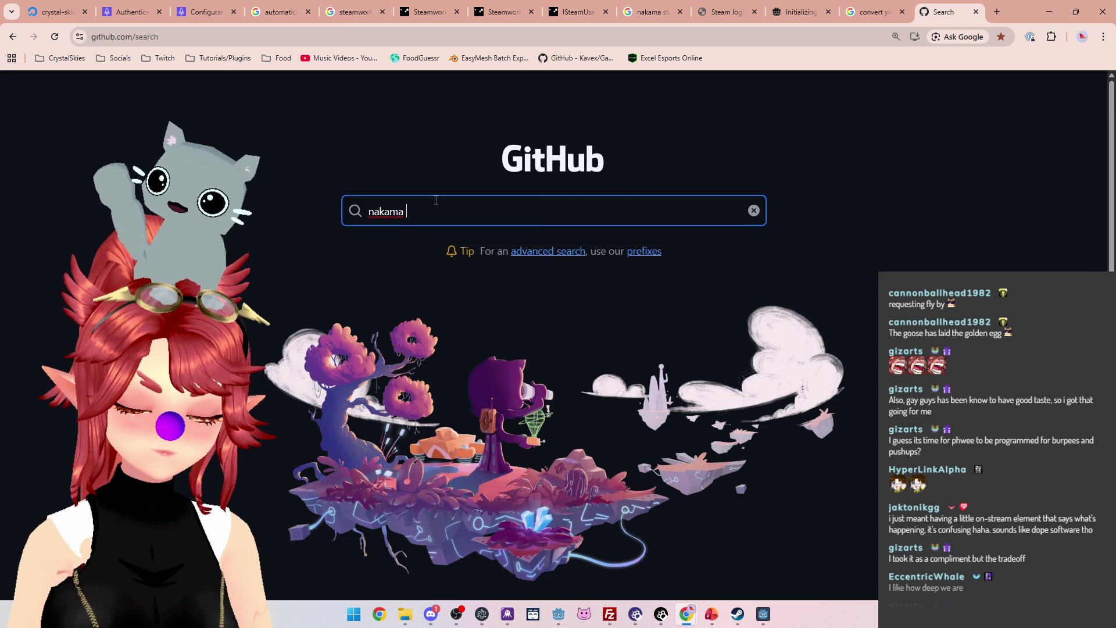
text(Steam.getAuthSessionTicket())
key(Return)
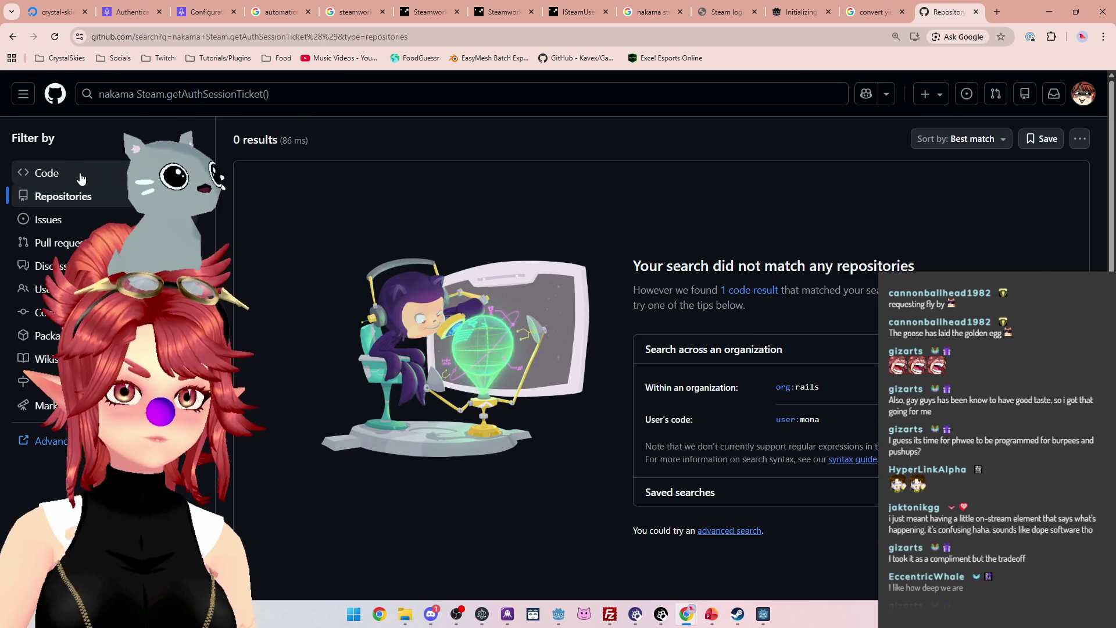
click(81, 173)
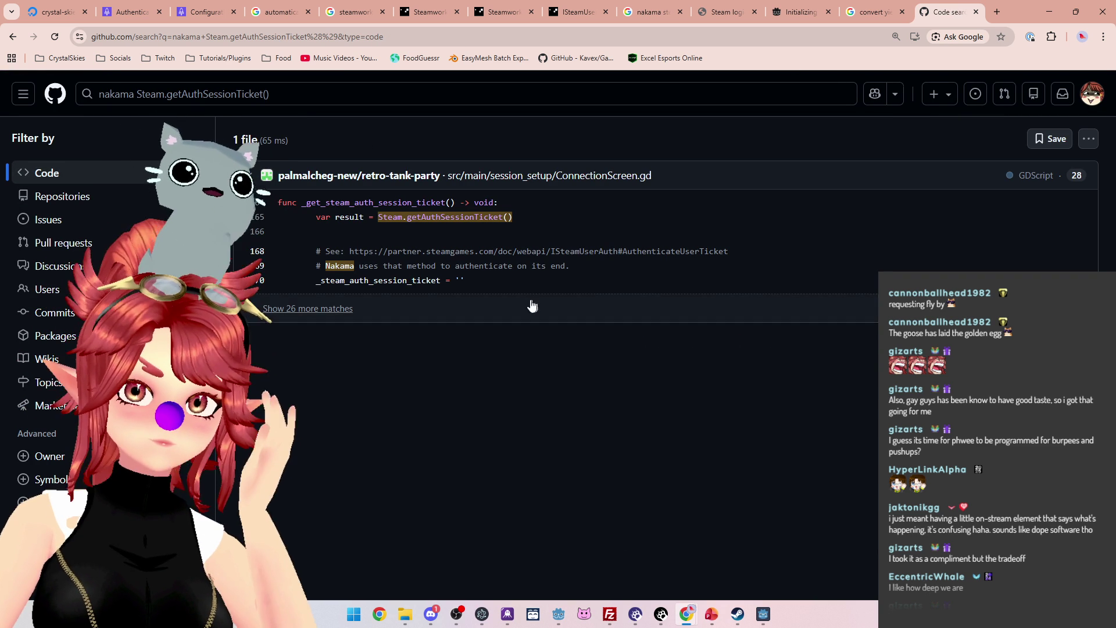
click(544, 220)
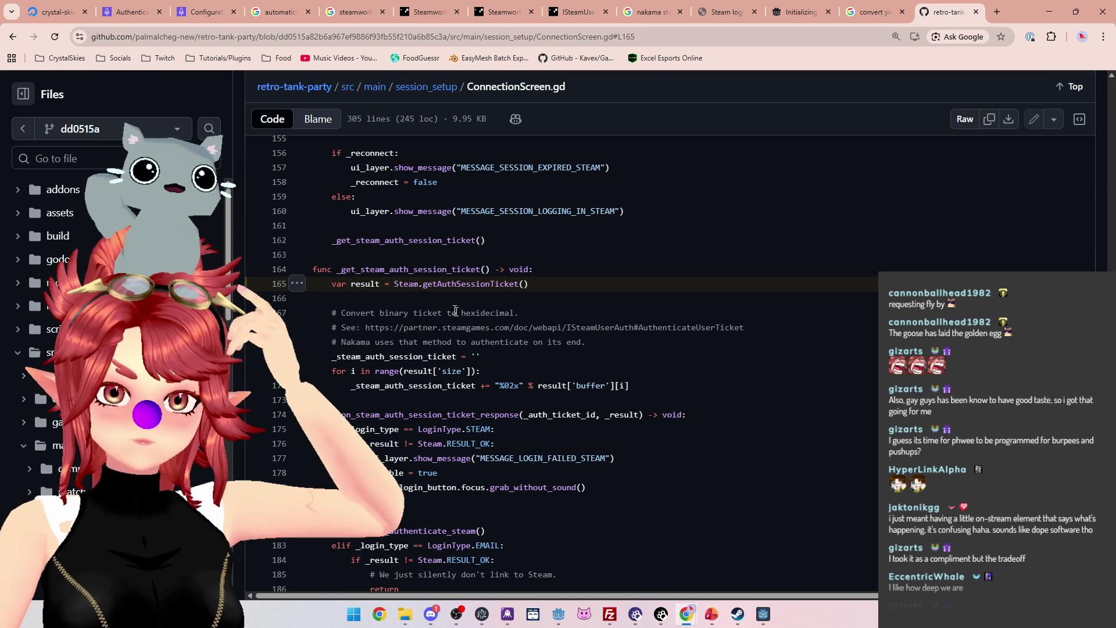
scroll(375, 264, down, 1)
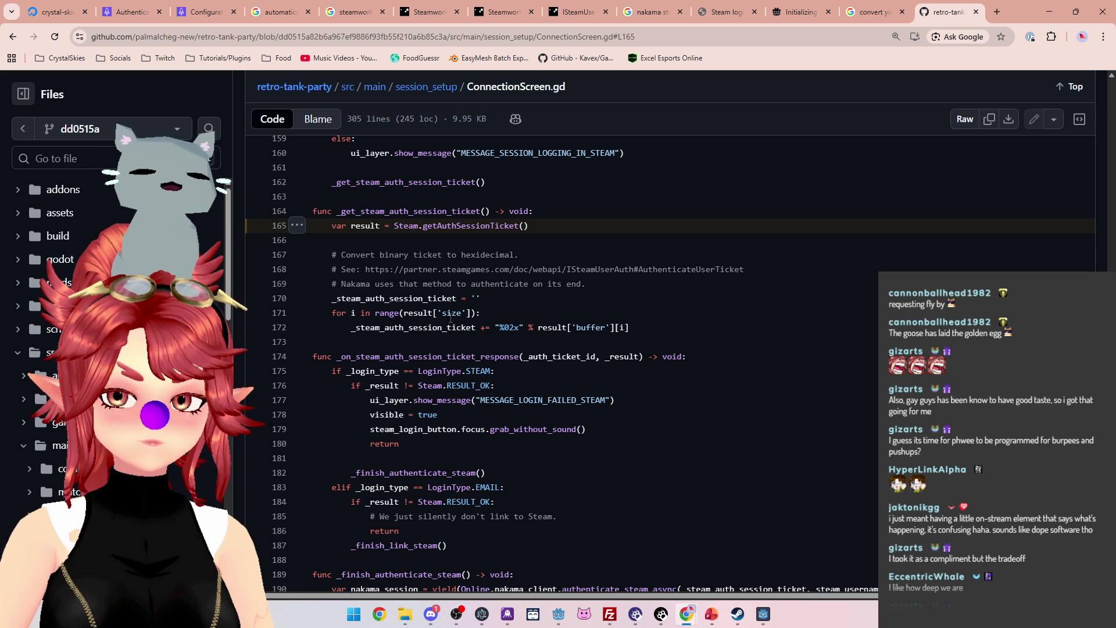
scroll(482, 328, down, 1)
scroll(513, 337, up, 1)
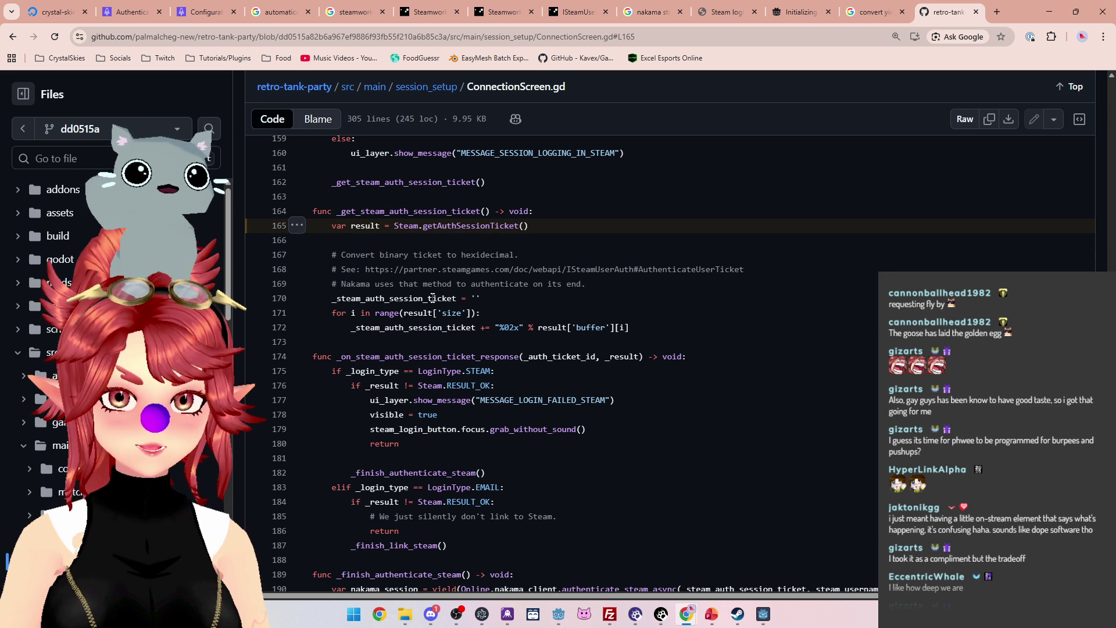
Comment out lines 27–29 of steam_login with Ctrl+K, then stop and relaunch the game.
mouse_move(556, 618)
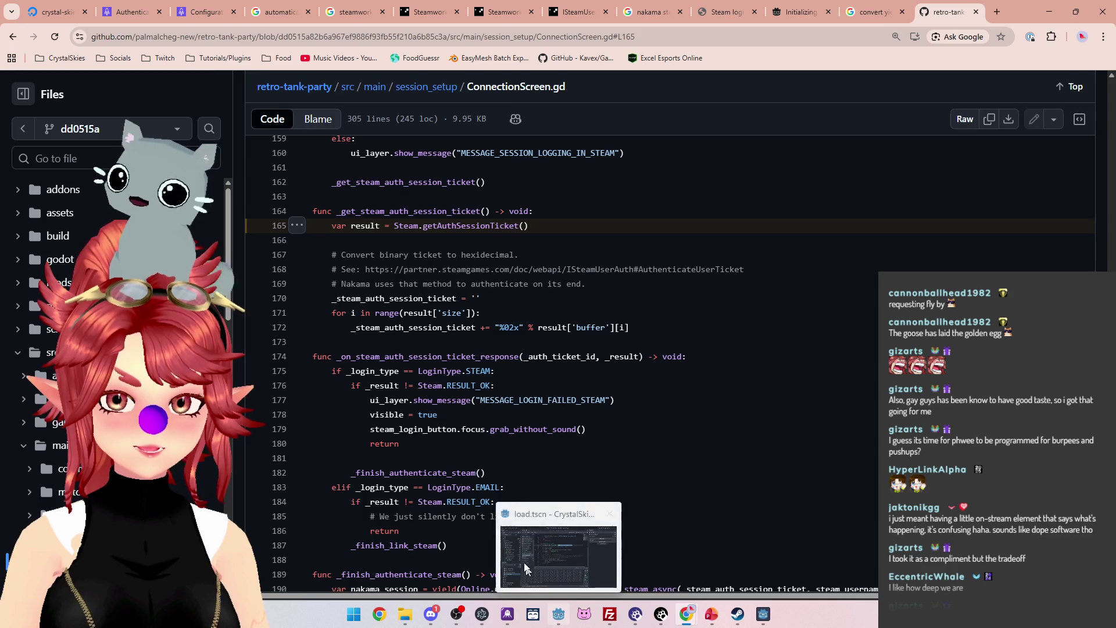
click(539, 586)
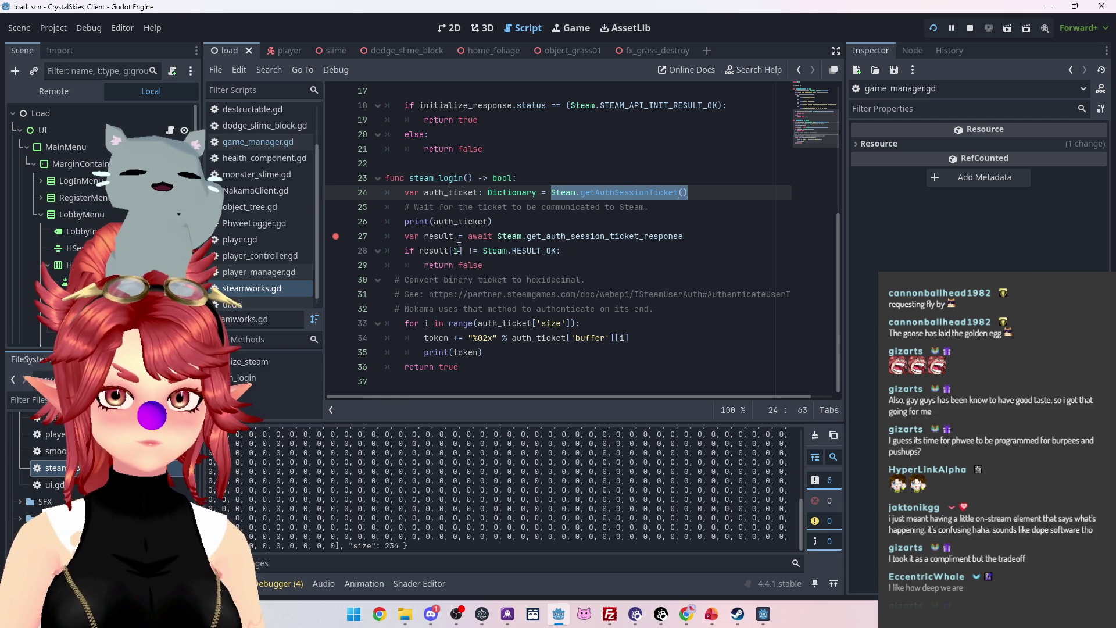
drag(491, 266, 329, 237)
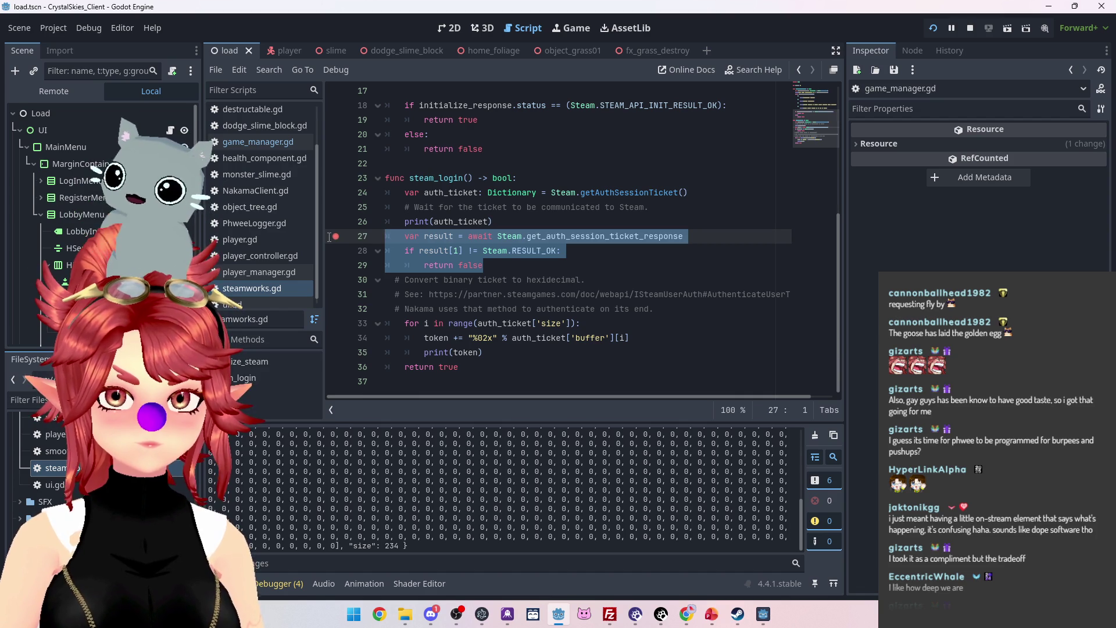
key(ctrl+k)
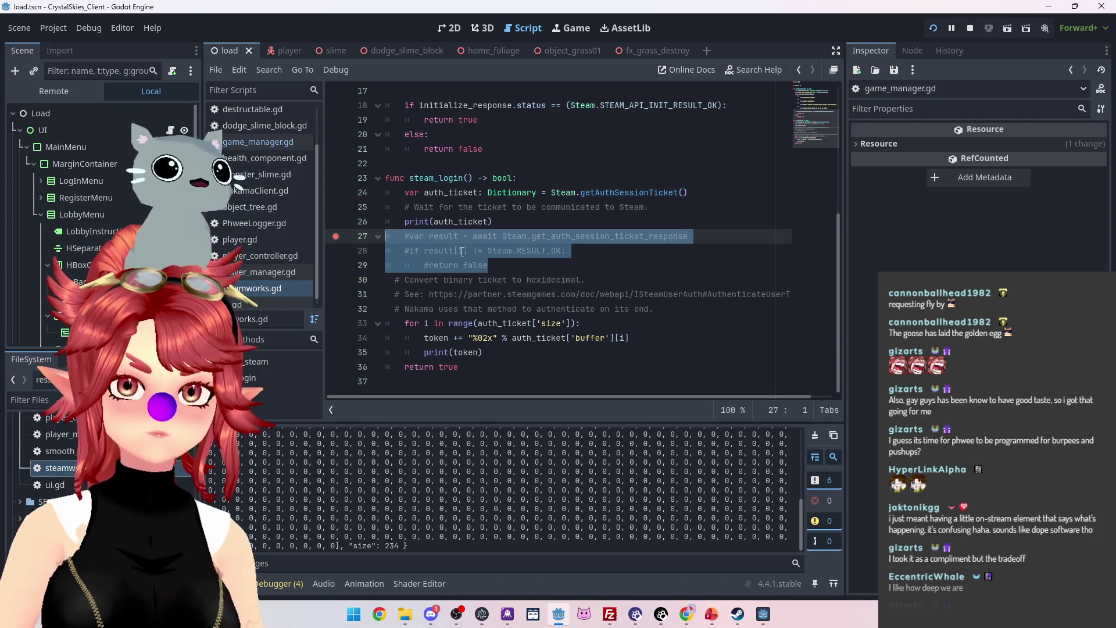
click(969, 28)
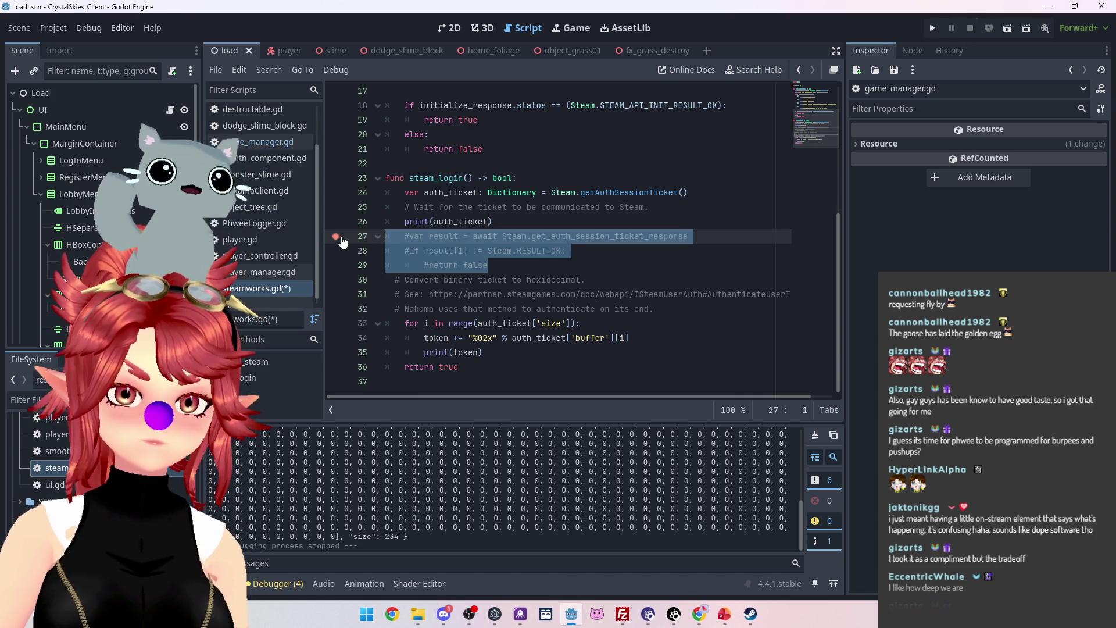
click(932, 28)
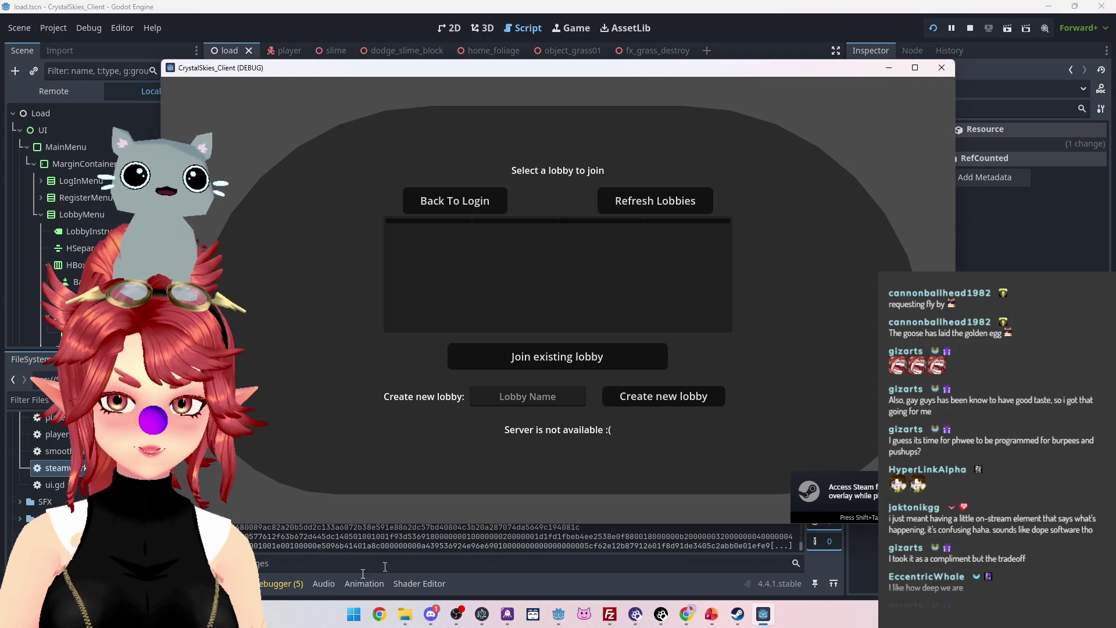
Leave the DigitalOcean console window for Godot and open game_manager.gd.
click(686, 614)
click(754, 552)
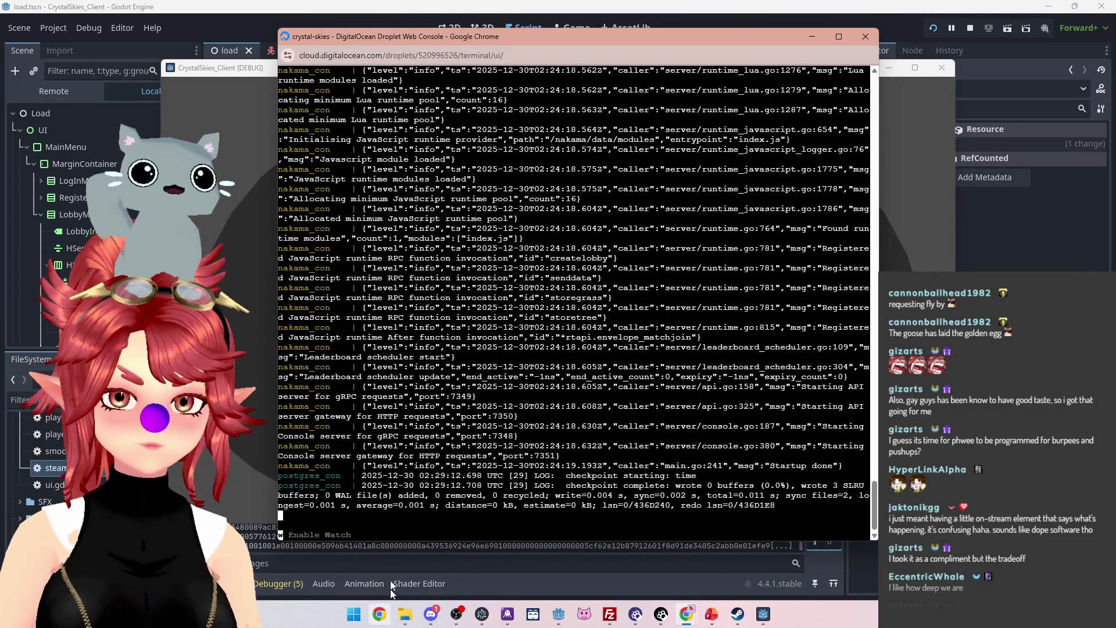
click(378, 614)
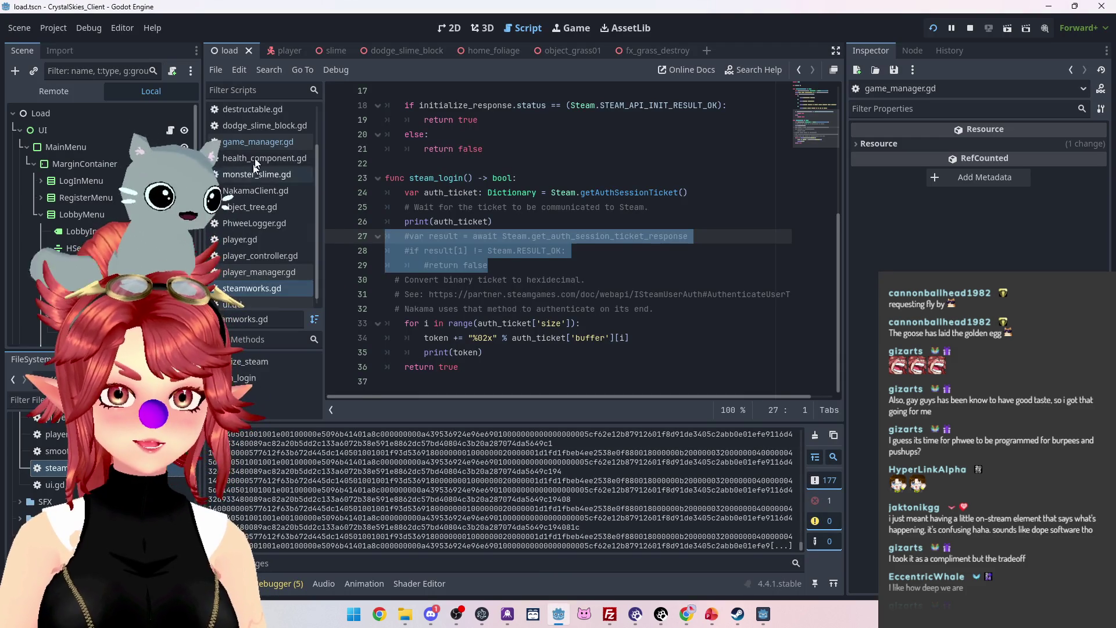
click(253, 141)
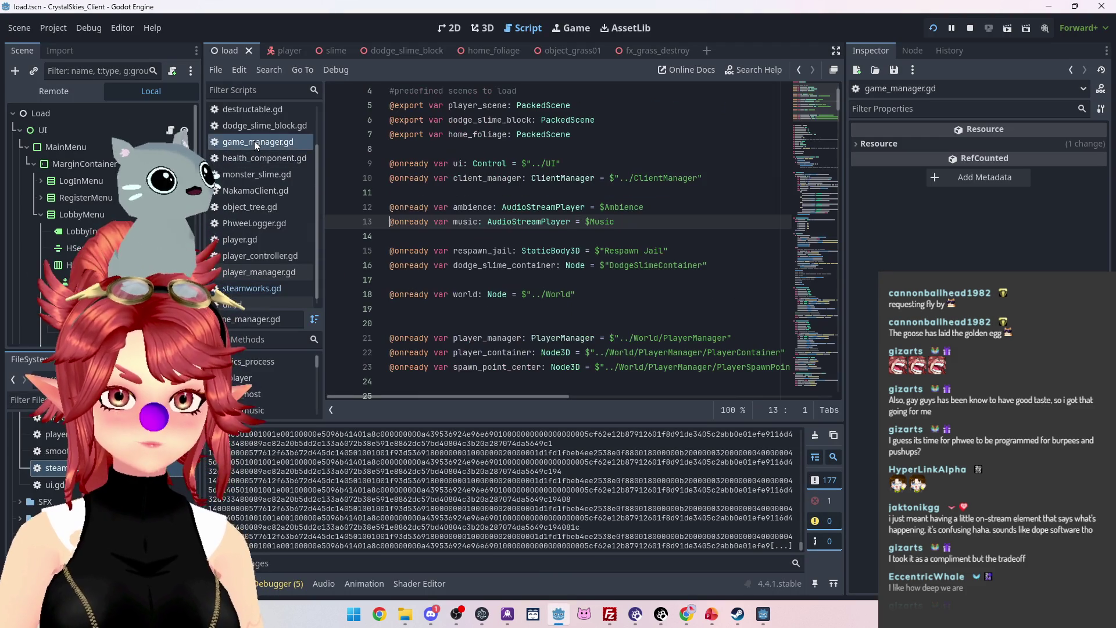
Open client_manager.gd and inspect connect_with_steam's server-not-available else branch.
scroll(246, 145, up, 2)
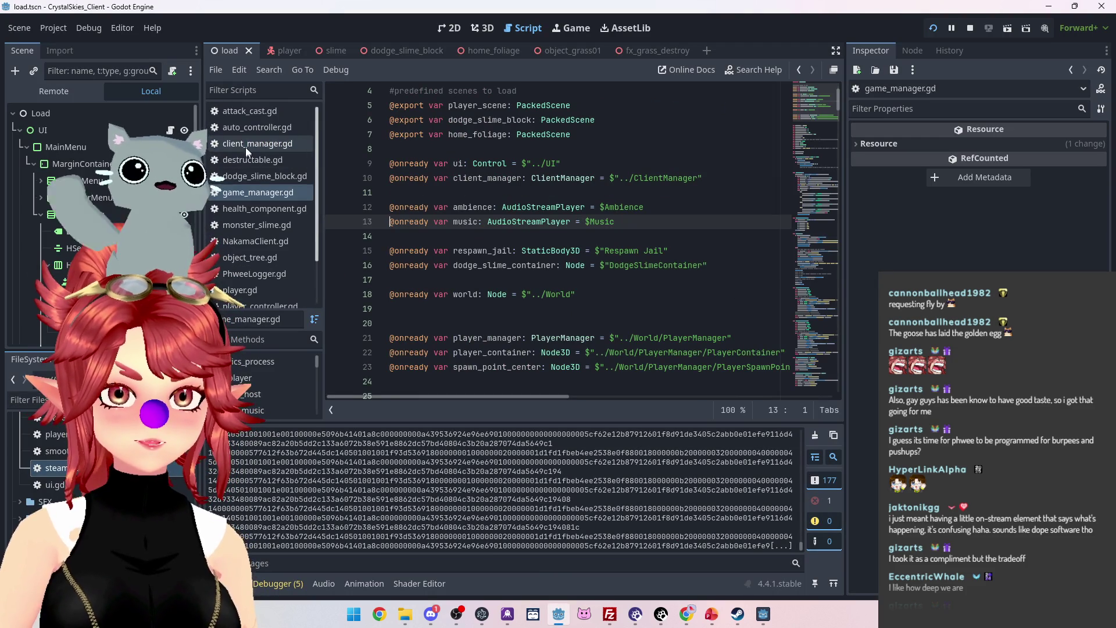
click(245, 146)
scroll(517, 181, down, 2)
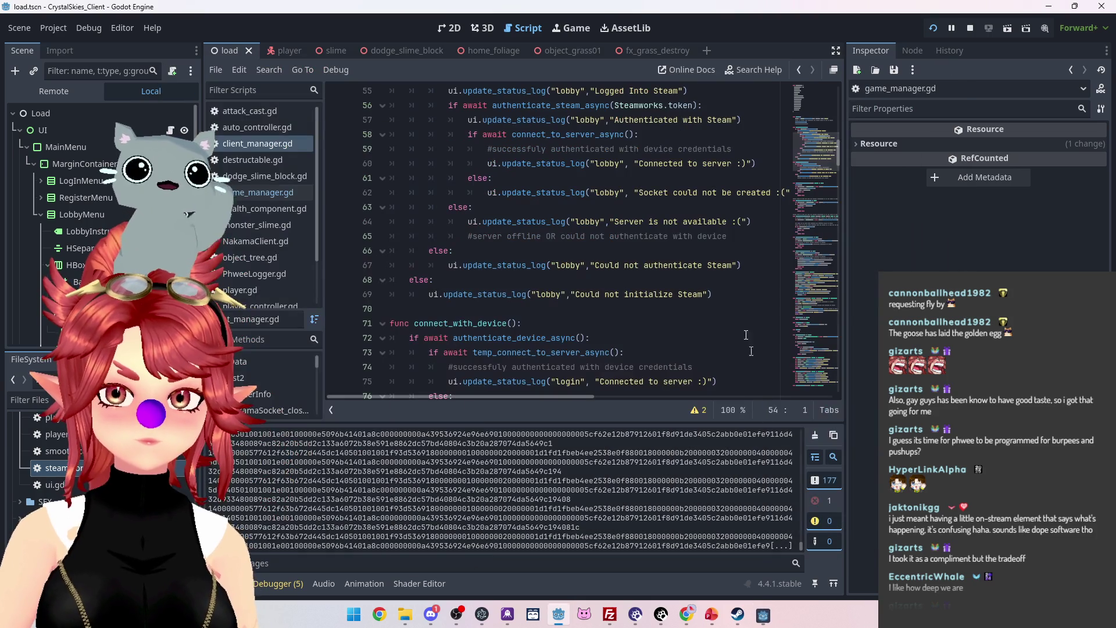
mouse_move(750, 222)
mouse_down()
mouse_move(450, 217)
mouse_move(509, 192)
mouse_move(733, 190)
mouse_up()
scroll(451, 218, up, 2)
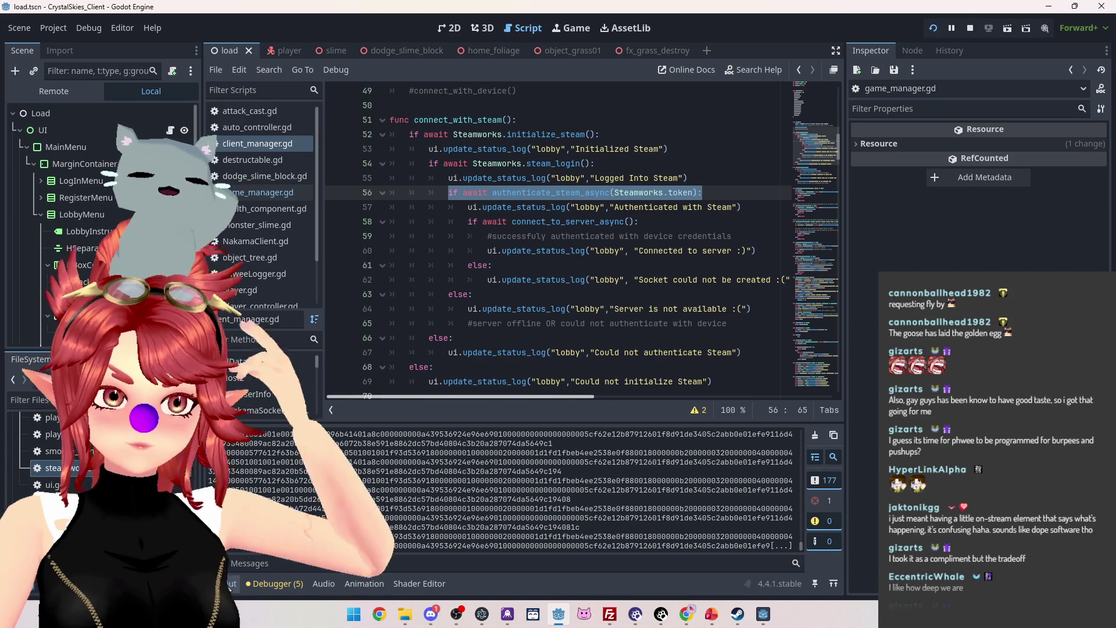
Locate authenticate_steam_async on line 56, then open steamworks.gd at the line-24 ticket call.
click(264, 583)
click(264, 584)
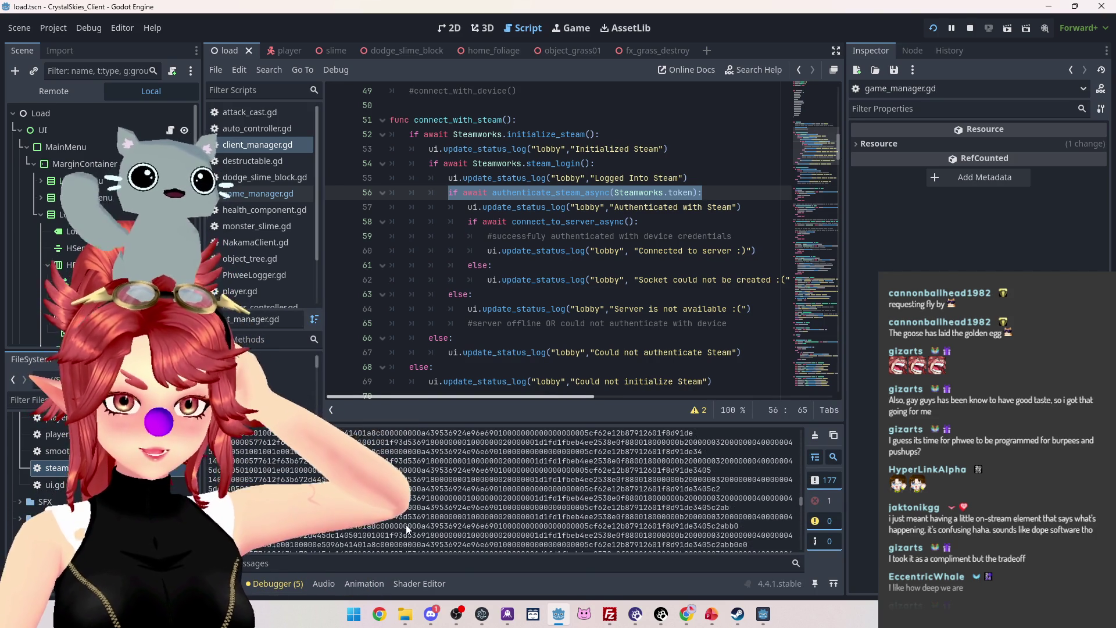
drag(800, 489, 800, 435)
scroll(523, 232, down, 1)
click(507, 149)
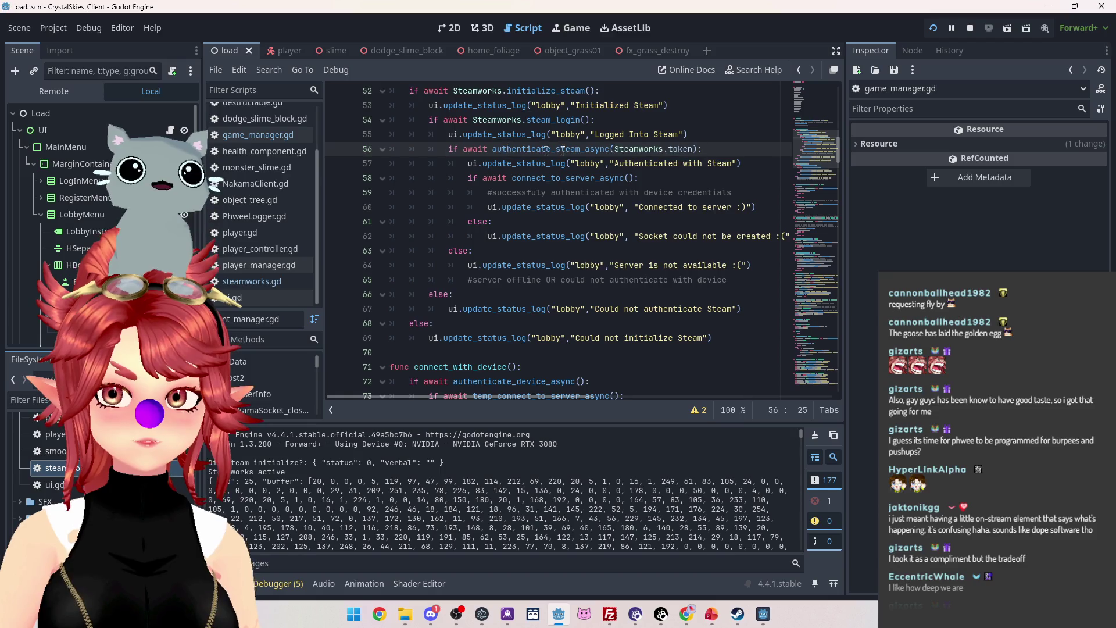
drag(605, 149, 494, 150)
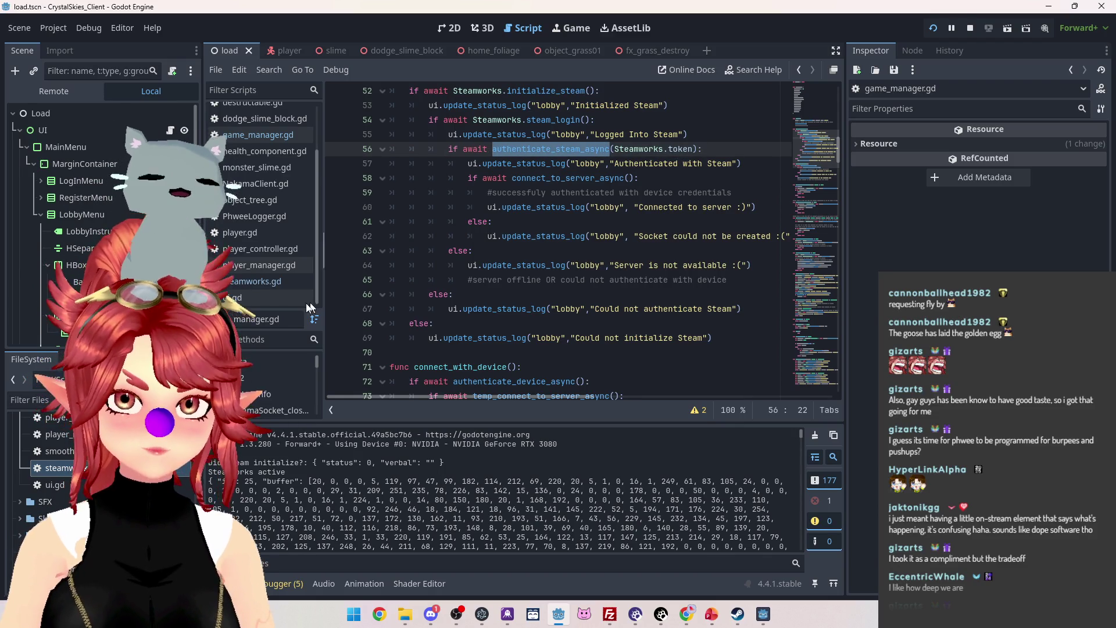
click(237, 283)
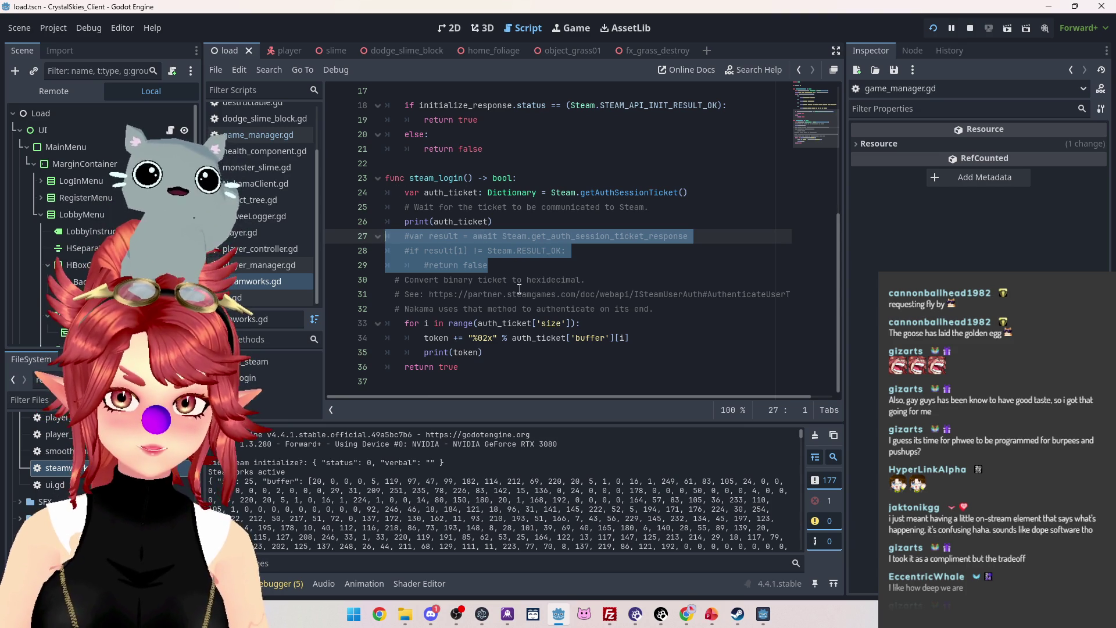
click(551, 193)
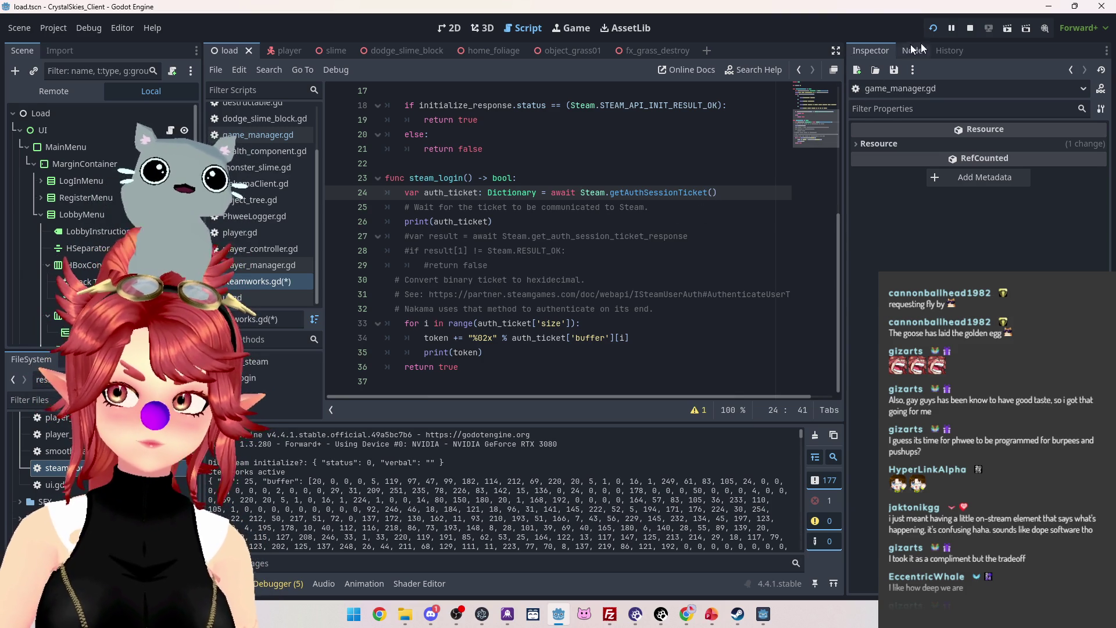
Stop and relaunch the game to test the awaited ticket call, then close it.
click(970, 28)
click(933, 28)
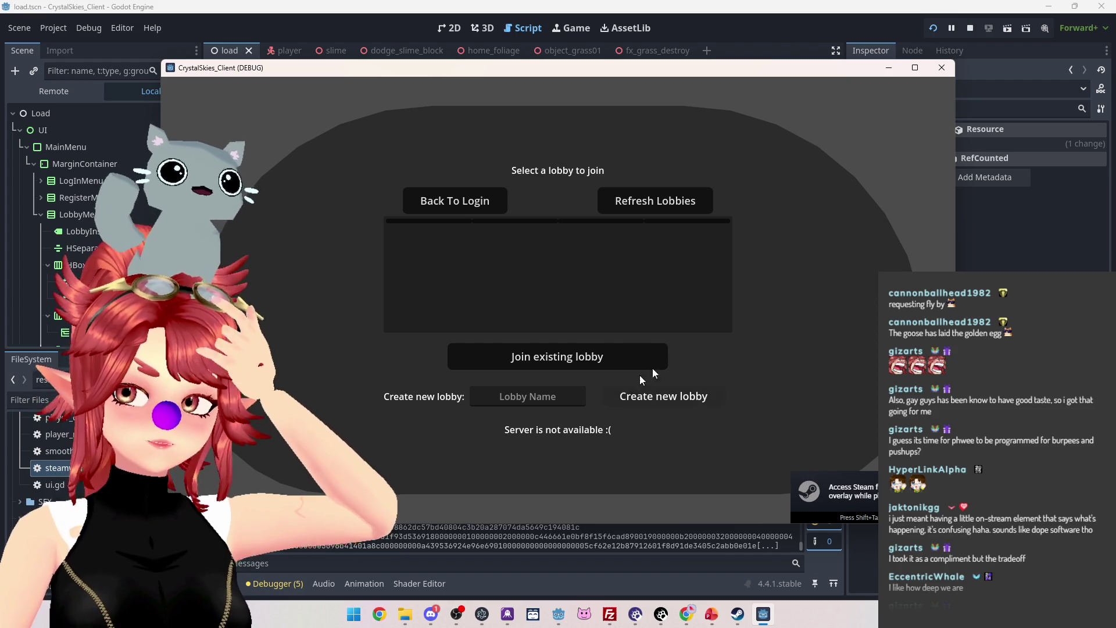
click(970, 29)
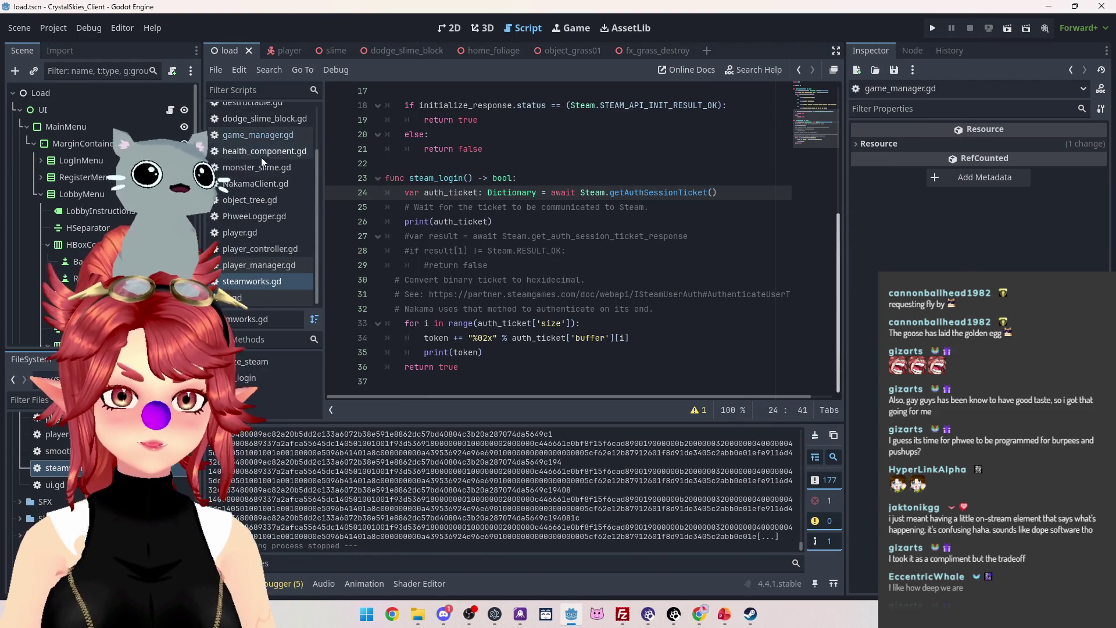
scroll(261, 157, up, 2)
click(248, 138)
scroll(503, 256, up, 2)
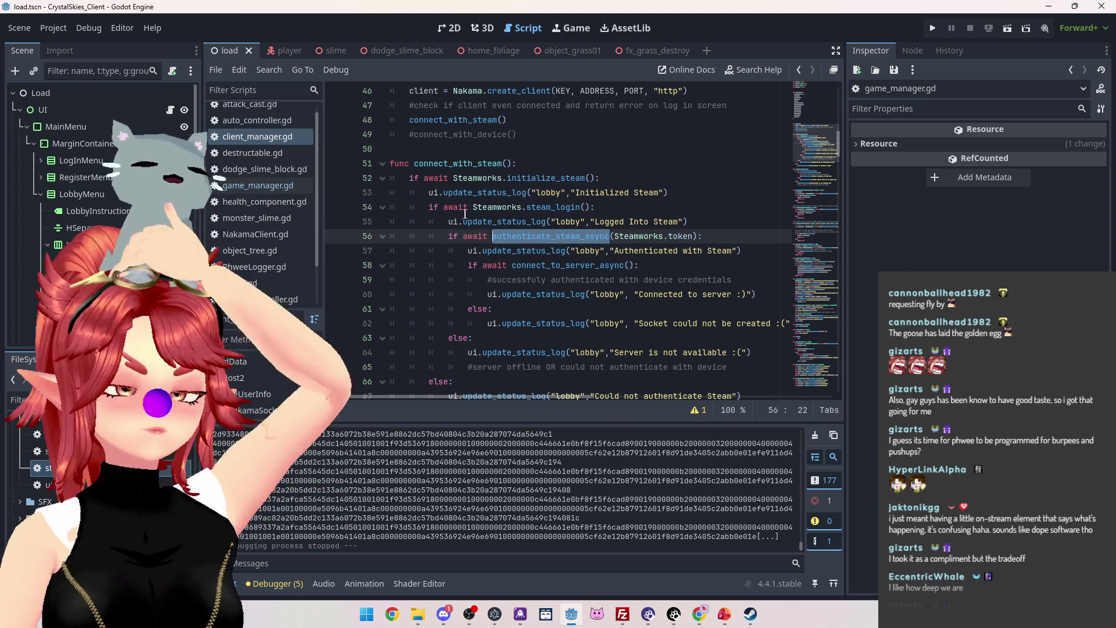
scroll(668, 247, down, 1)
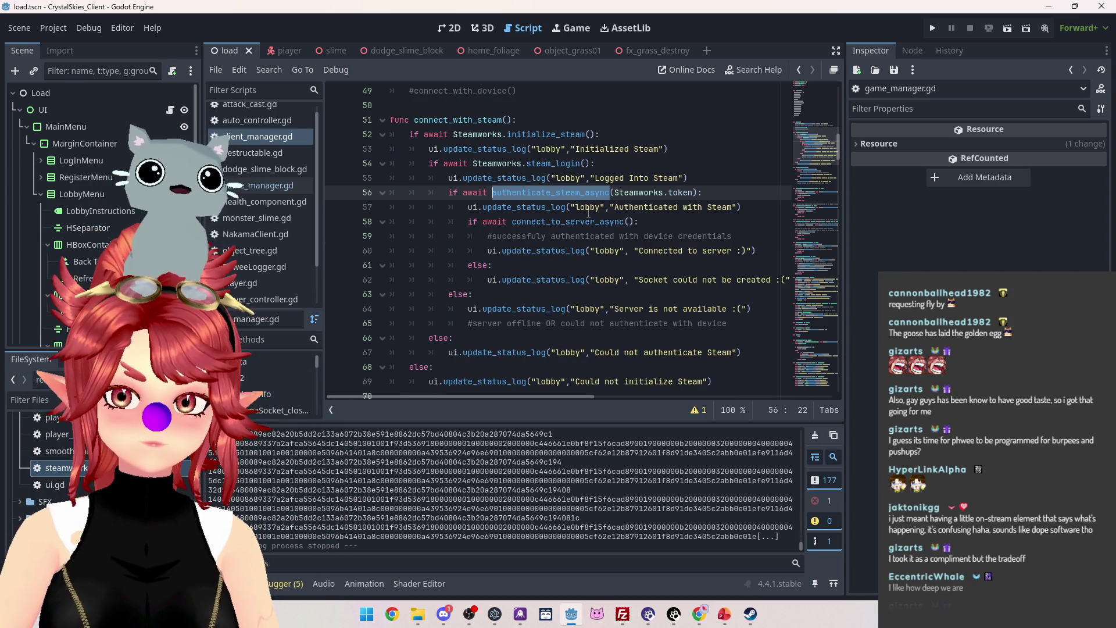
scroll(557, 263, down, 1)
drag(474, 265, 727, 265)
drag(450, 149, 702, 149)
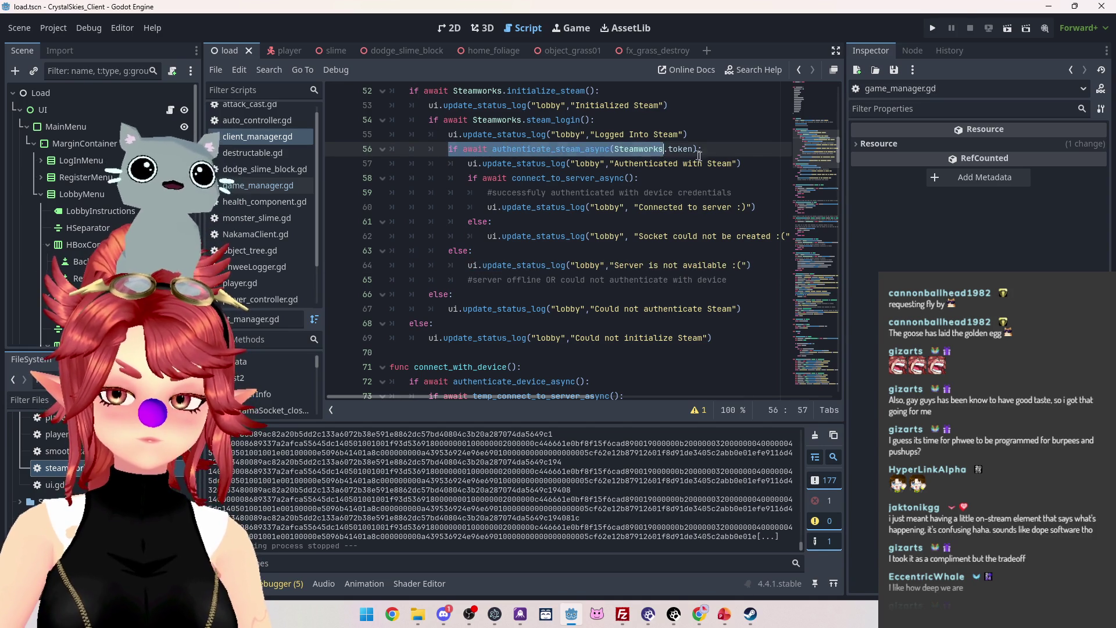
scroll(537, 212, up, 1)
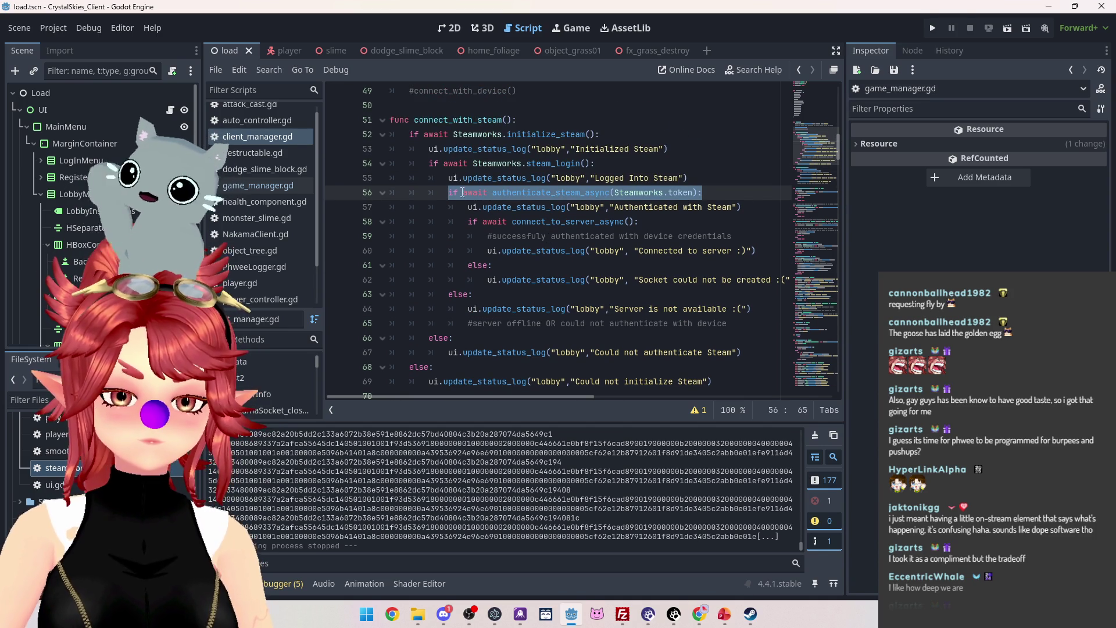
scroll(501, 487, up, 3)
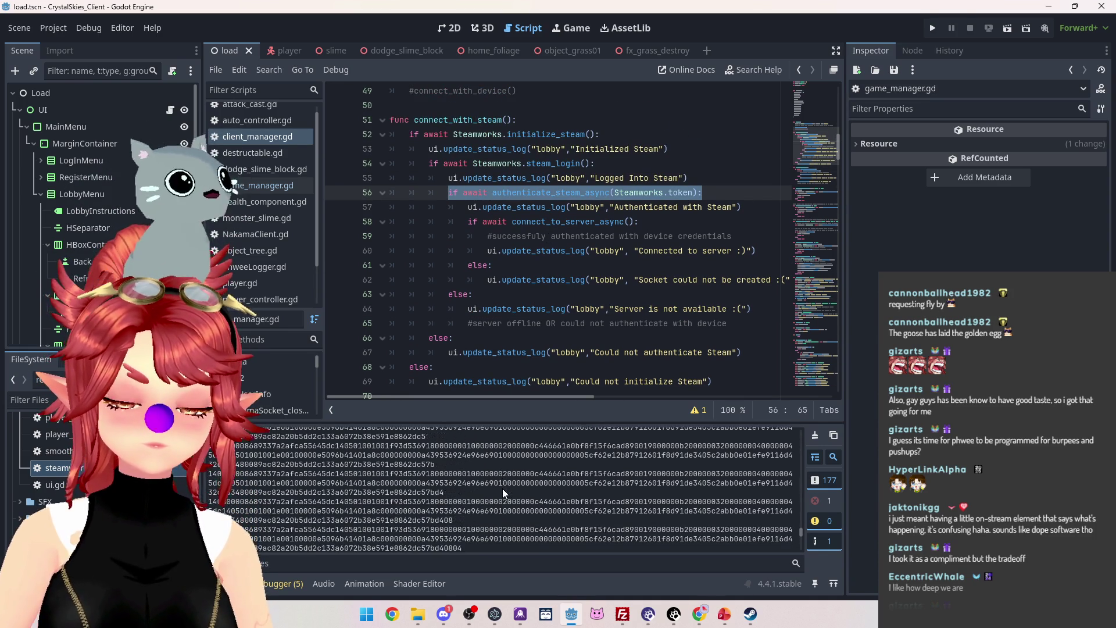
scroll(256, 244, down, 2)
click(243, 281)
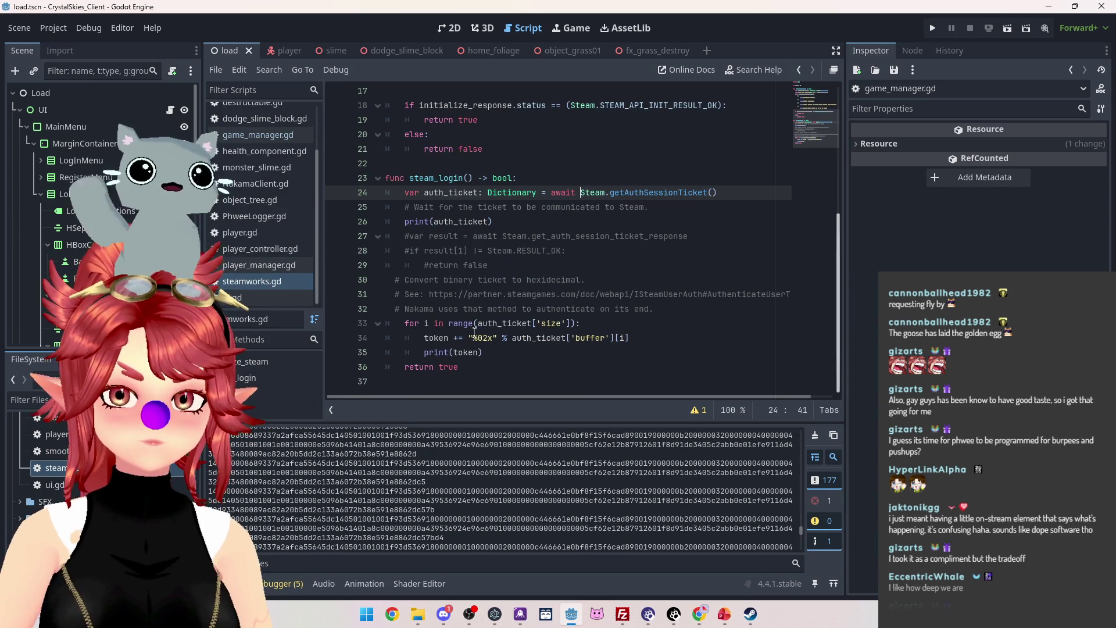
click(487, 354)
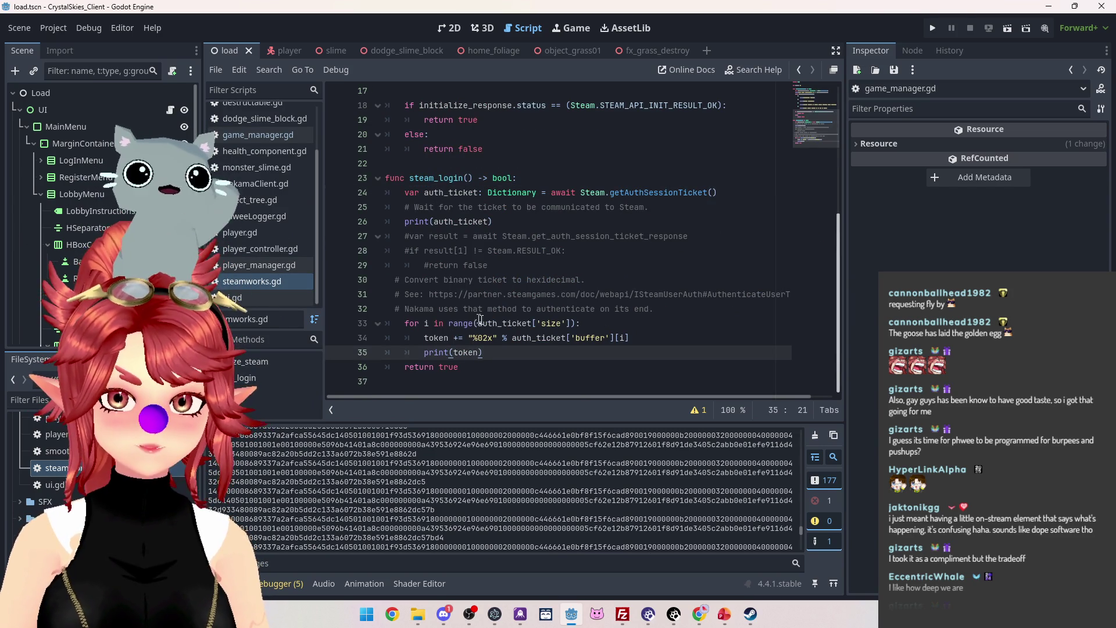
mouse_move(536, 342)
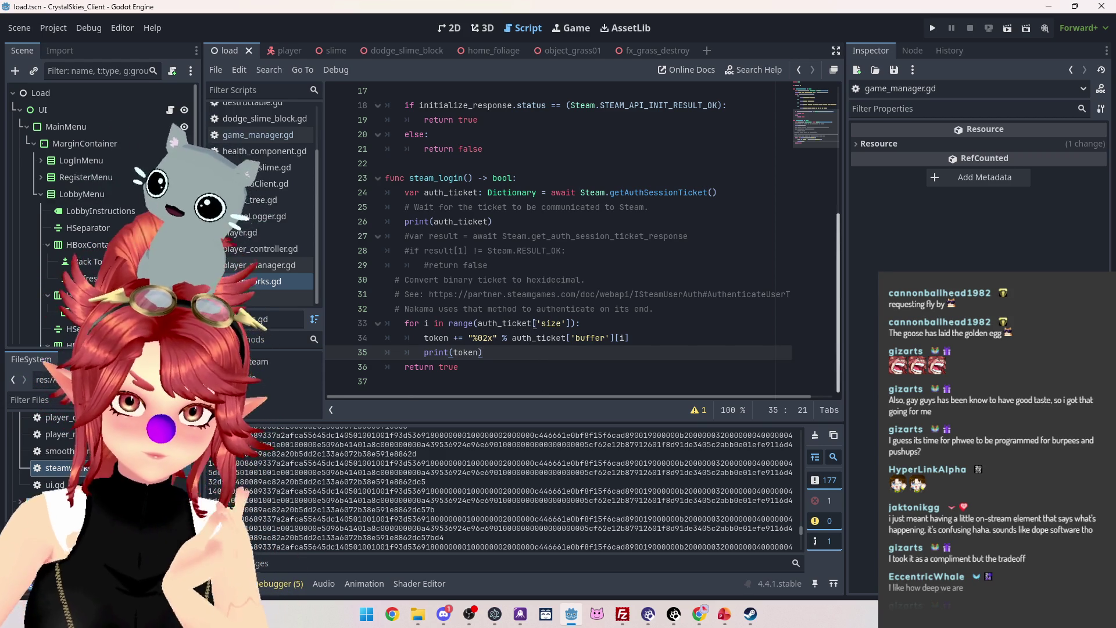
mouse_move(432, 340)
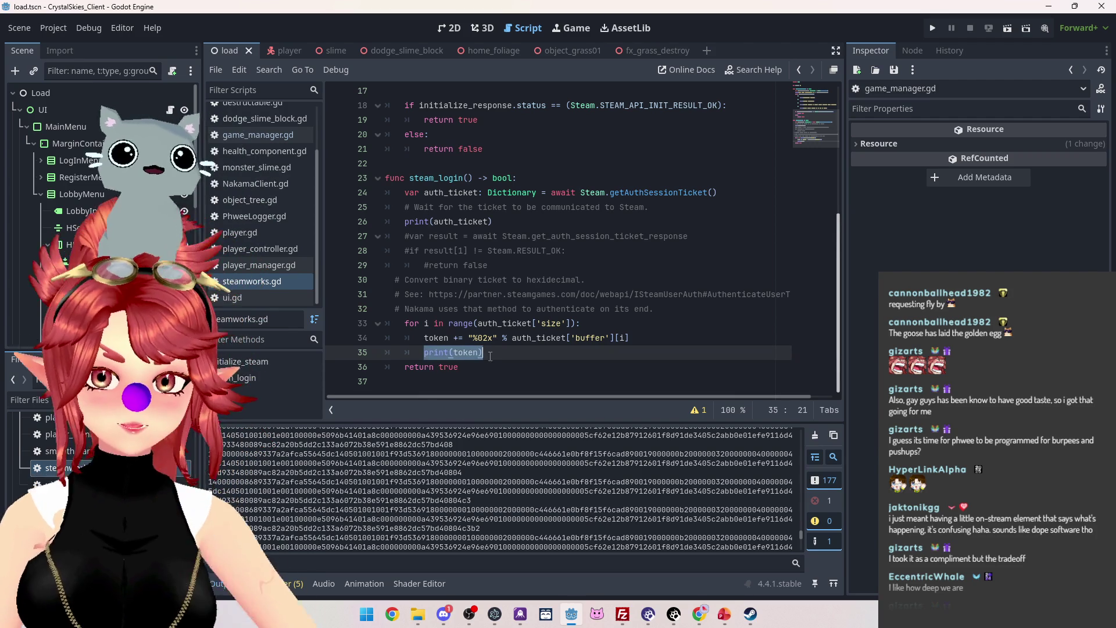
Reposition the print(token) line relative to return true in steamworks.gd and save the script.
key(alt+Down)
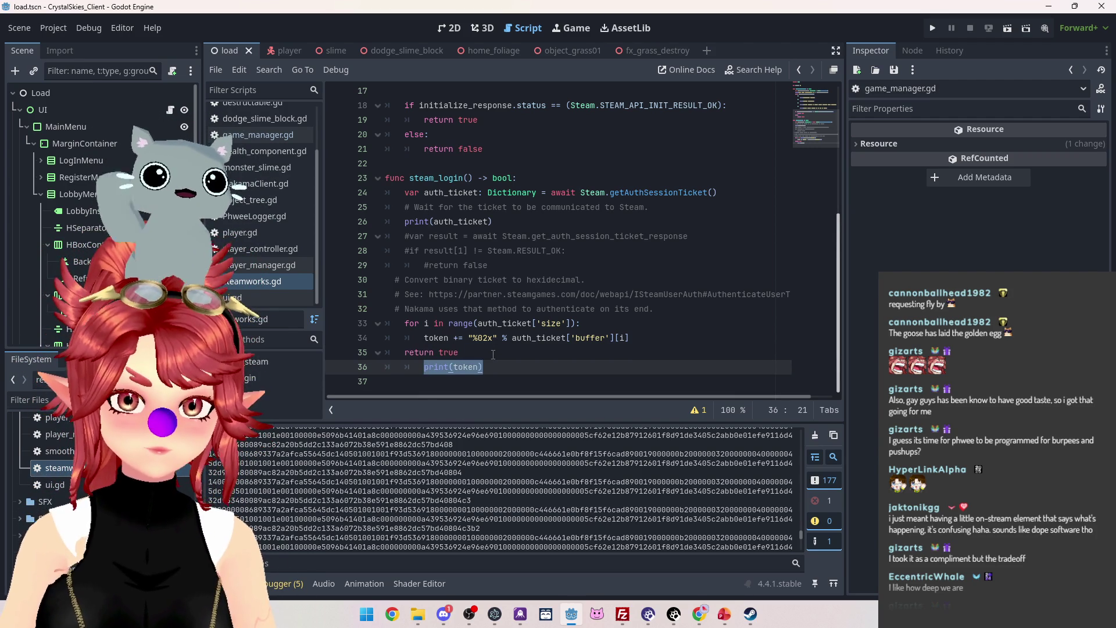
key(alt+Up)
key(Left)
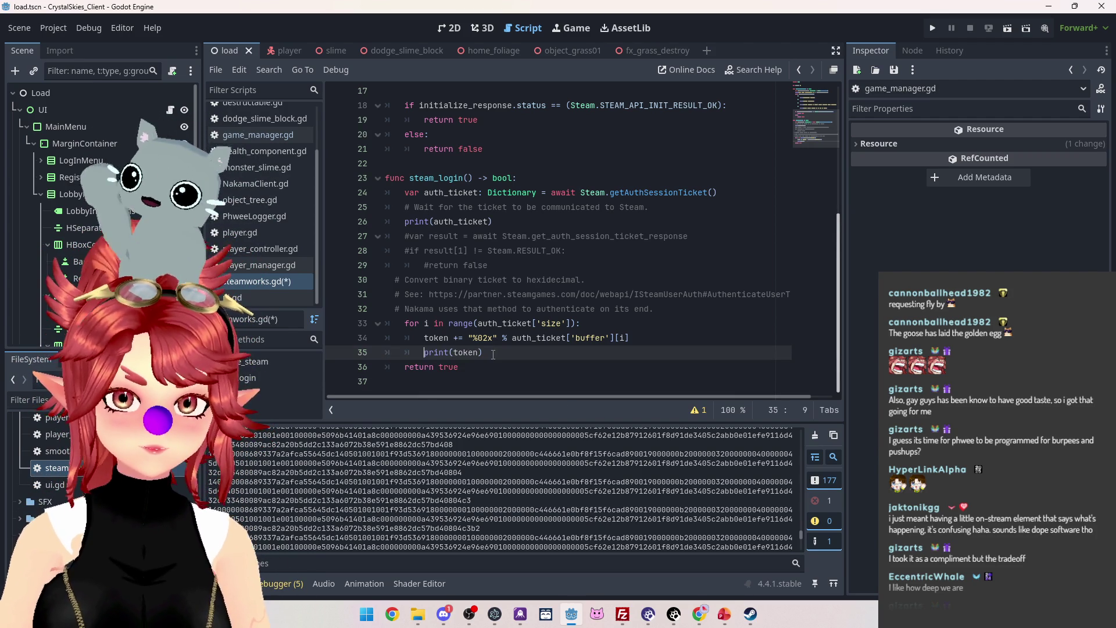
key(ctrl+s)
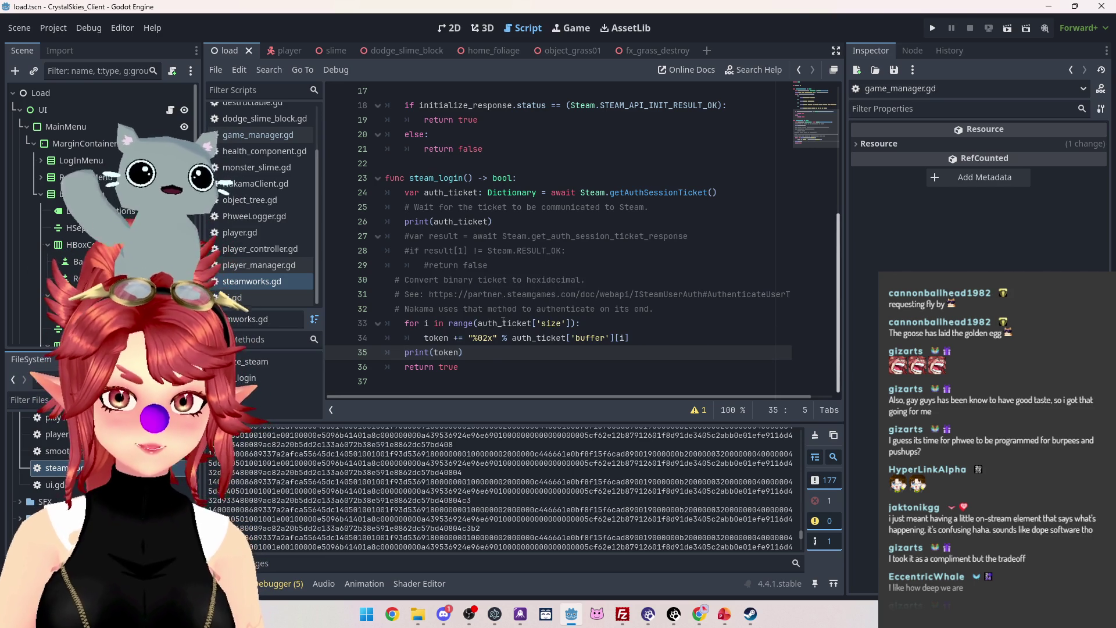
Run the game, stop it, and select the printed hex token in the output.
mouse_move(456, 355)
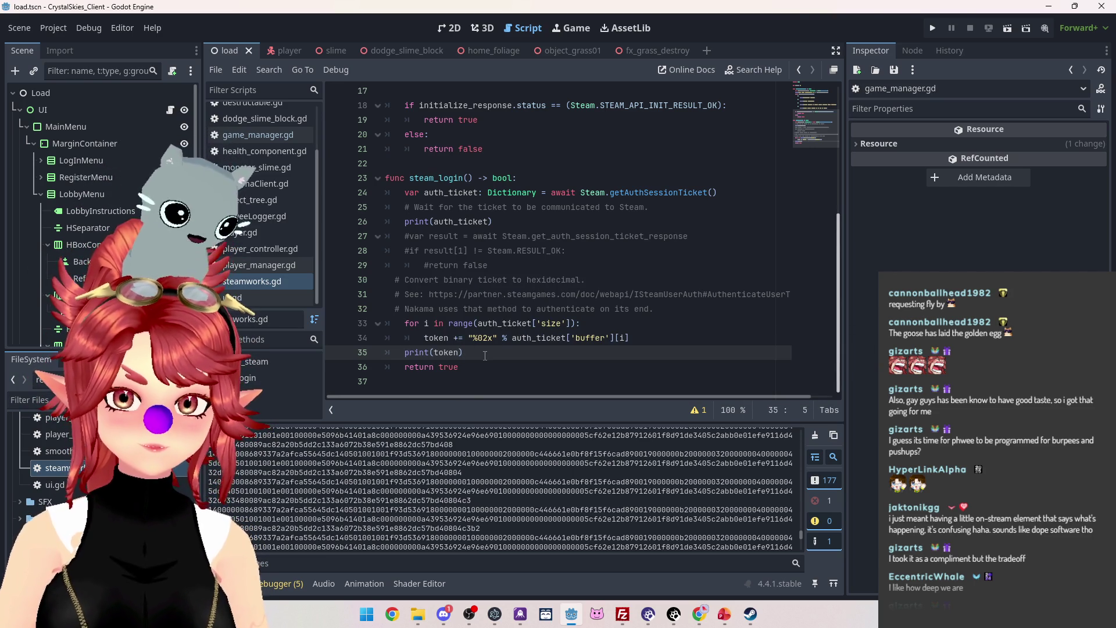
scroll(485, 356, up, 5)
scroll(485, 356, down, 4)
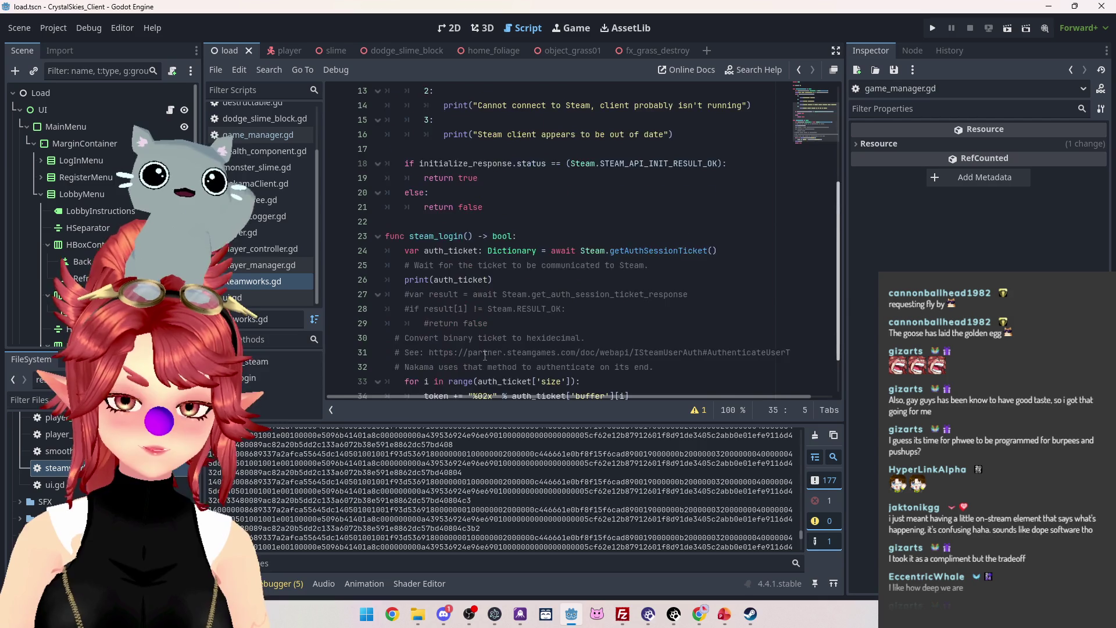
scroll(485, 356, down, 1)
key(F5)
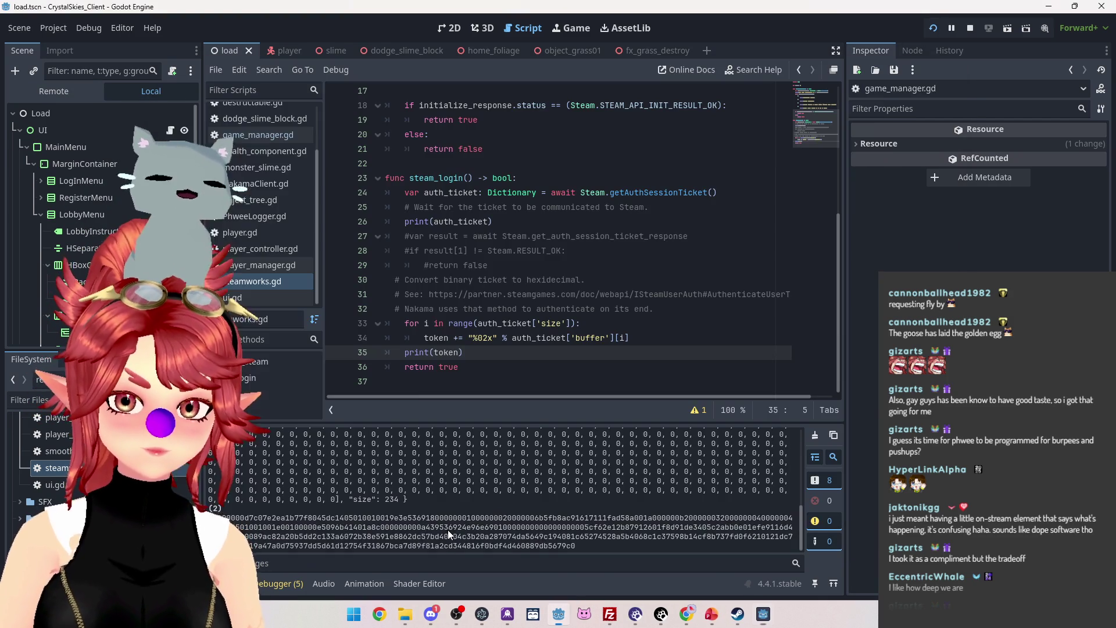
key(F8)
drag(581, 547, 244, 517)
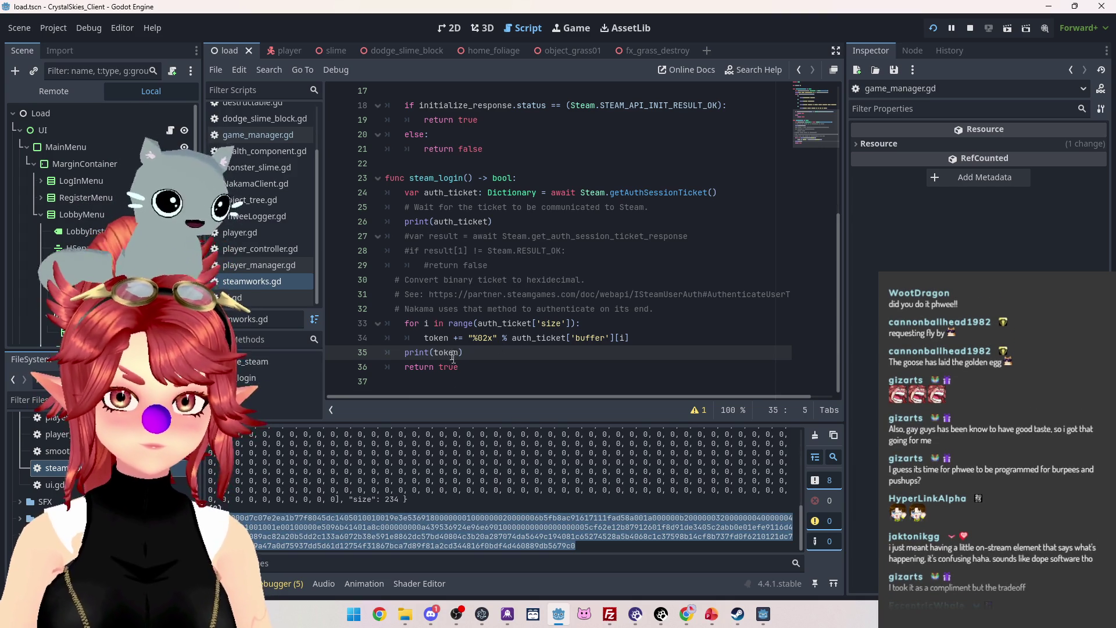
Open client_manager.gd at the Steam connection code.
mouse_move(459, 353)
scroll(262, 174, up, 2)
click(261, 137)
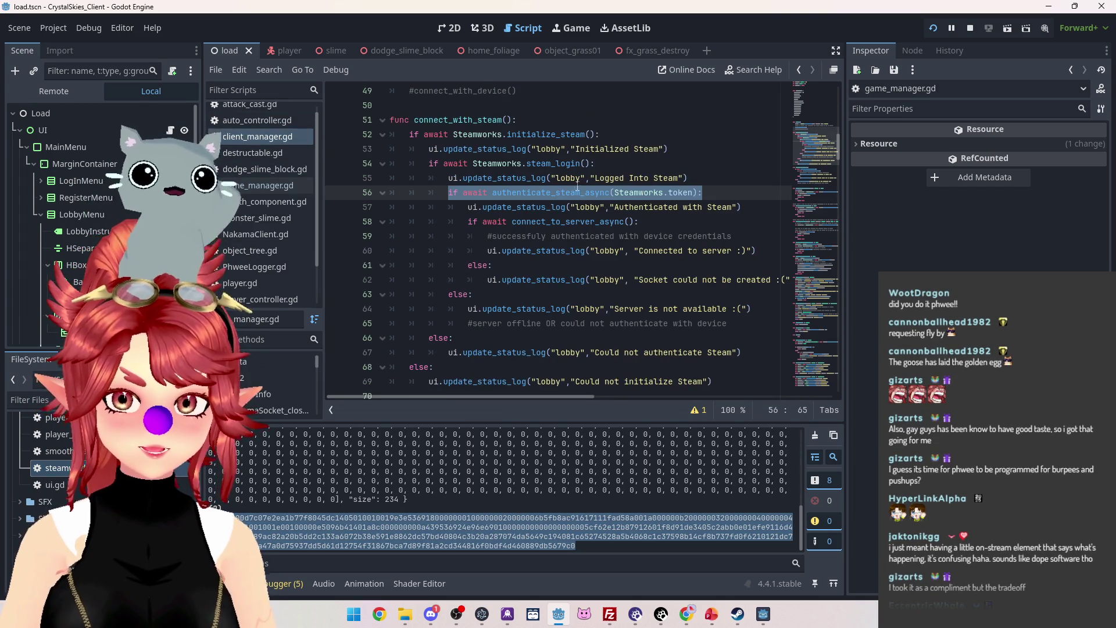
Follow the authenticate_steam_async call to its definition and locate the print(token) line.
click(547, 192)
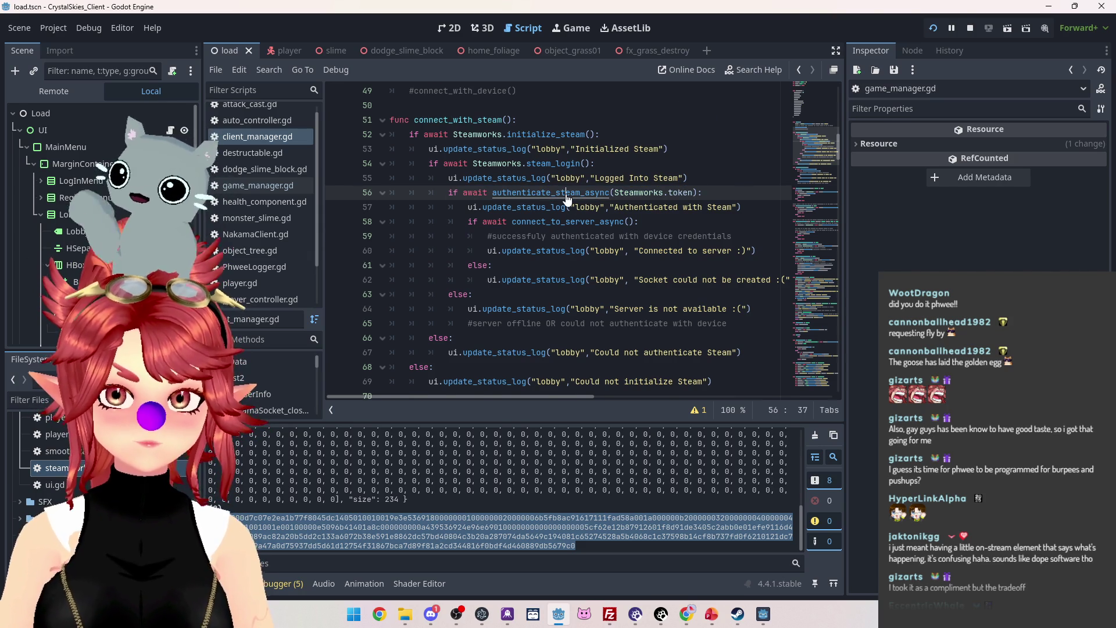
ctrl+click(566, 194)
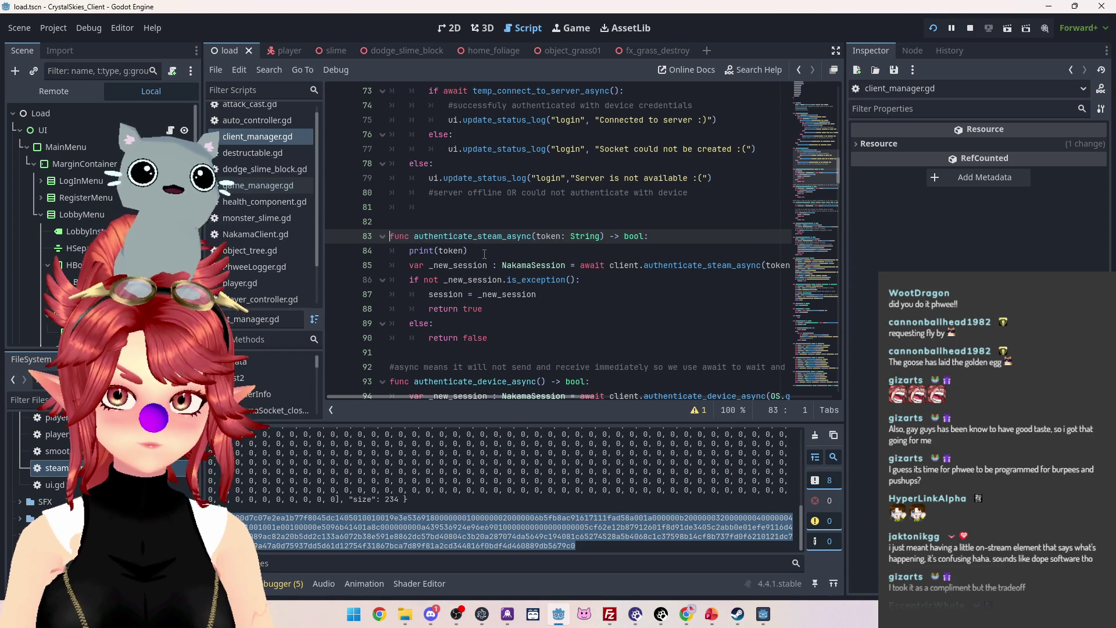
key(Down)
key(End)
scroll(249, 267, down, 3)
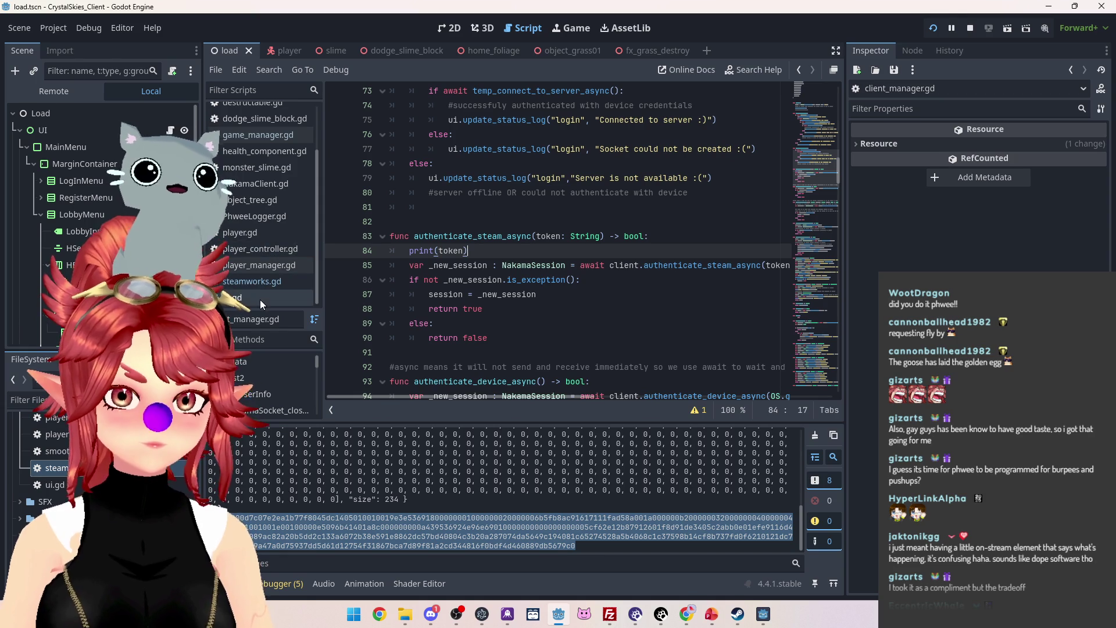
Delete the print(token) line from steamworks.gd, save, and relaunch the game.
click(253, 282)
key(shift+End)
key(BackSpace)
key(BackSpace)
key(BackSpace)
key(ctrl+s)
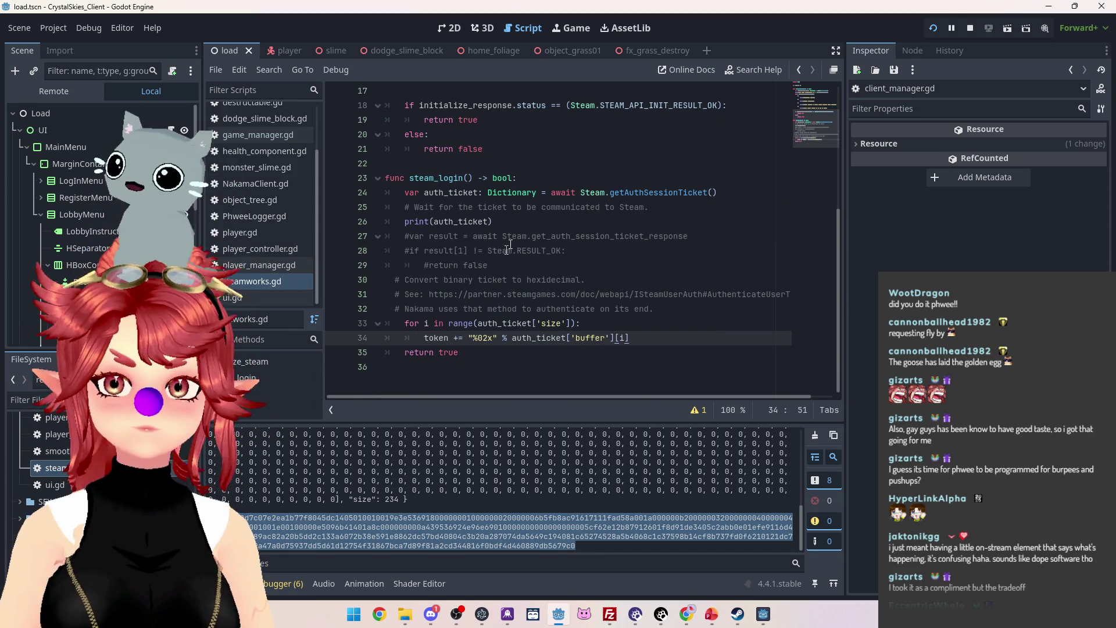
click(933, 26)
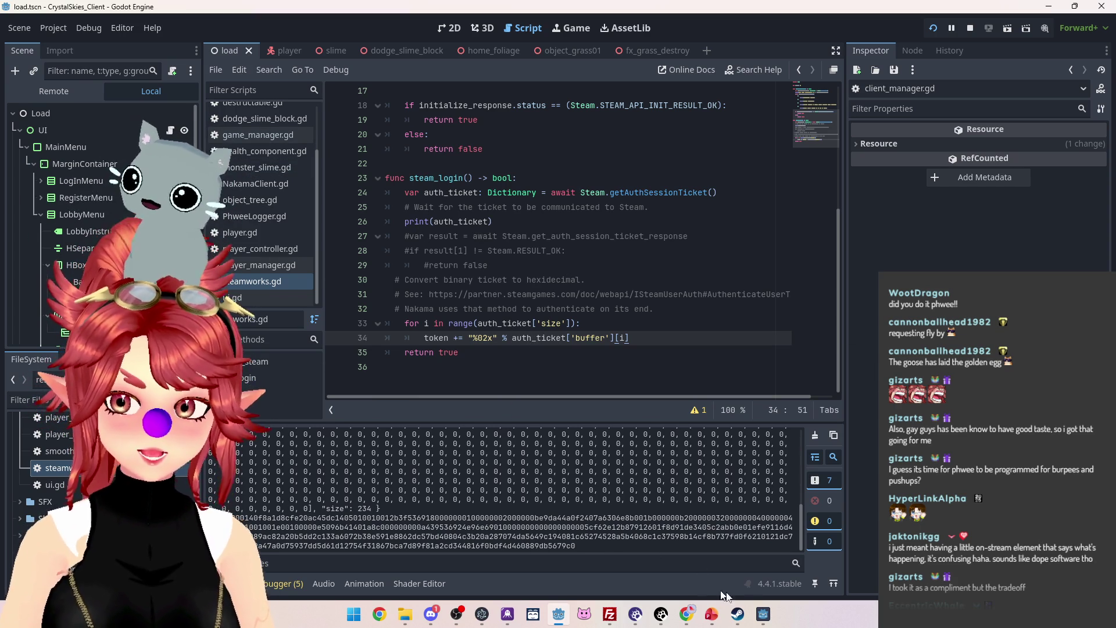
Hide the running game and open client_manager.gd.
click(764, 615)
click(772, 619)
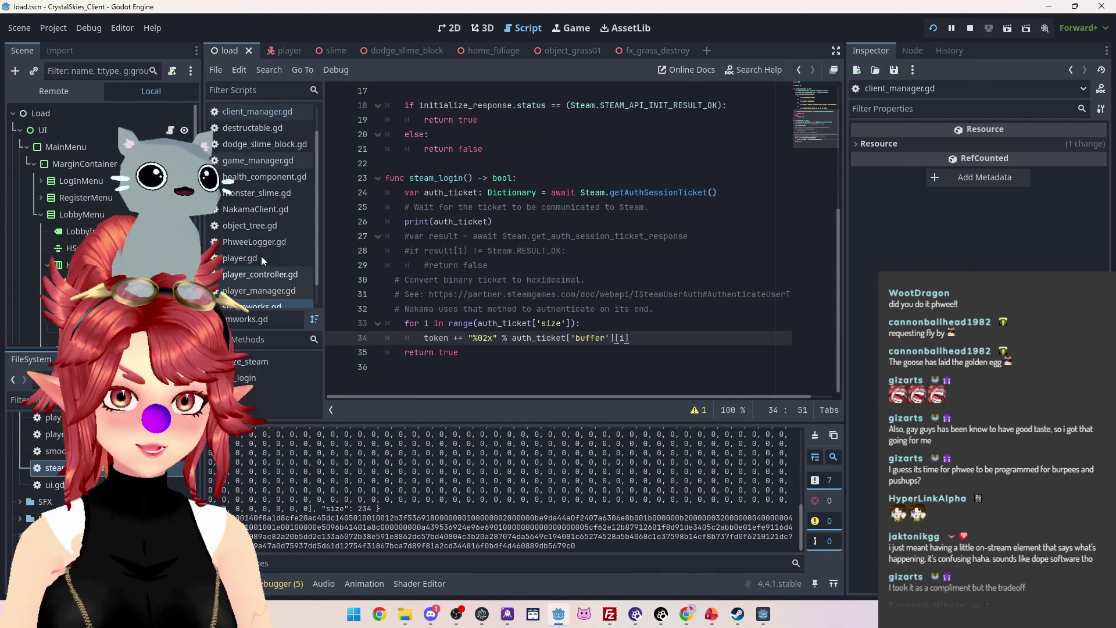
click(262, 111)
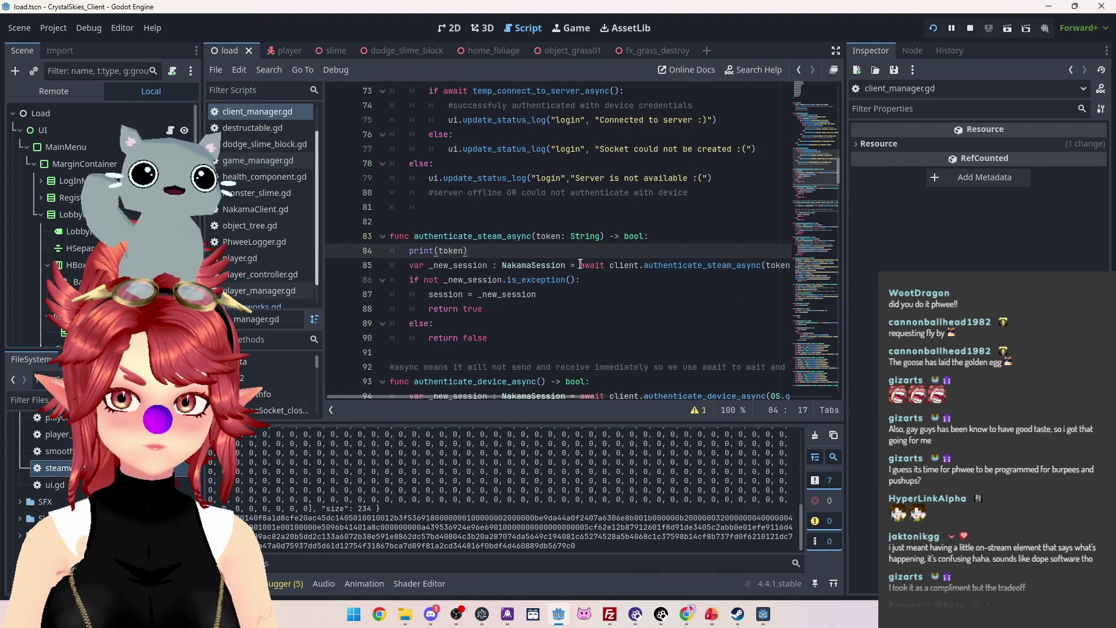
scroll(495, 257, up, 4)
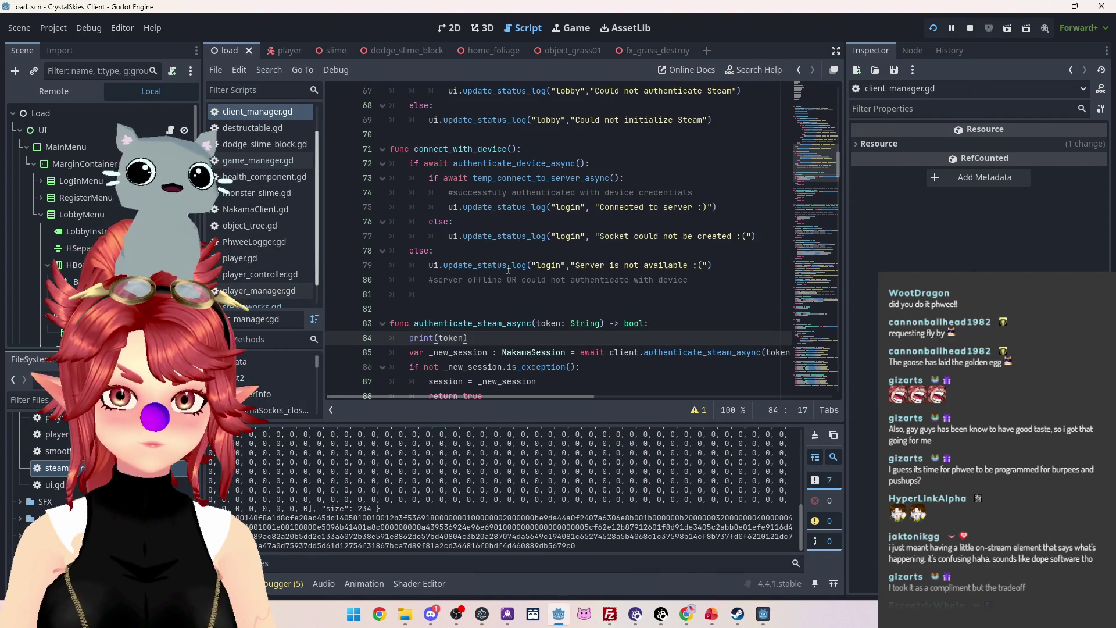
scroll(509, 268, up, 4)
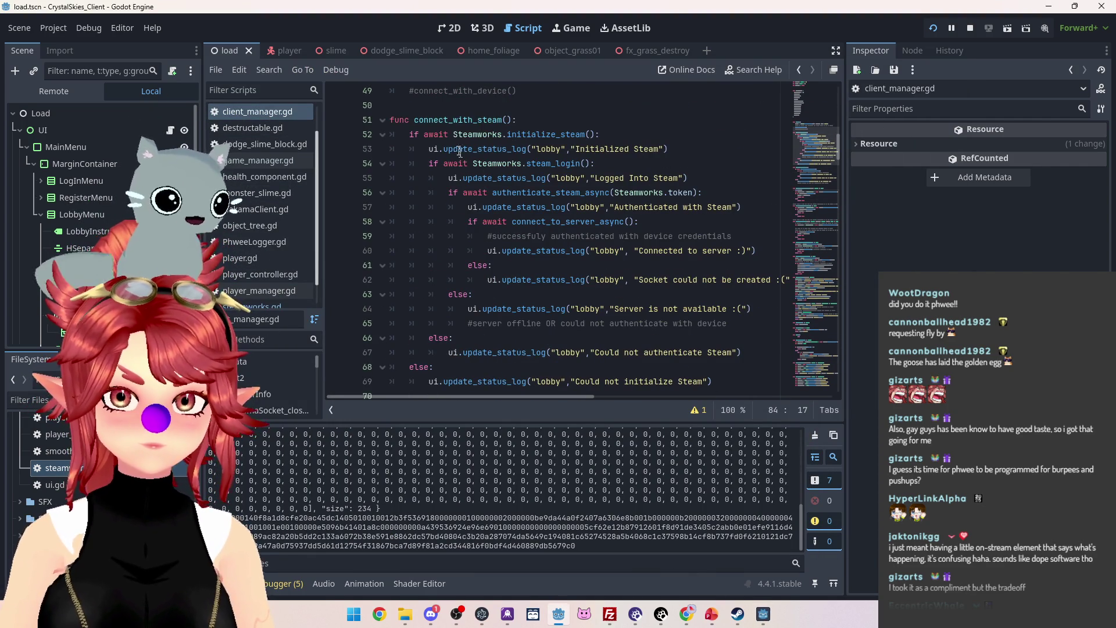
Select the await authenticate_steam_async call on line 56.
double_click(531, 181)
drag(492, 193, 602, 193)
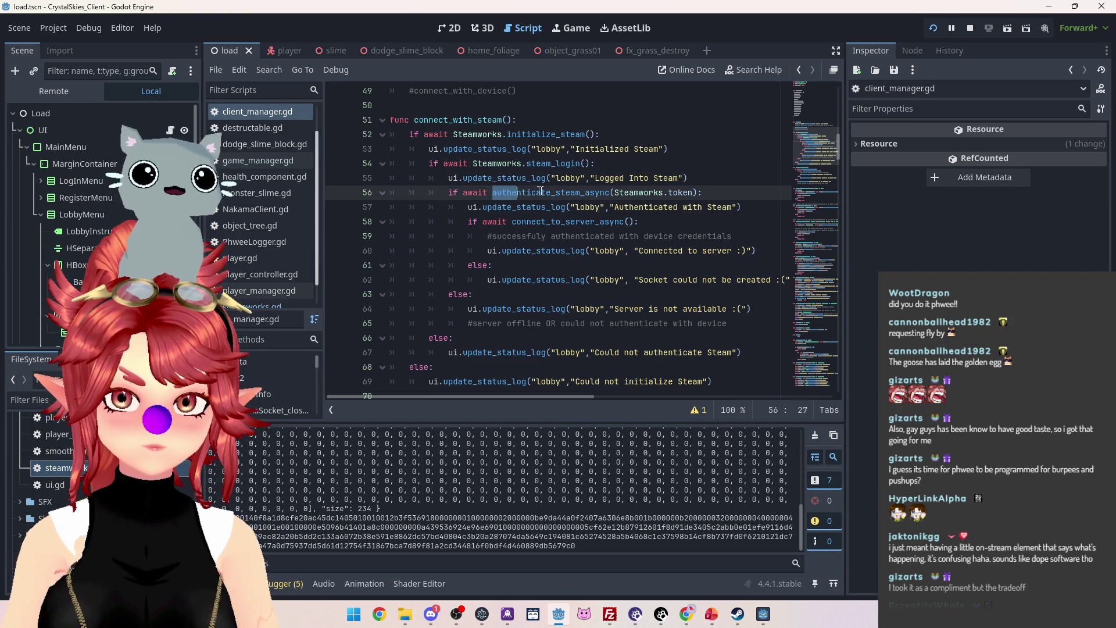
drag(463, 192, 608, 192)
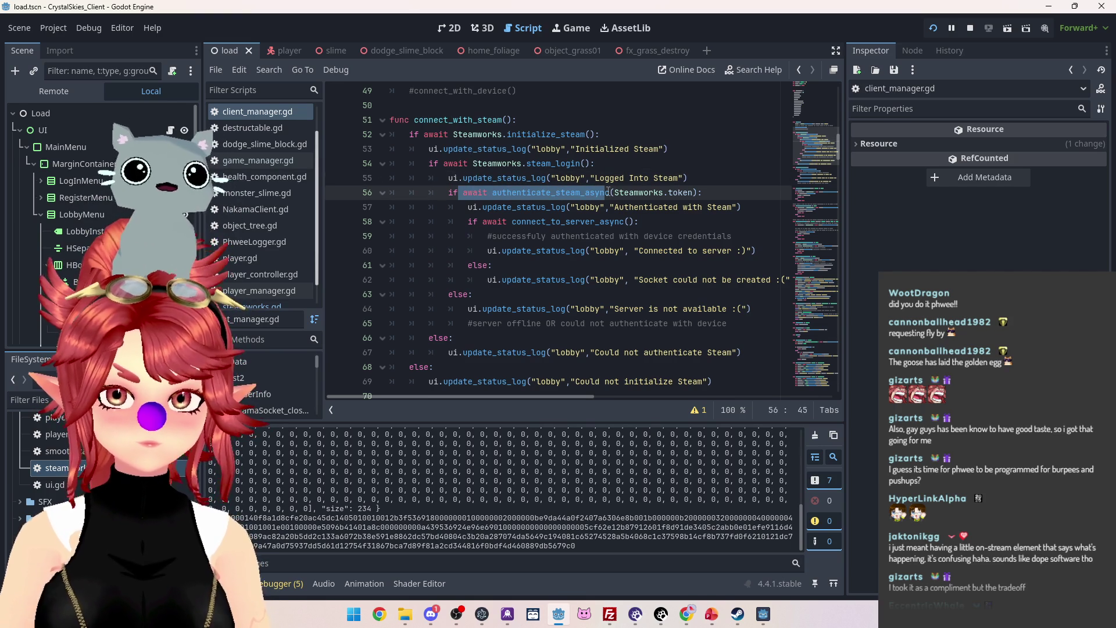
scroll(602, 195, up, 10)
scroll(541, 259, down, 8)
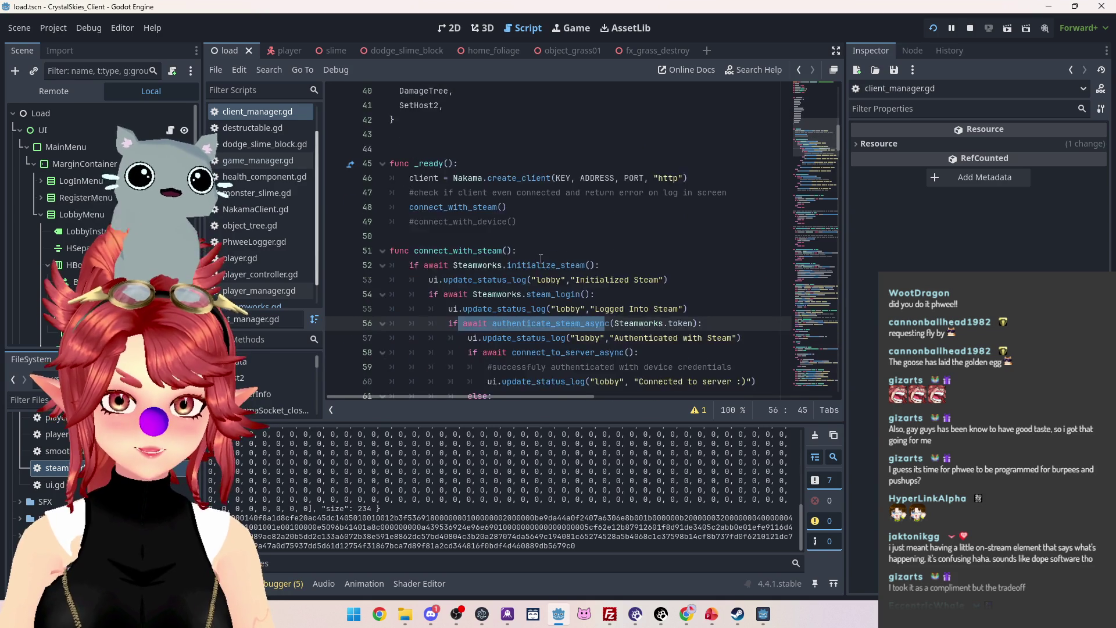
scroll(541, 260, down, 6)
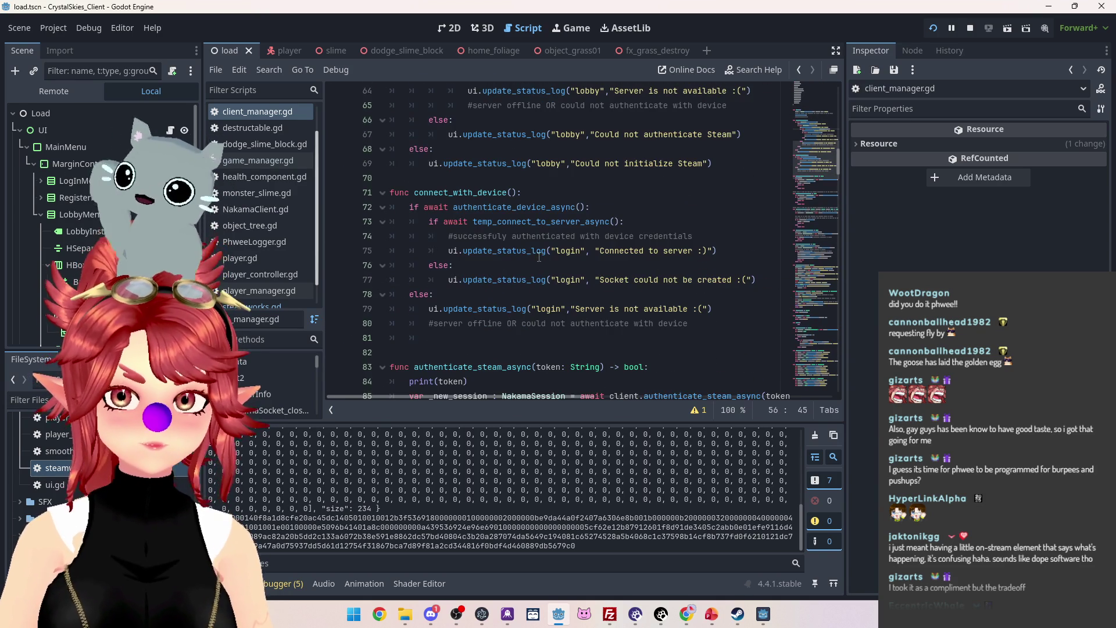
scroll(536, 251, up, 1)
scroll(536, 251, up, 7)
scroll(536, 251, down, 7)
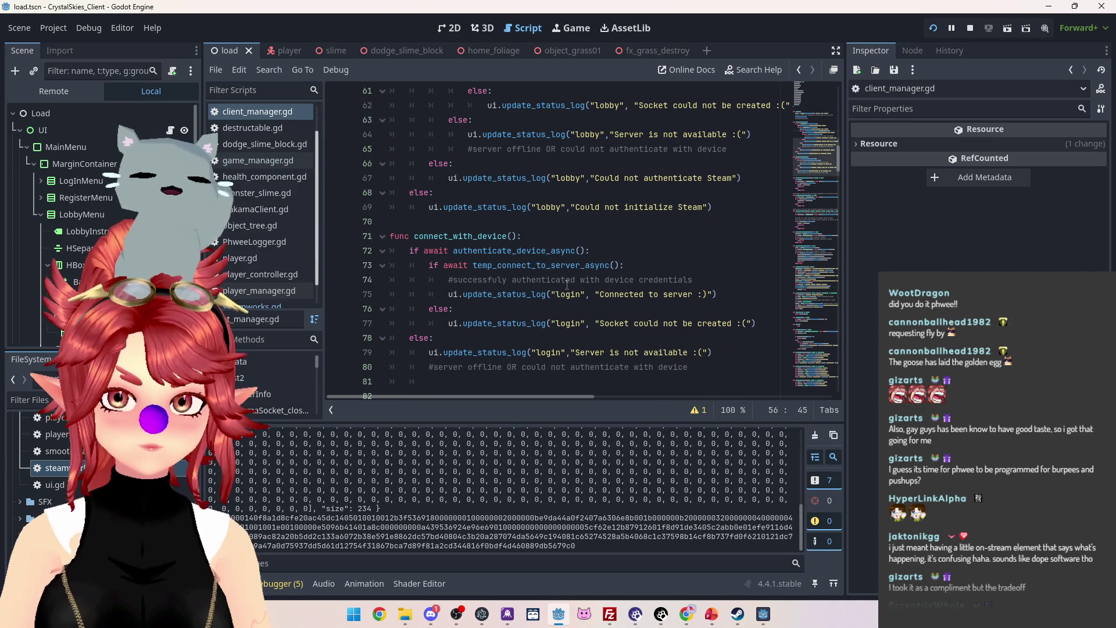
scroll(566, 284, up, 4)
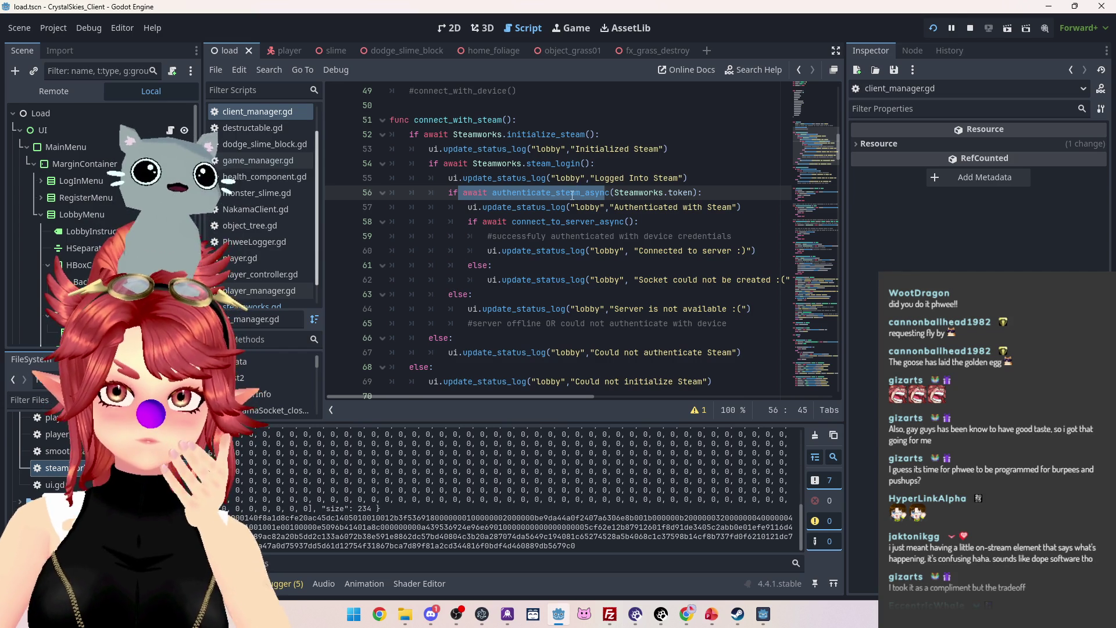
Jump to the authenticate_steam_async definition at line 83.
ctrl+click(591, 193)
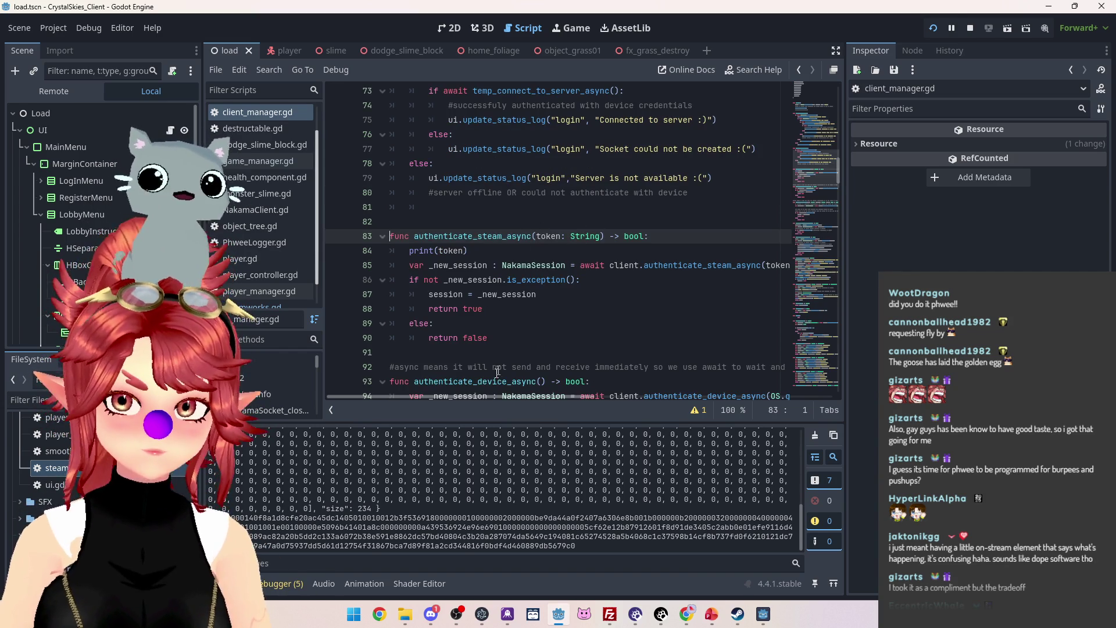
scroll(468, 396, right, 3)
scroll(455, 392, left, 3)
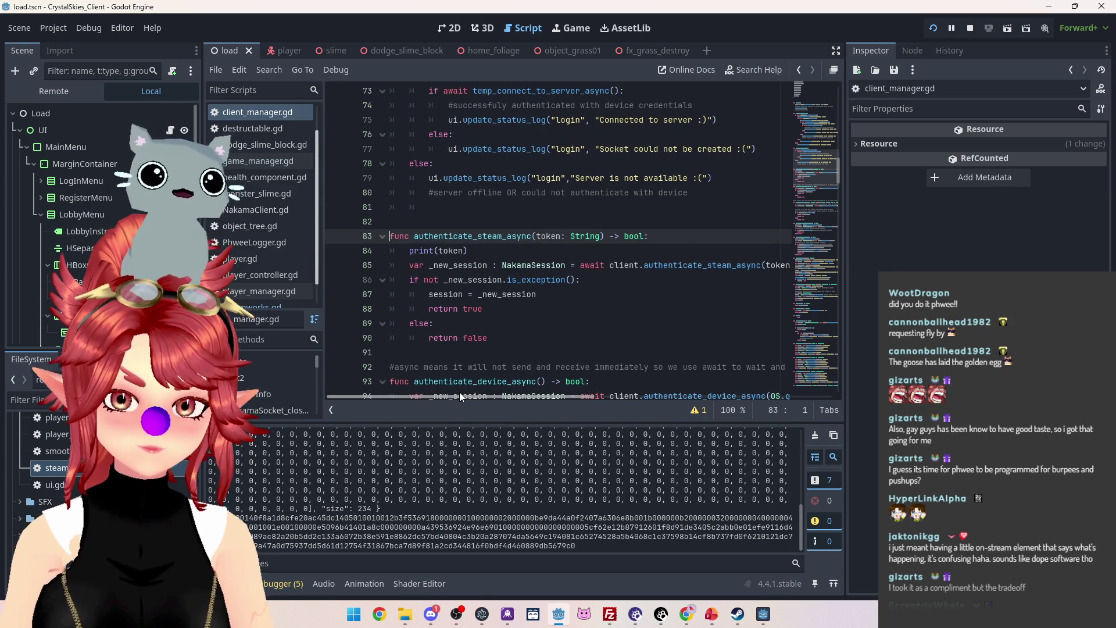
mouse_move(459, 392)
mouse_down()
mouse_move(529, 396)
mouse_move(443, 388)
mouse_move(517, 400)
mouse_up()
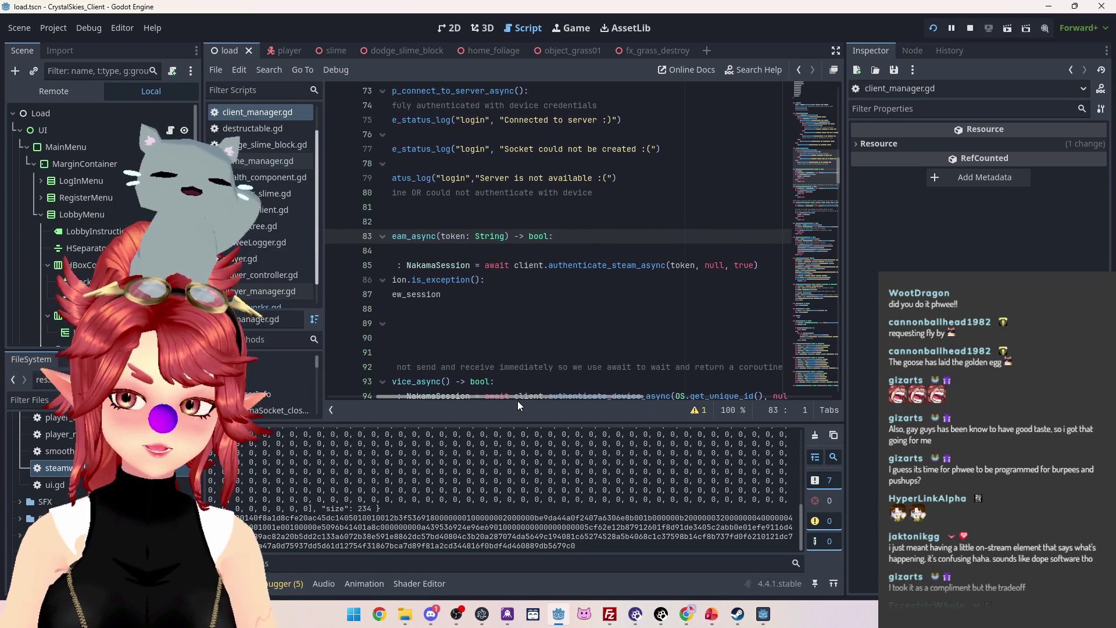
Jump to NakamaClient.gd's authenticate_steam_async at line 291 and read its full signature.
ctrl+click(617, 265)
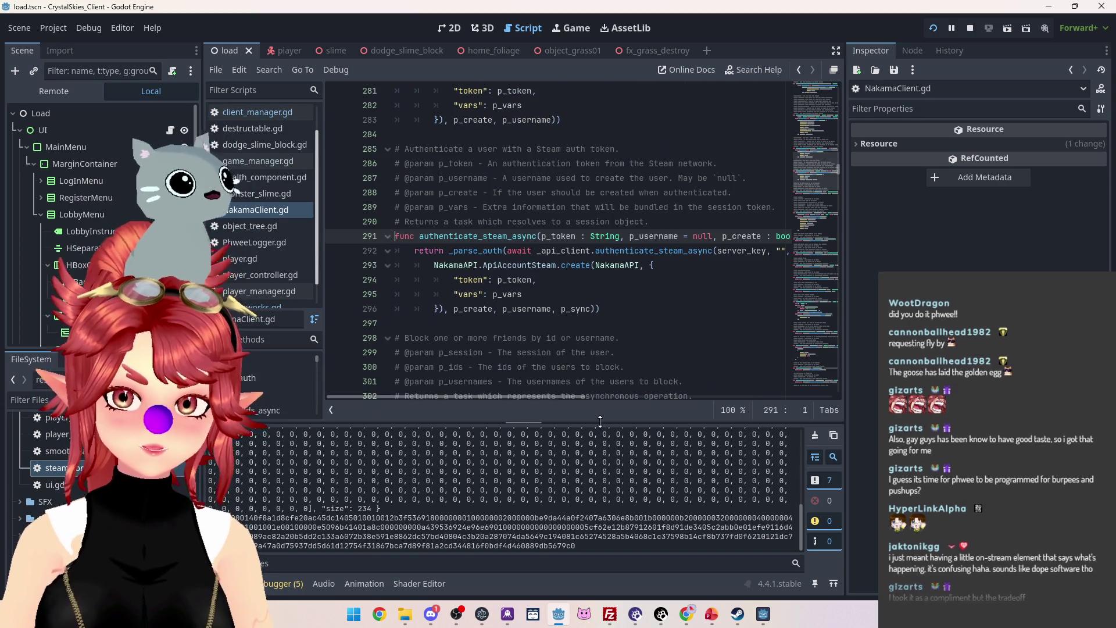
mouse_move(577, 400)
mouse_down()
mouse_move(601, 400)
mouse_move(560, 399)
mouse_up()
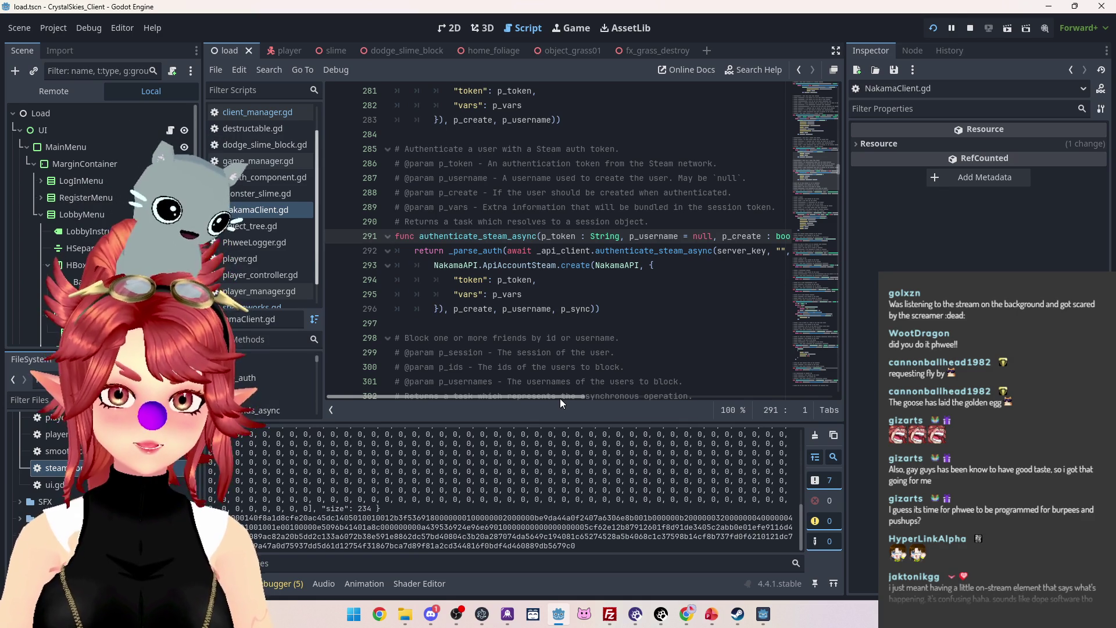
mouse_move(560, 397)
mouse_down()
mouse_move(663, 409)
mouse_move(550, 392)
mouse_move(703, 406)
mouse_move(553, 389)
mouse_up()
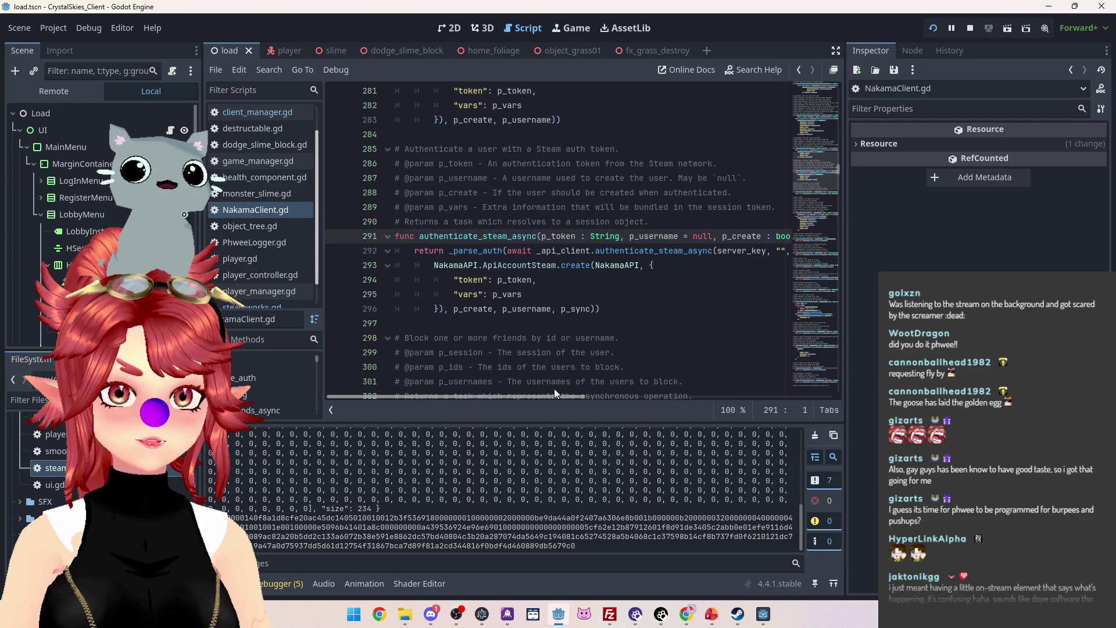
drag(555, 394, 734, 407)
drag(657, 406, 500, 393)
scroll(582, 349, down, 2)
scroll(670, 323, up, 2)
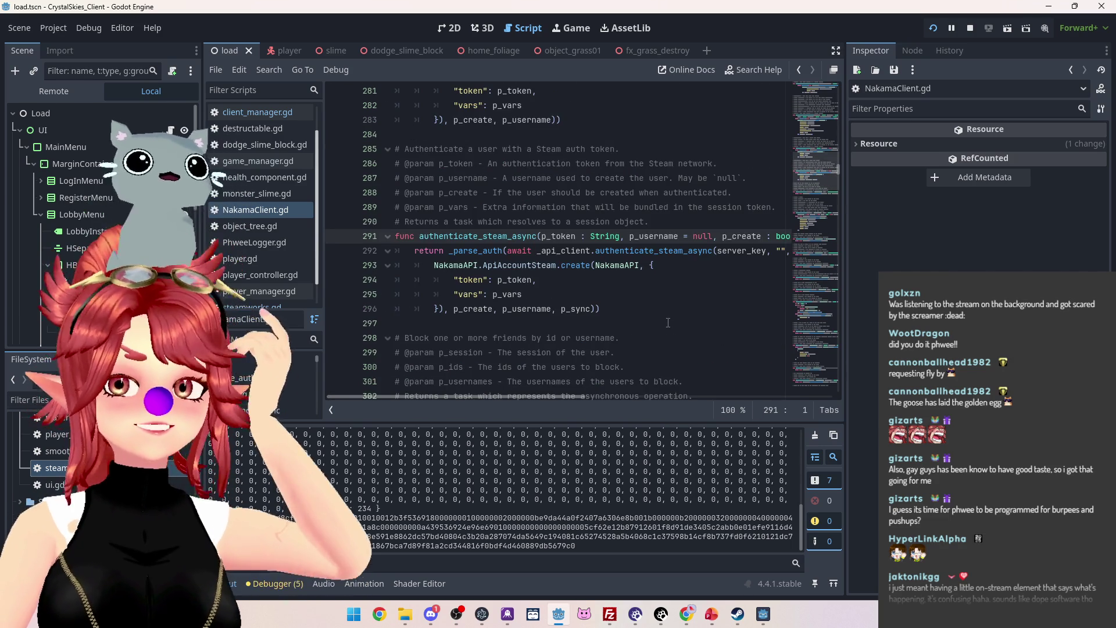
scroll(463, 211, down, 1)
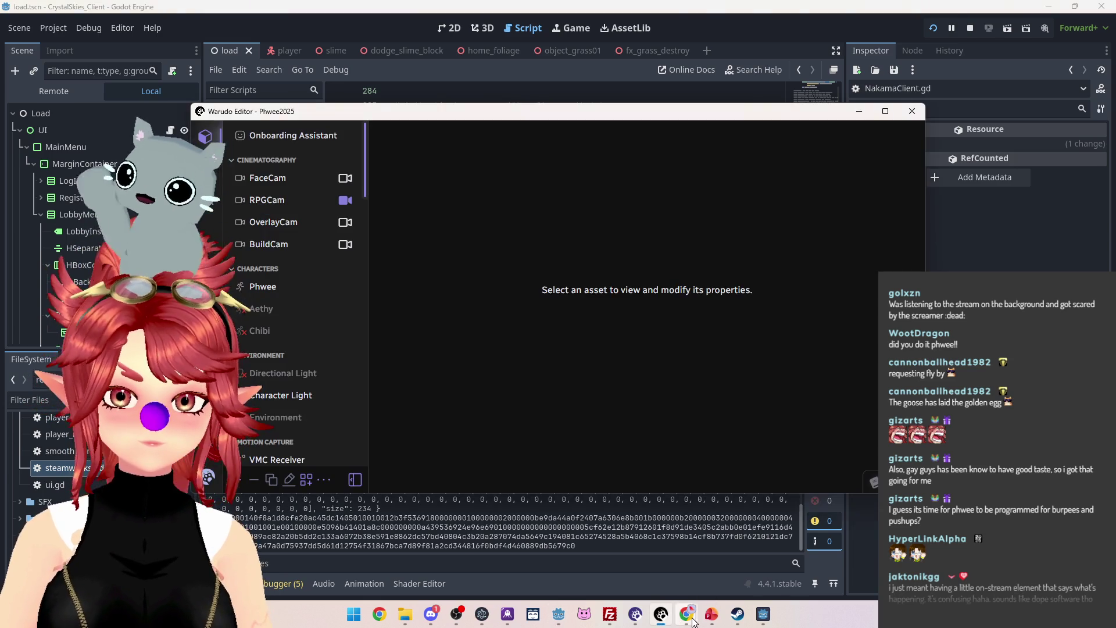
In Chrome, search all of GitHub for 'nakama authenticate_steam_async' and view the code results.
click(687, 614)
click(581, 541)
scroll(746, 100, up, 20)
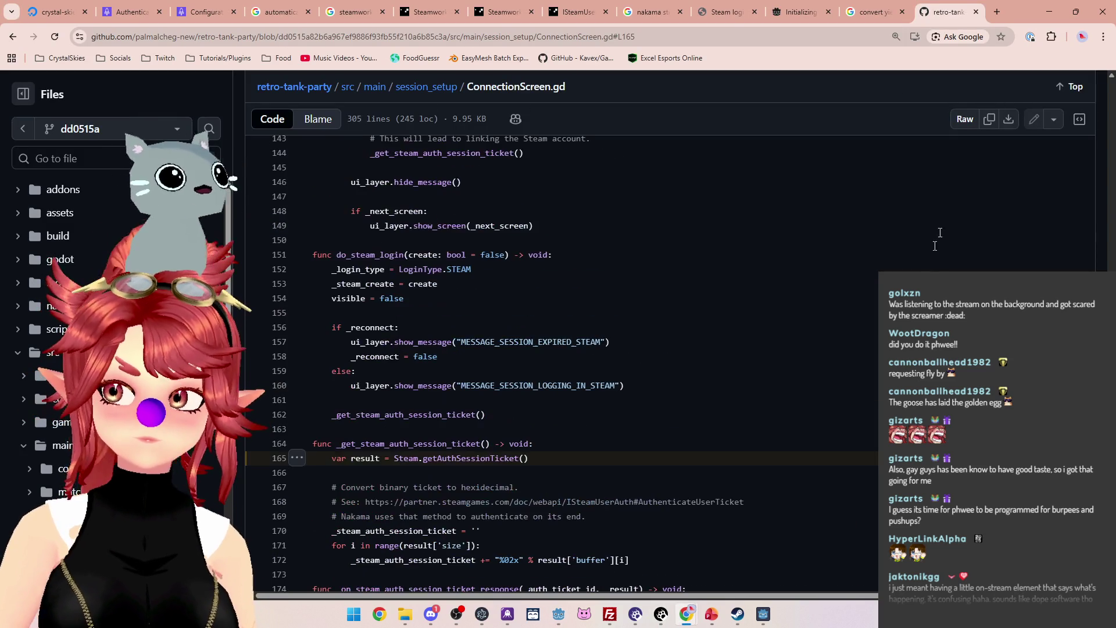
scroll(487, 86, up, 2)
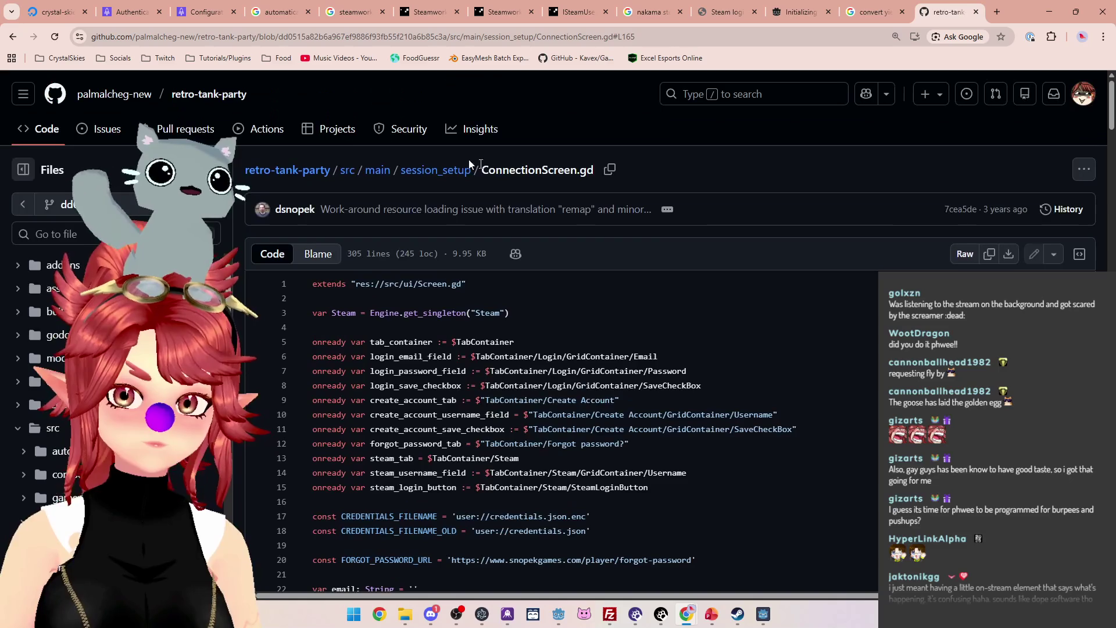
click(725, 99)
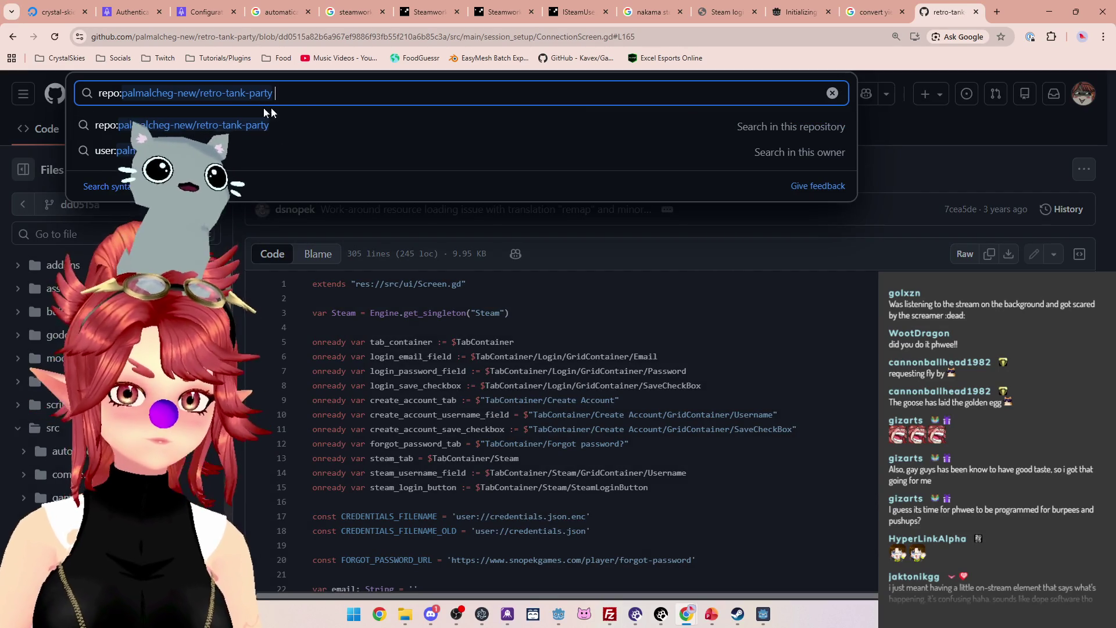
text(nakama authenticate_steam_async)
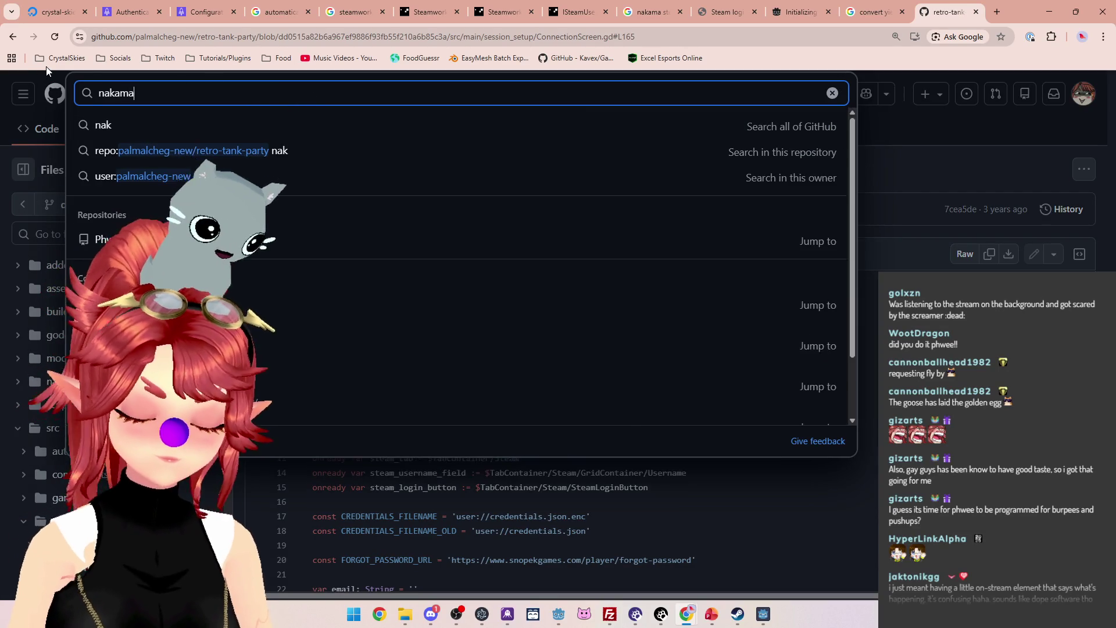
key(Return)
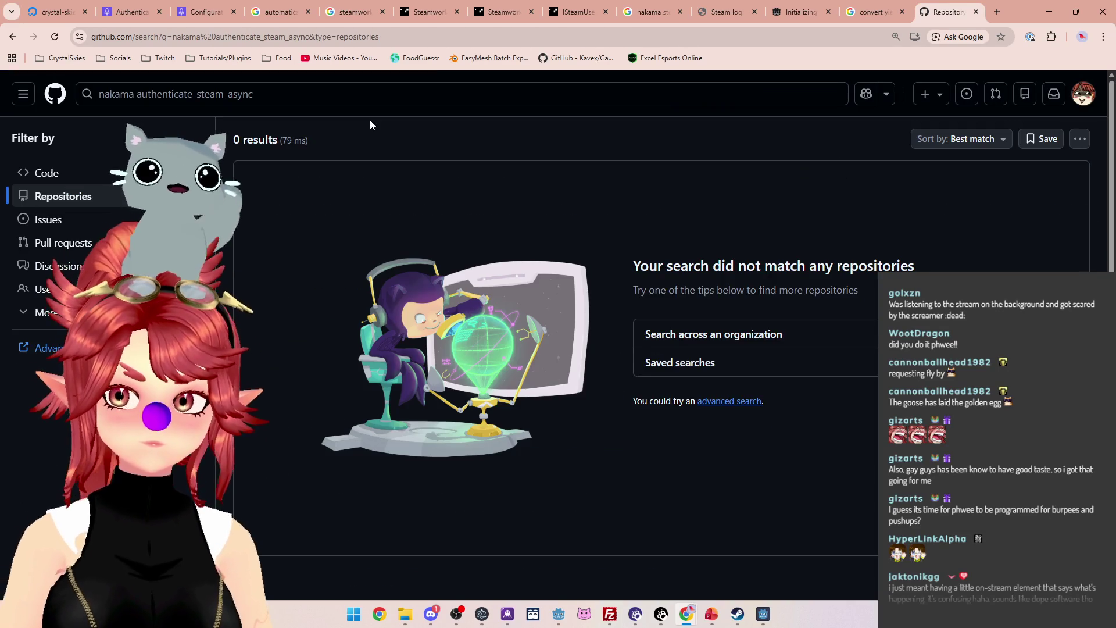
click(754, 290)
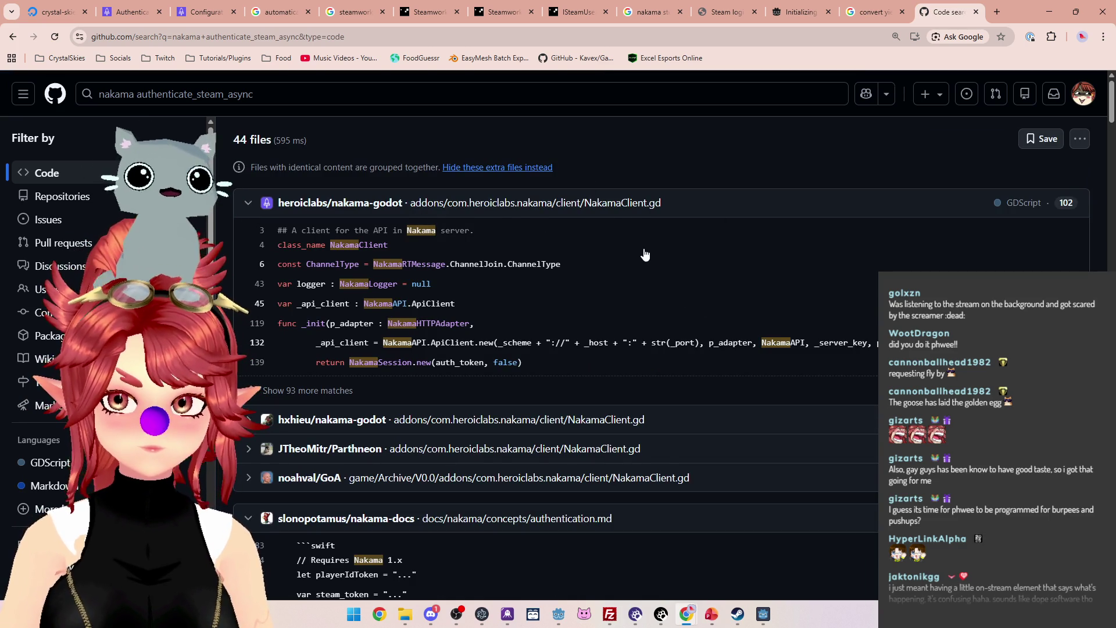
scroll(582, 238, down, 3)
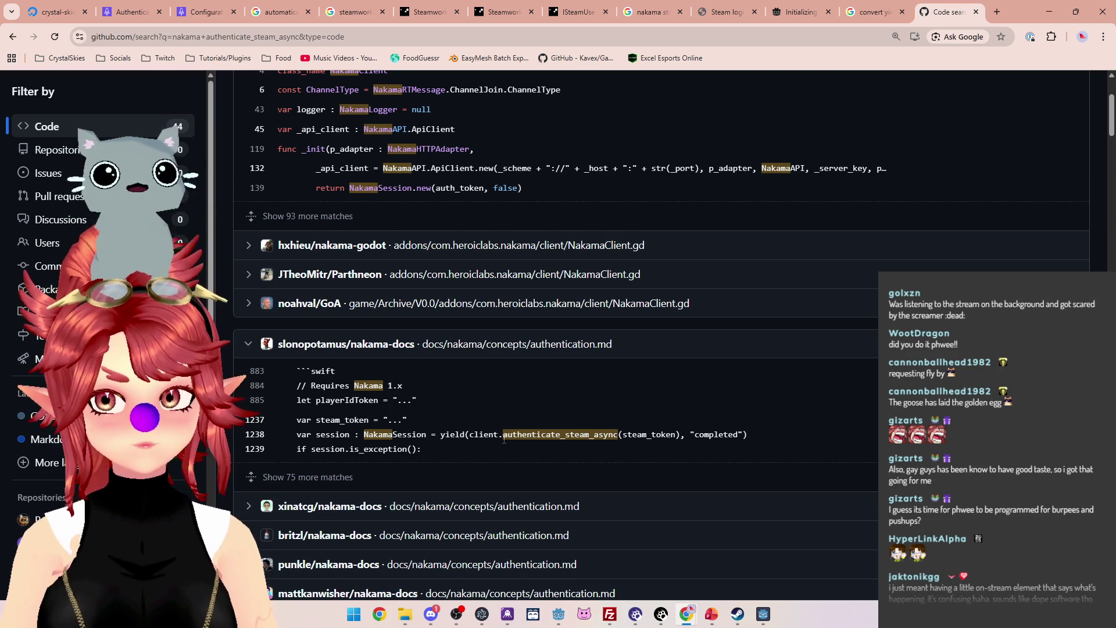
click(557, 619)
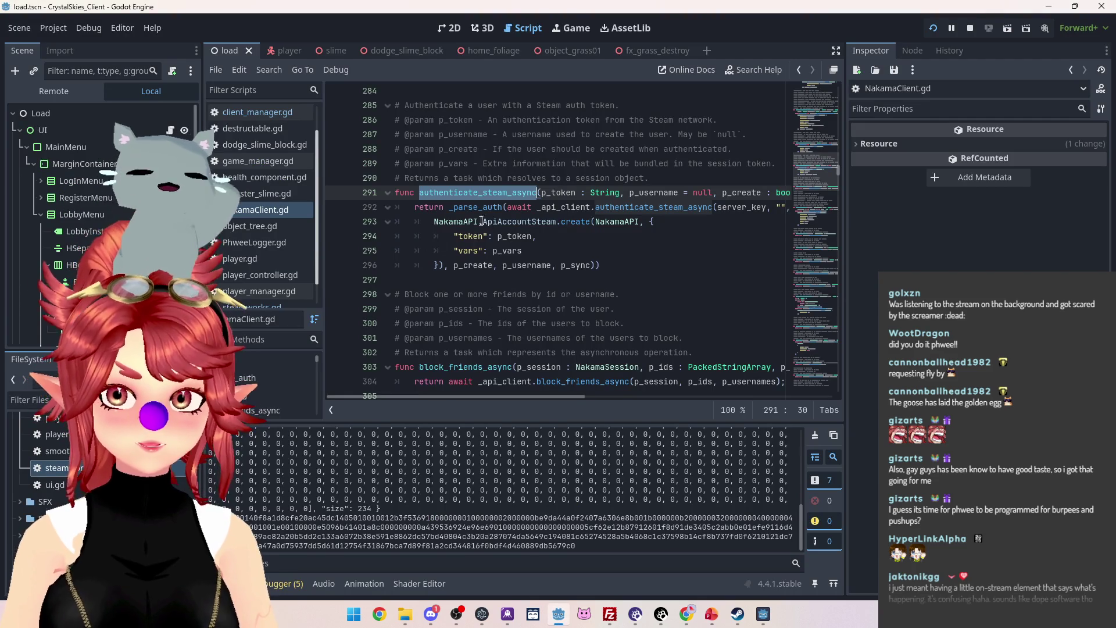
click(247, 114)
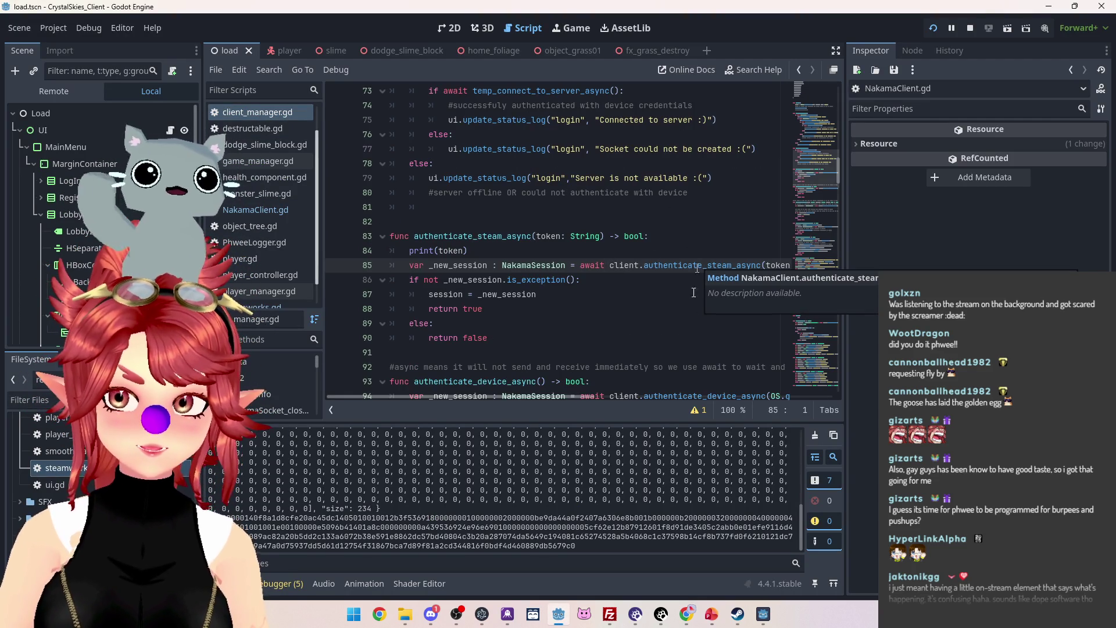
mouse_move(686, 614)
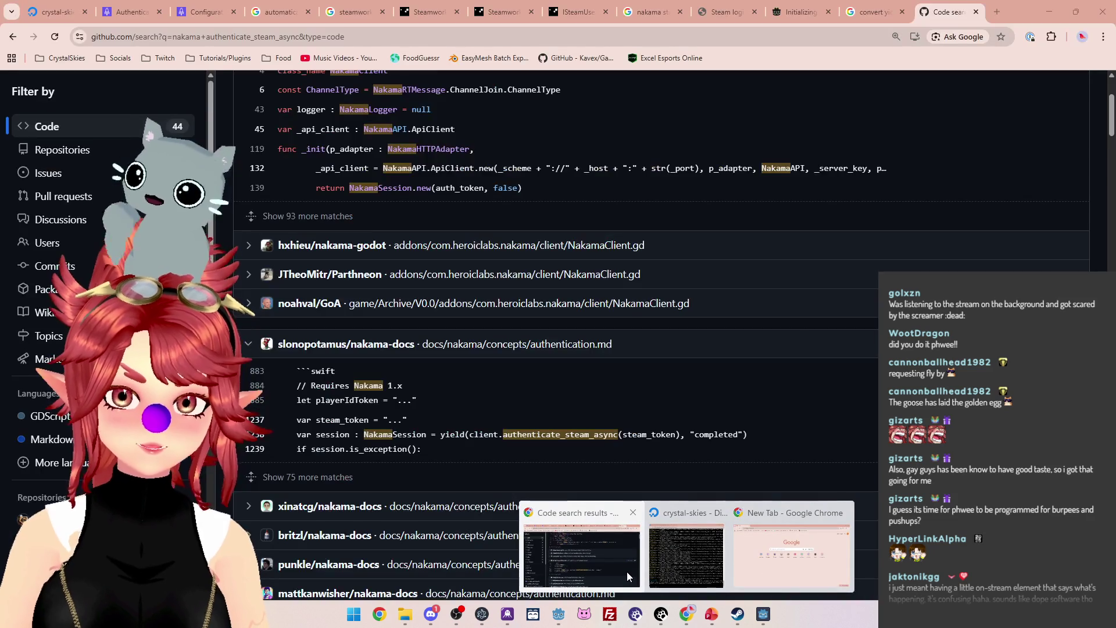
click(626, 570)
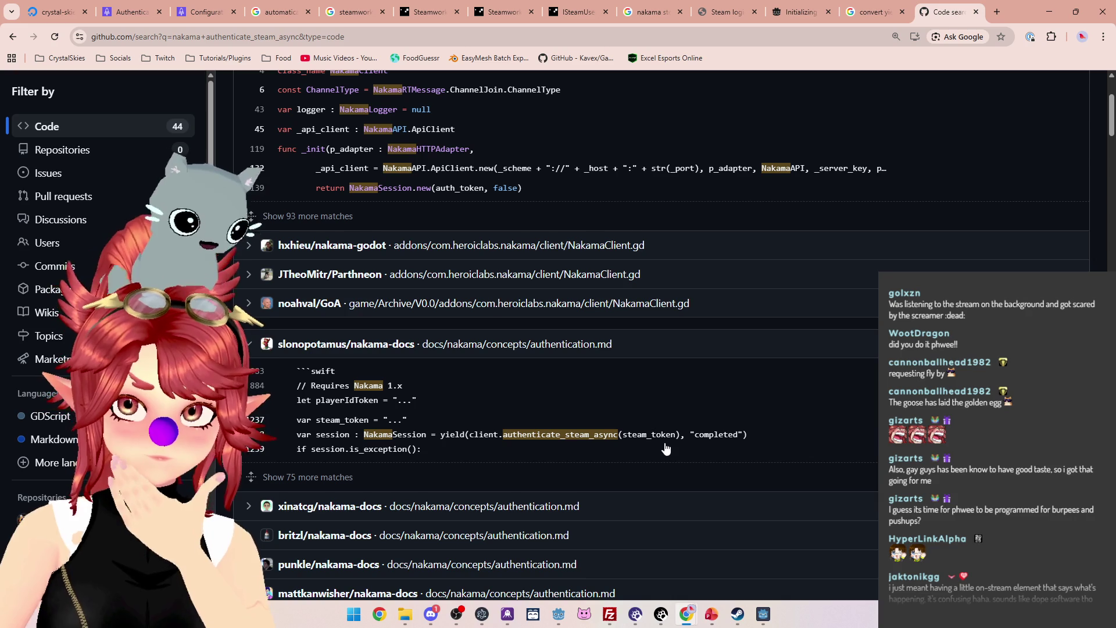
scroll(666, 448, down, 8)
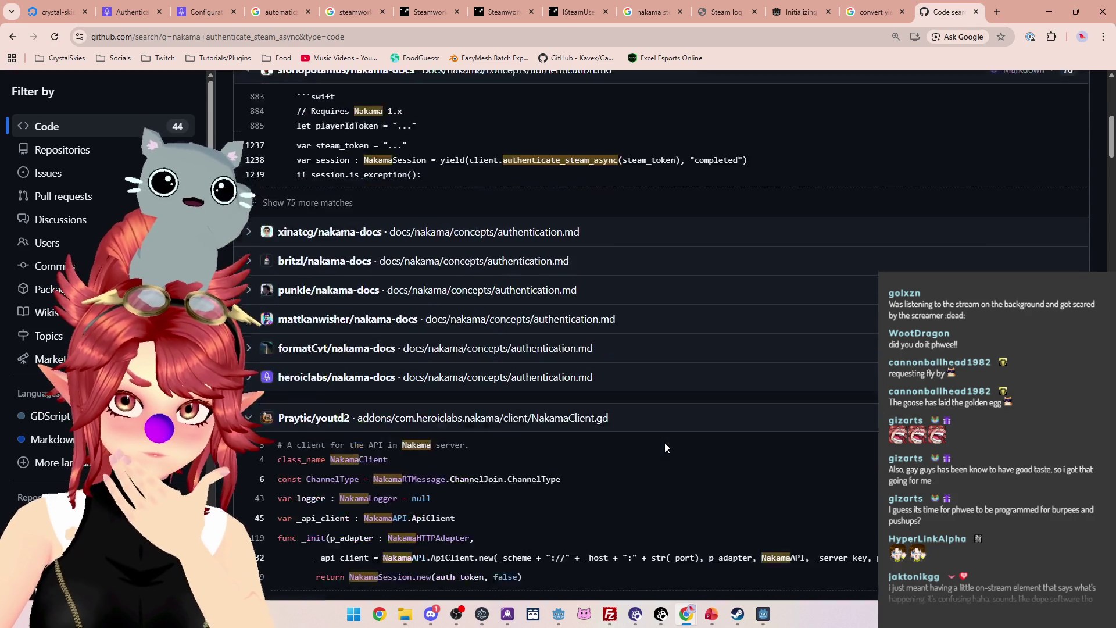
scroll(665, 448, down, 20)
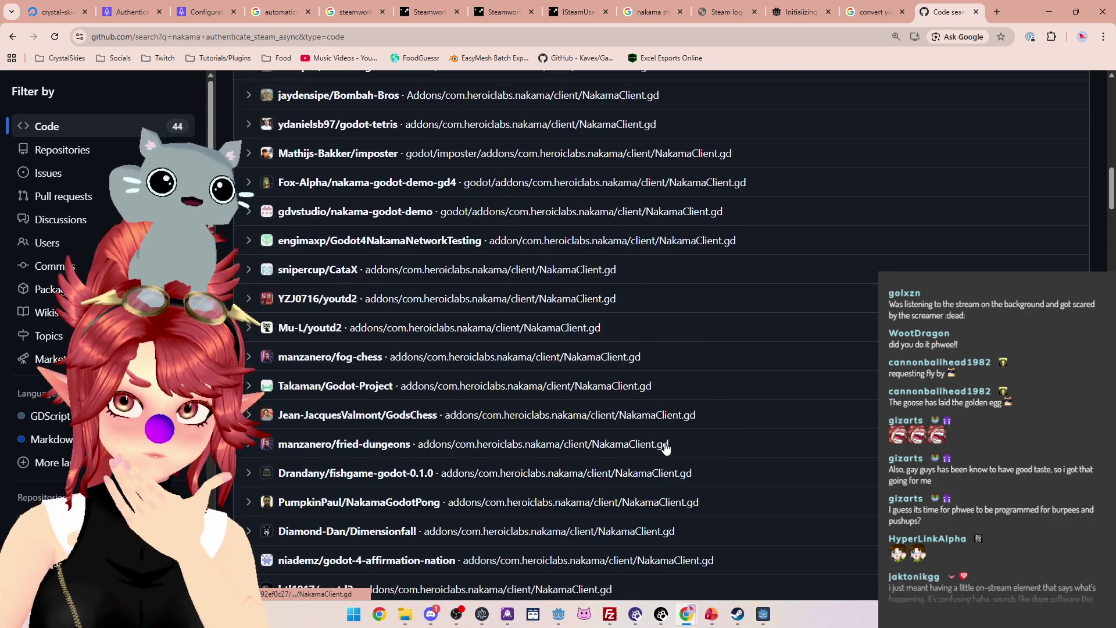
scroll(665, 448, up, 2)
scroll(665, 449, down, 2)
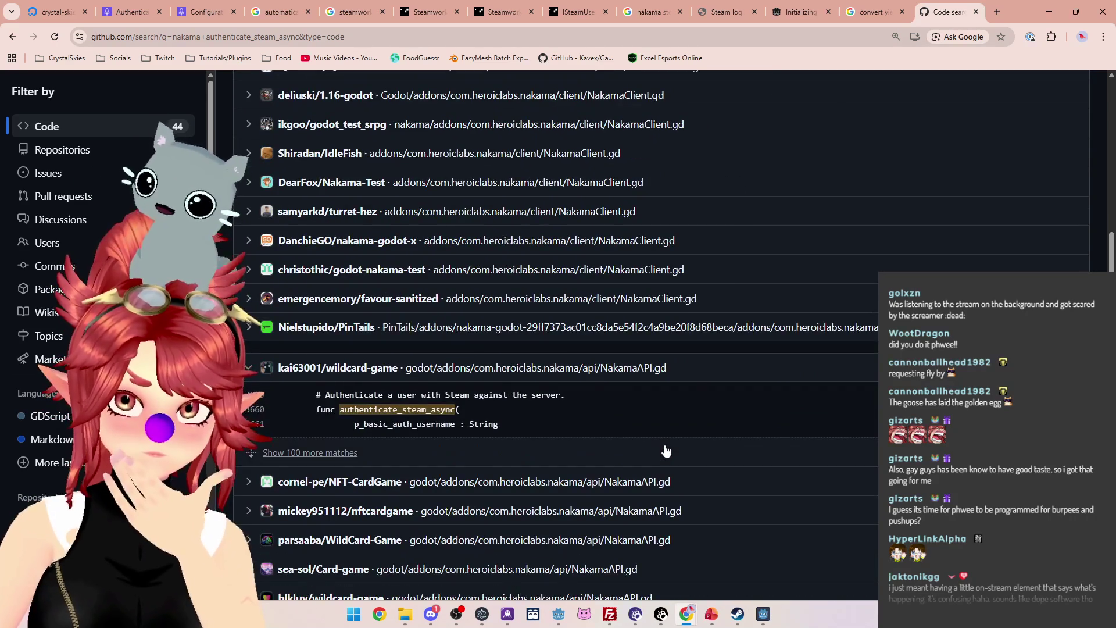
scroll(665, 451, up, 15)
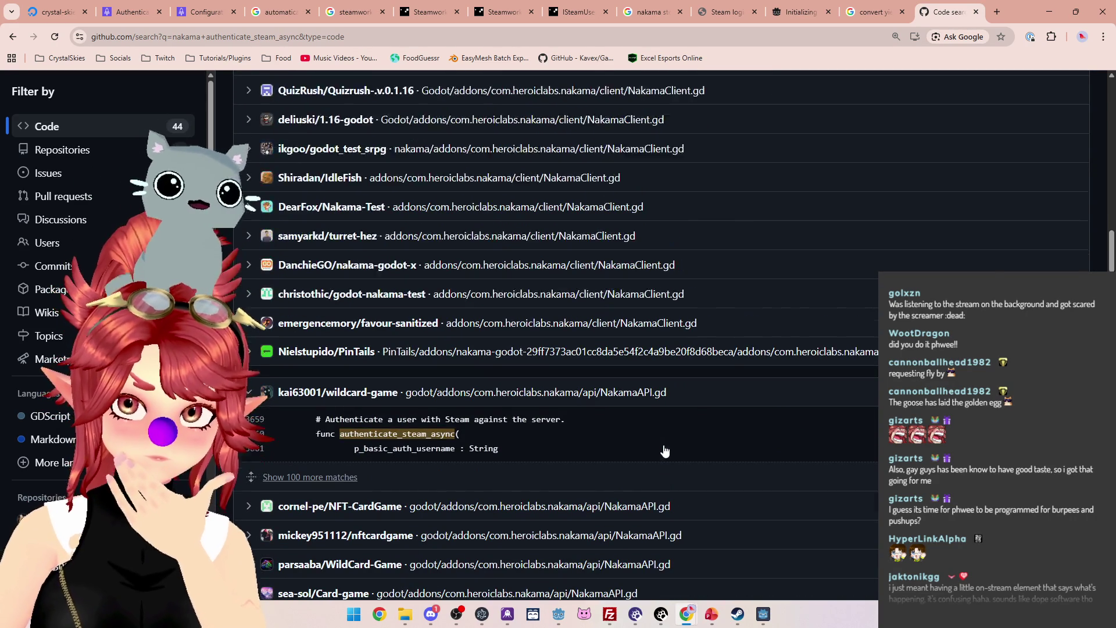
scroll(665, 450, up, 6)
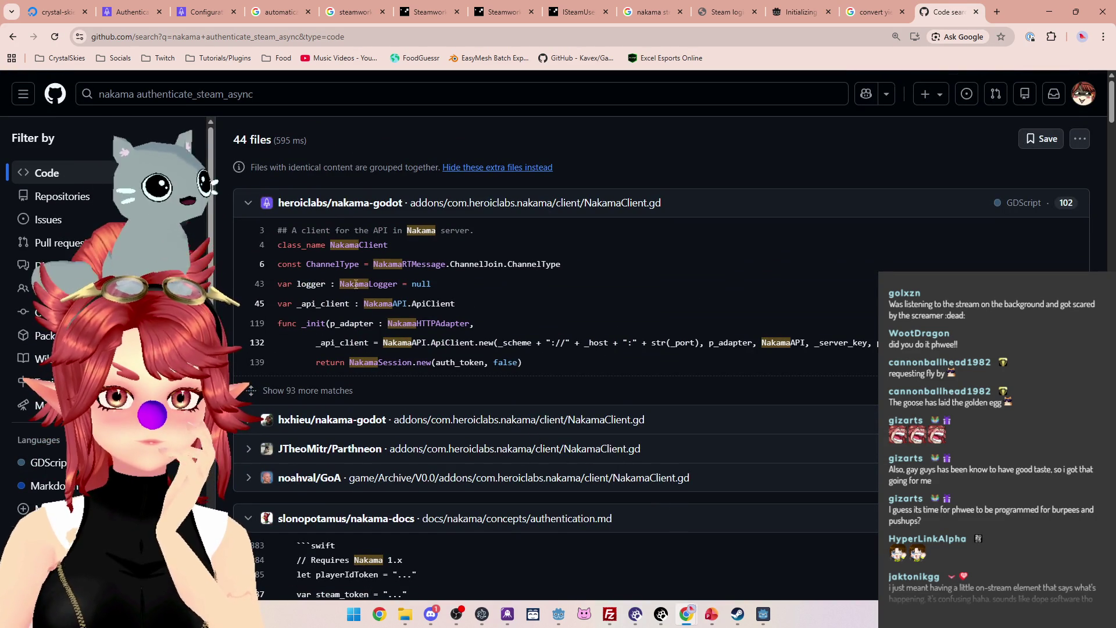
scroll(383, 258, down, 1)
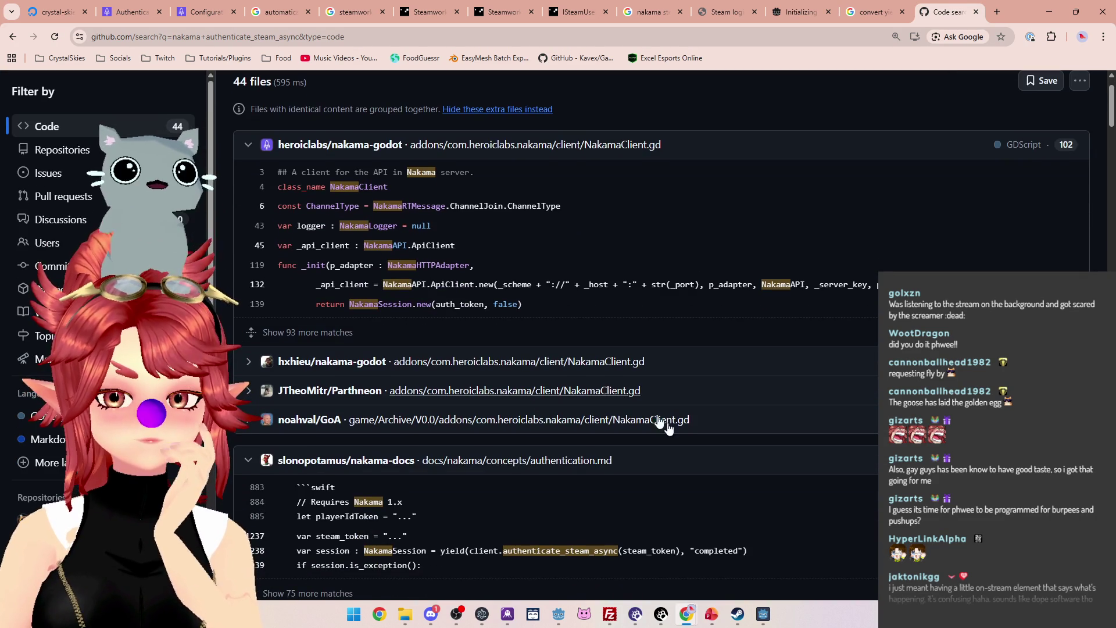
scroll(741, 357, down, 3)
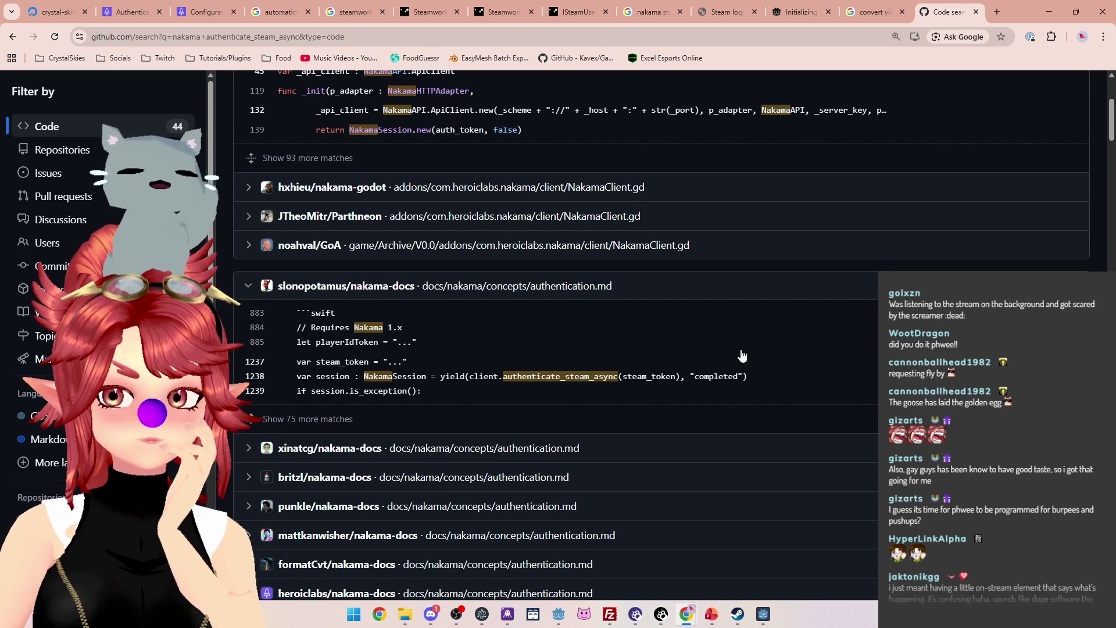
scroll(688, 291, up, 4)
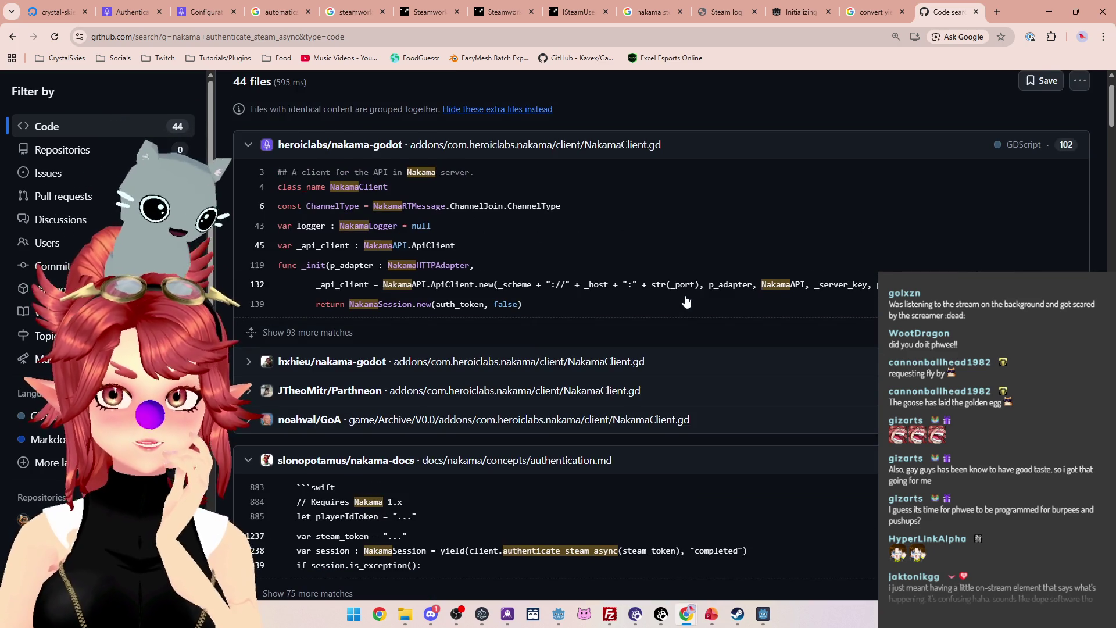
scroll(686, 297, down, 7)
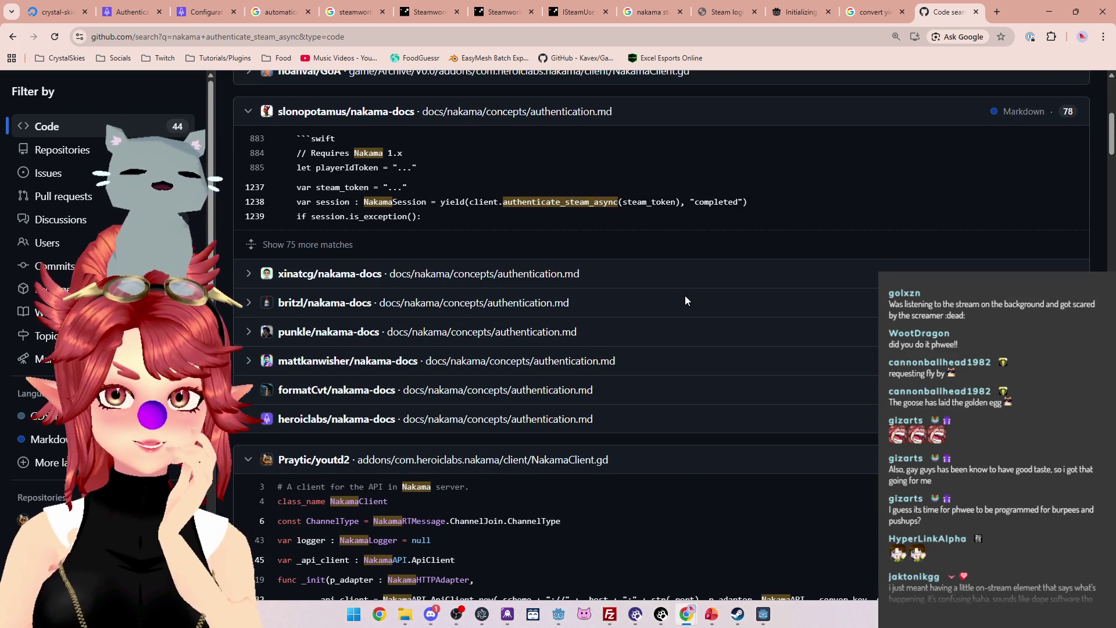
scroll(685, 300, down, 4)
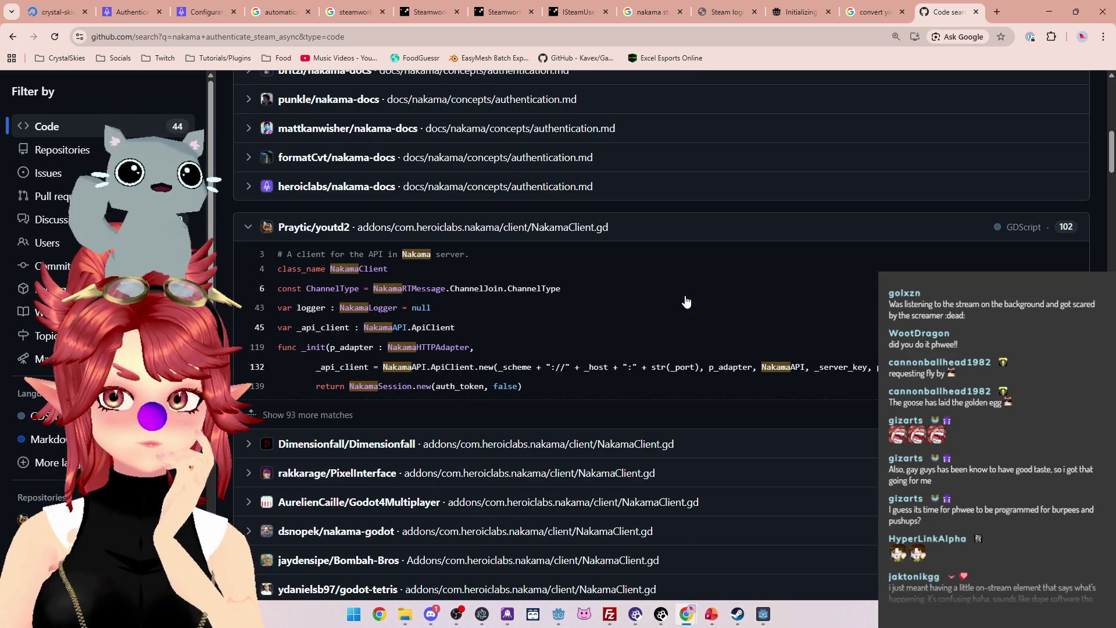
scroll(686, 301, down, 20)
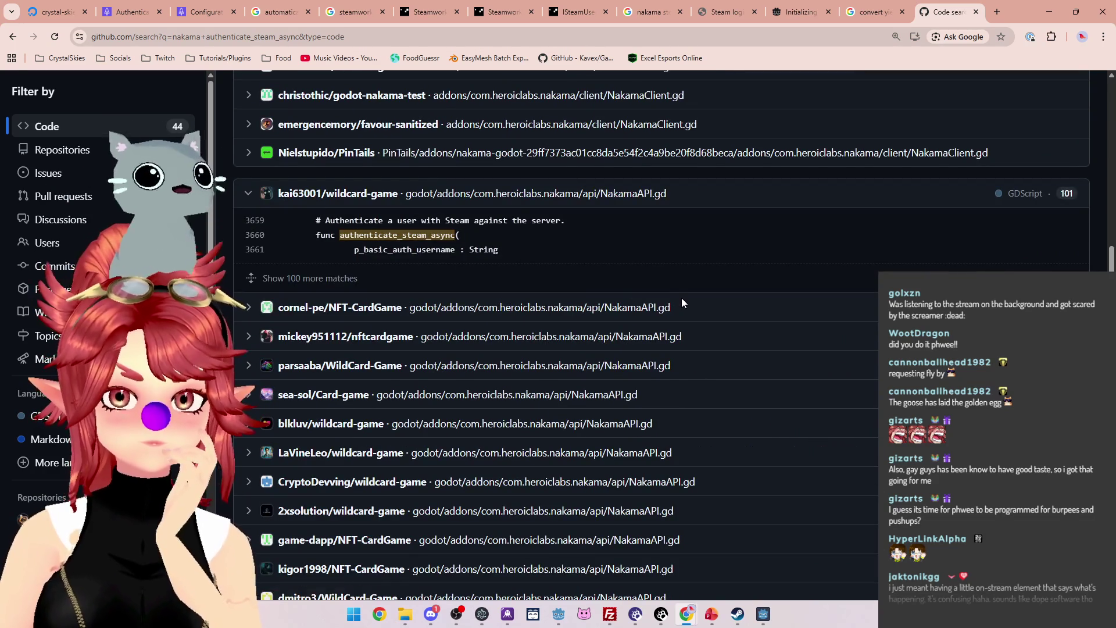
scroll(682, 298, down, 15)
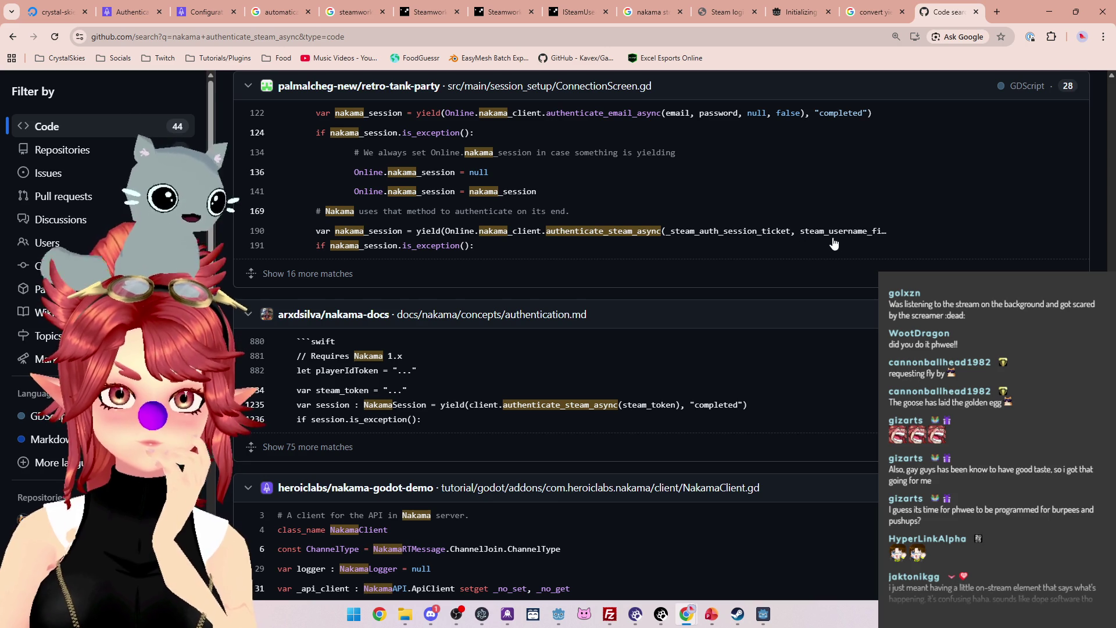
scroll(834, 243, up, 1)
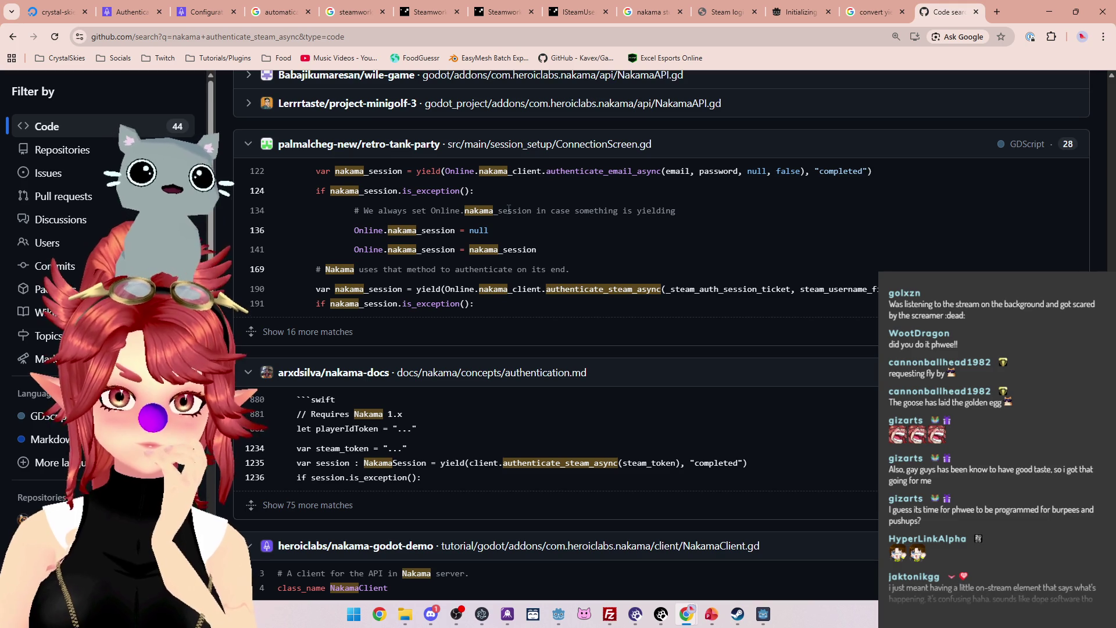
click(561, 614)
Scroll through client_manager.gd's authentication code, then bring up the DigitalOcean console's Nakama log.
scroll(639, 301, up, 10)
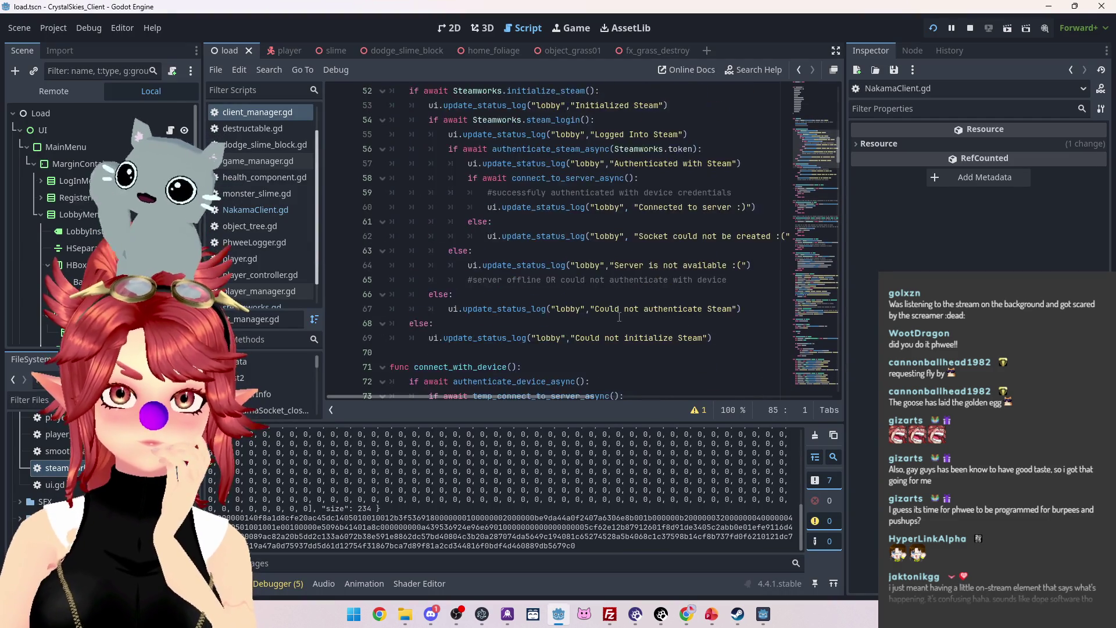
scroll(618, 317, down, 10)
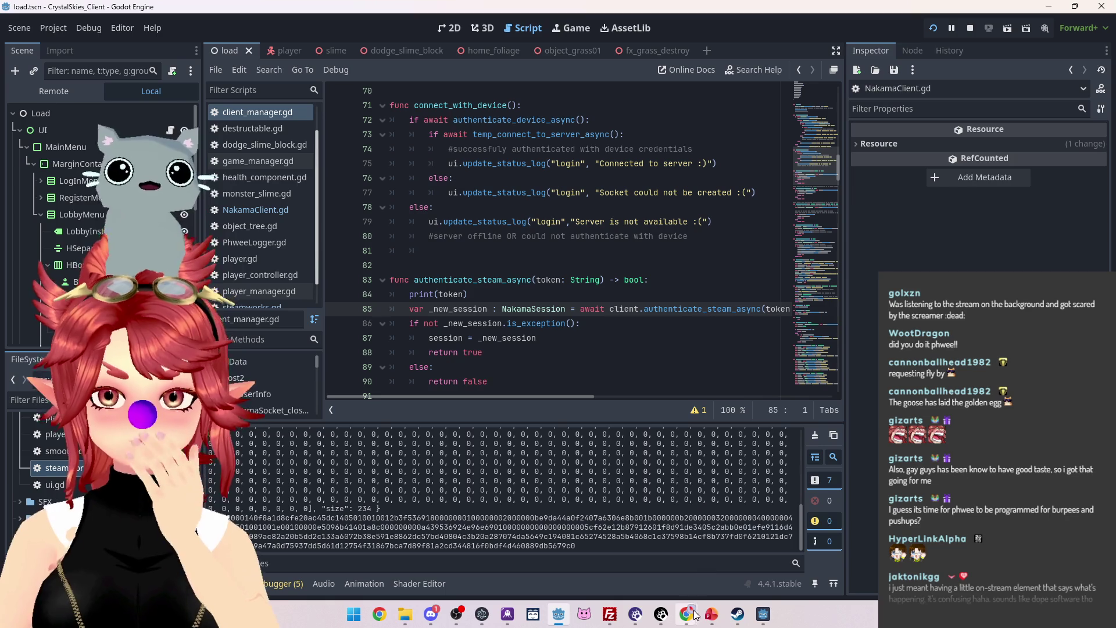
mouse_move(695, 613)
click(686, 552)
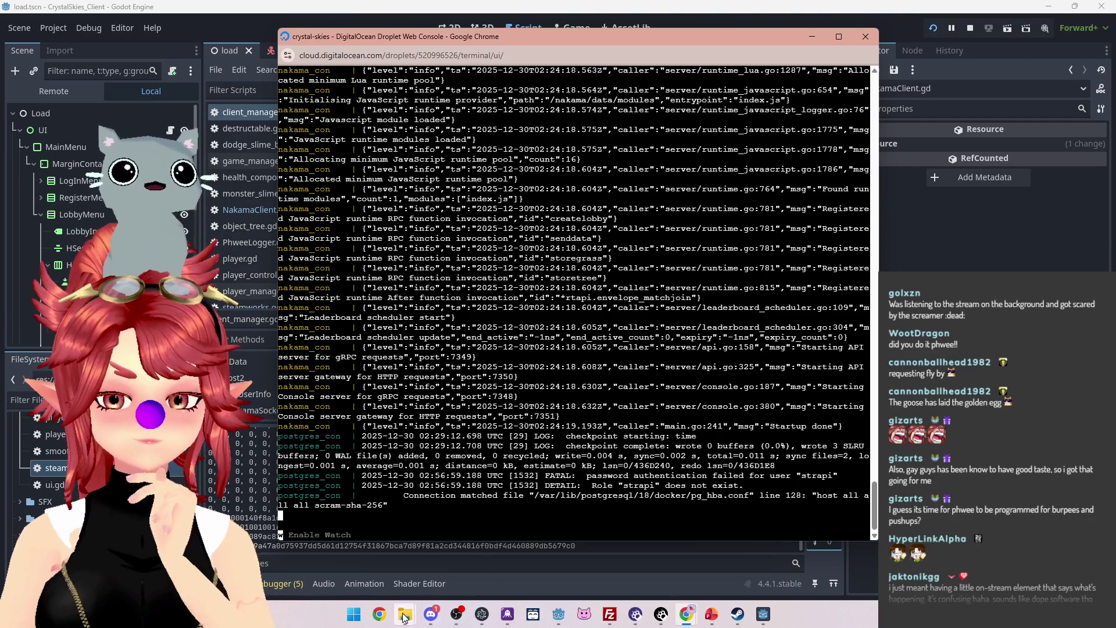
Bring Godot's client_manager.gd editor back in front of the DigitalOcean console.
mouse_move(404, 617)
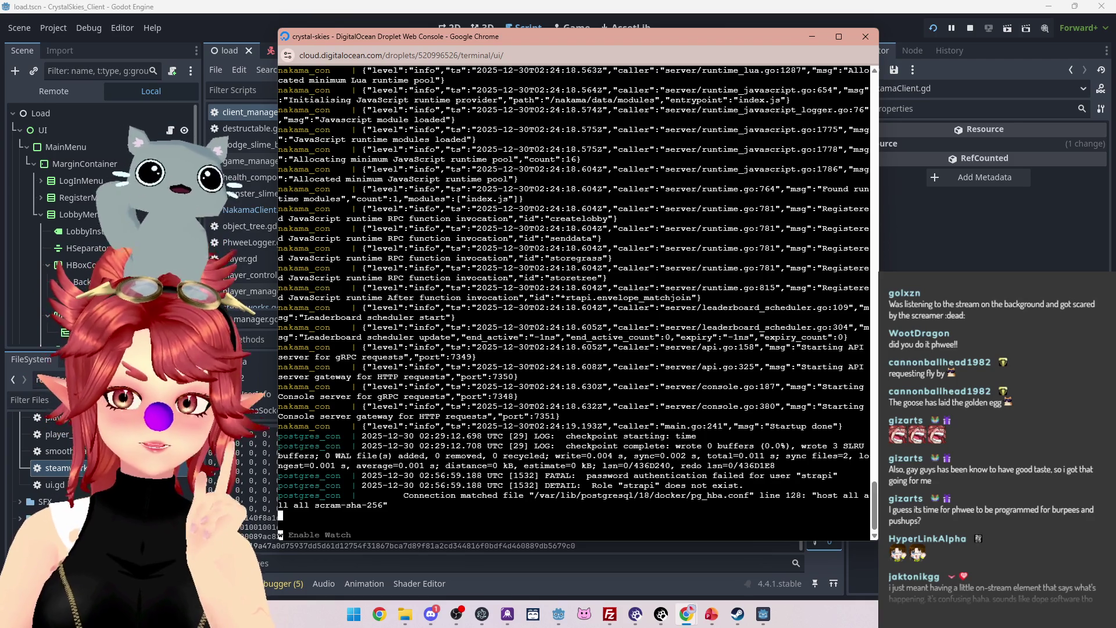
click(684, 614)
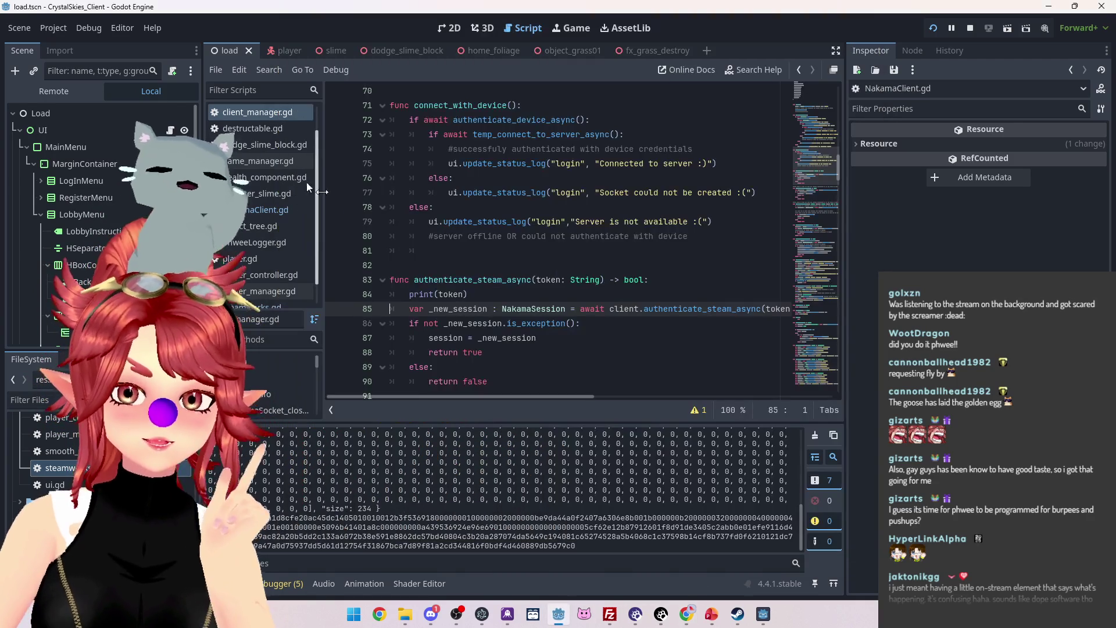
Stop the game, change steam/initialization/app_id from 480 to 3045450, and run the project again.
click(970, 30)
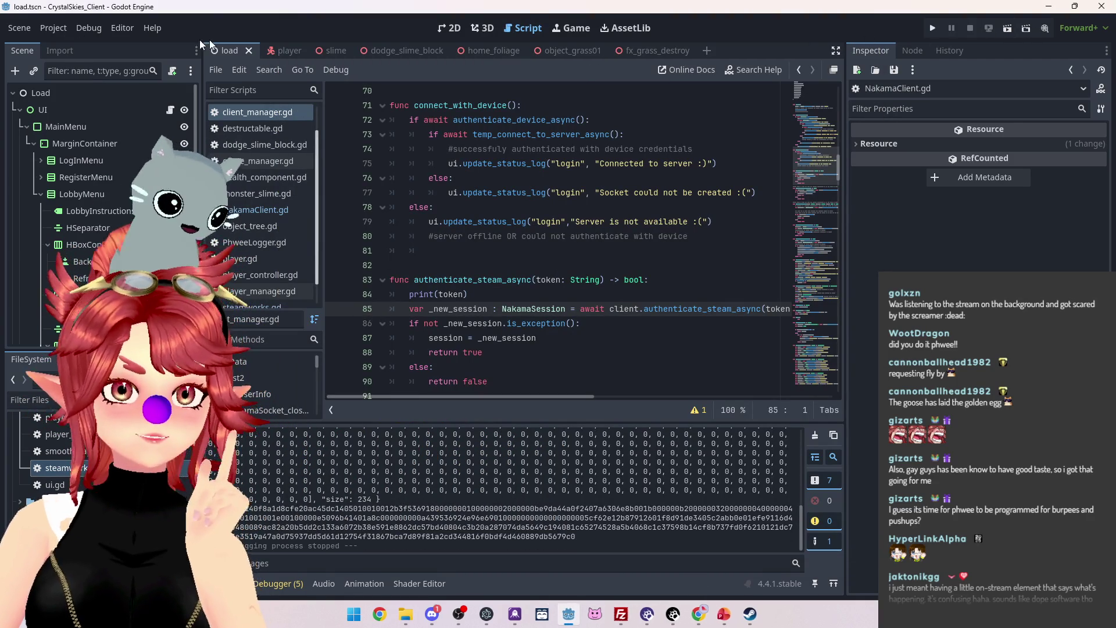
click(53, 28)
click(53, 43)
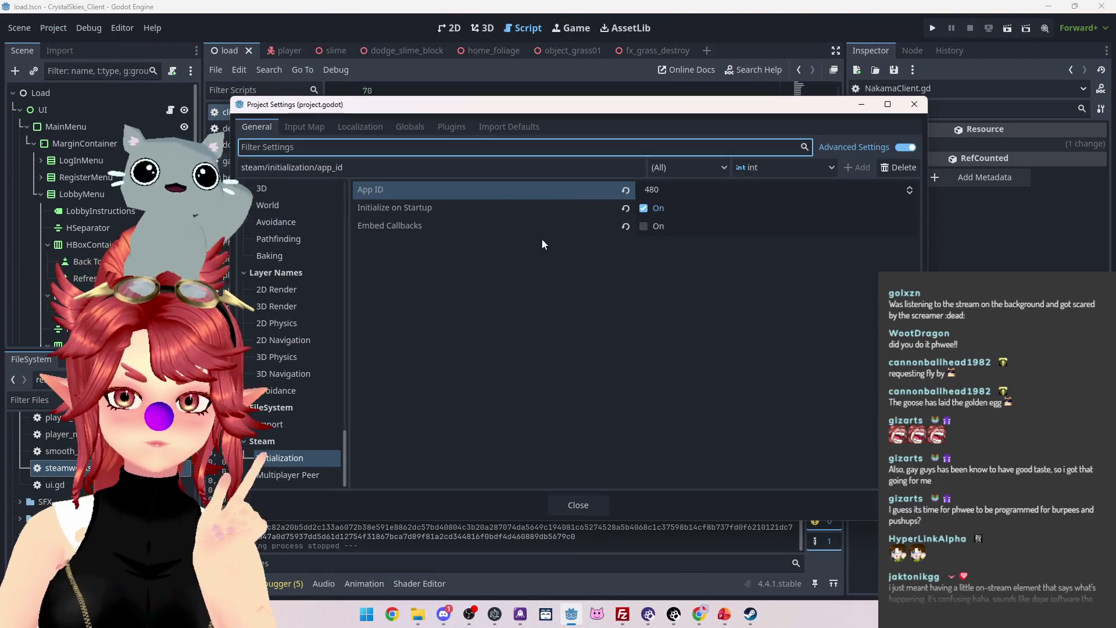
double_click(664, 192)
key(alt+Tab)
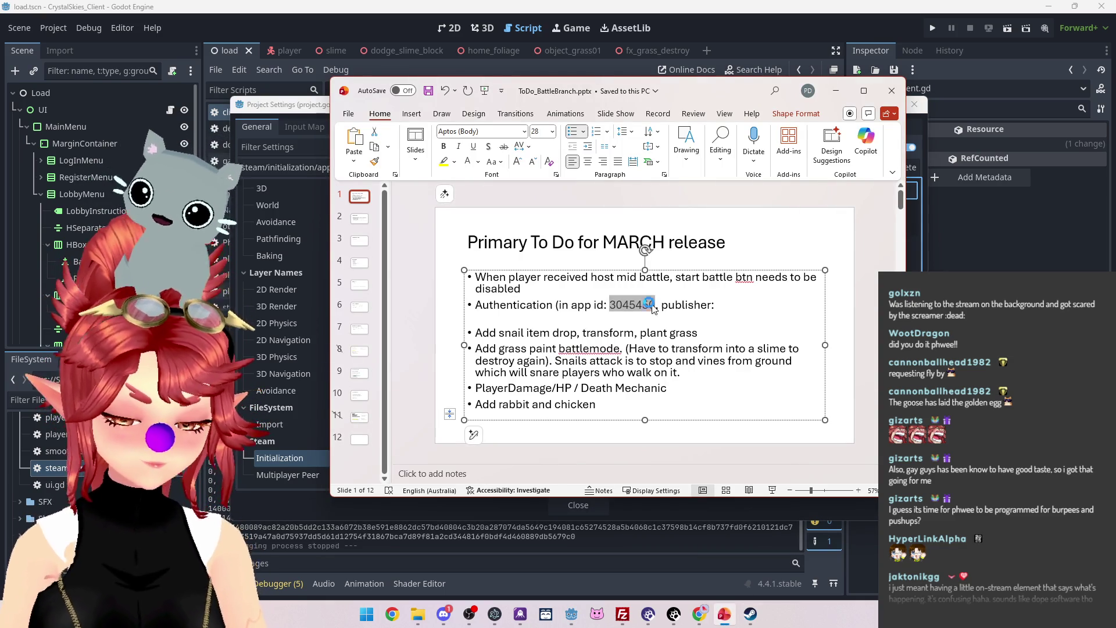
key(alt+Tab)
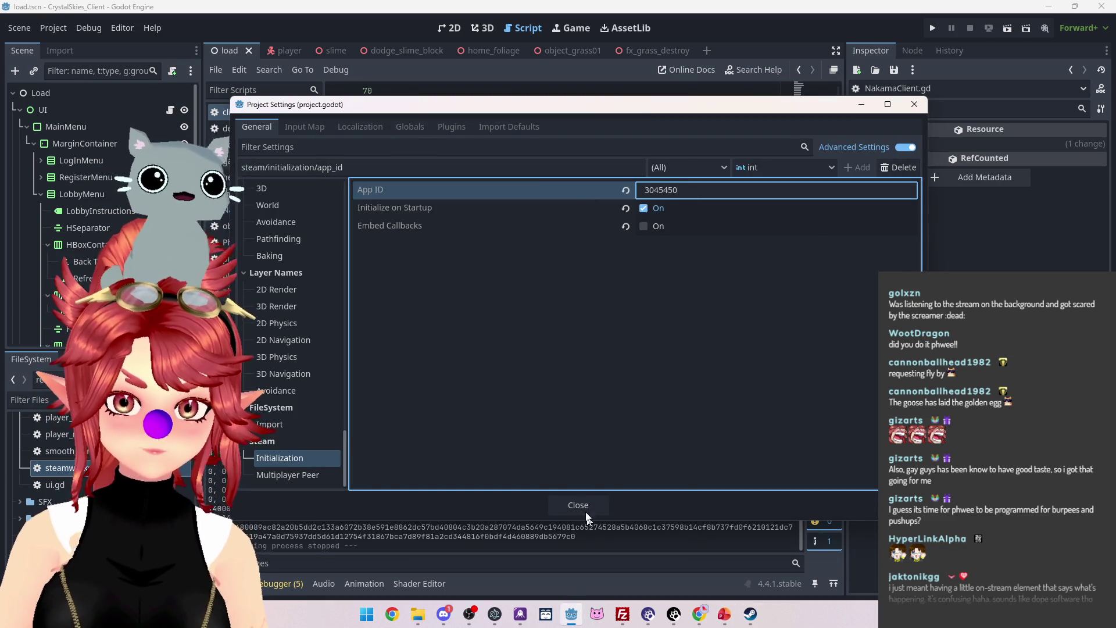
click(587, 515)
click(932, 29)
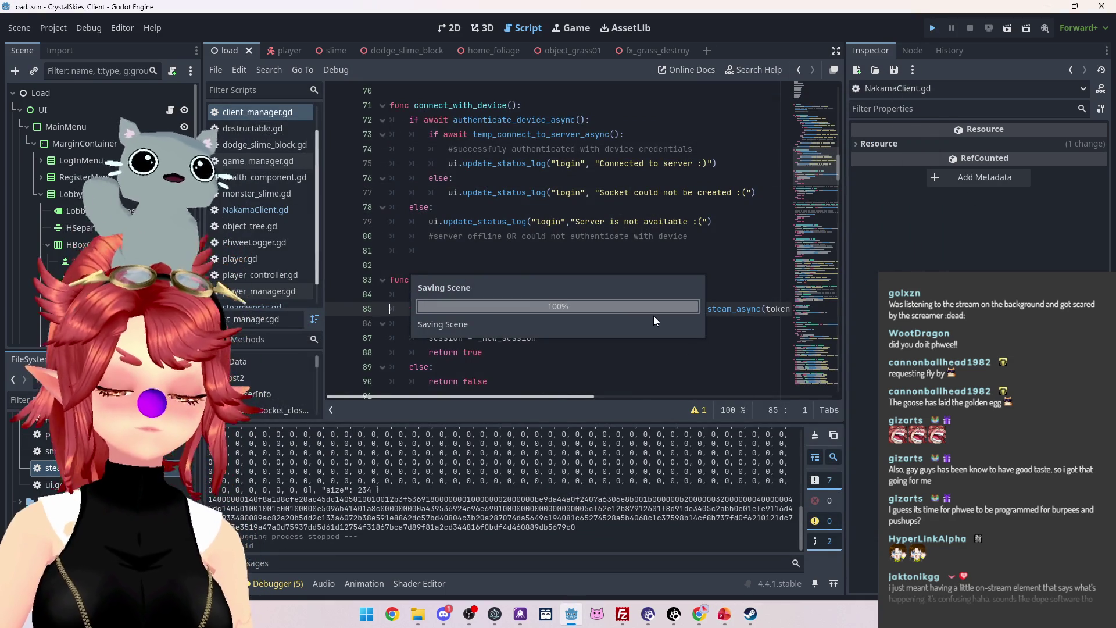
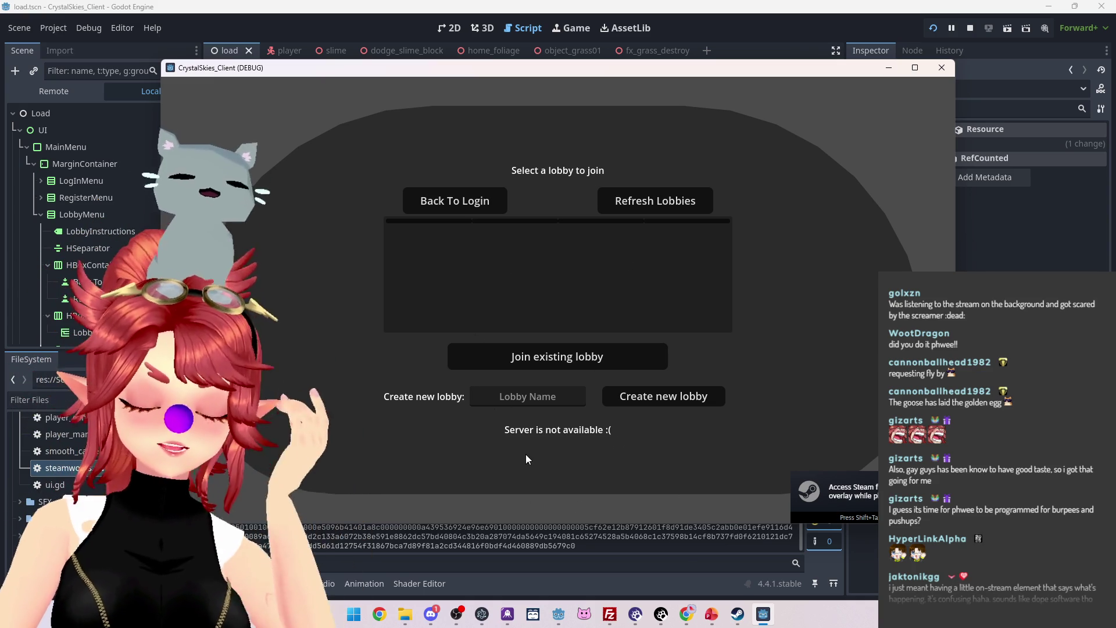
Bring the Godot editor in front of the game client and show the Debugger panel's warnings.
click(552, 344)
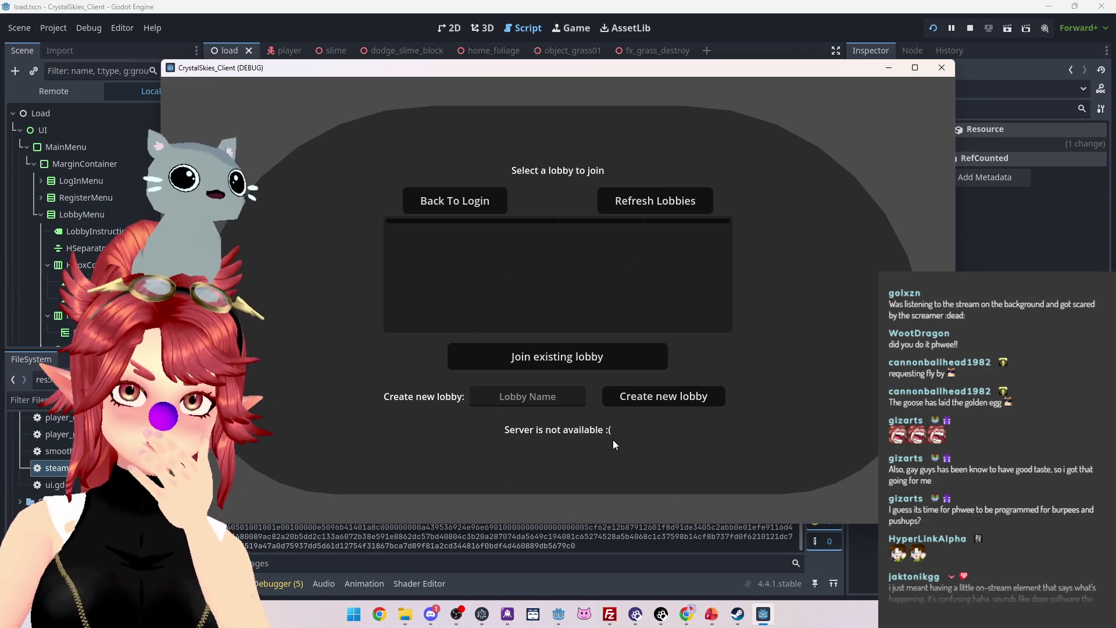
click(283, 583)
Delete the redundant await on line 24 of steamworks.gd.
click(276, 434)
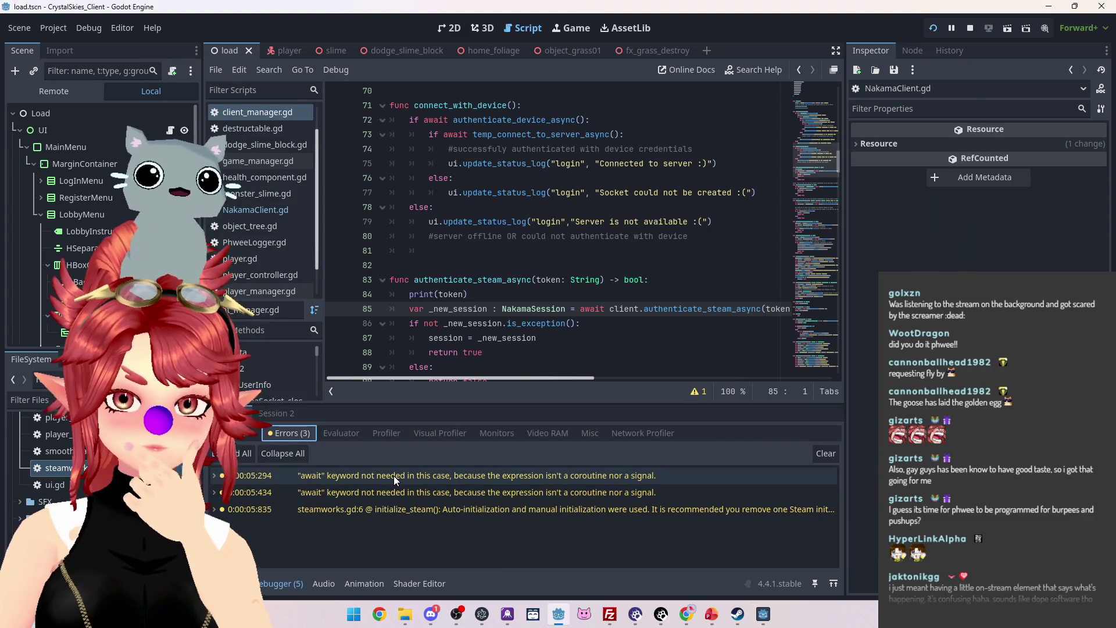
click(393, 475)
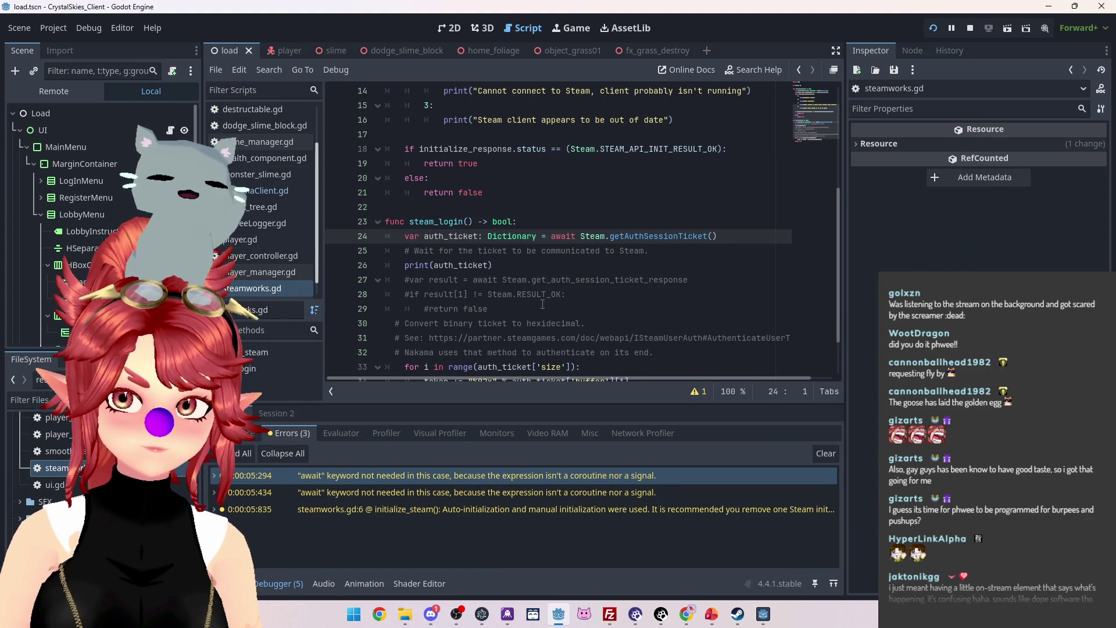
click(561, 237)
double_click(562, 237)
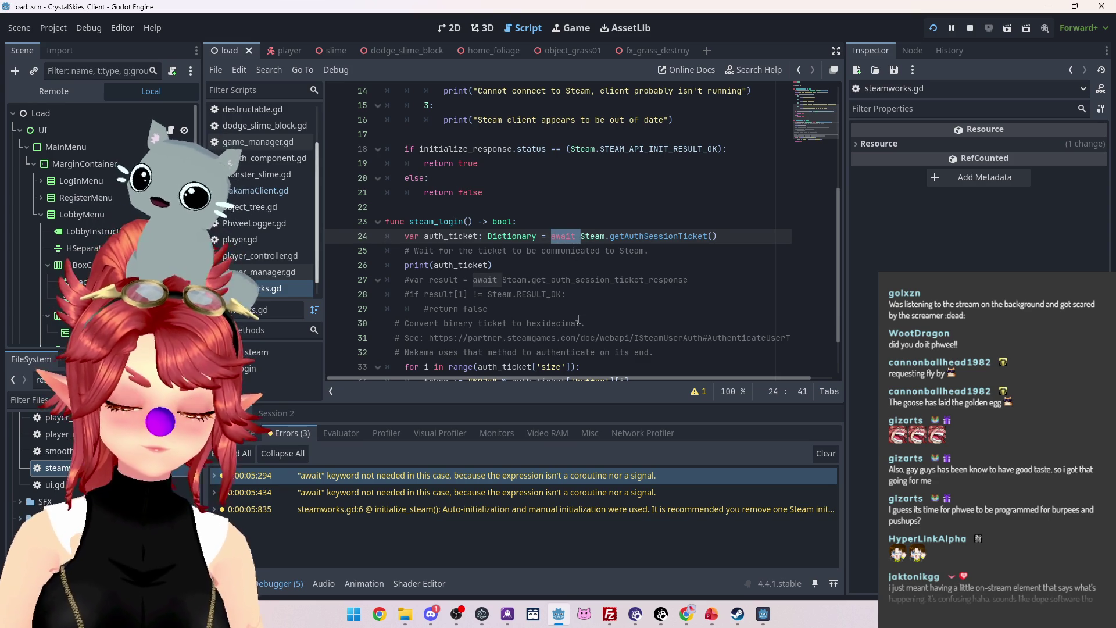
key(BackSpace)
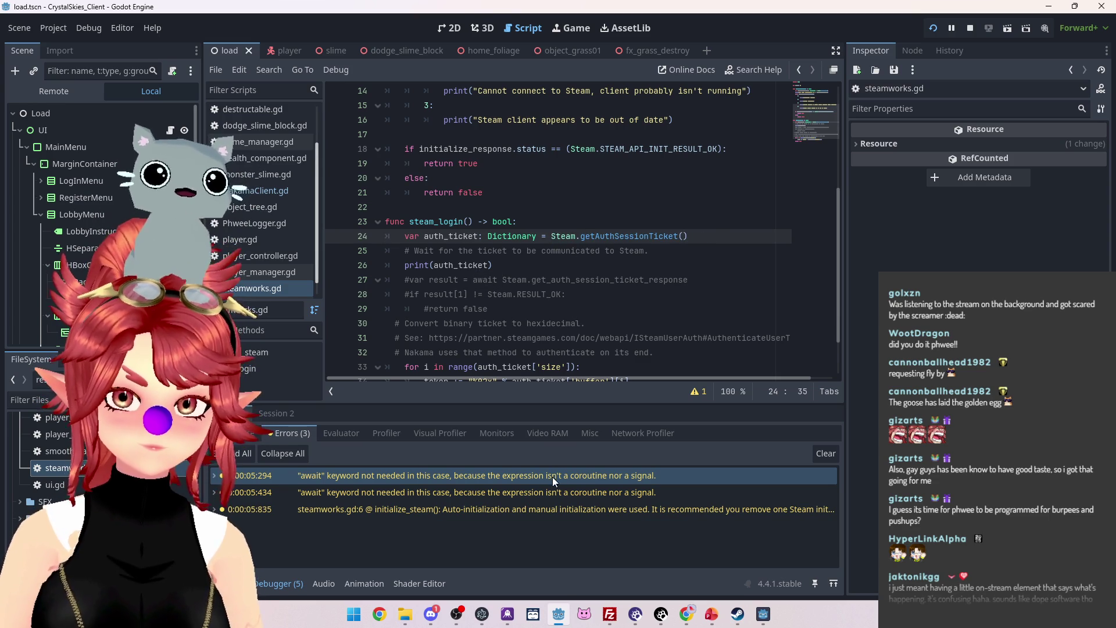
Review the await and initialize_steam warnings' source lines, then look at game_manager.gd.
double_click(545, 493)
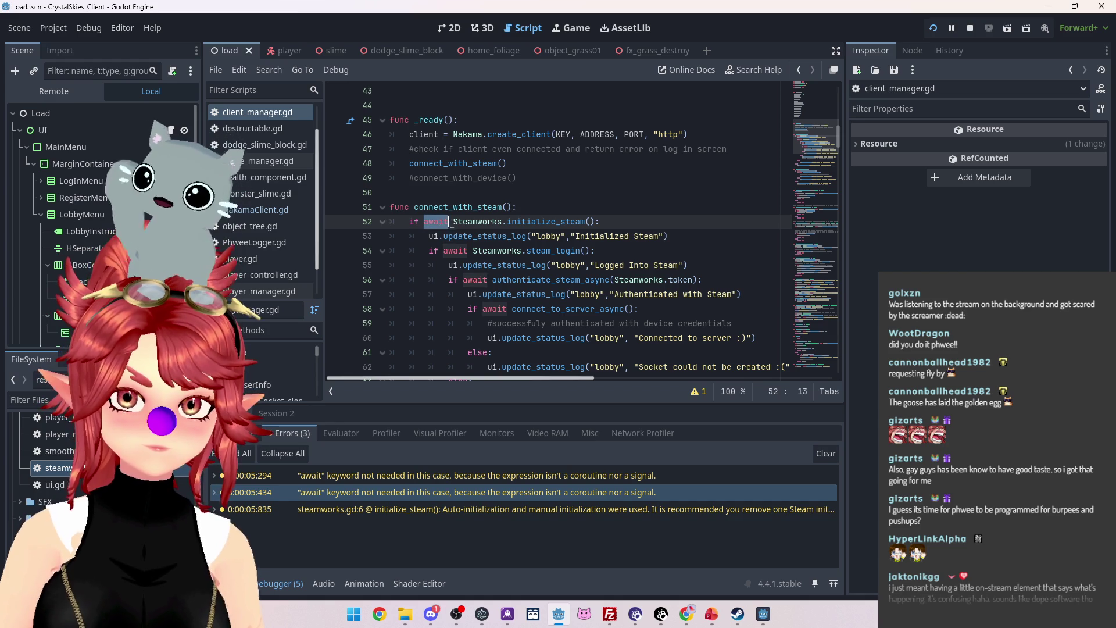
click(550, 506)
double_click(550, 507)
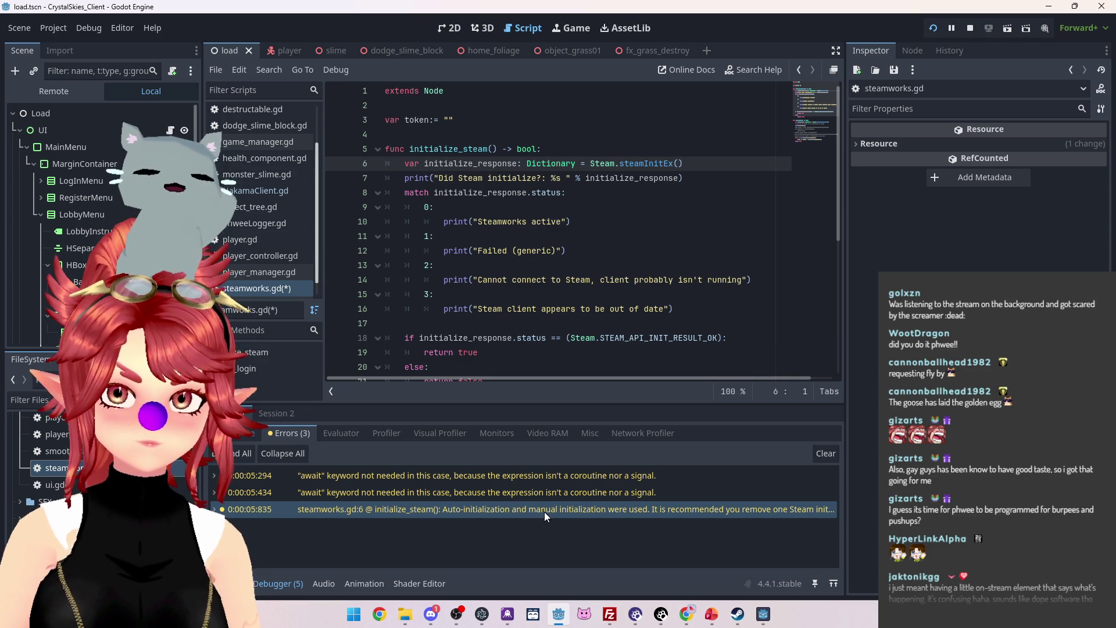
mouse_move(542, 510)
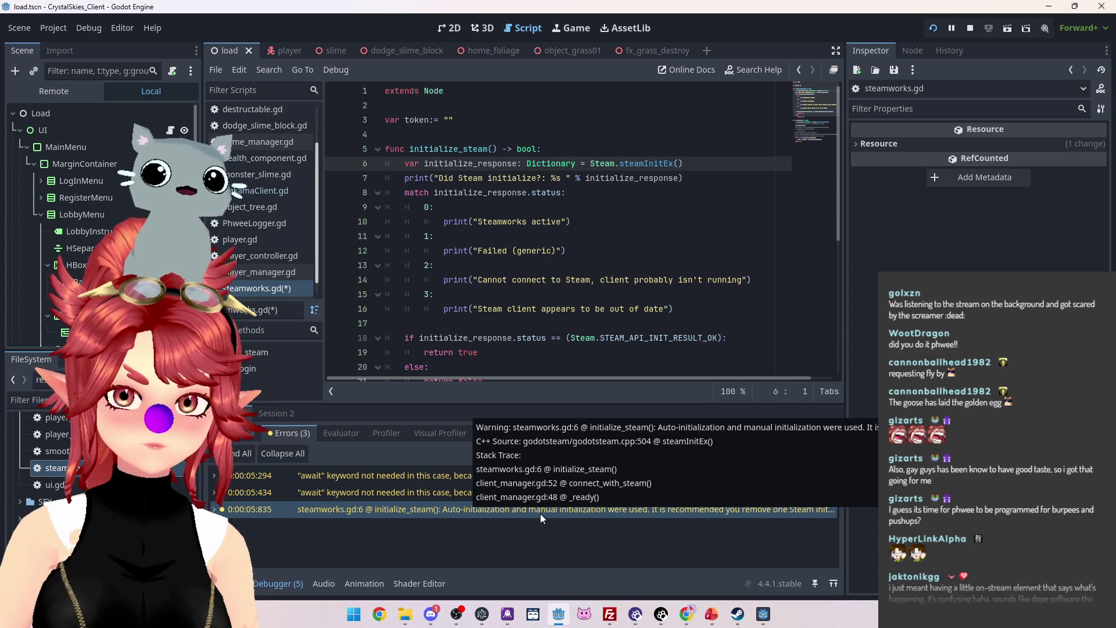
scroll(546, 307, down, 2)
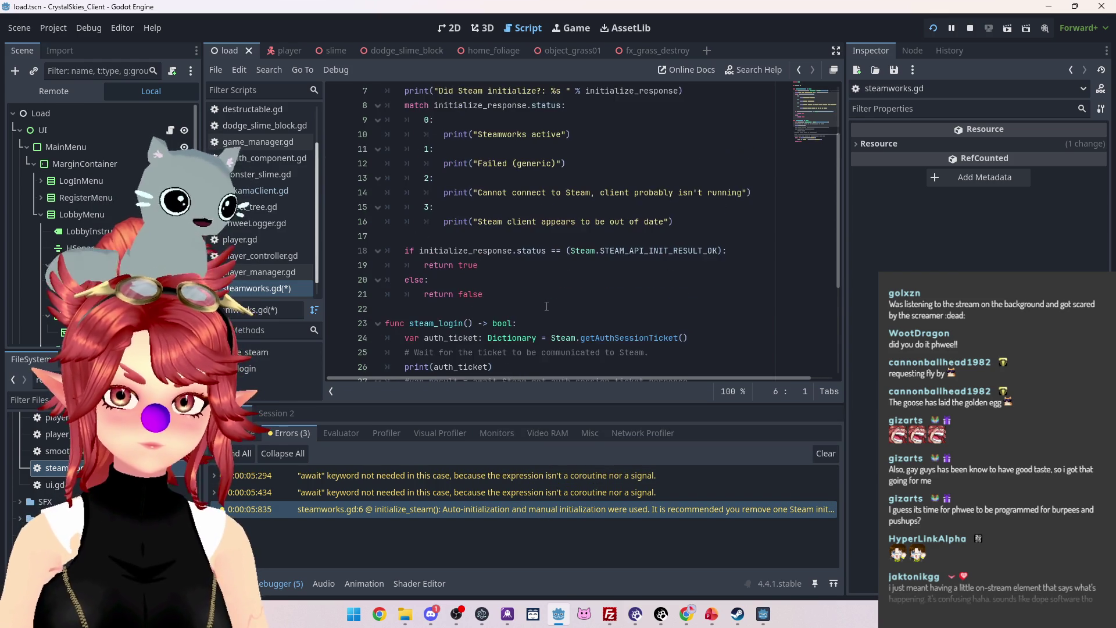
scroll(546, 307, up, 1)
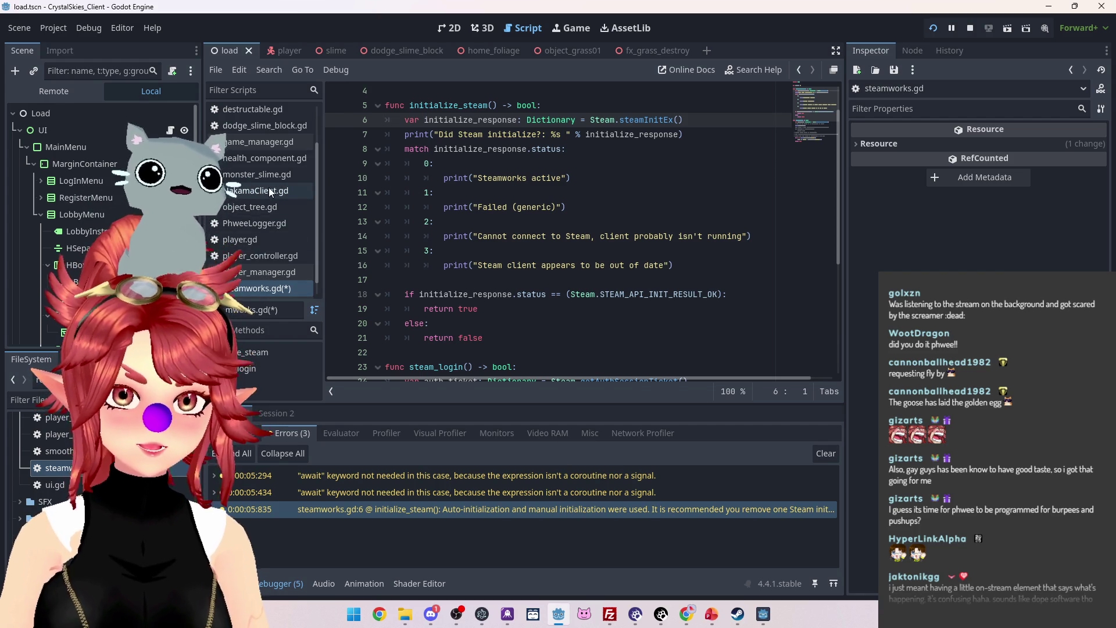
click(263, 141)
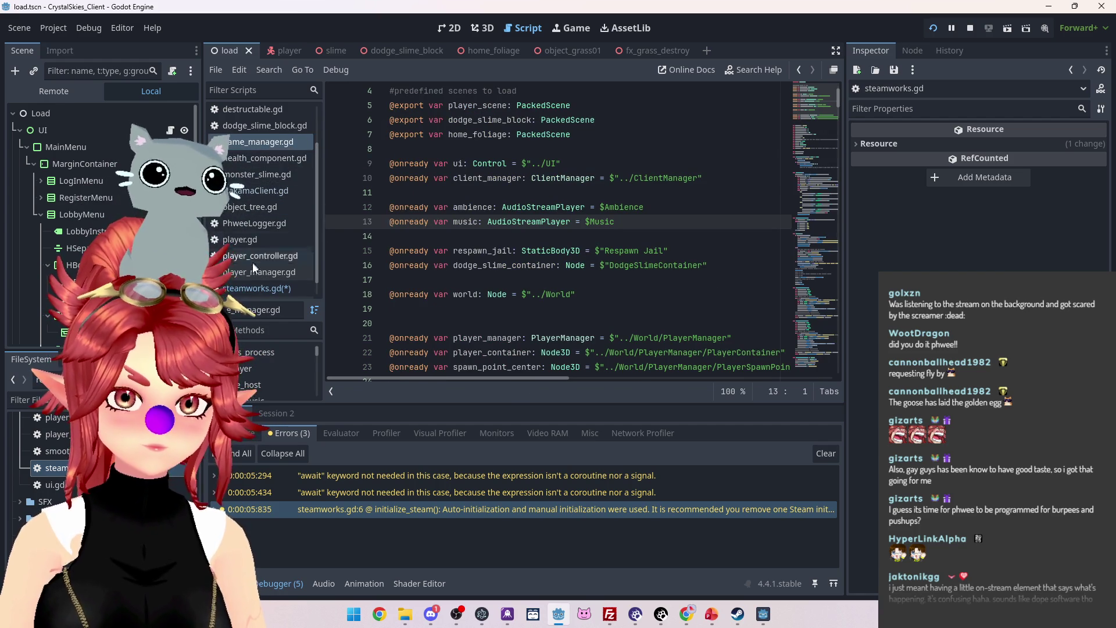
scroll(254, 244, up, 2)
Comment out connect_with_steam's initialize_steam check and its else branch in client_manager.gd, then stop the game.
click(248, 142)
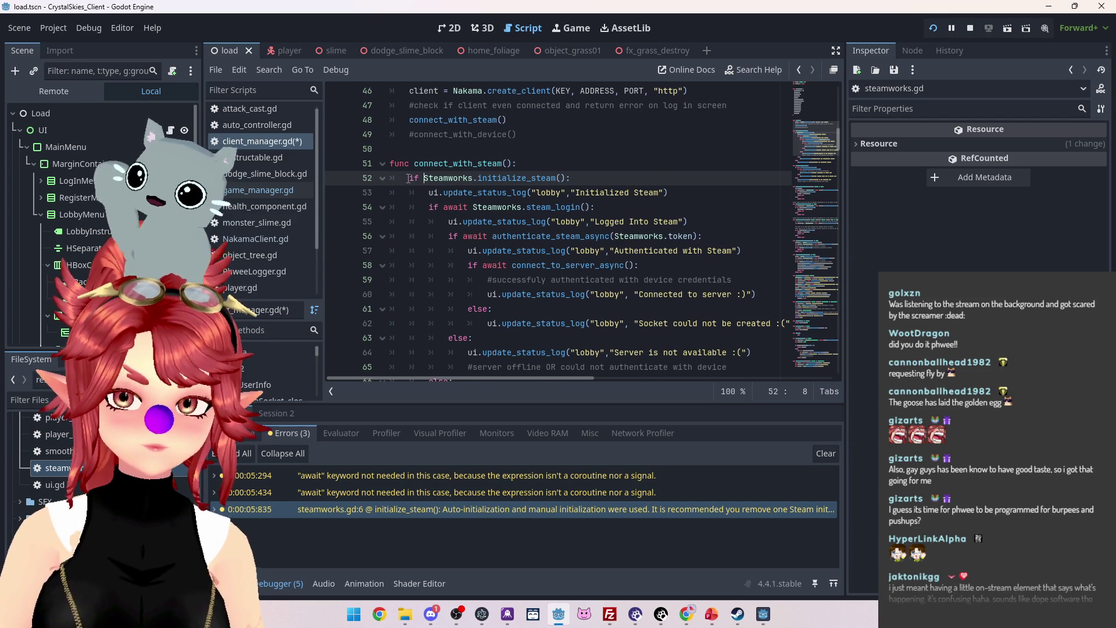
drag(408, 178, 690, 193)
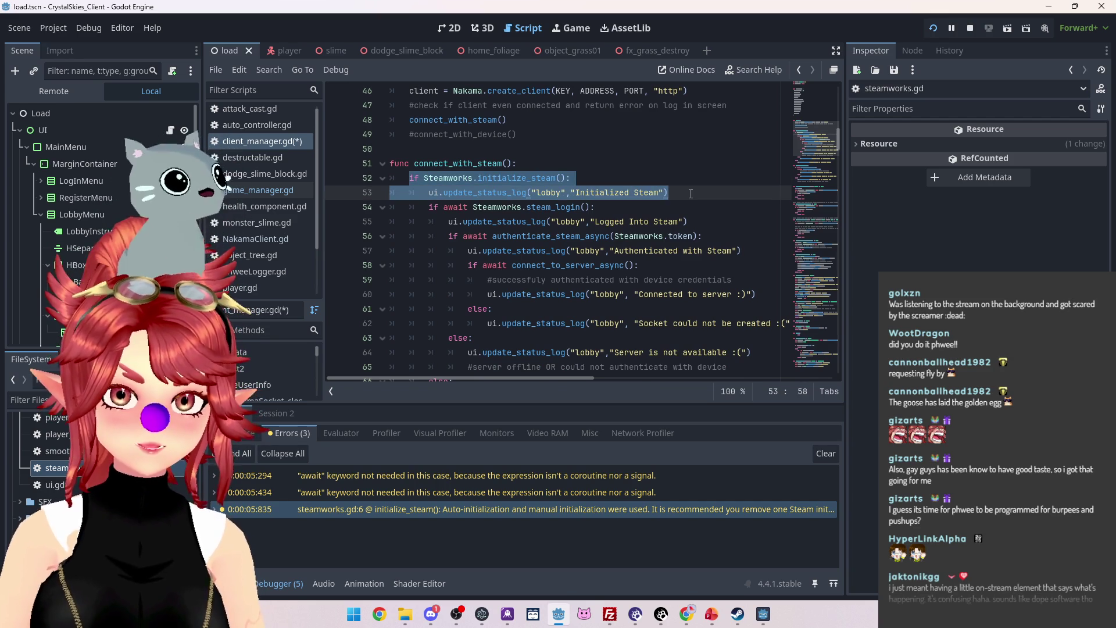
click(690, 194)
scroll(516, 316, down, 4)
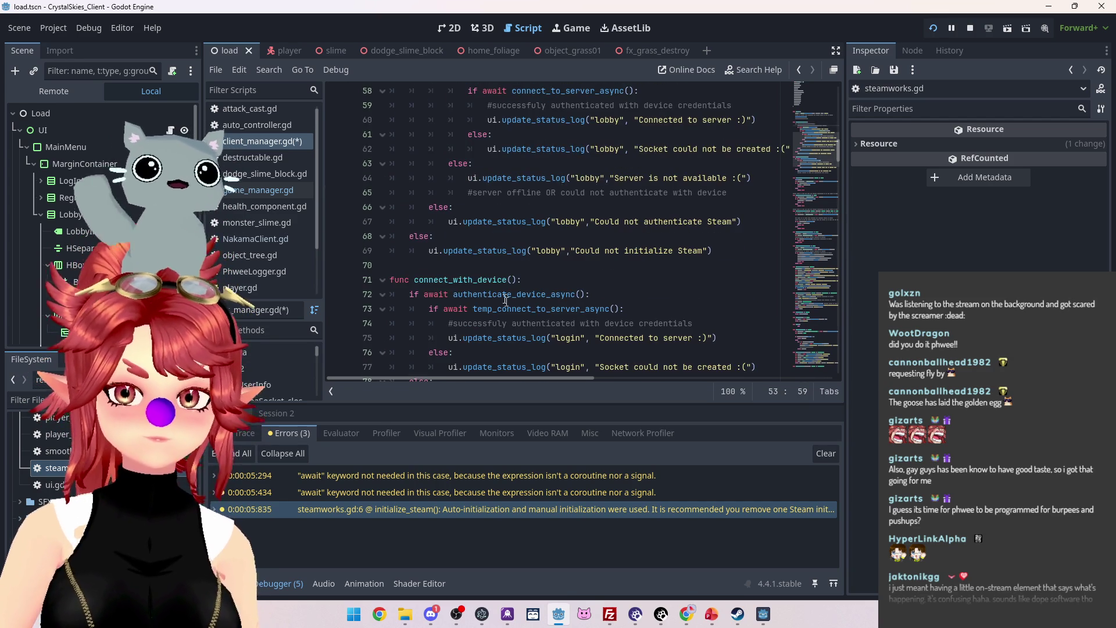
scroll(515, 317, down, 2)
mouse_move(390, 127)
mouse_down()
mouse_move(721, 166)
mouse_move(389, 148)
mouse_move(447, 177)
mouse_move(462, 352)
mouse_up()
key(ctrl+k)
scroll(483, 232, up, 5)
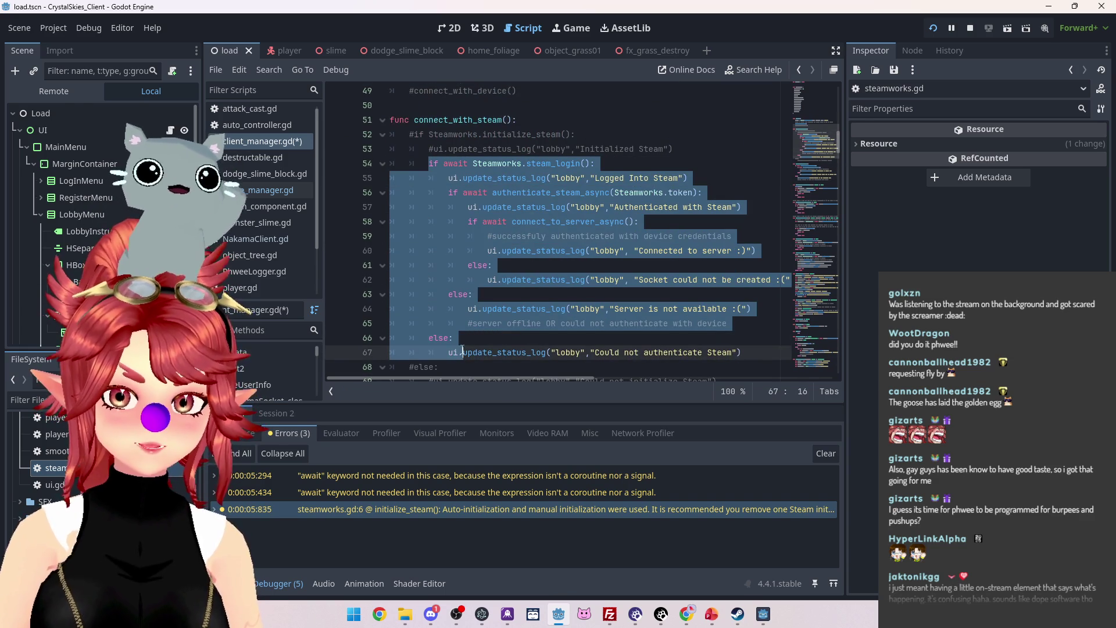
click(933, 29)
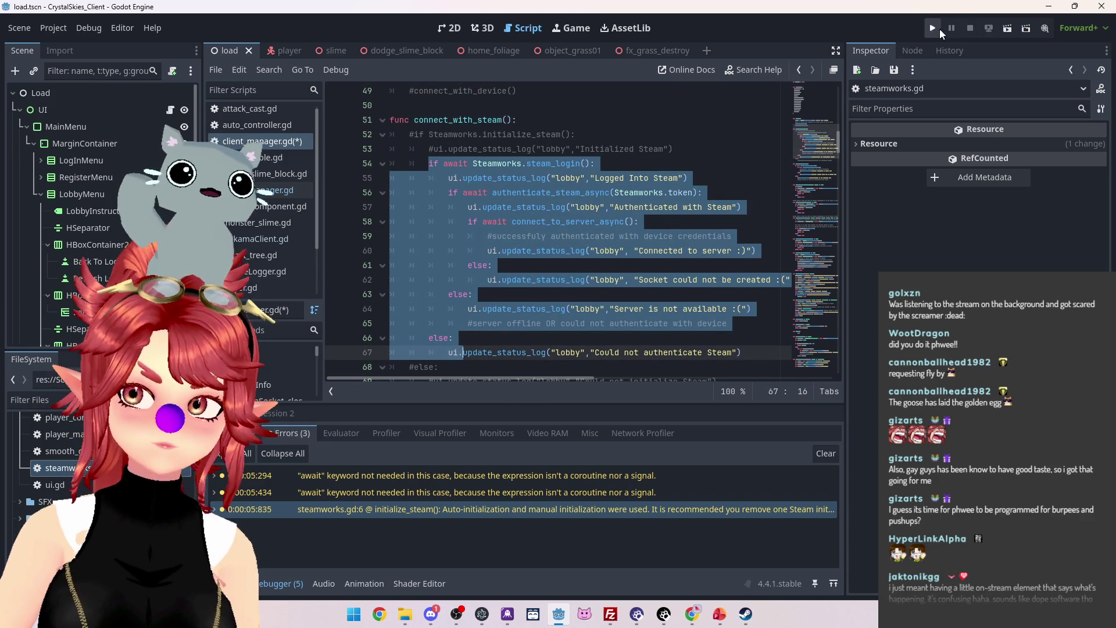
Rerun the project and jump to the initialize_steam warning in steamworks.gd.
click(933, 28)
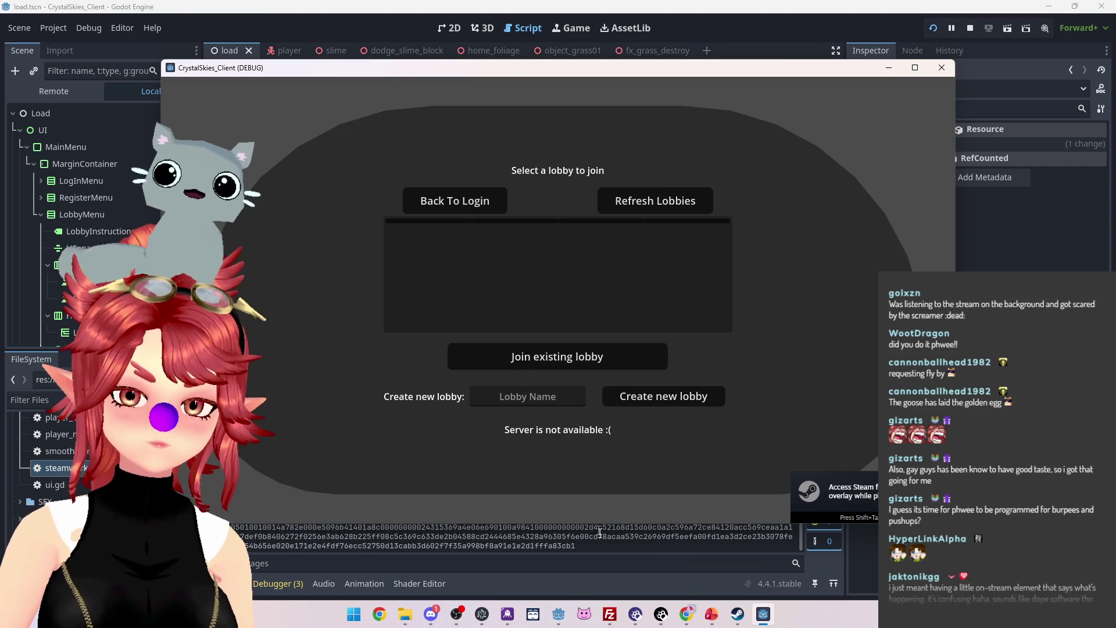
click(278, 583)
click(360, 477)
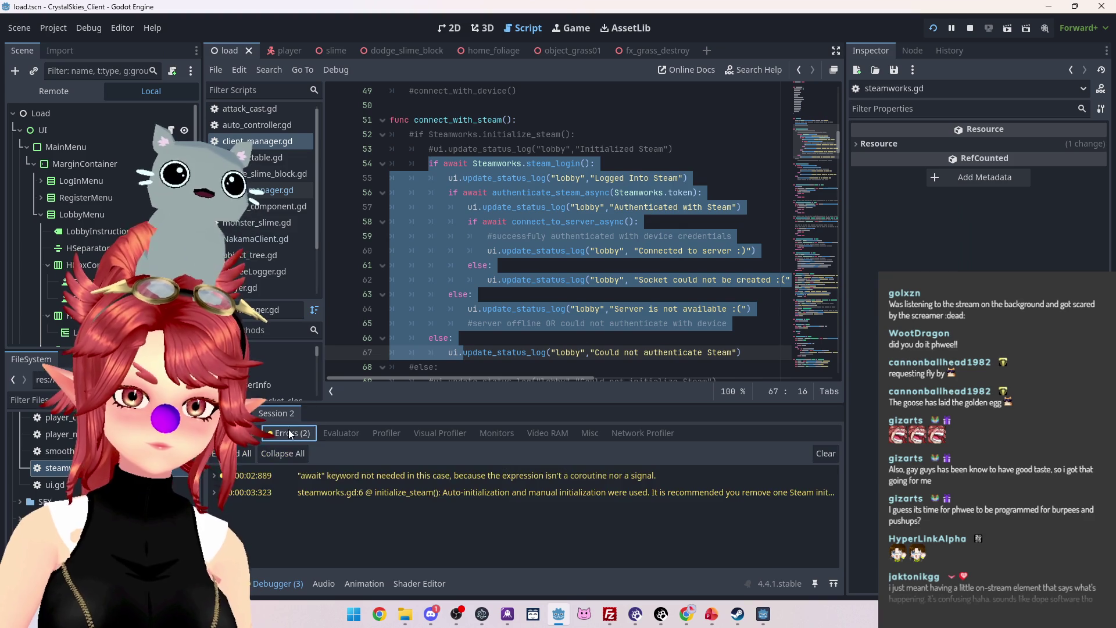
click(354, 476)
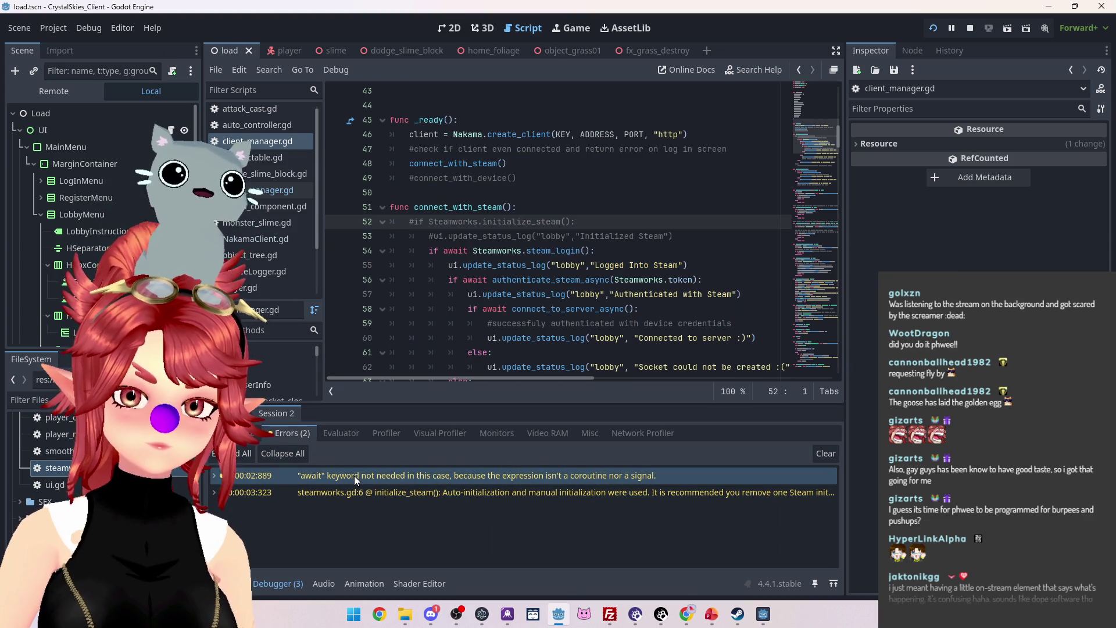
click(385, 491)
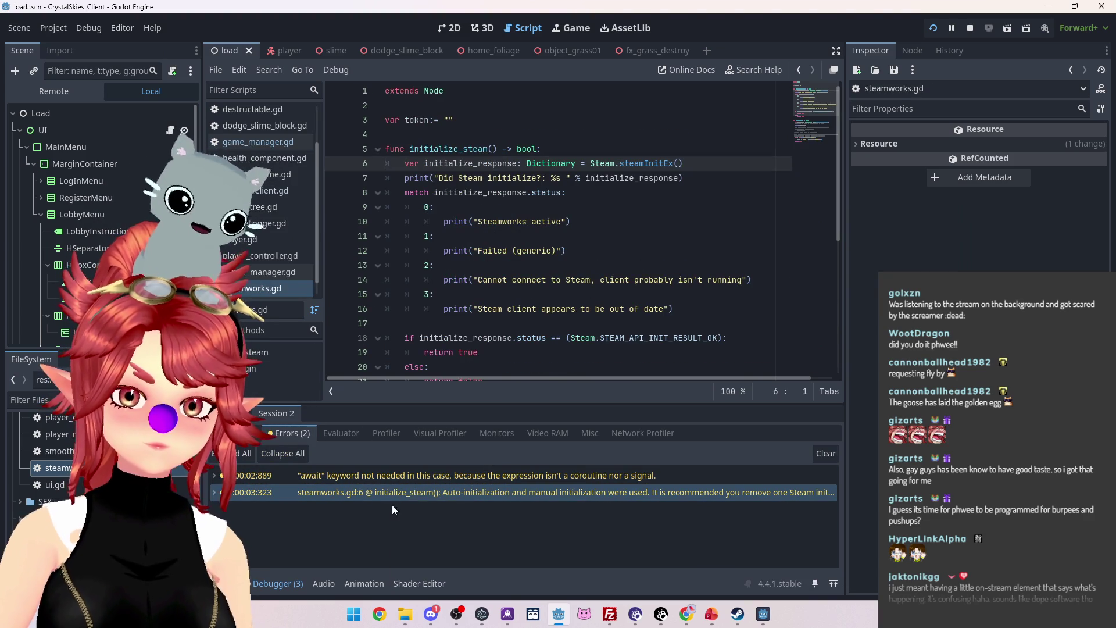
Comment out the whole initialize_steam function, lines 4–21, with Ctrl+K.
mouse_move(445, 494)
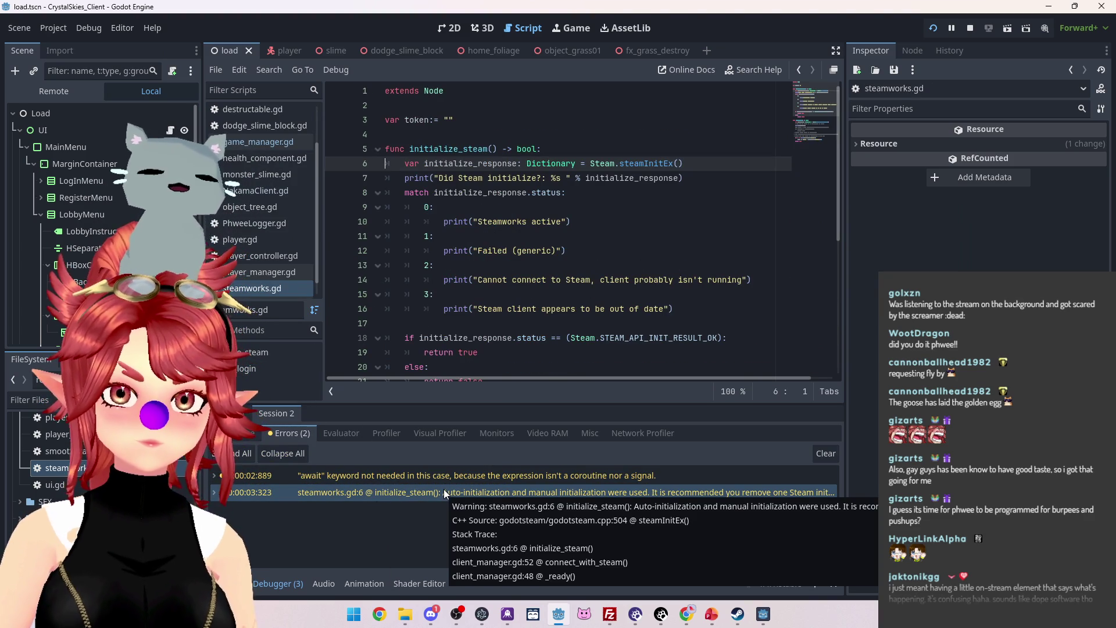
scroll(523, 233, down, 2)
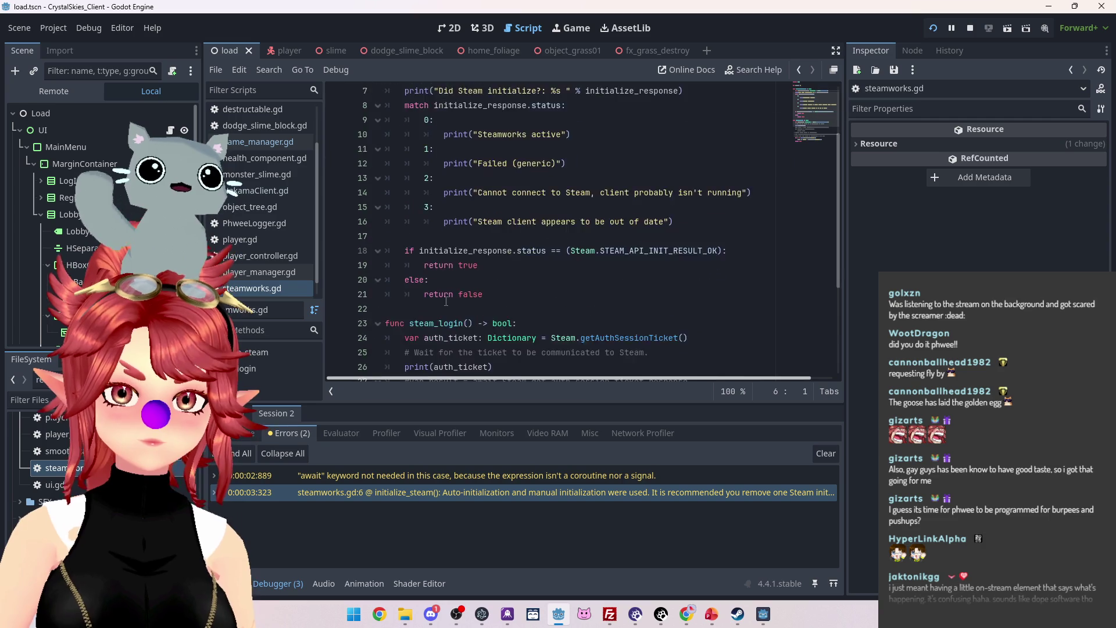
scroll(523, 233, up, 1)
drag(485, 338, 425, 265)
drag(385, 208, 362, 101)
key(ctrl+k)
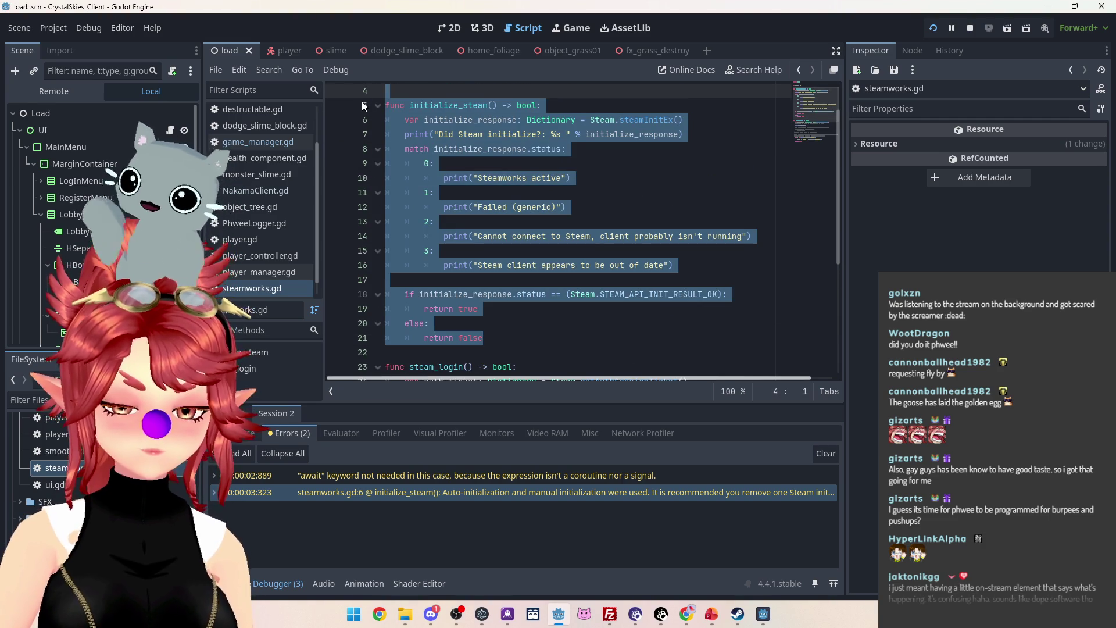
Restart the game, review the remaining await warning, and bring the client window forward.
click(563, 480)
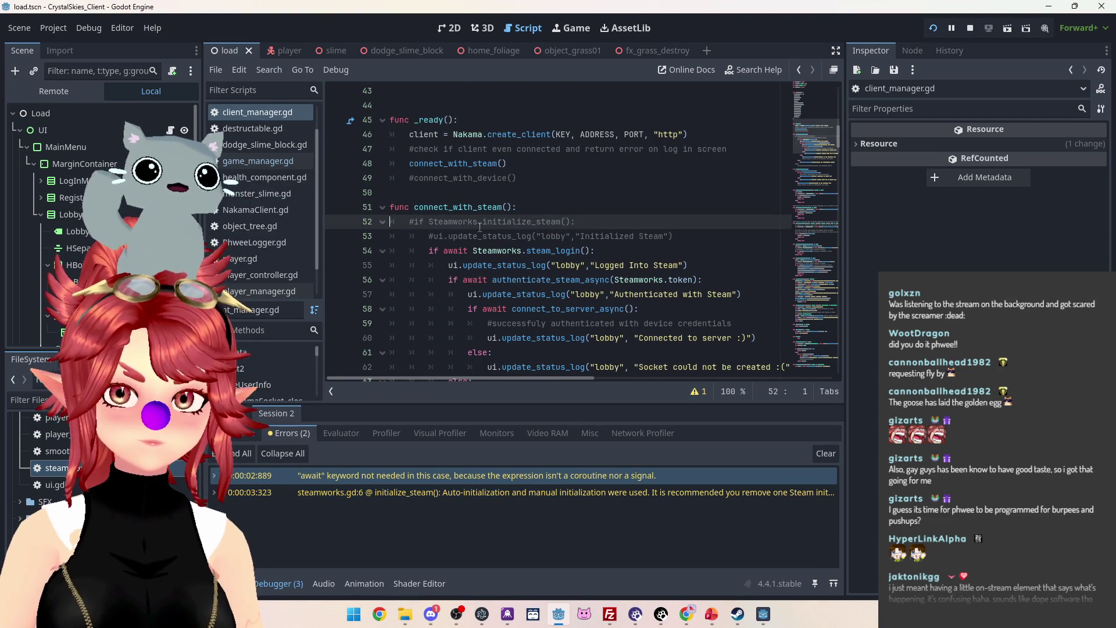
click(968, 26)
click(495, 178)
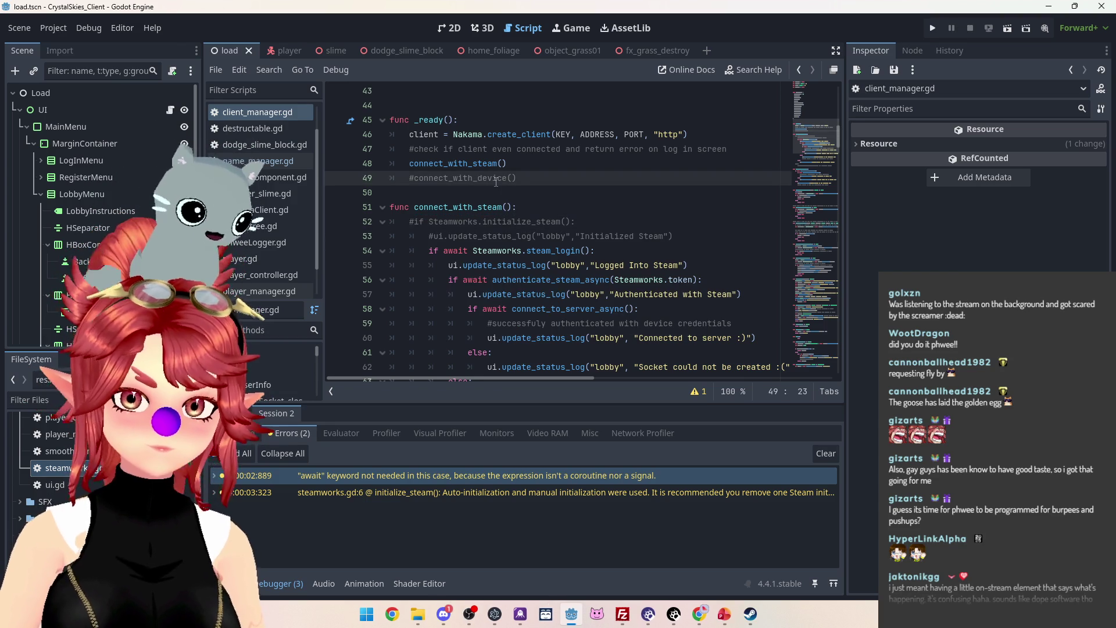
click(933, 29)
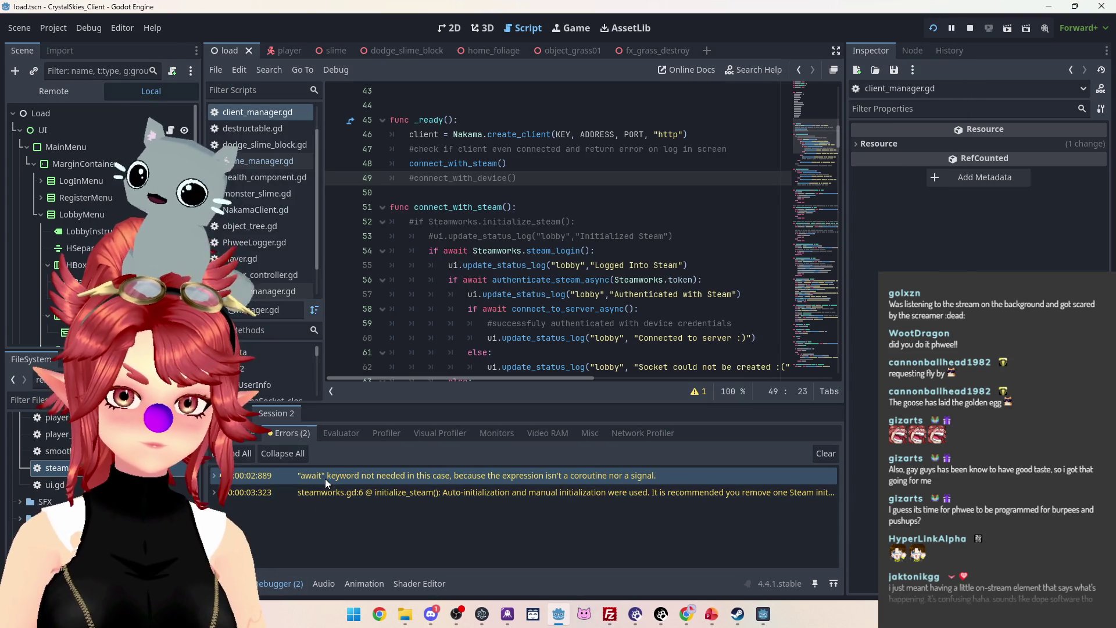
click(350, 495)
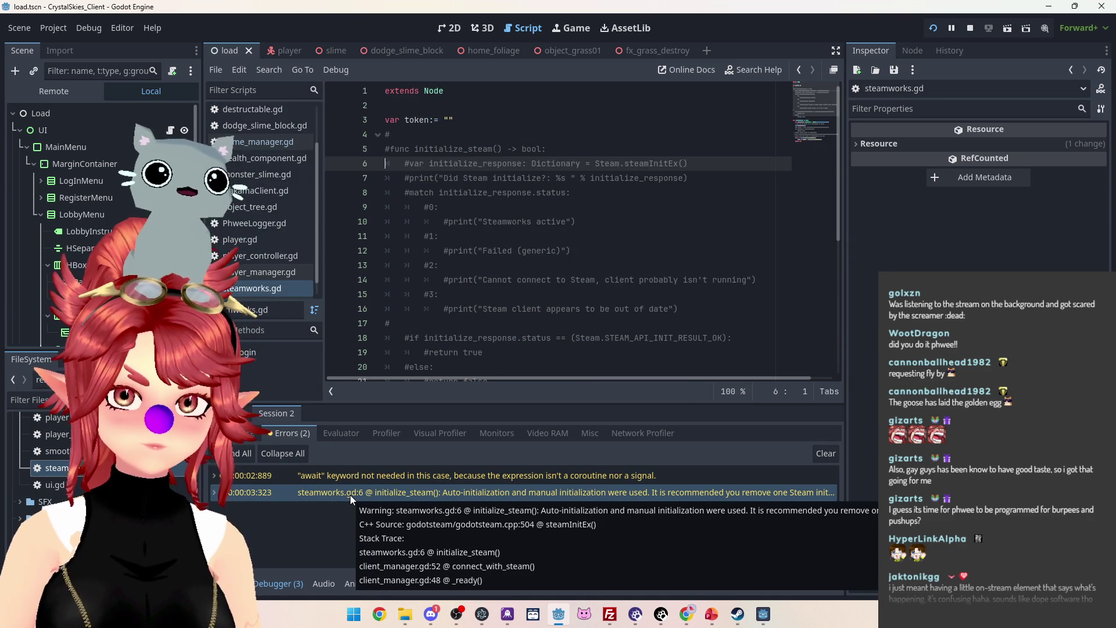
click(352, 493)
click(354, 493)
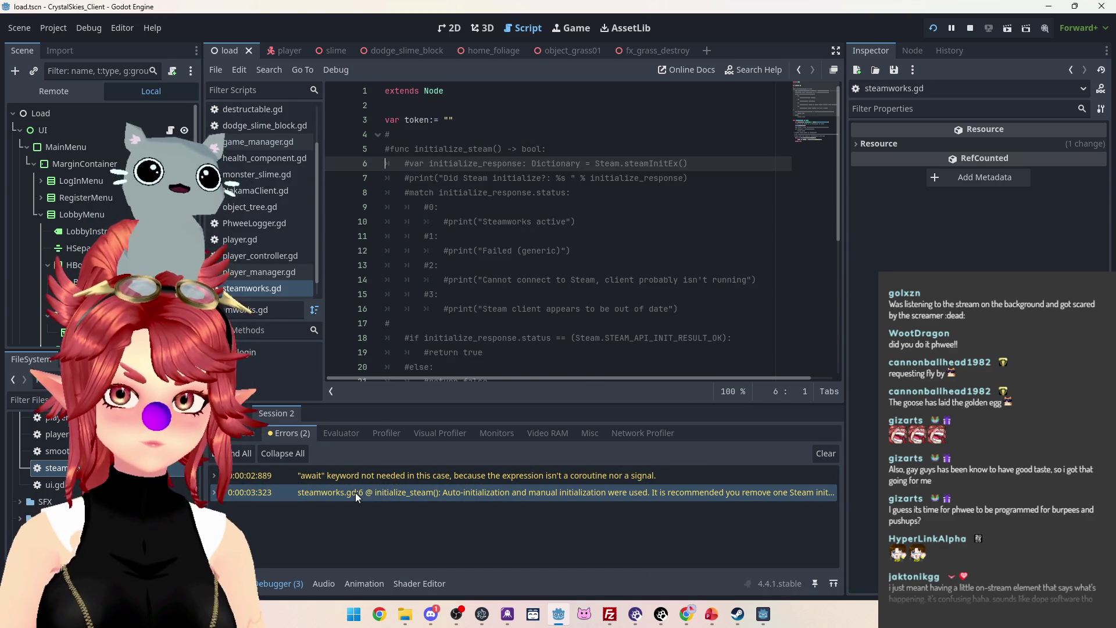
click(353, 476)
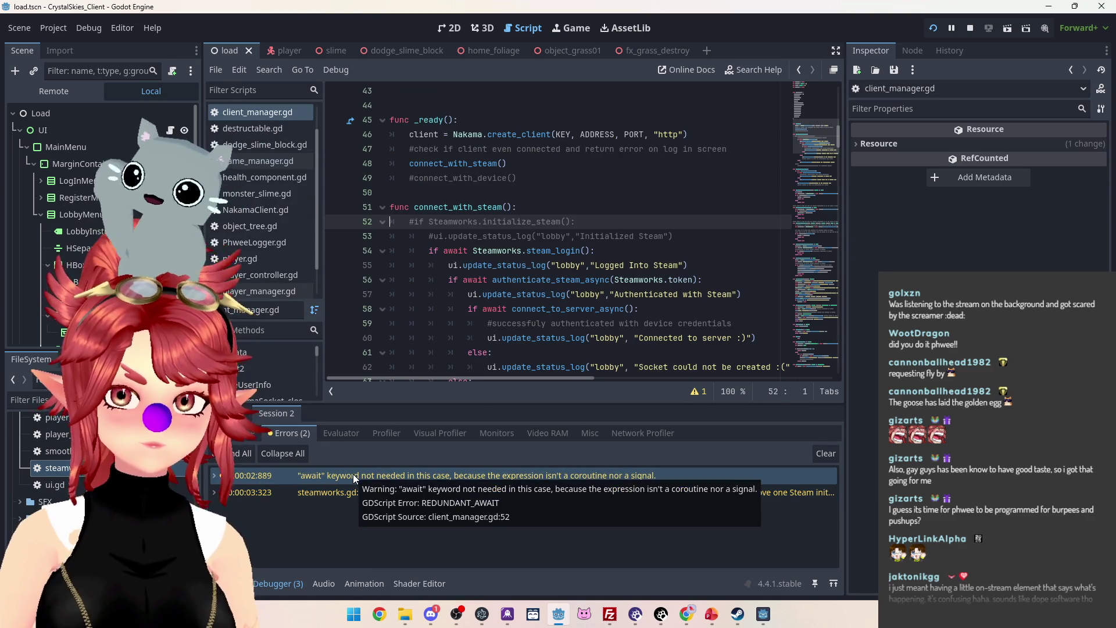
click(763, 615)
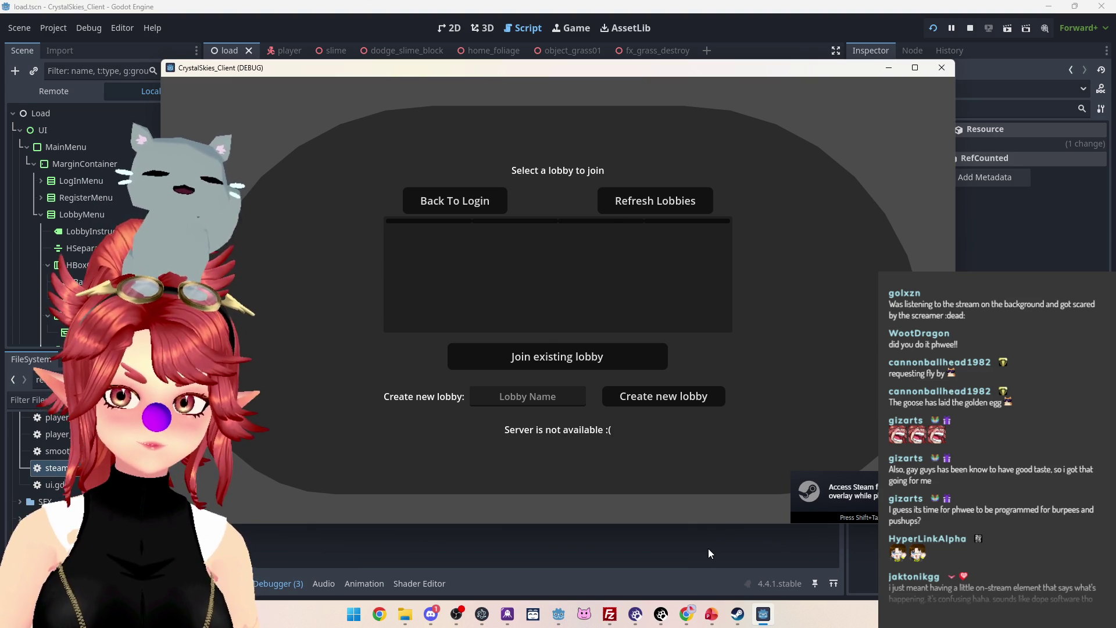
click(535, 556)
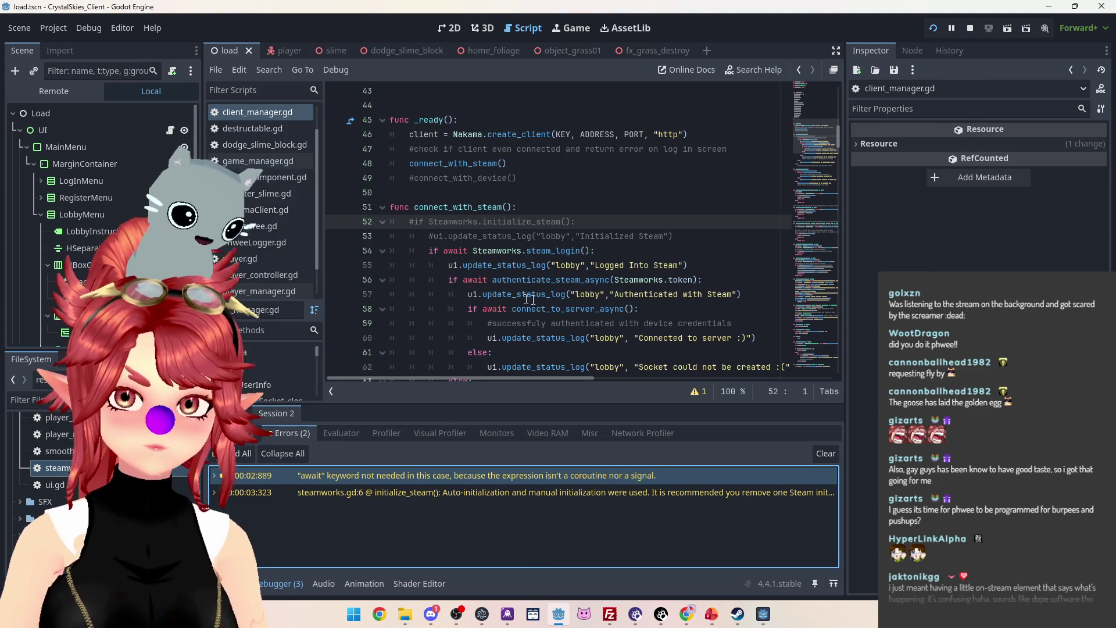
scroll(510, 295, down, 2)
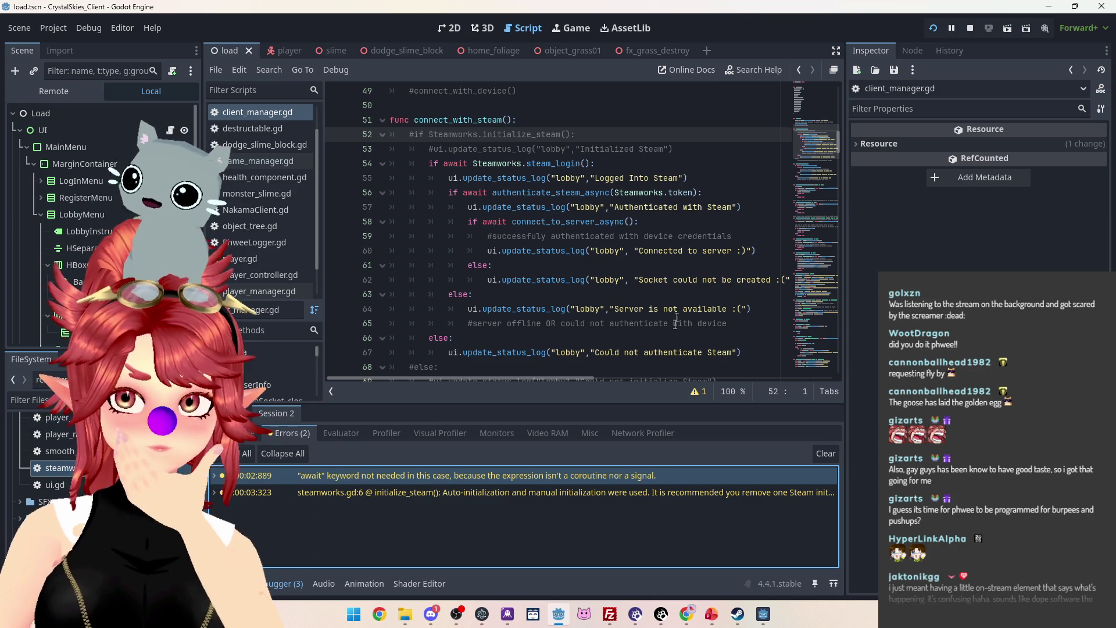
mouse_move(751, 309)
mouse_down()
mouse_move(424, 309)
mouse_move(435, 277)
mouse_up()
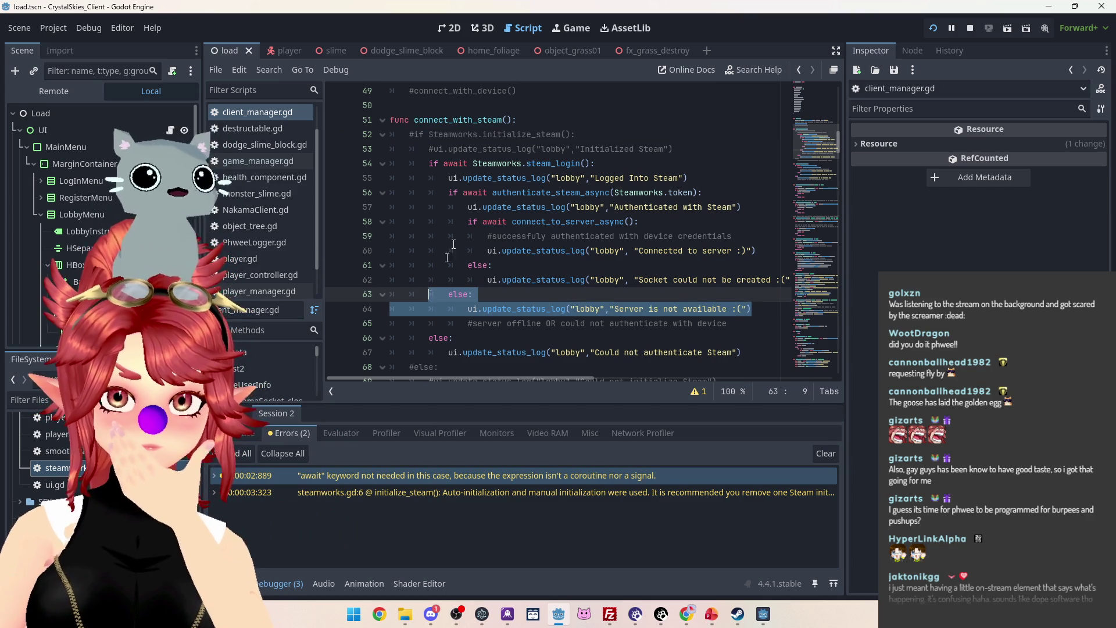
drag(463, 192, 702, 192)
drag(614, 192, 677, 193)
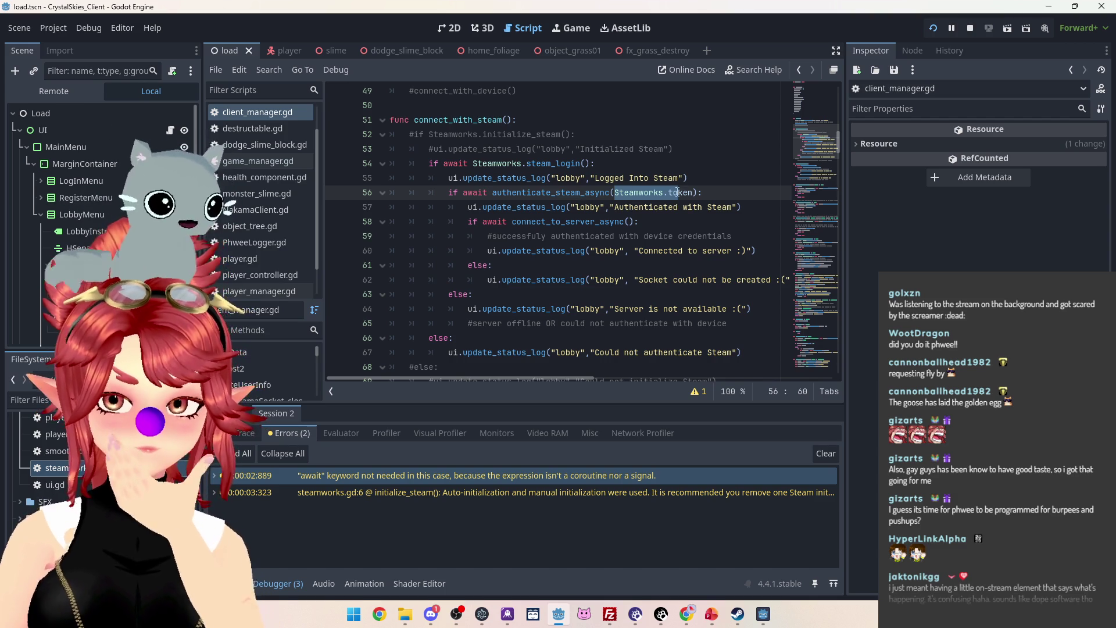
scroll(273, 245, down, 2)
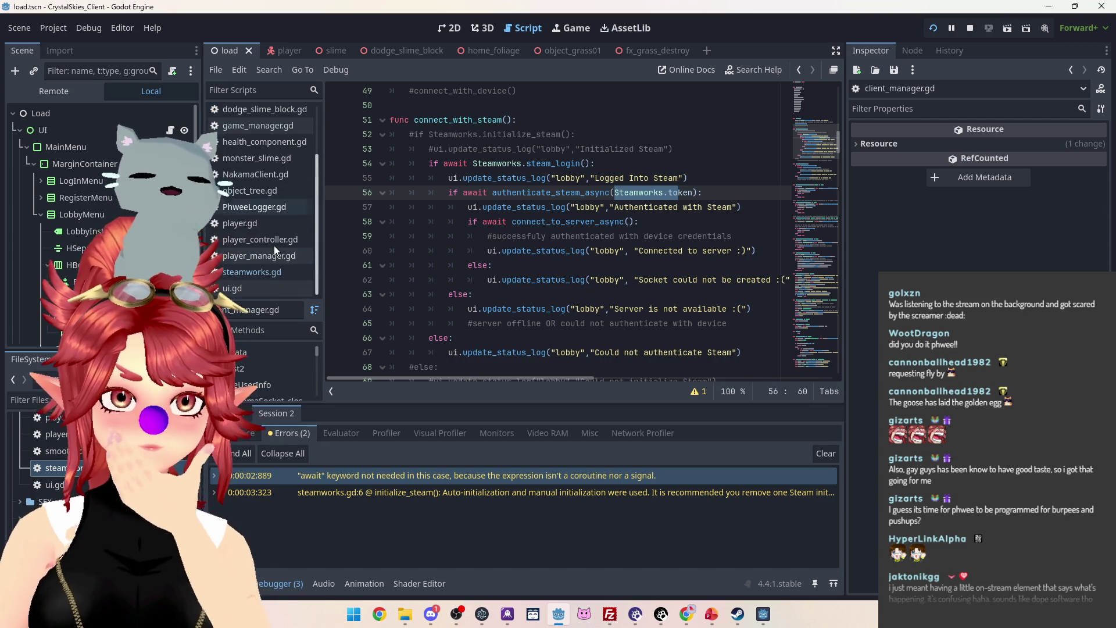
click(260, 273)
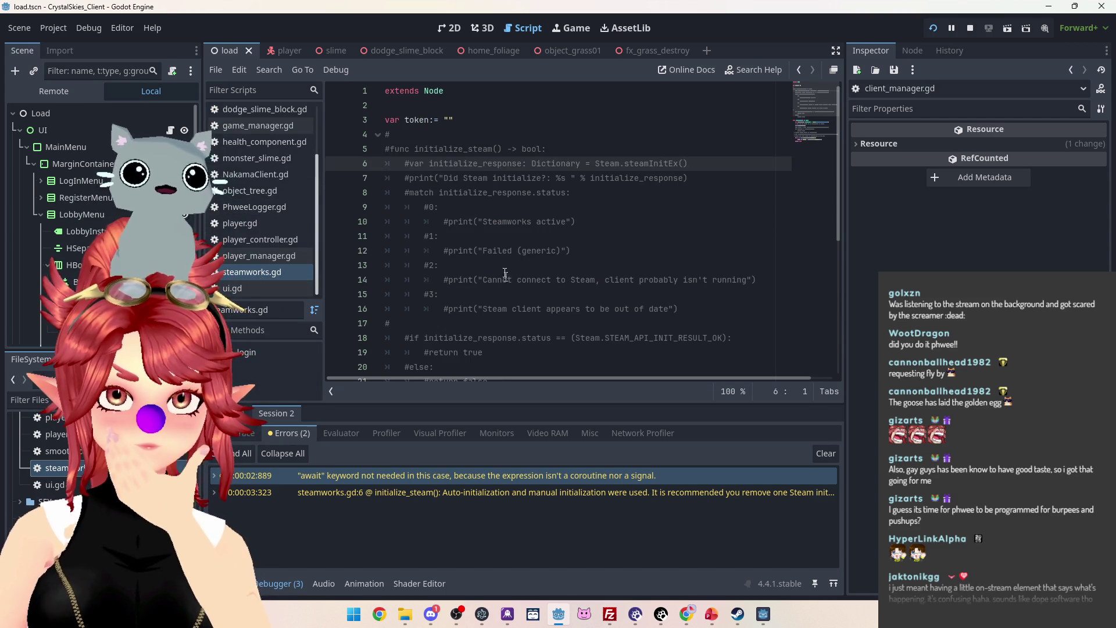
scroll(505, 273, down, 5)
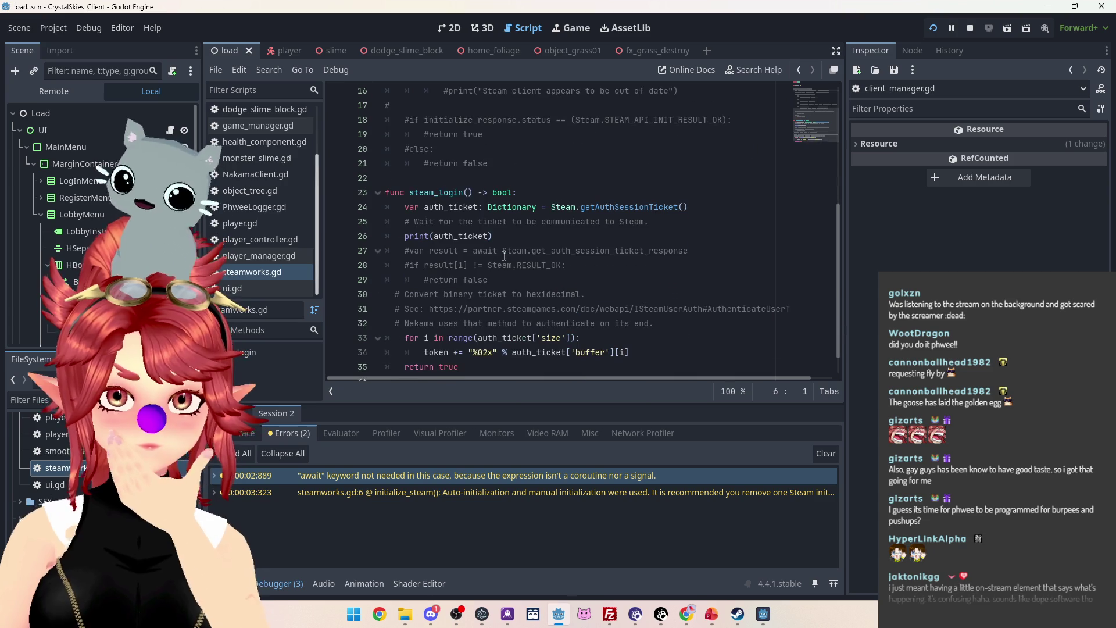
scroll(504, 255, up, 3)
scroll(502, 258, down, 3)
scroll(502, 259, down, 2)
scroll(254, 151, up, 2)
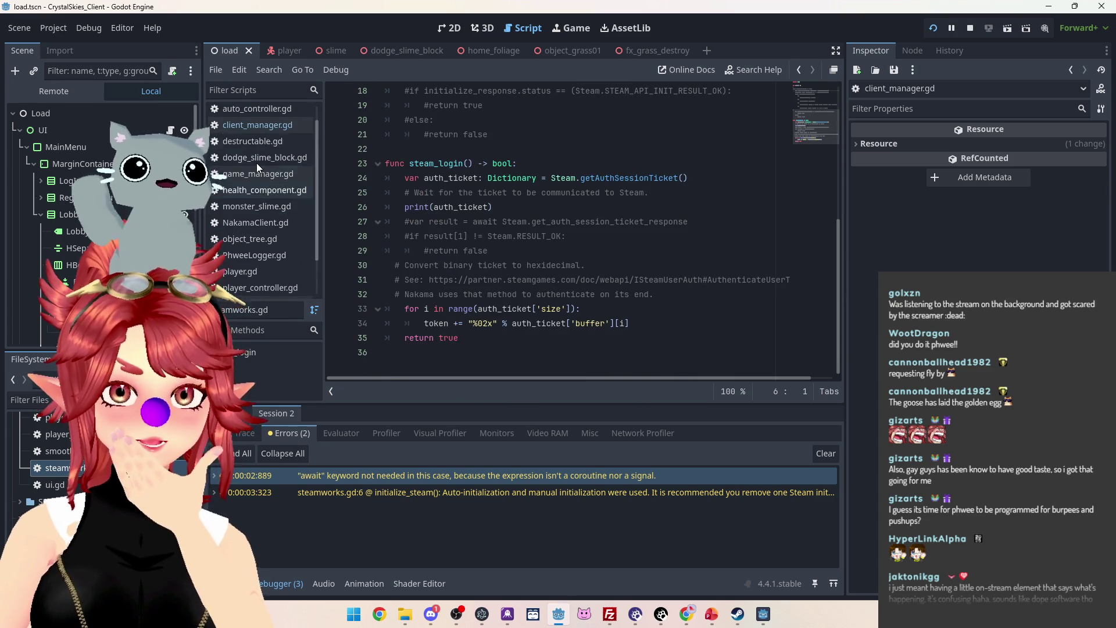
scroll(257, 165, down, 2)
scroll(261, 167, up, 2)
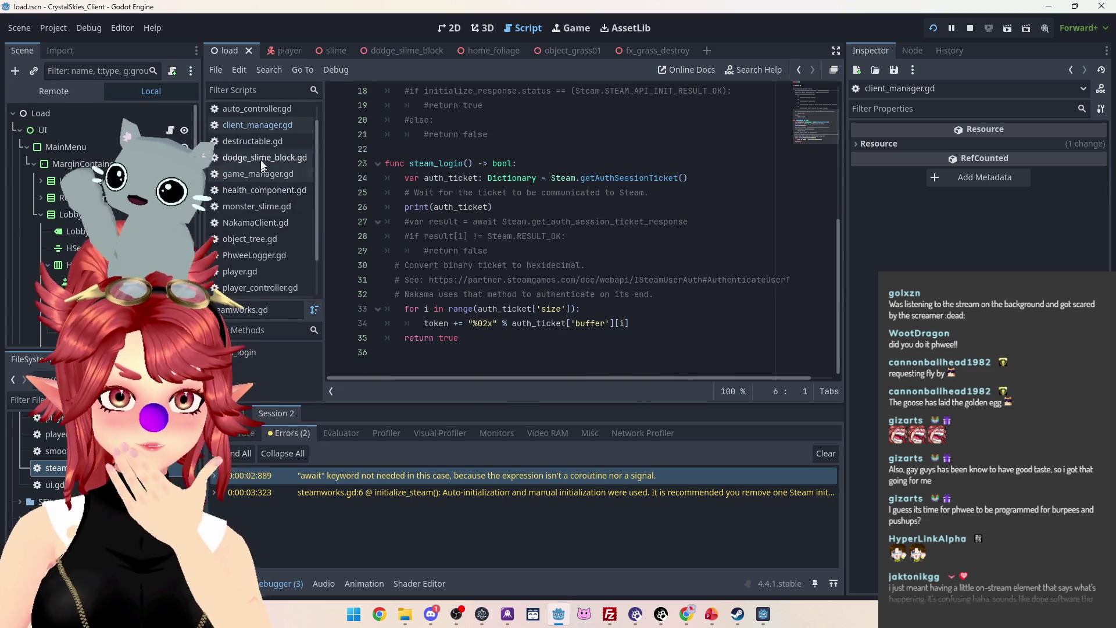
click(259, 131)
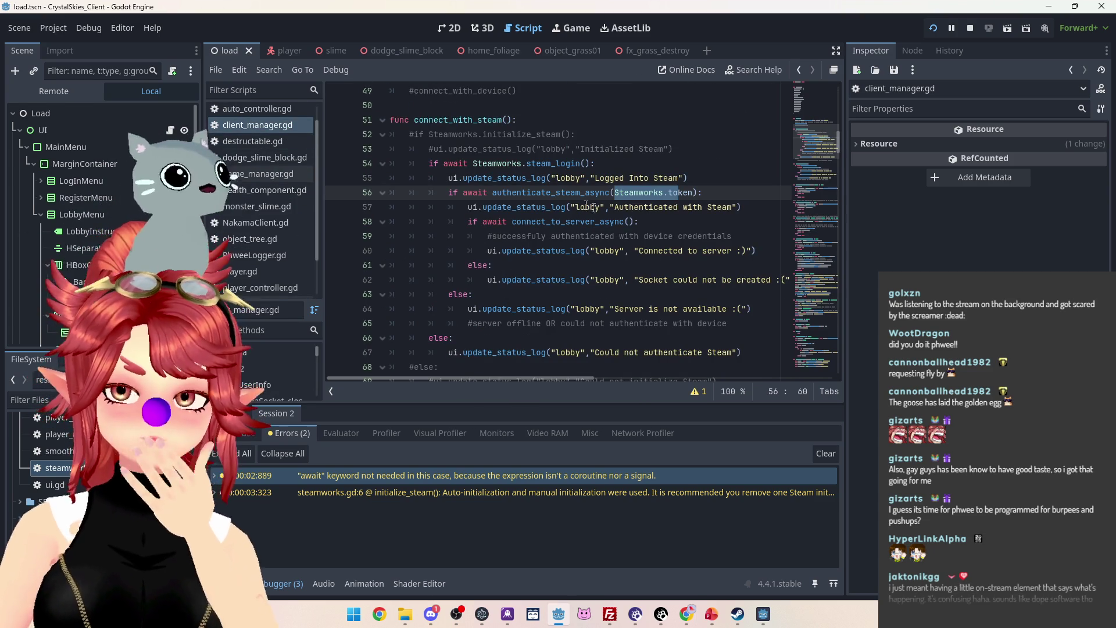
click(450, 192)
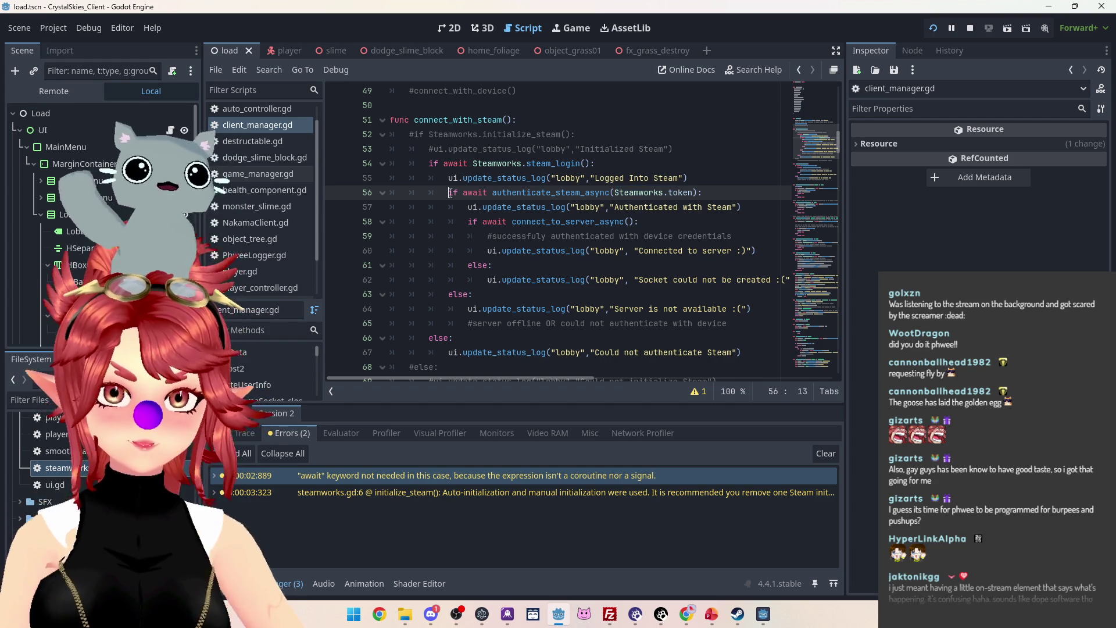
Insert print("steamworks token looks like:", Steamworks.token) on a new line above the authenticate_steam_async check.
key(Return)
key(Up)
text(print("steamworks token looks like:)
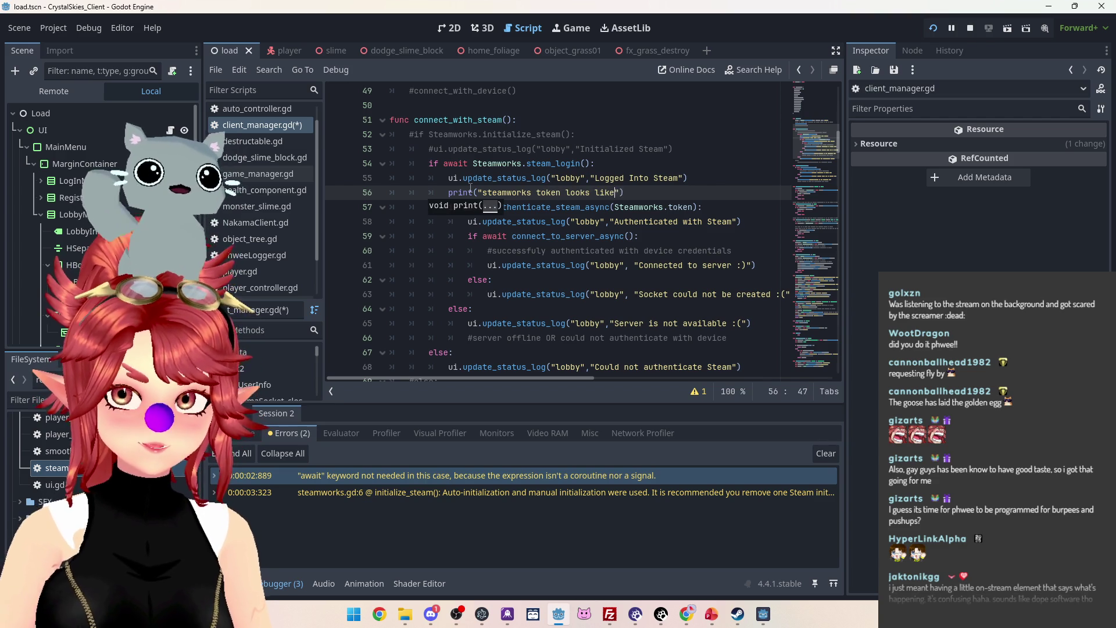
text(")
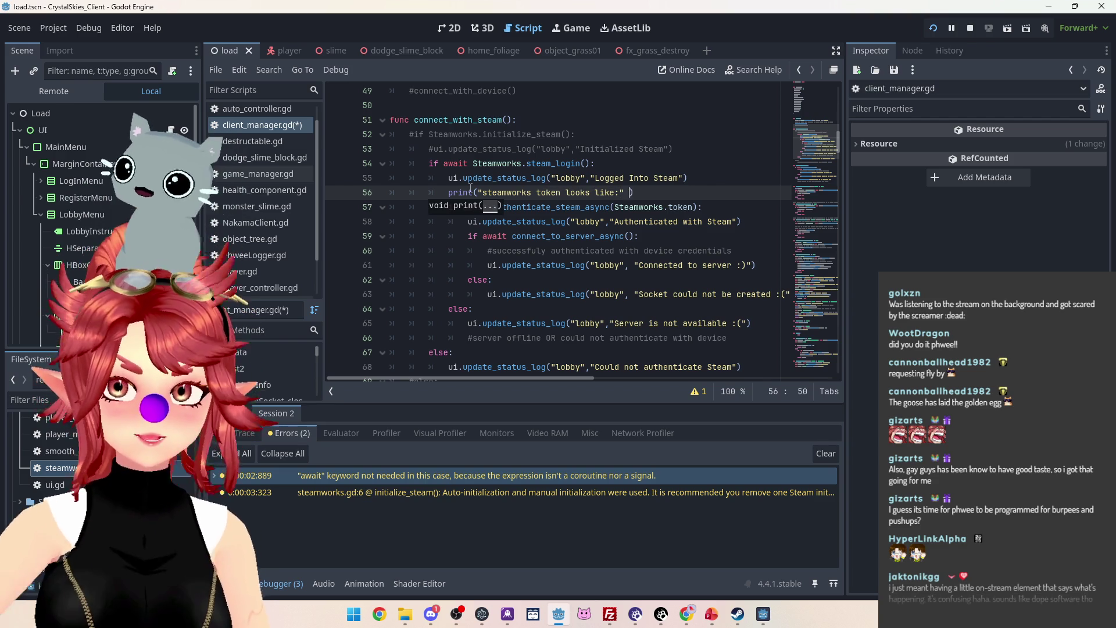
scroll(496, 260, down, 4)
scroll(590, 241, up, 3)
scroll(606, 172, down, 1)
scroll(656, 197, up, 2)
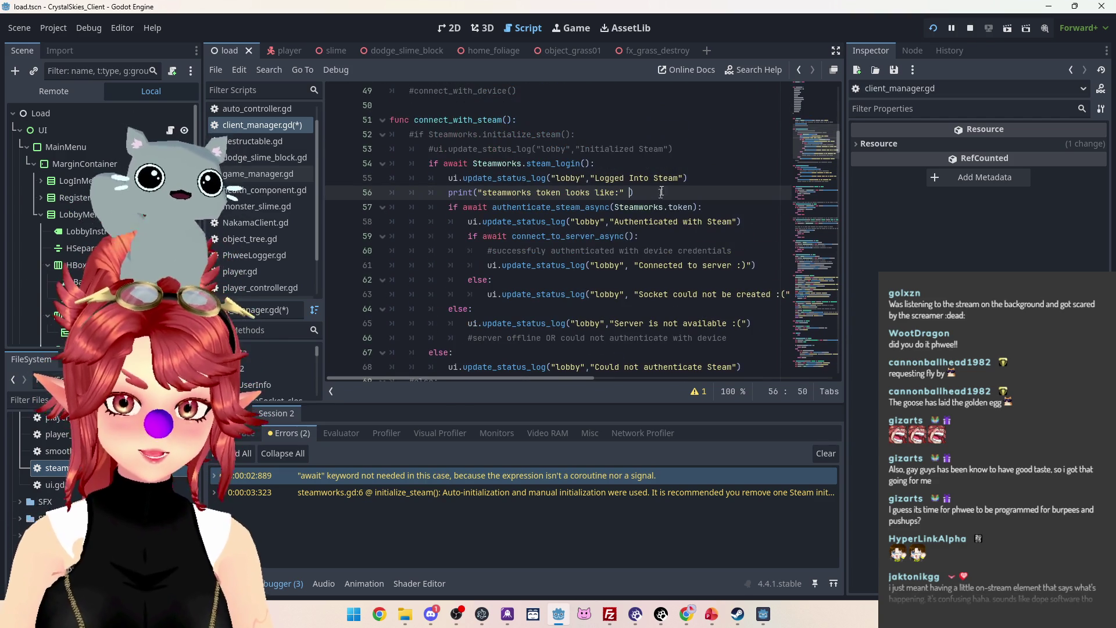
click(615, 208)
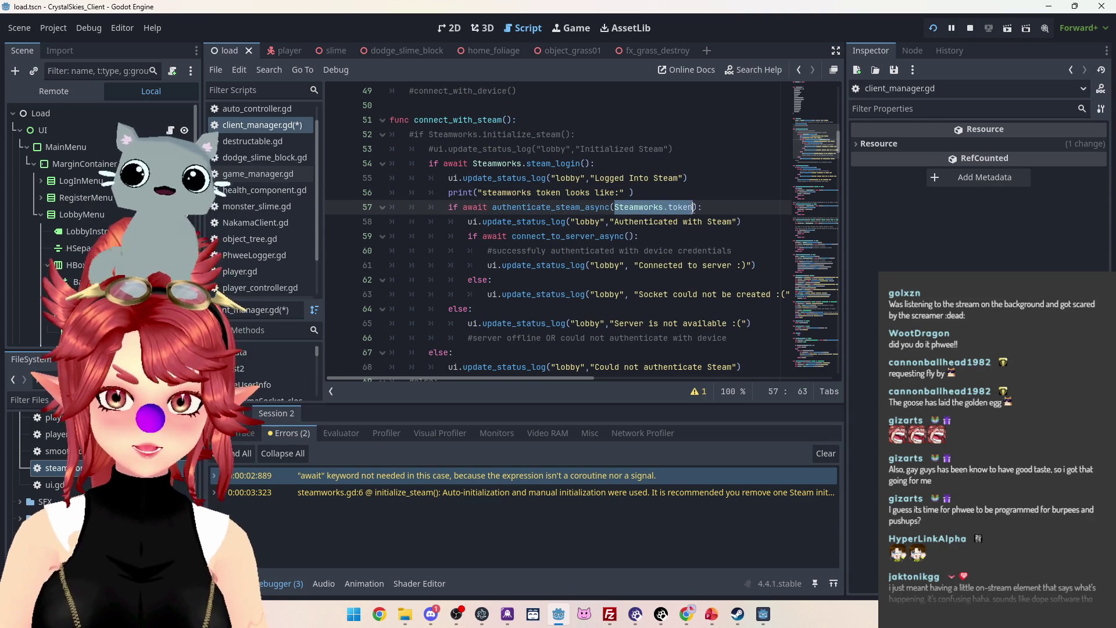
click(658, 196)
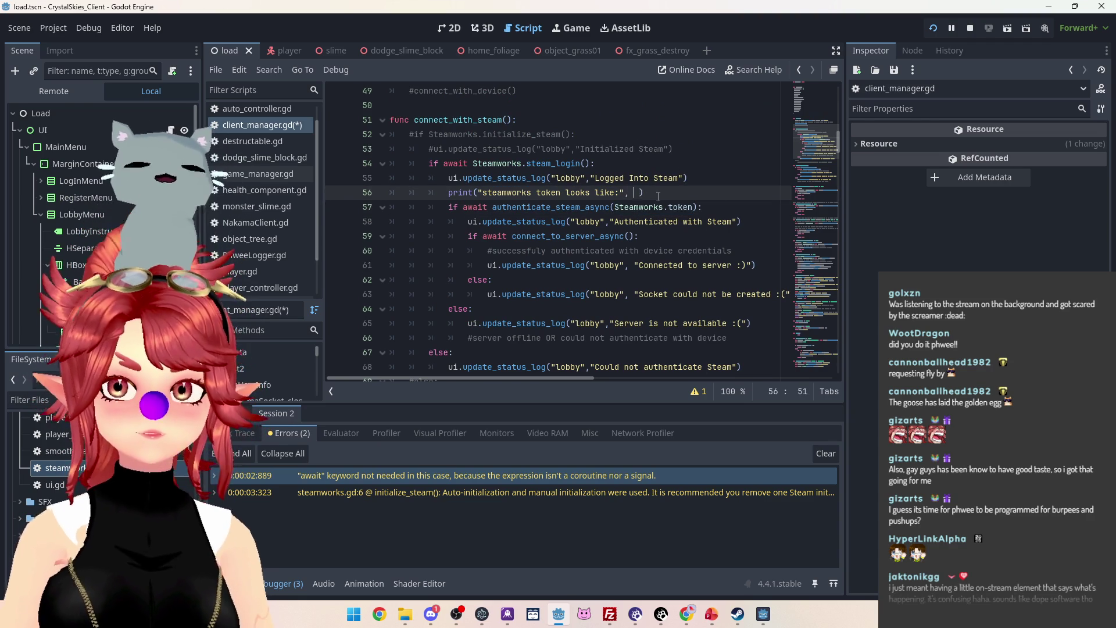
key(ctrl+v)
click(606, 237)
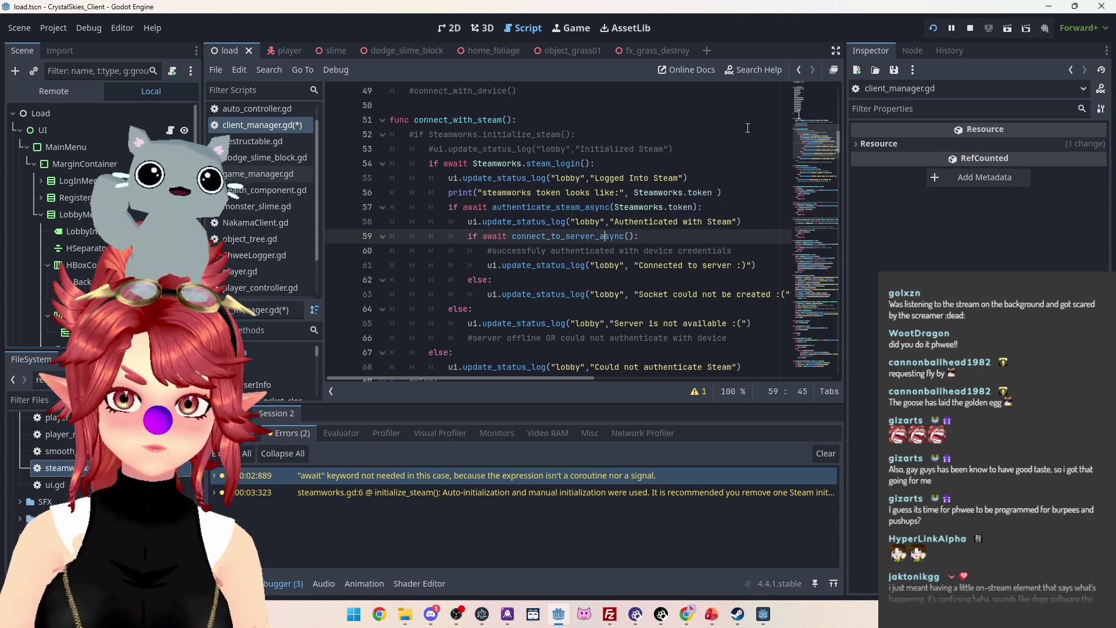
Restart the game, close it, and select the printed hex token in the Output panel.
click(969, 28)
click(932, 29)
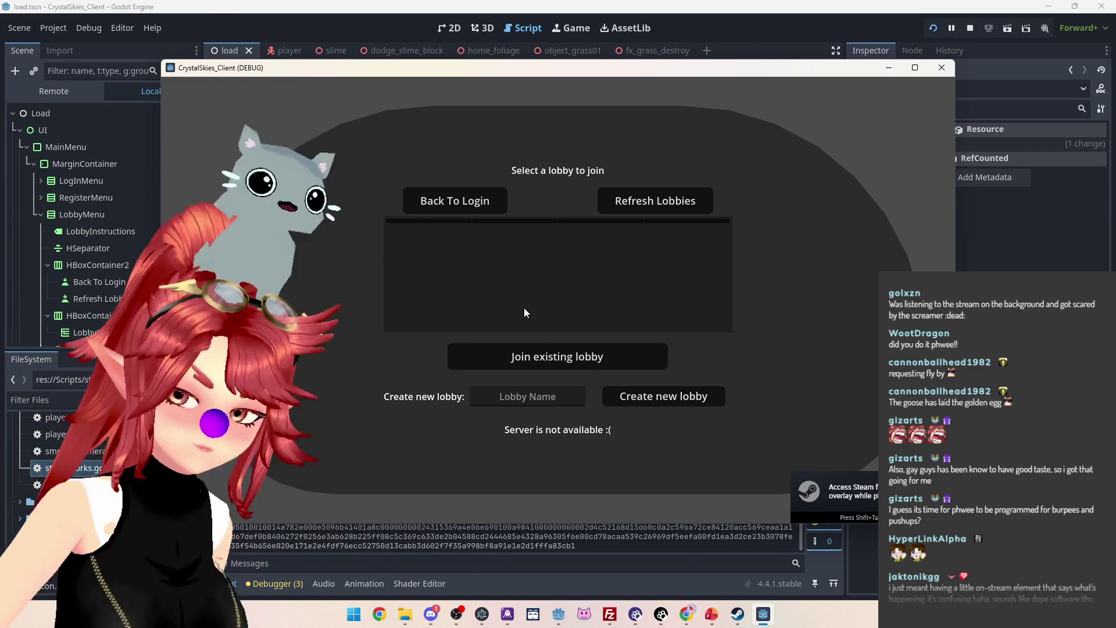
key(F8)
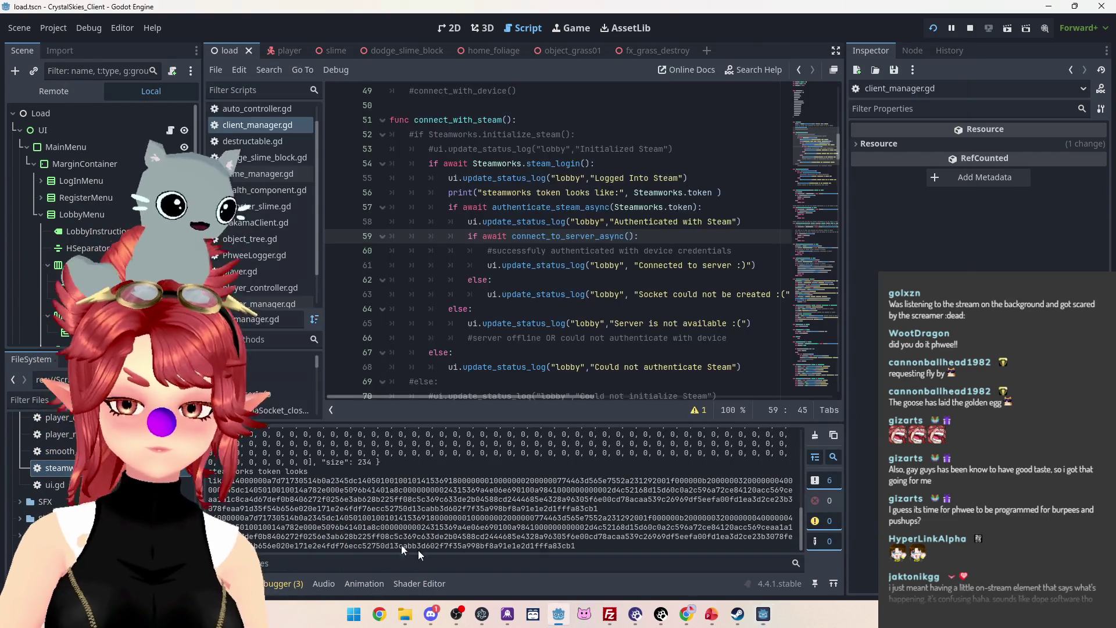
drag(209, 472, 223, 481)
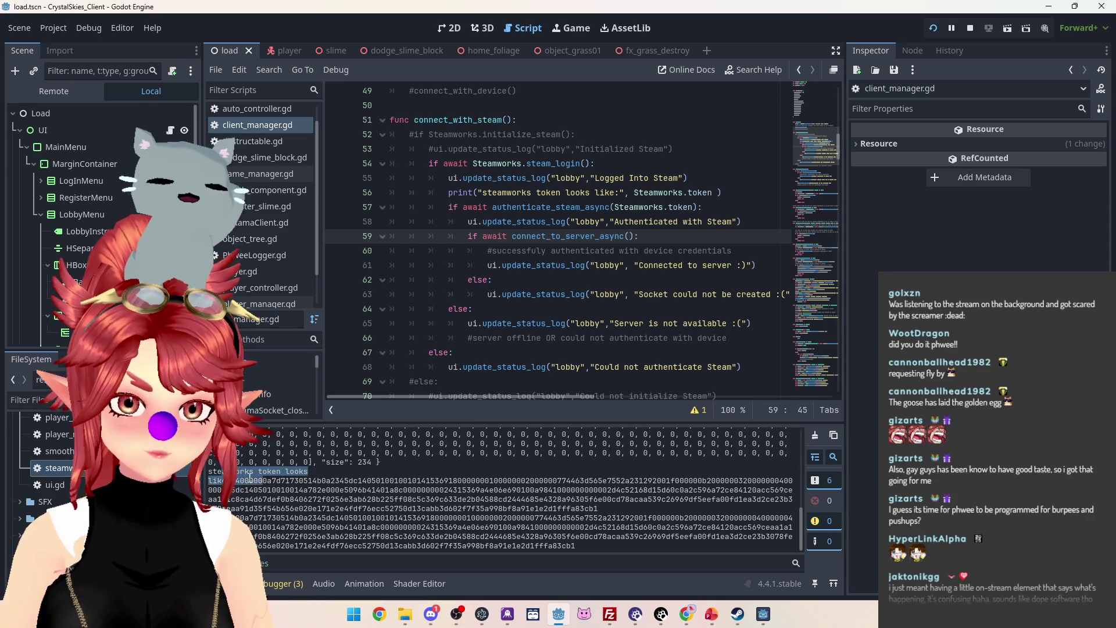
mouse_move(365, 539)
mouse_down()
mouse_move(601, 550)
mouse_move(576, 546)
mouse_up()
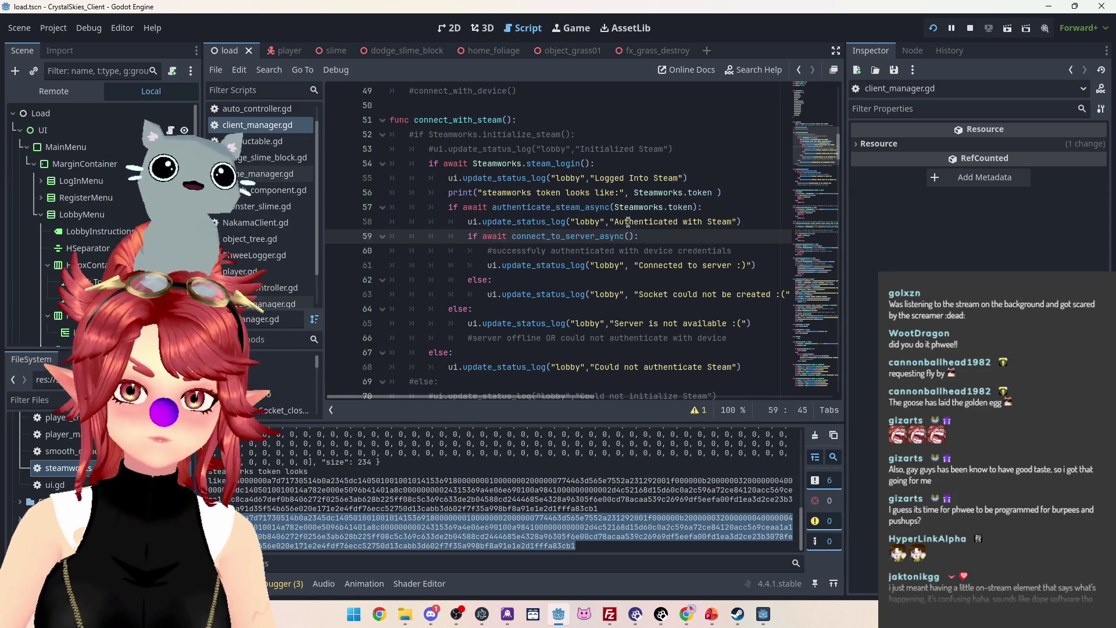
click(601, 222)
Stop the game and delete the token print on line 56 of connect_with_steam.
ctrl+click(569, 208)
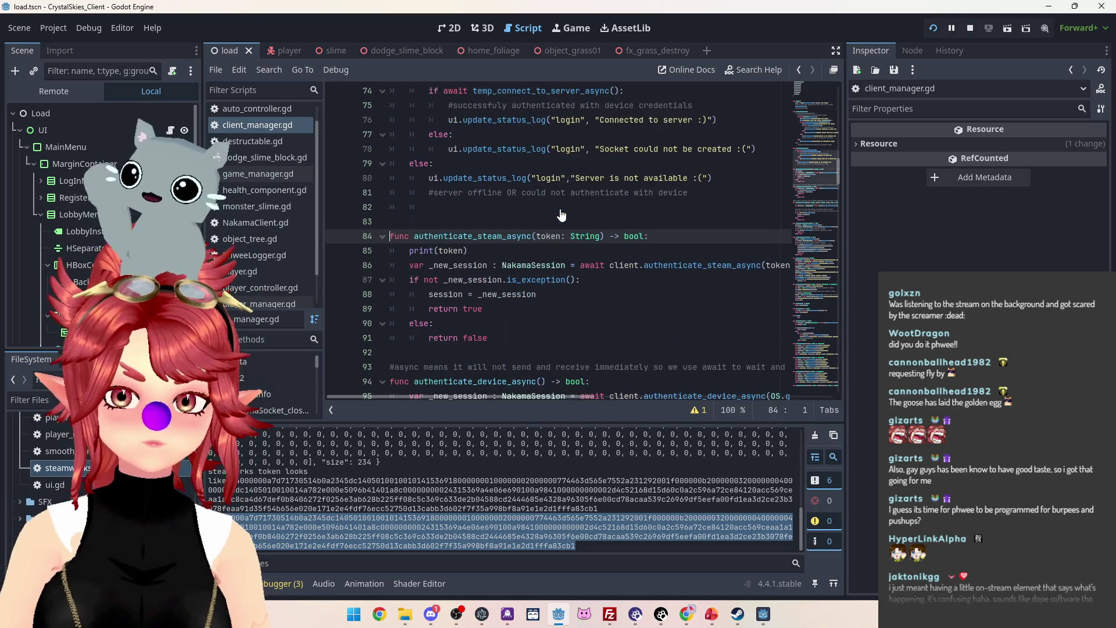
click(260, 123)
scroll(552, 212, up, 8)
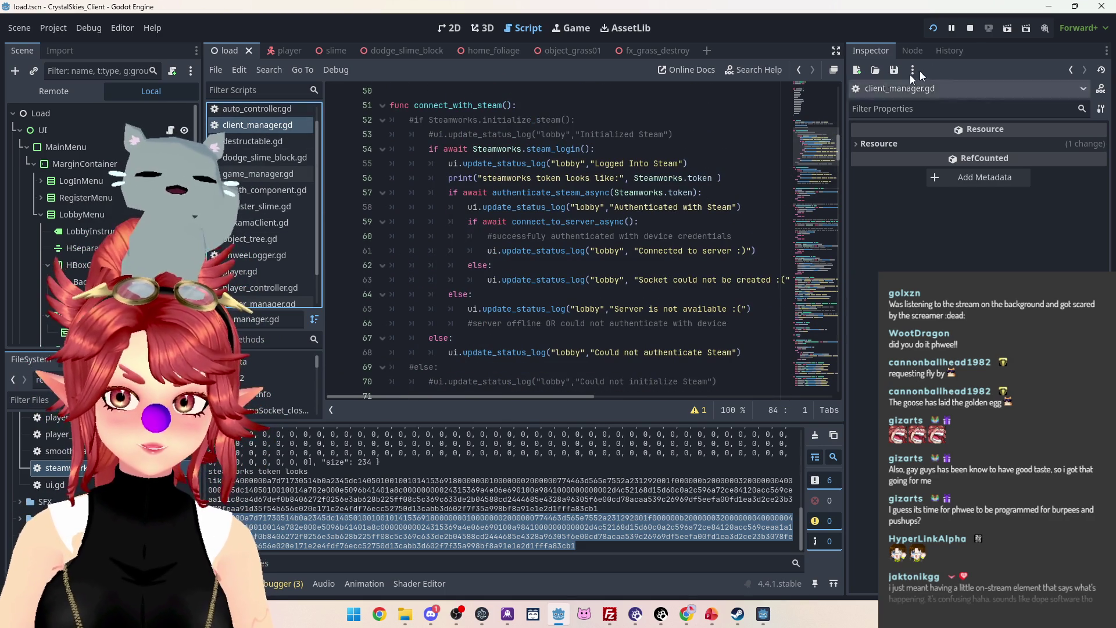
key(F8)
drag(723, 178, 450, 179)
key(ctrl+c)
key(BackSpace)
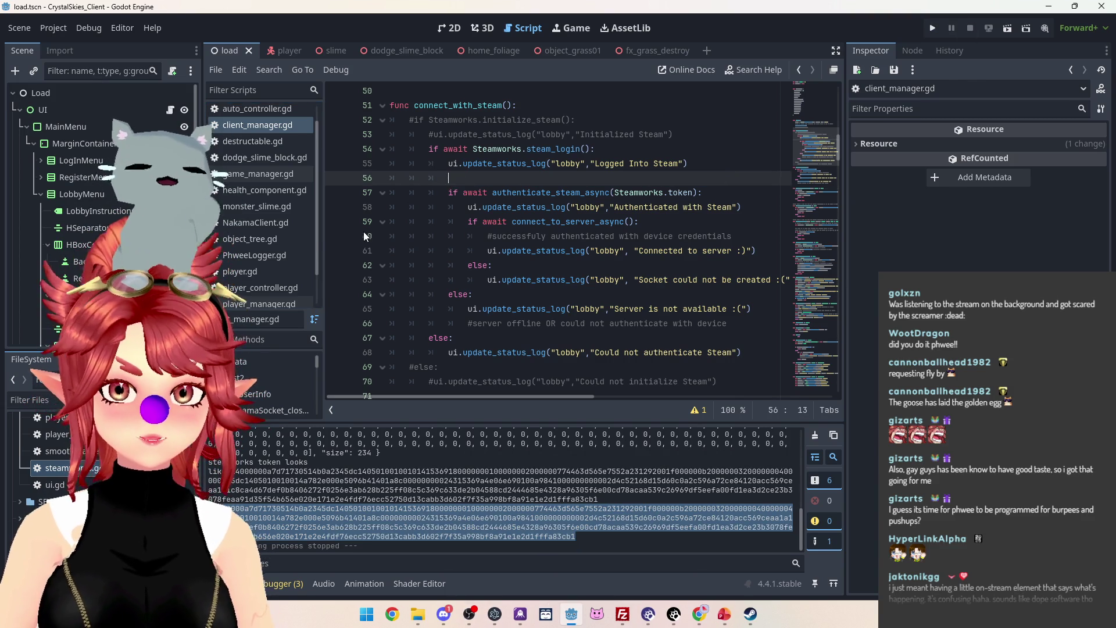
Go to the authenticate_steam_async definition and remove its print(token) line.
click(558, 194)
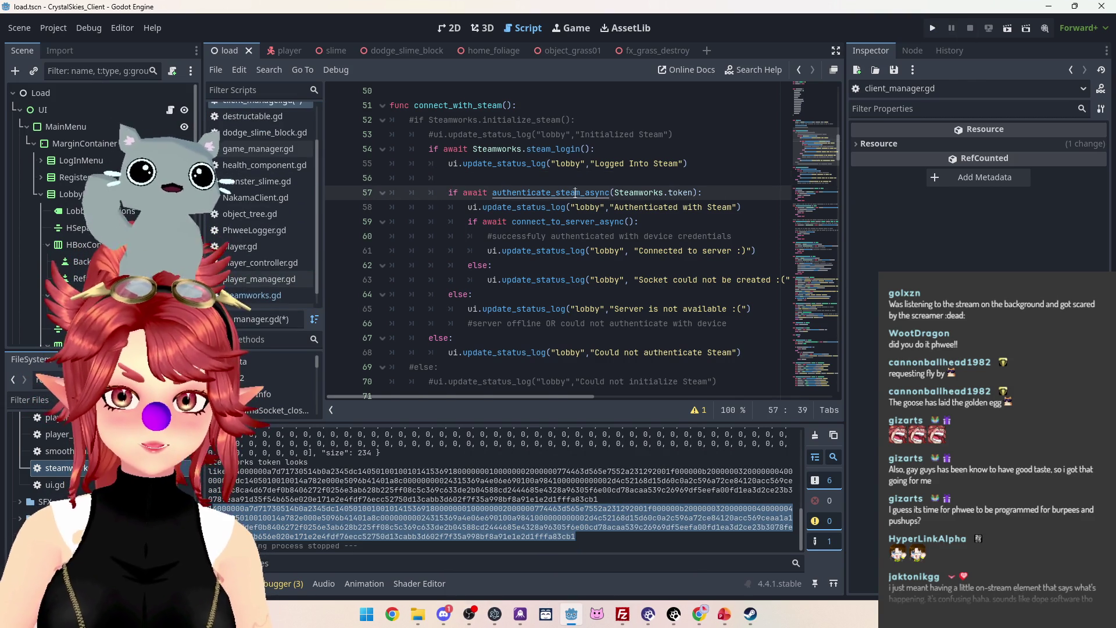
ctrl+click(558, 194)
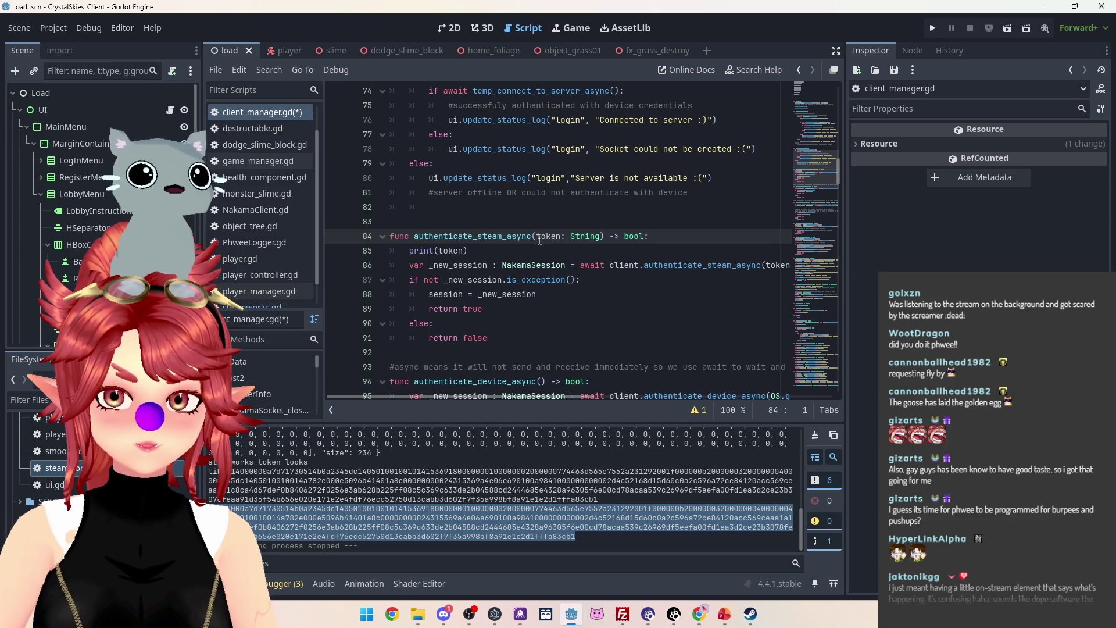
scroll(566, 301, up, 2)
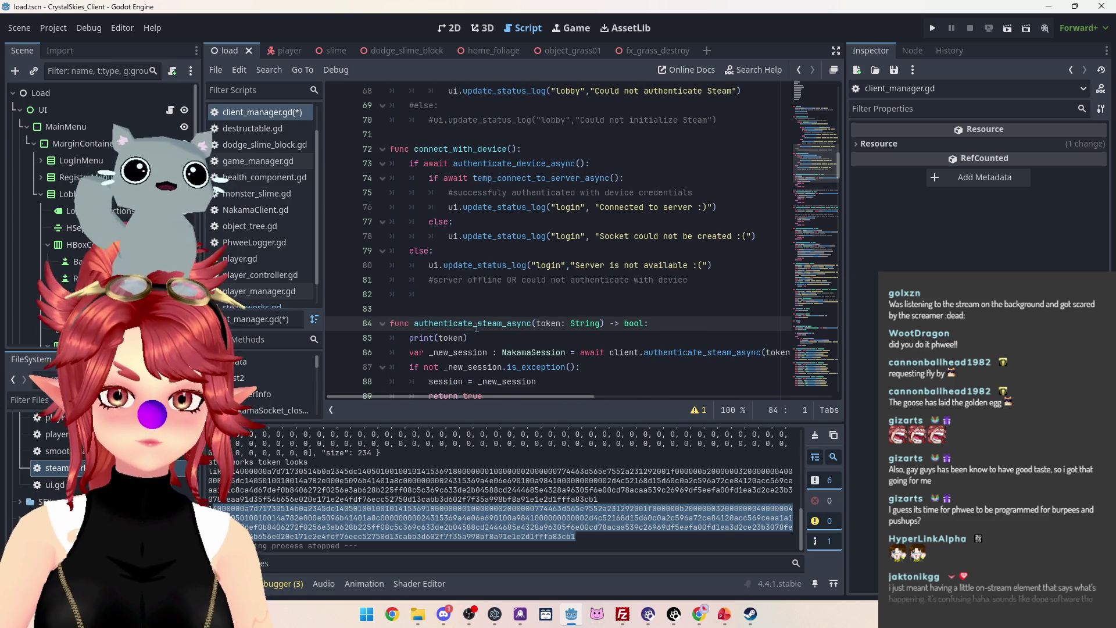
scroll(494, 331, up, 4)
scroll(515, 334, down, 5)
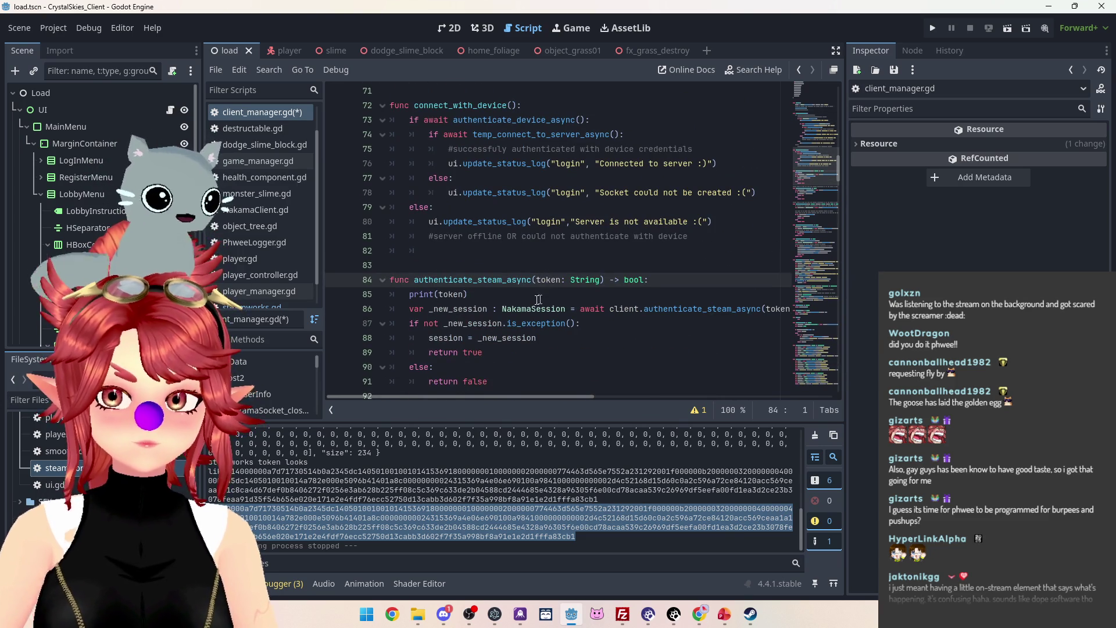
scroll(514, 298, down, 1)
scroll(514, 299, up, 2)
scroll(515, 299, down, 1)
drag(468, 294, 415, 294)
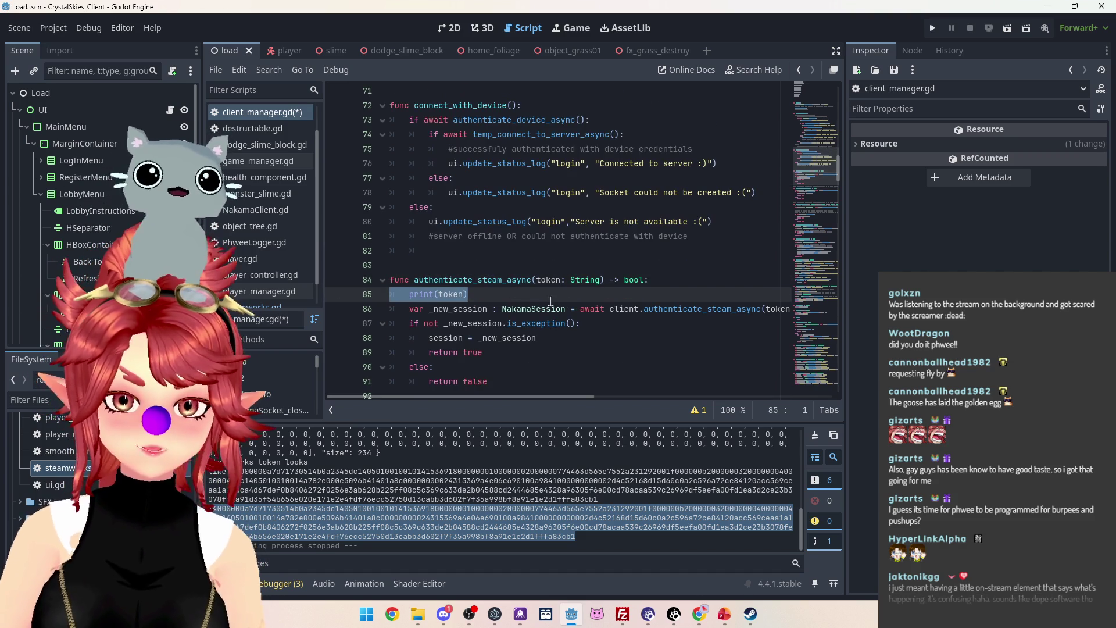
key(BackSpace)
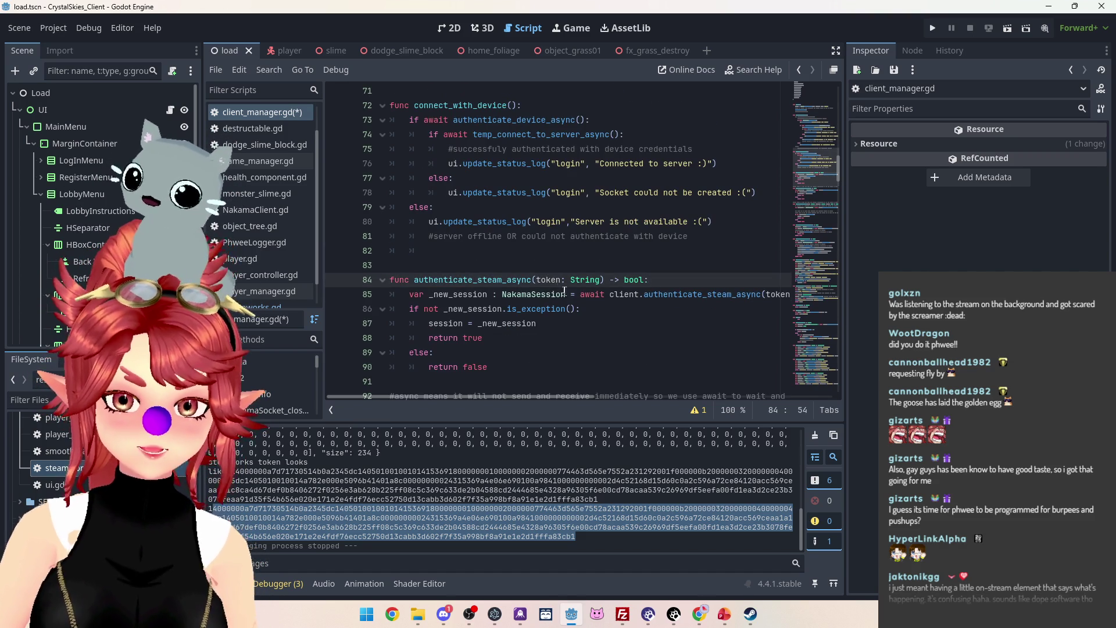
Paste the Steamworks token print into authenticate_steam_async and drop its token: String parameter.
scroll(562, 289, up, 9)
scroll(567, 286, down, 9)
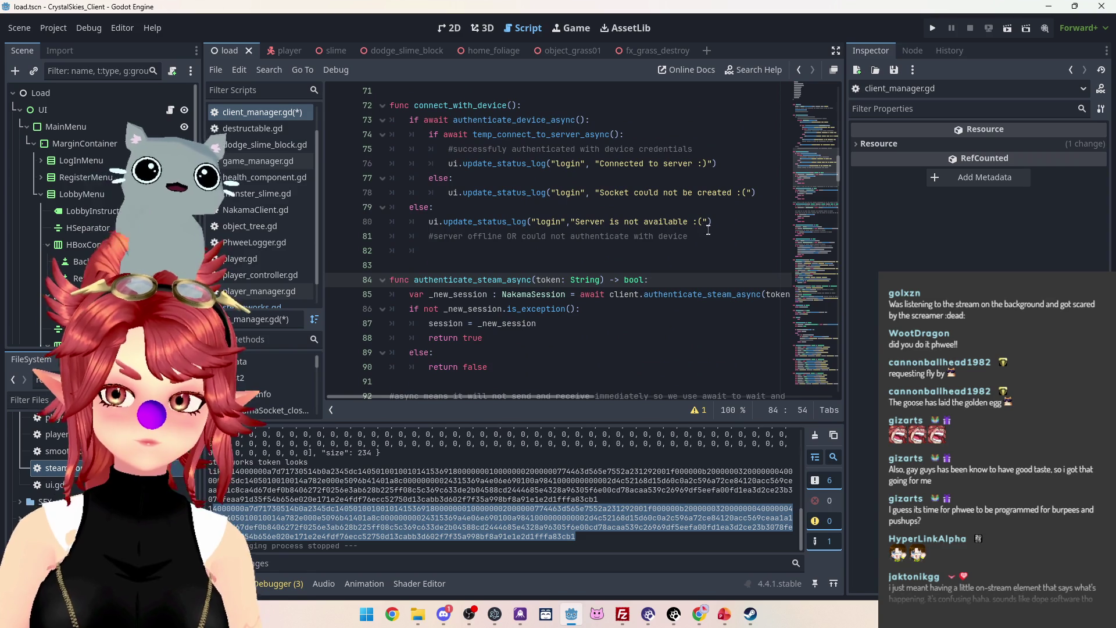
key(Return)
key(ctrl+v)
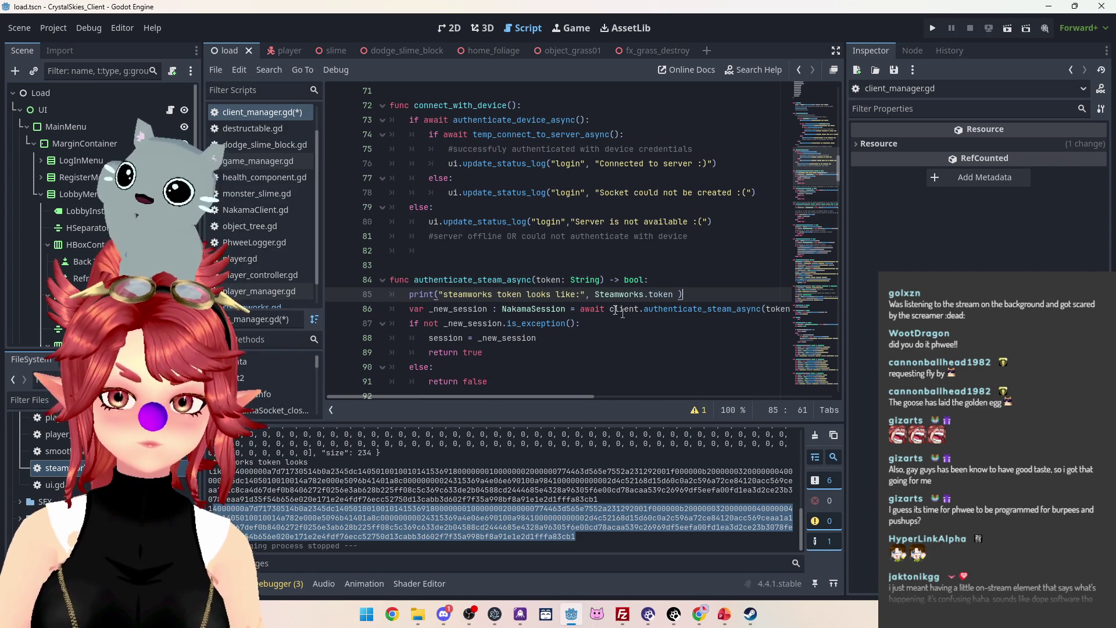
click(541, 280)
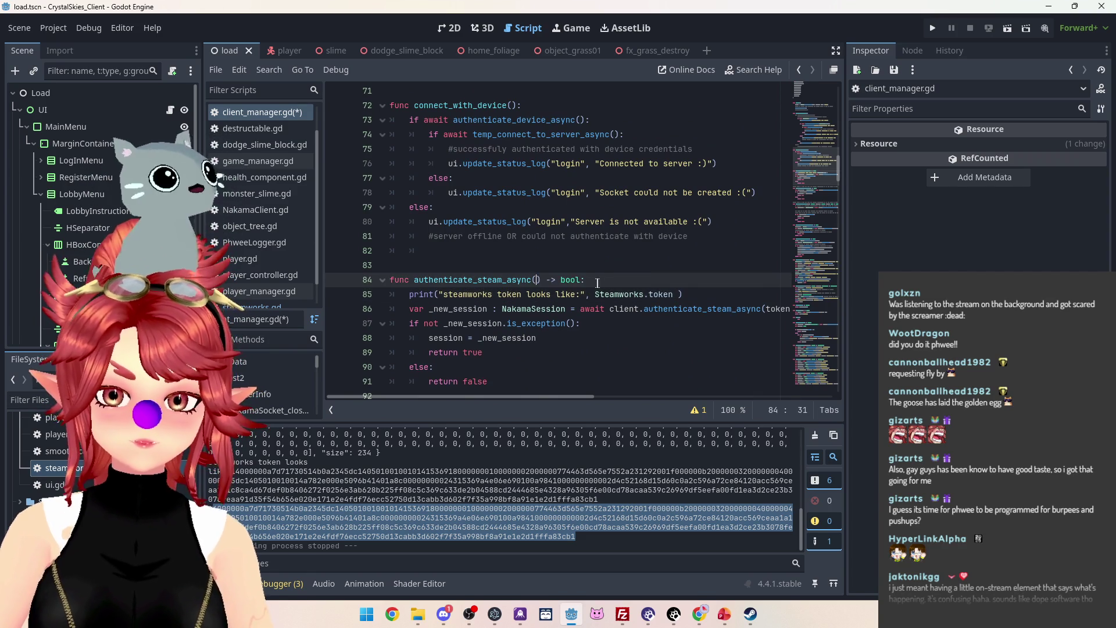
scroll(598, 283, up, 10)
scroll(606, 255, down, 1)
click(615, 265)
drag(583, 252, 362, 254)
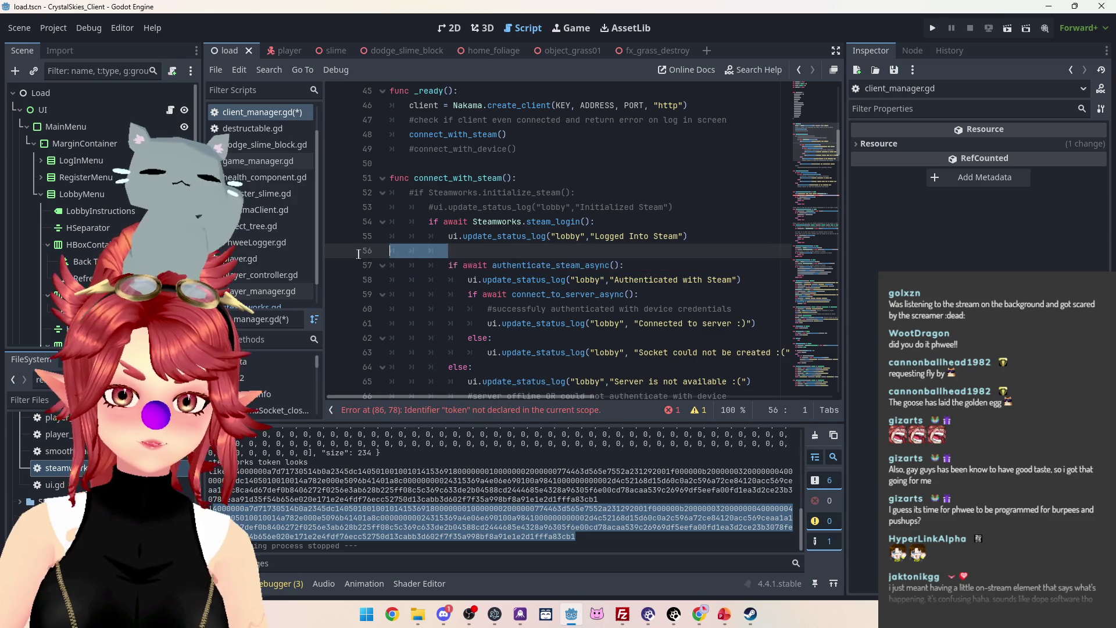
Delete blank line 56 and replace the token argument on line 85 with Steamworks.token.
key(BackSpace)
scroll(610, 273, down, 10)
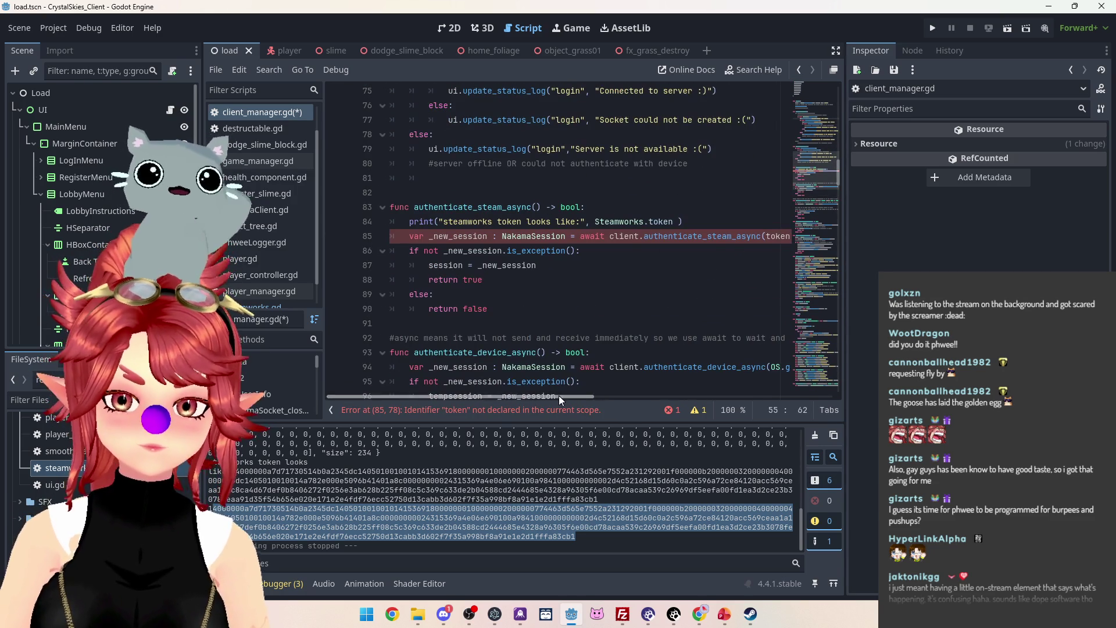
drag(559, 395, 633, 395)
drag(448, 221, 527, 221)
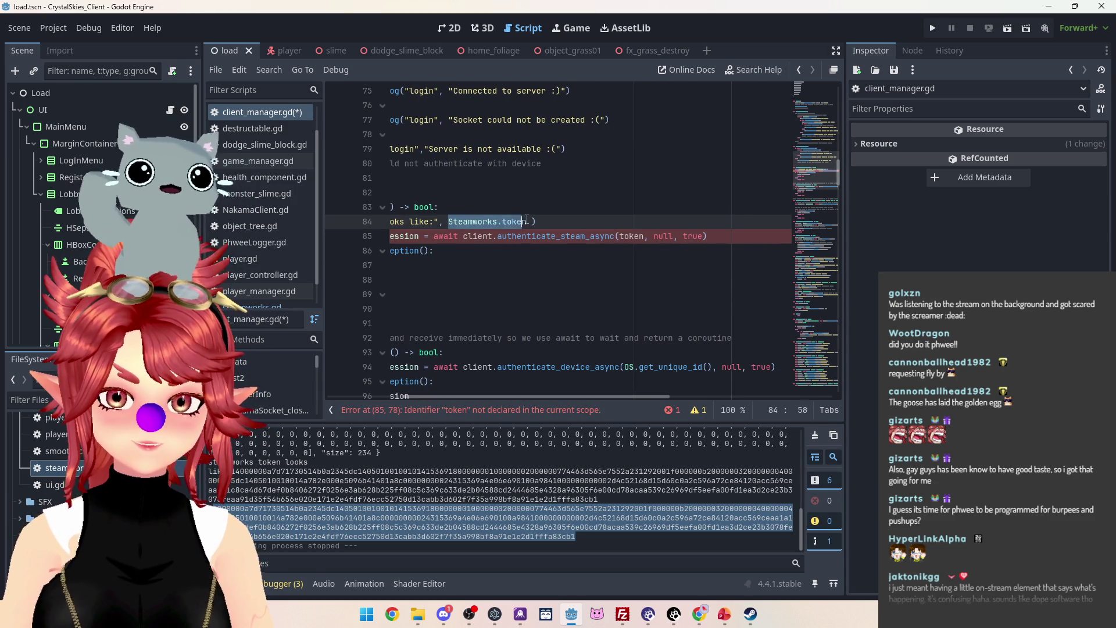
drag(620, 235, 646, 237)
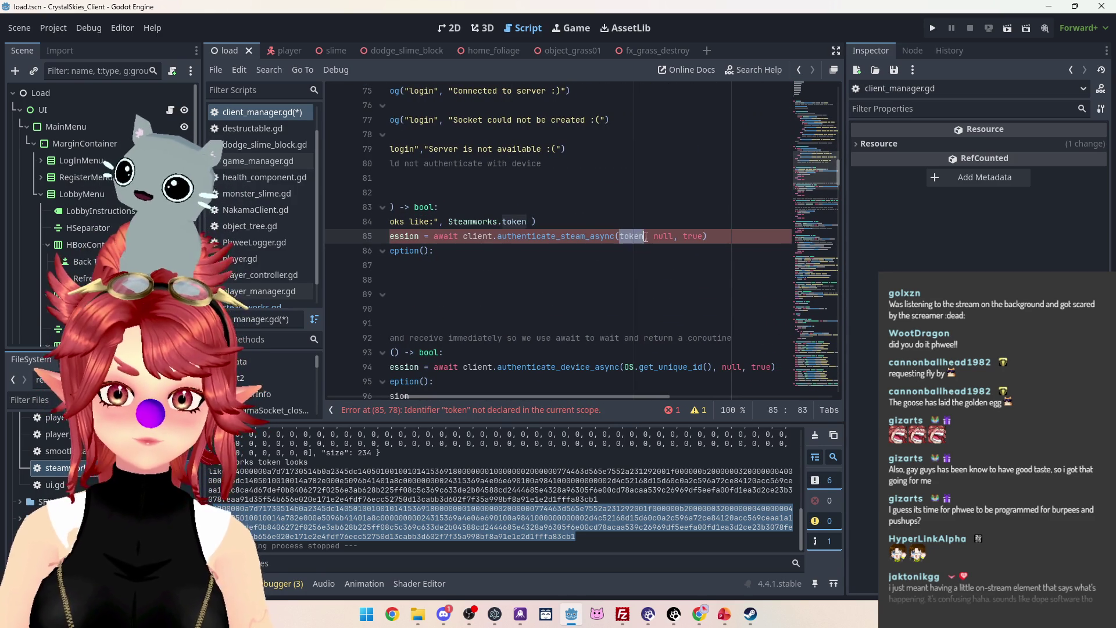
scroll(654, 224, left, 3)
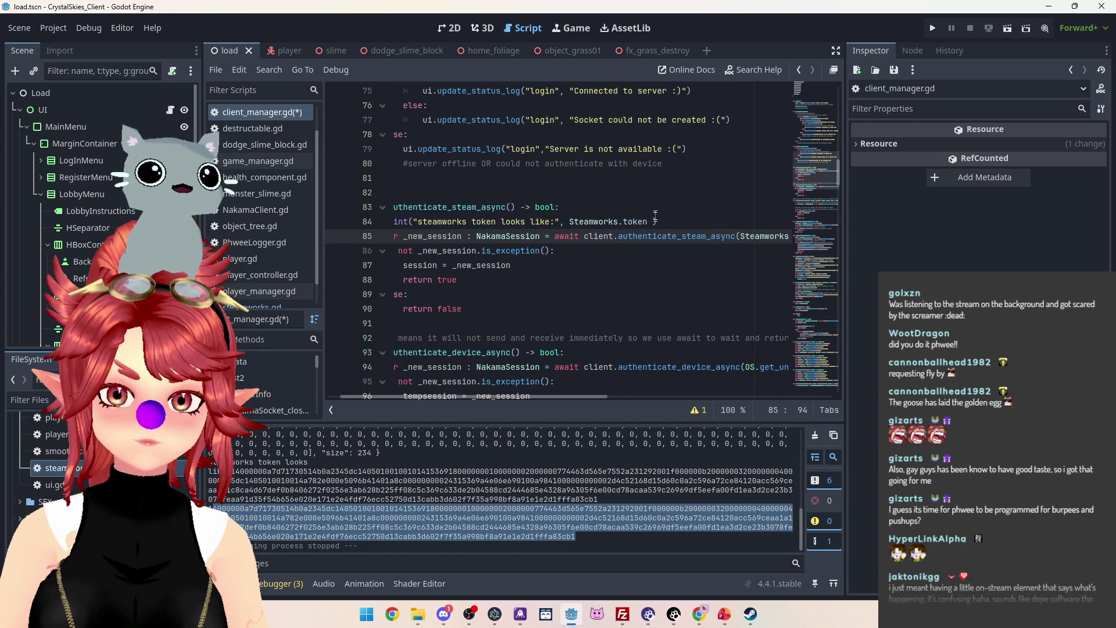
click(653, 222)
click(628, 298)
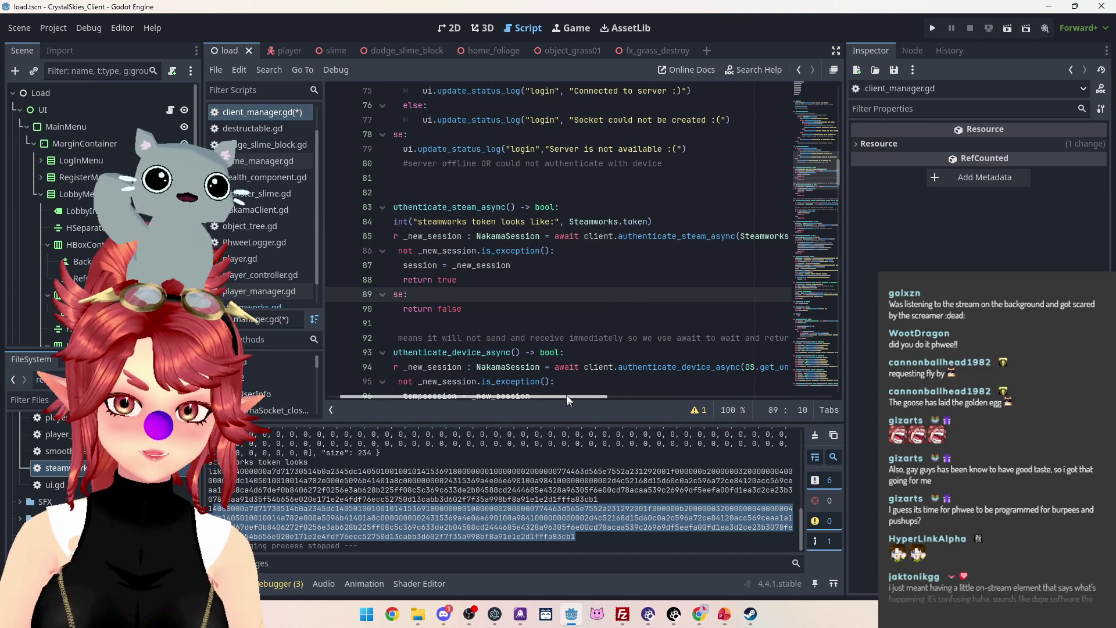
drag(566, 401, 554, 401)
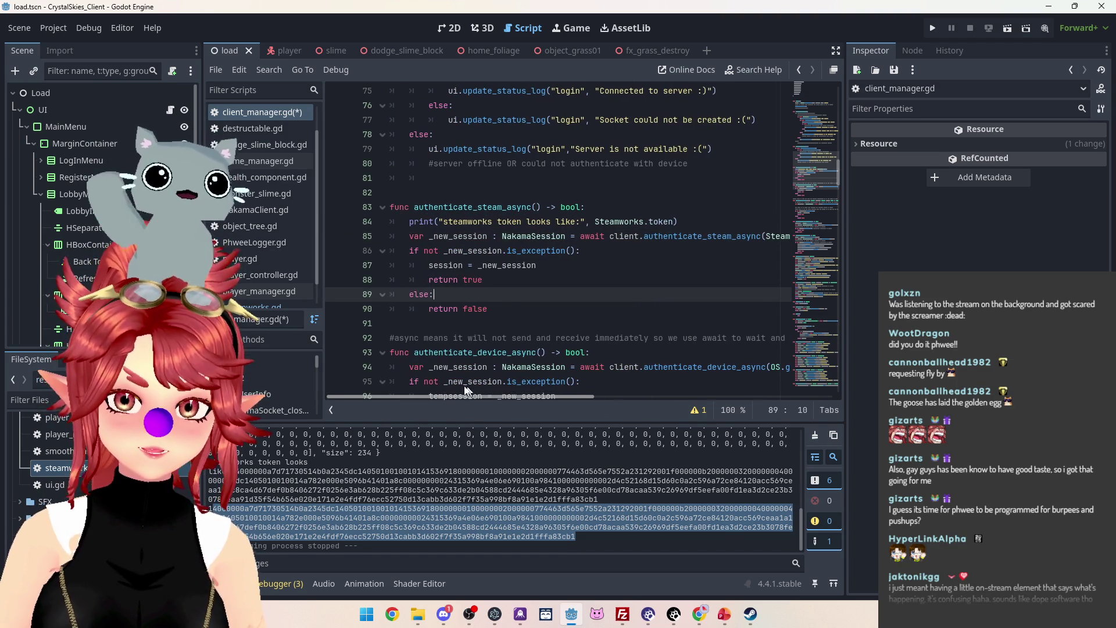
Examine the _new_session assignment on line 85 and the session check below it.
click(409, 252)
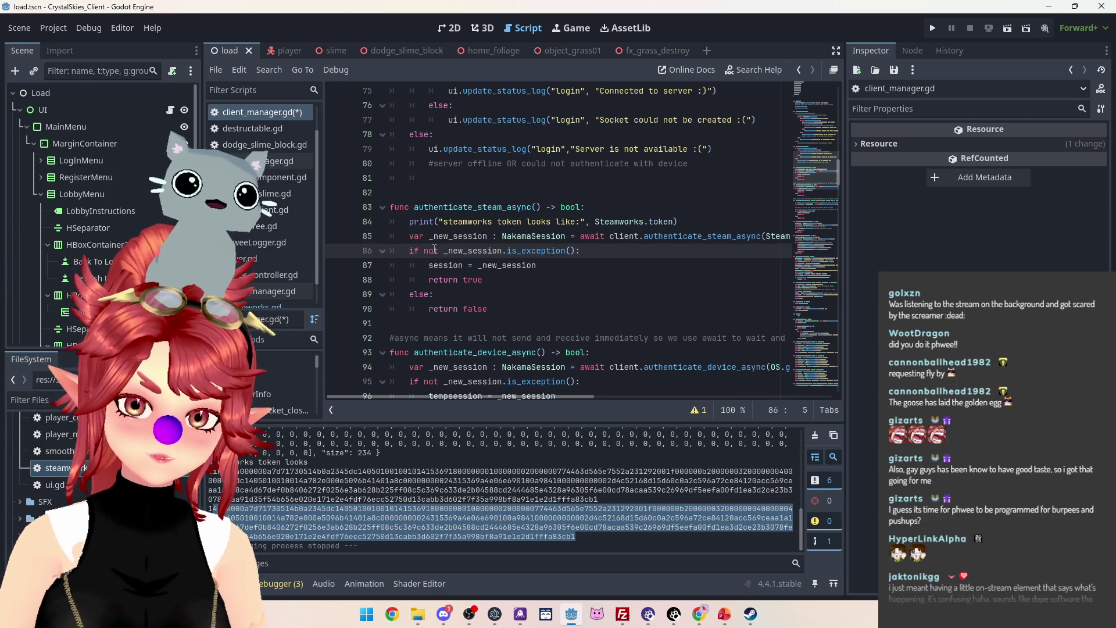
mouse_move(441, 268)
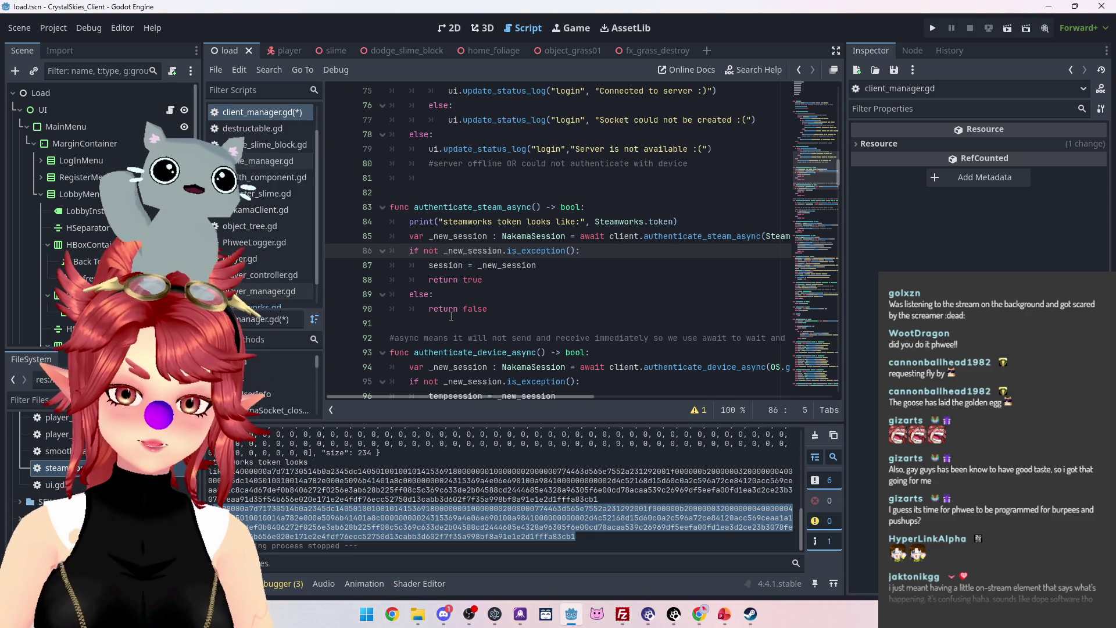
click(529, 236)
drag(722, 234, 793, 236)
click(613, 289)
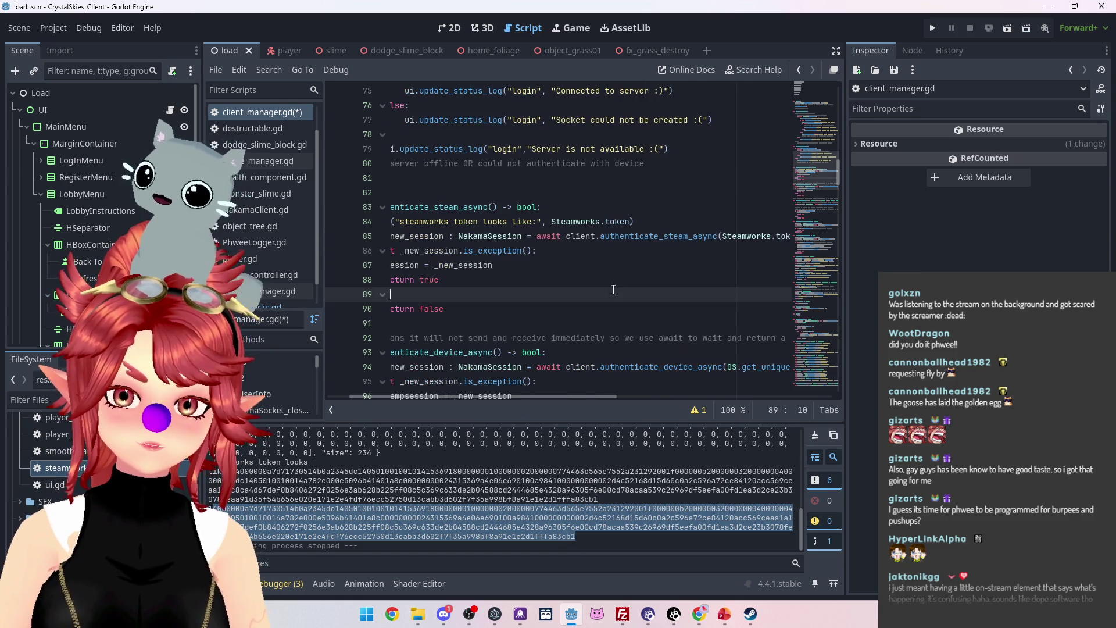
click(613, 236)
drag(511, 397, 448, 401)
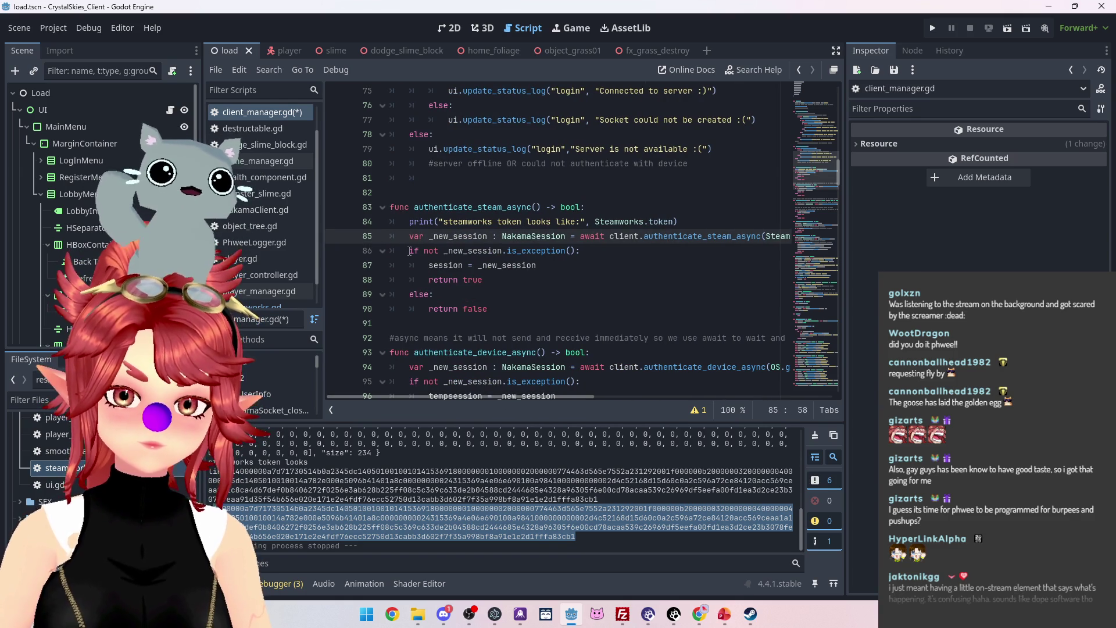
Add print(_new_session) on a new line below the authentication call and run the game.
click(410, 252)
key(Return)
key(Up)
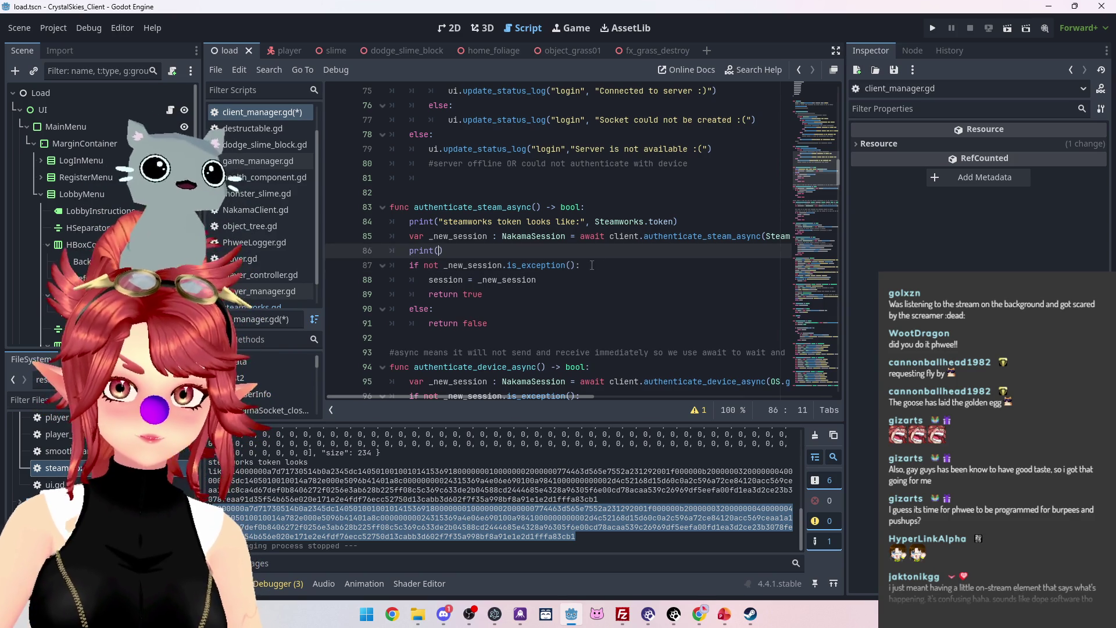
double_click(459, 236)
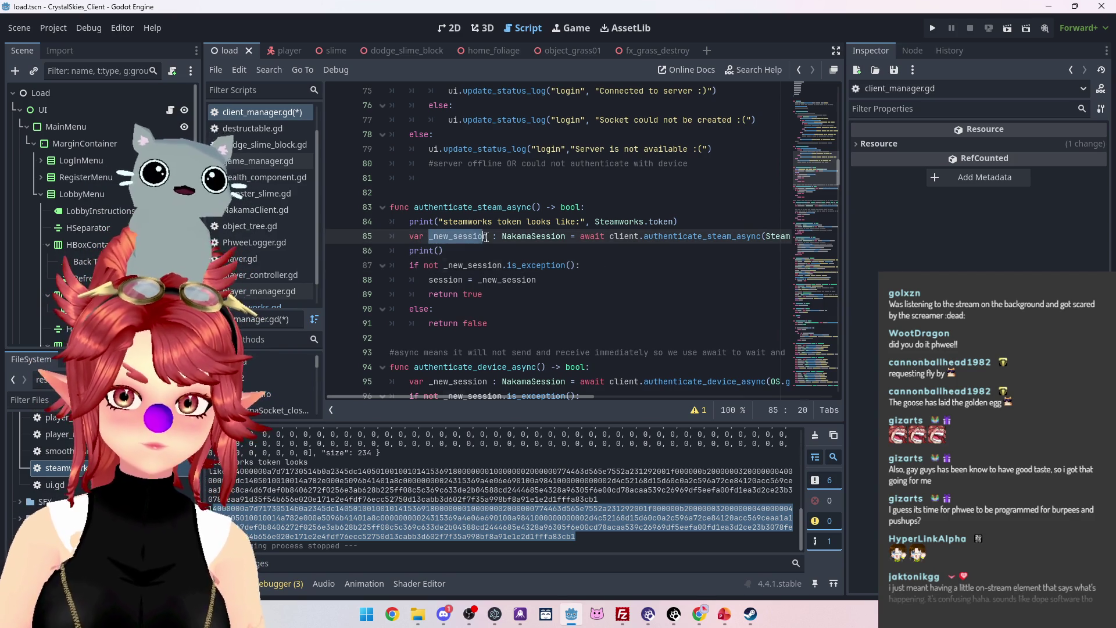
click(440, 250)
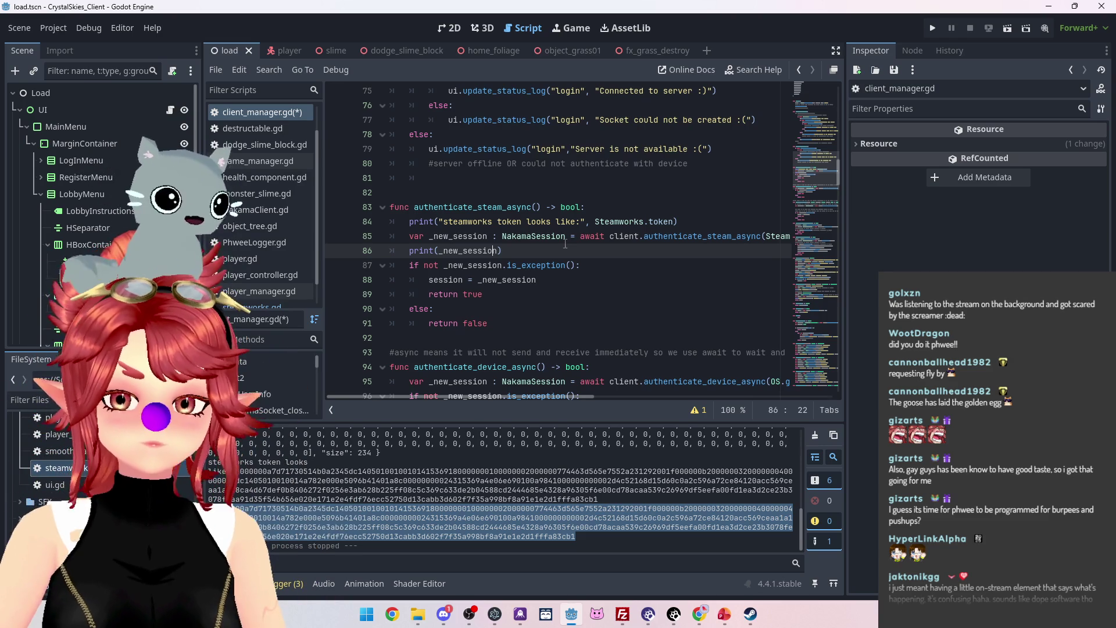
text(_new_session)
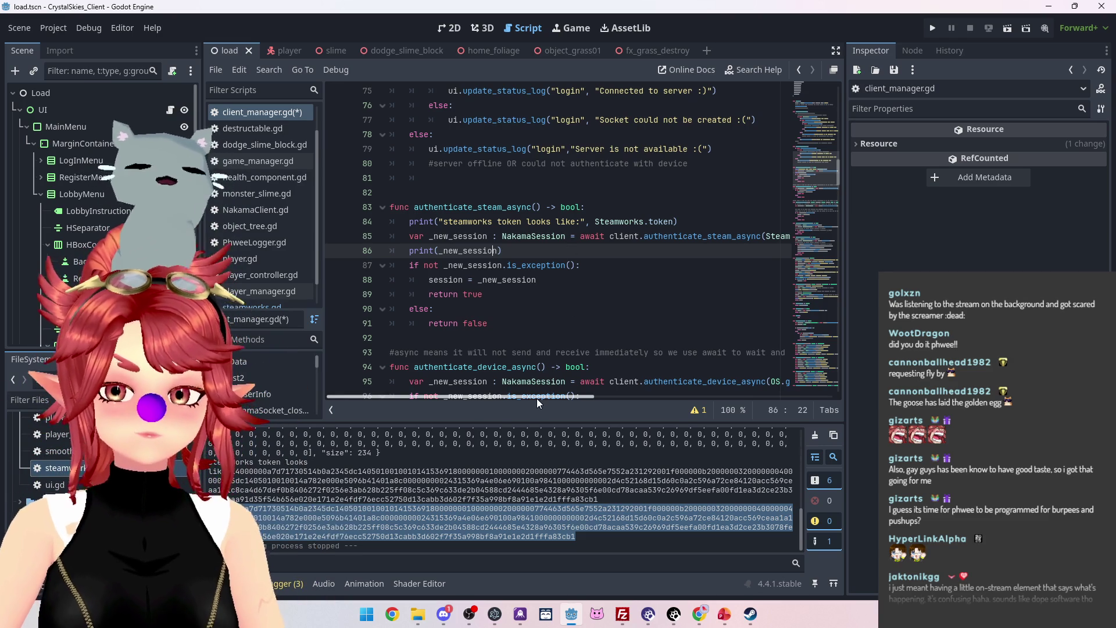
click(933, 29)
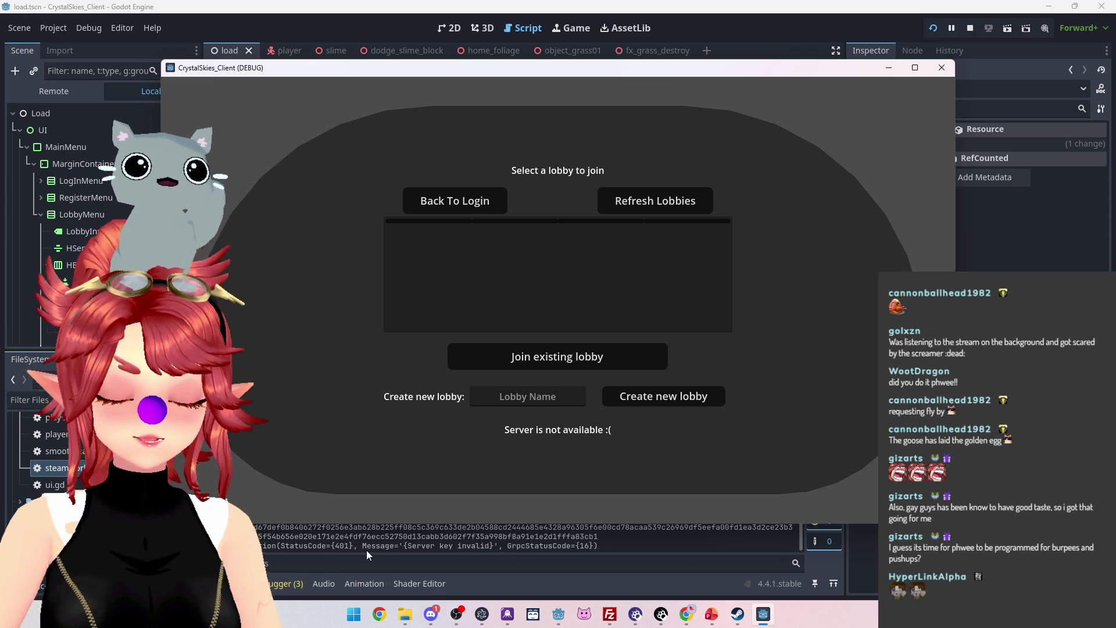
Stop the game after it reports the server unavailable and an invalid server key.
click(937, 69)
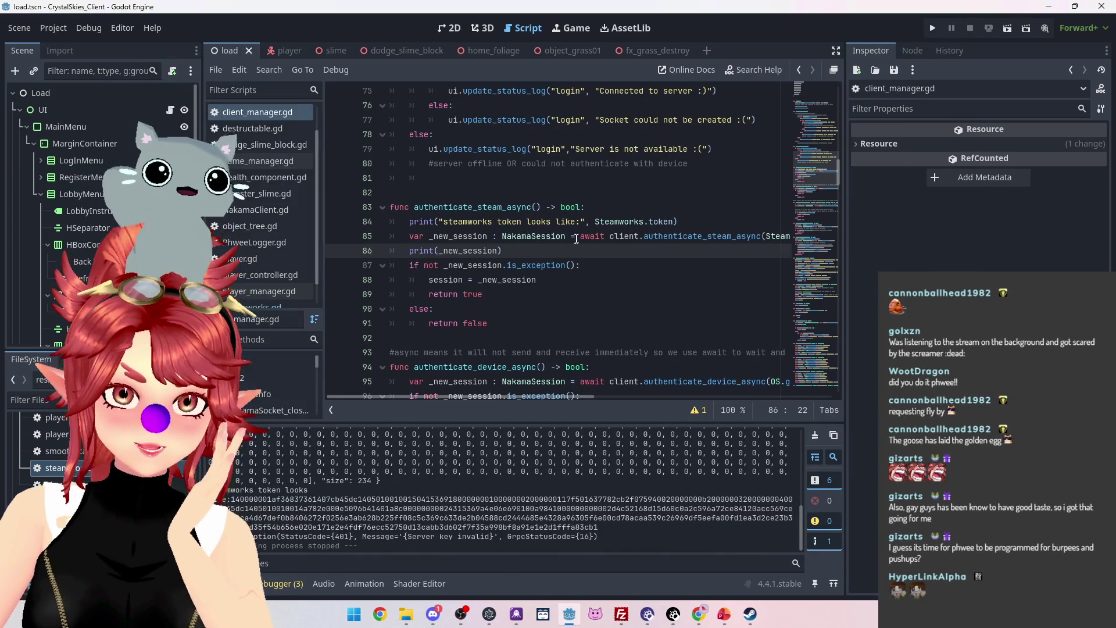
mouse_move(577, 396)
mouse_down()
mouse_move(732, 395)
mouse_move(551, 383)
mouse_up()
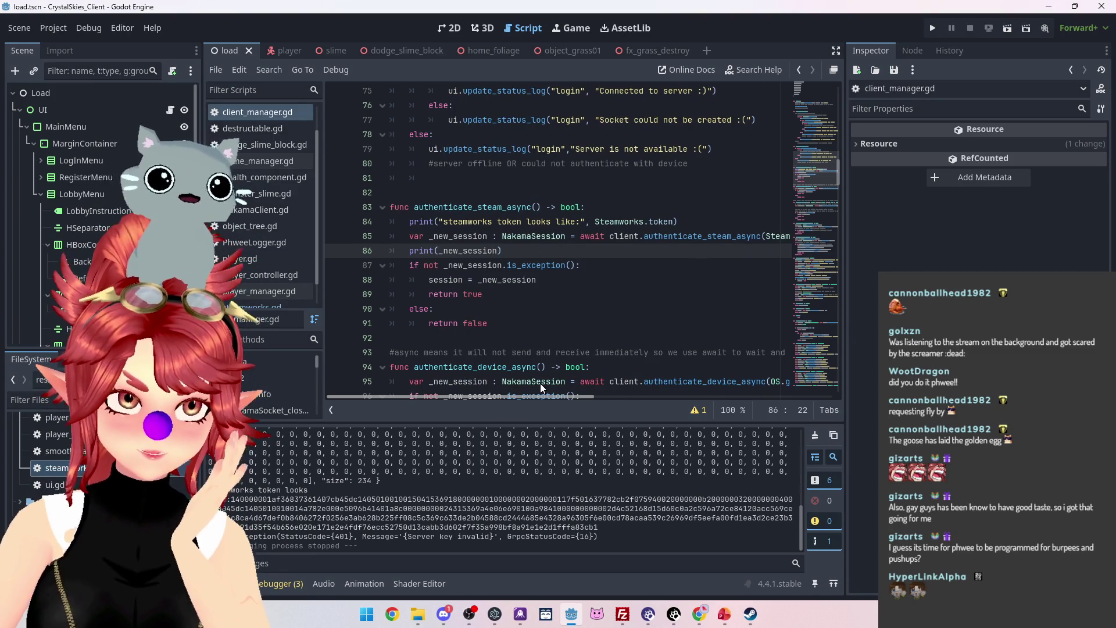
mouse_move(623, 239)
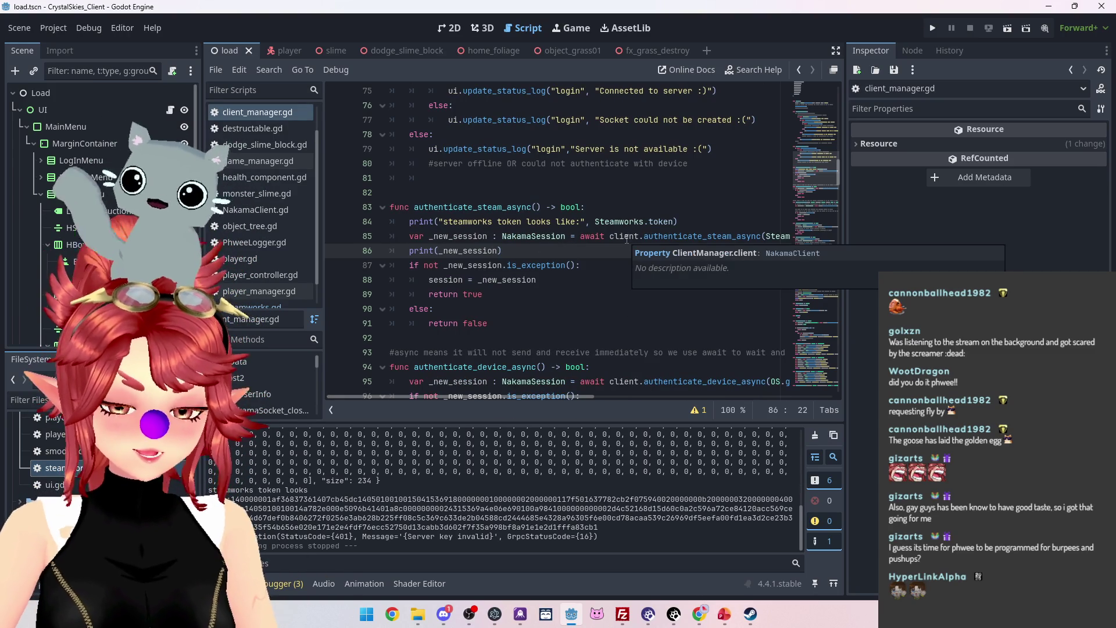
Open authenticate_steam_async in NakamaClient.gd and search all res:// files for server_key from line 292.
ctrl+click(672, 237)
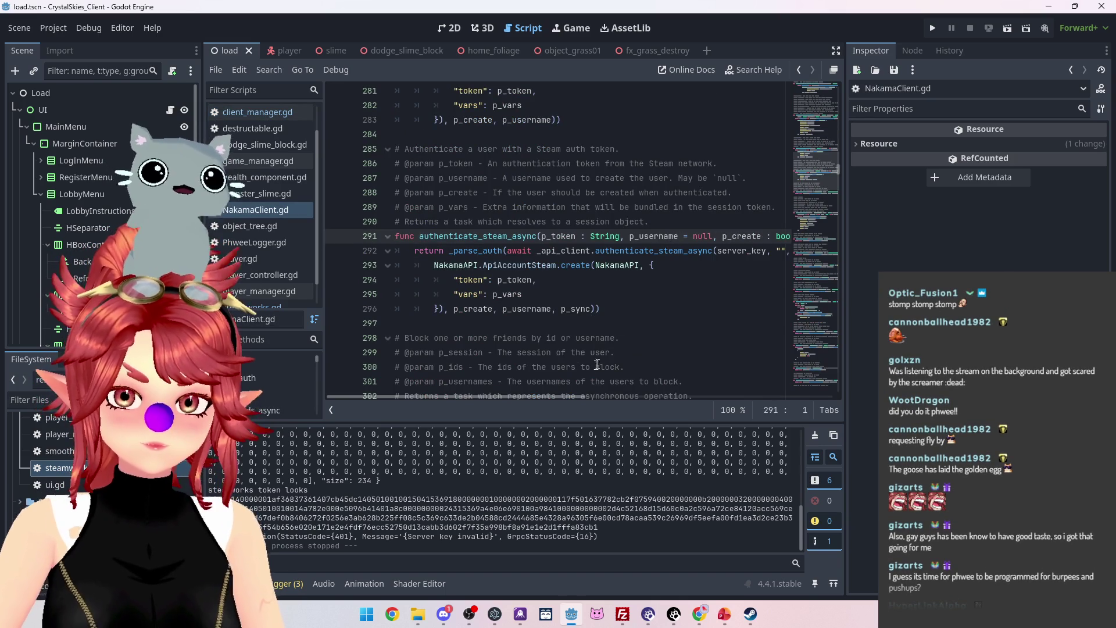
mouse_move(541, 397)
mouse_down()
mouse_move(611, 403)
mouse_move(536, 388)
mouse_up()
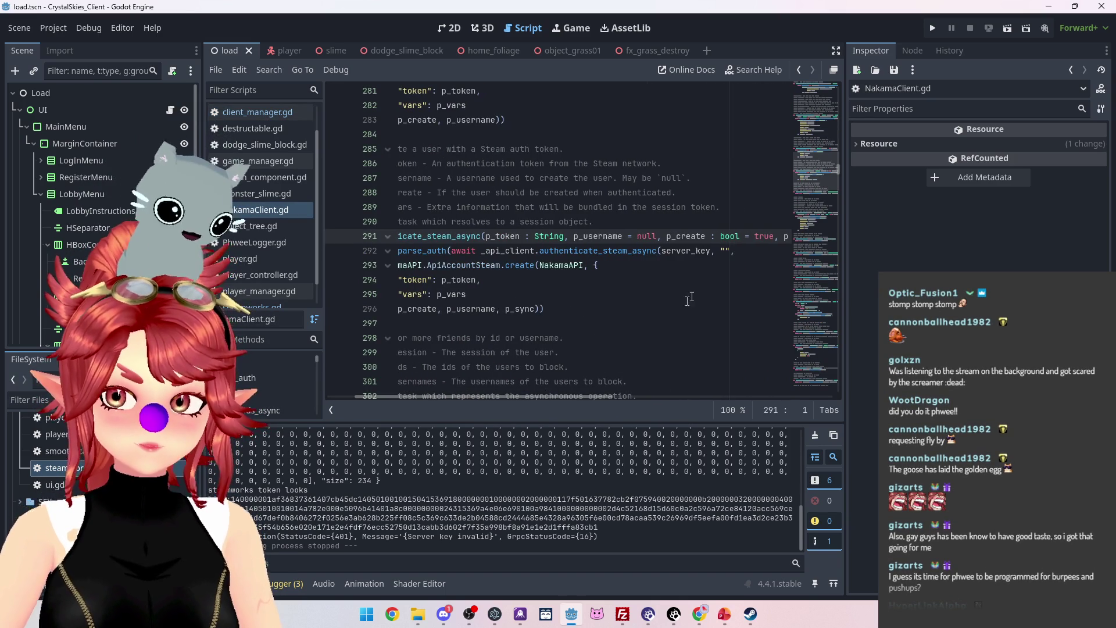
mouse_move(582, 400)
mouse_down()
mouse_move(738, 399)
mouse_move(529, 367)
mouse_move(550, 357)
mouse_up()
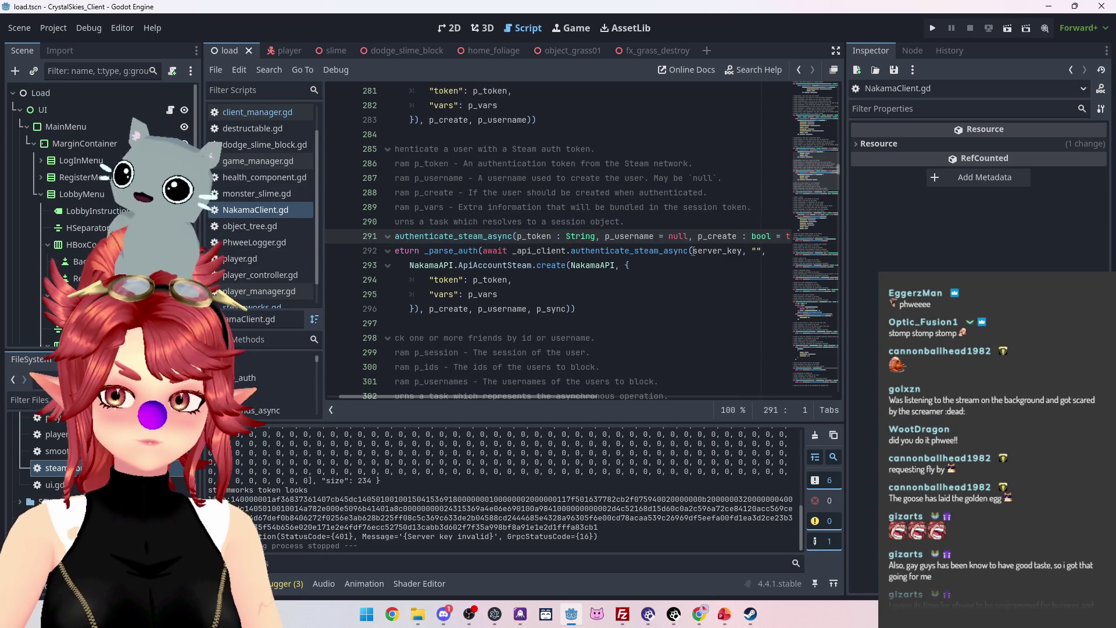
drag(691, 250, 737, 250)
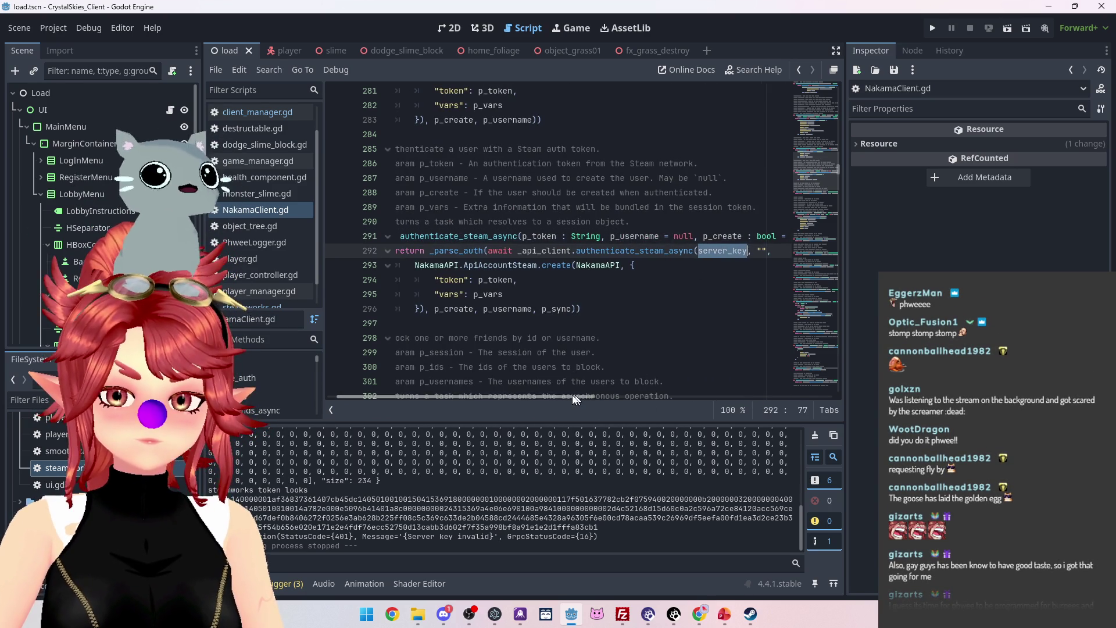
scroll(578, 395, left, 2)
key(ctrl+shift+f)
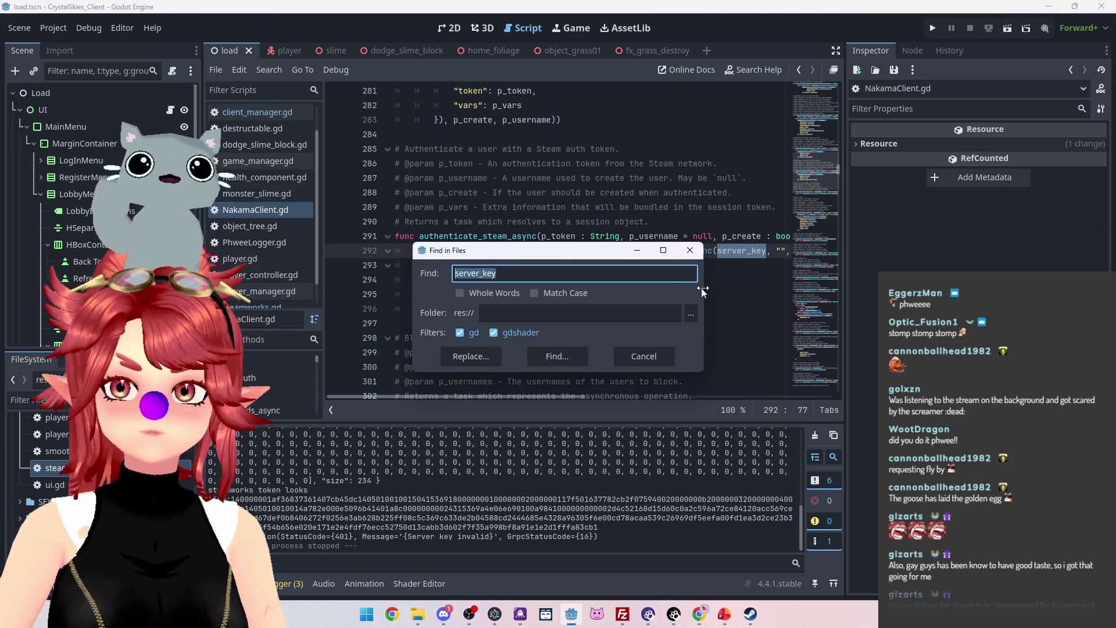
Run the server_key search and inspect the _init match in NakamaAPI.gd.
click(548, 359)
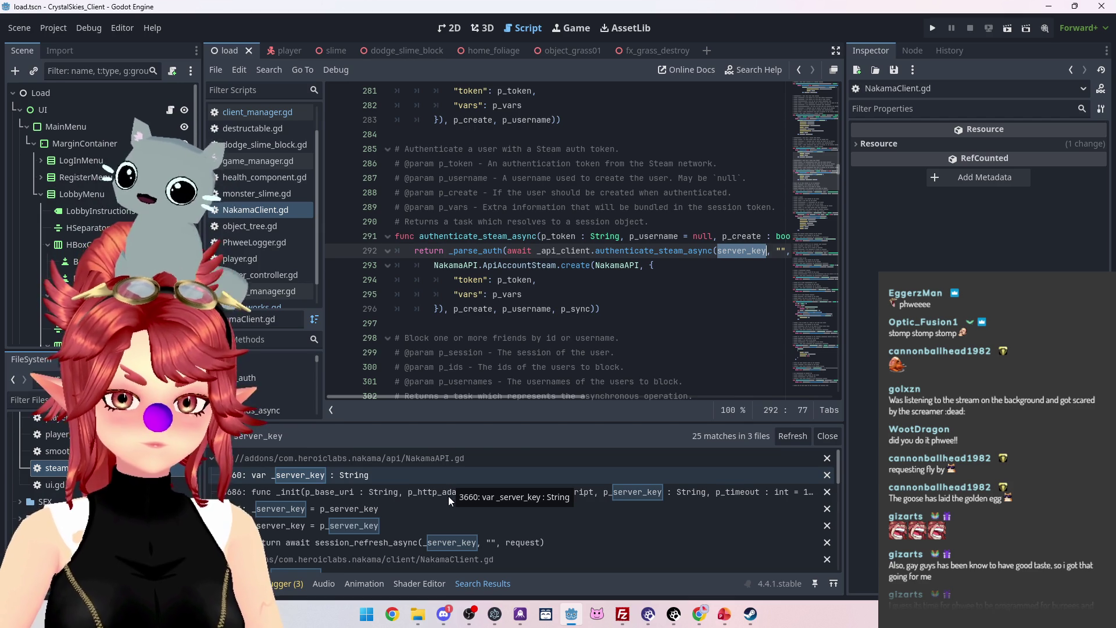
click(448, 496)
scroll(445, 535, down, 3)
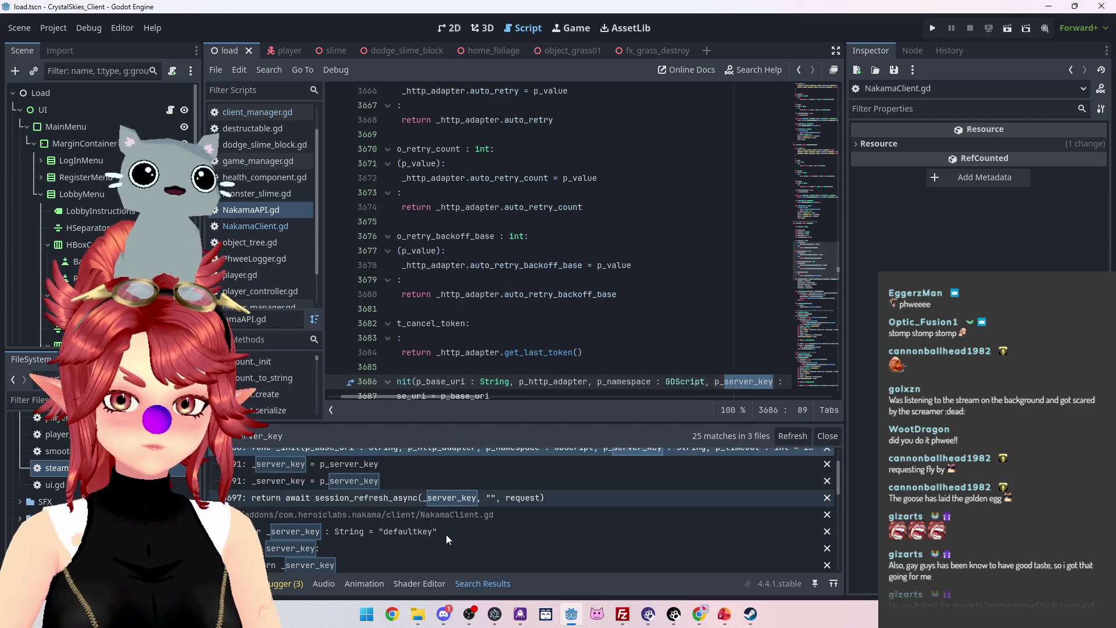
scroll(459, 537, down, 2)
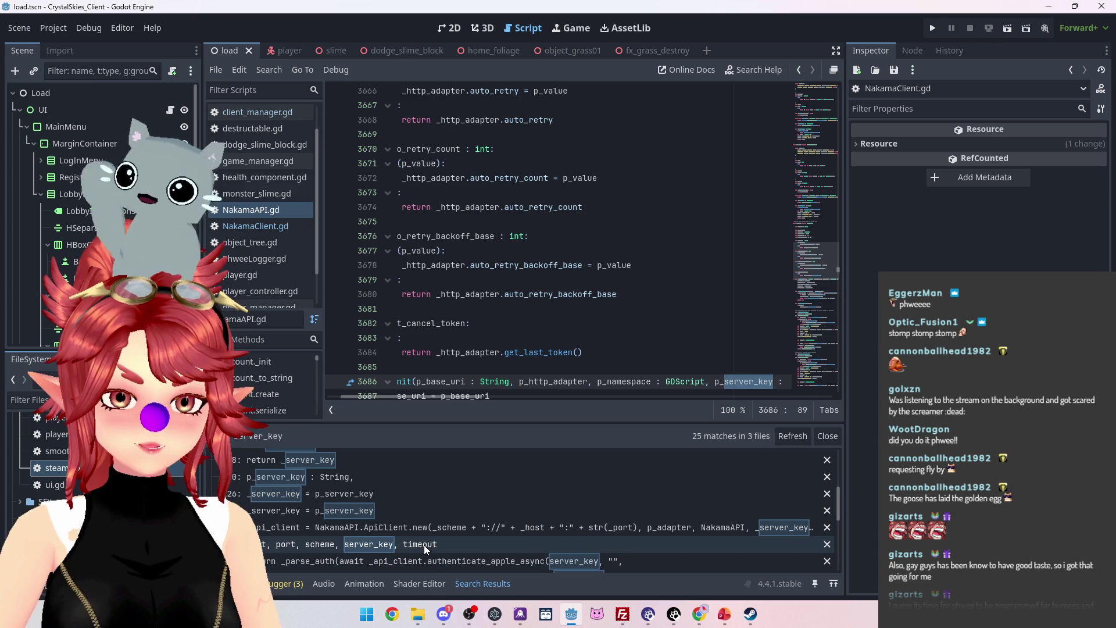
drag(417, 396, 387, 395)
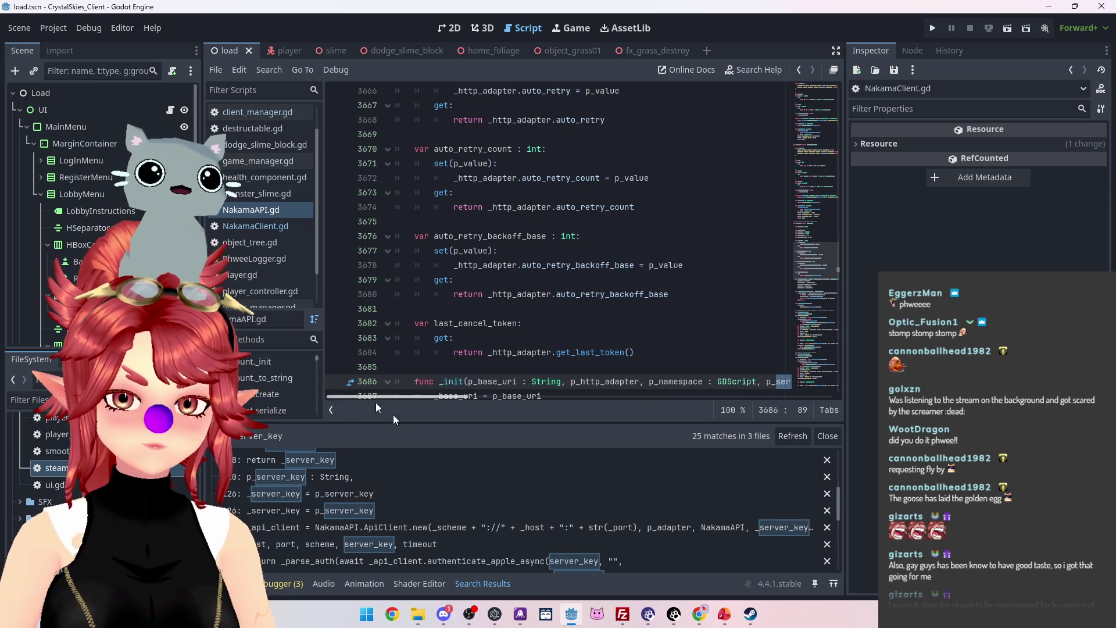
Return via NakamaClient.gd to client_manager.gd and show its variable declarations near _ready().
click(255, 225)
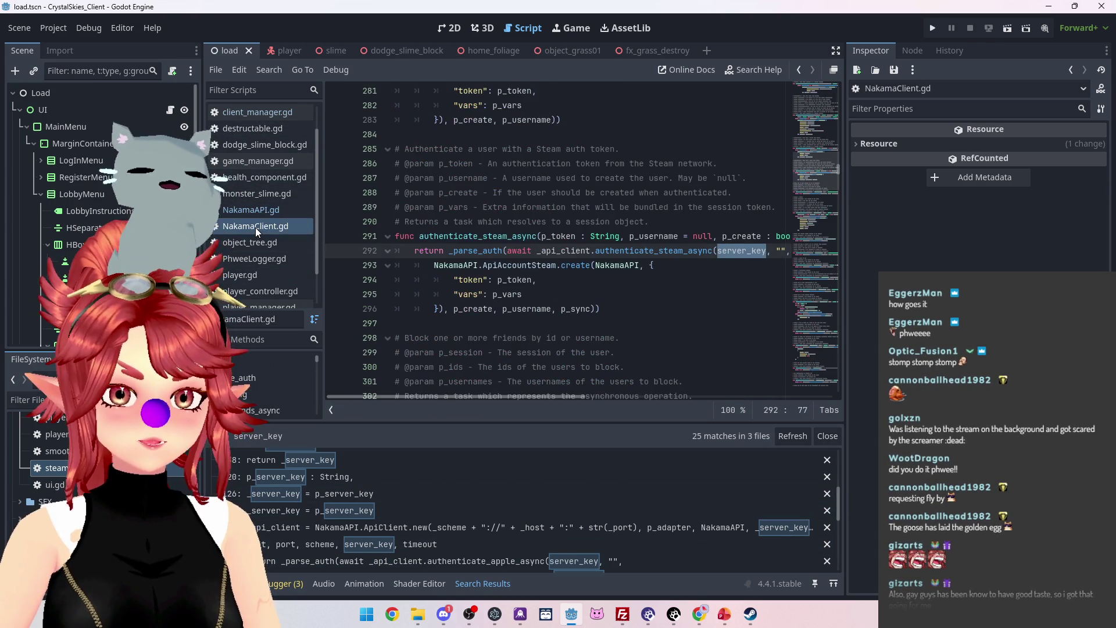
click(258, 112)
scroll(676, 269, up, 20)
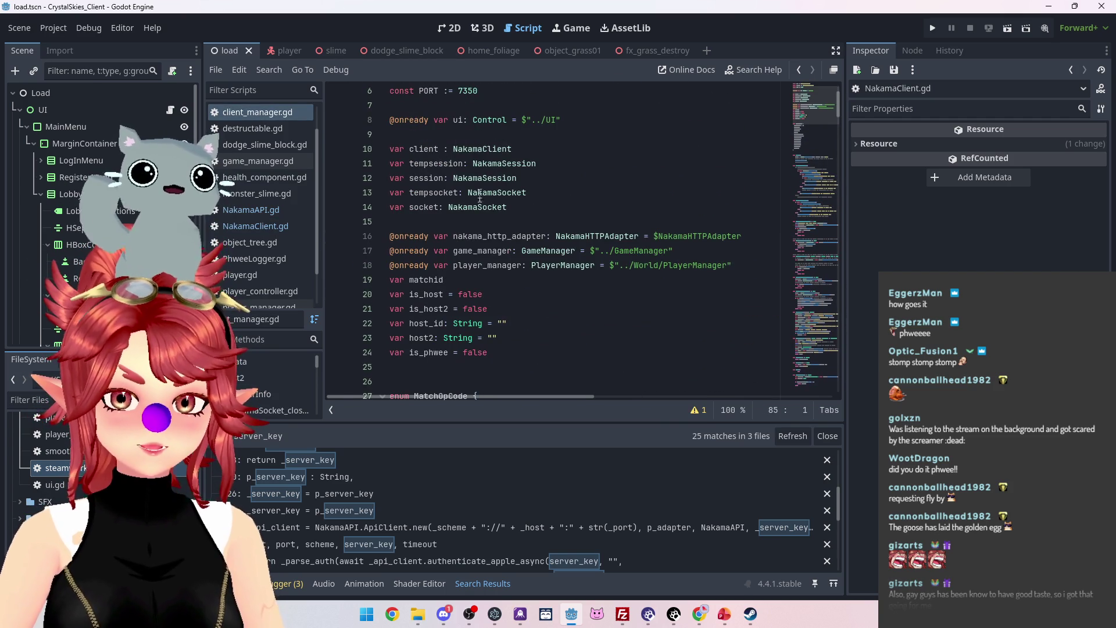
scroll(479, 186, down, 10)
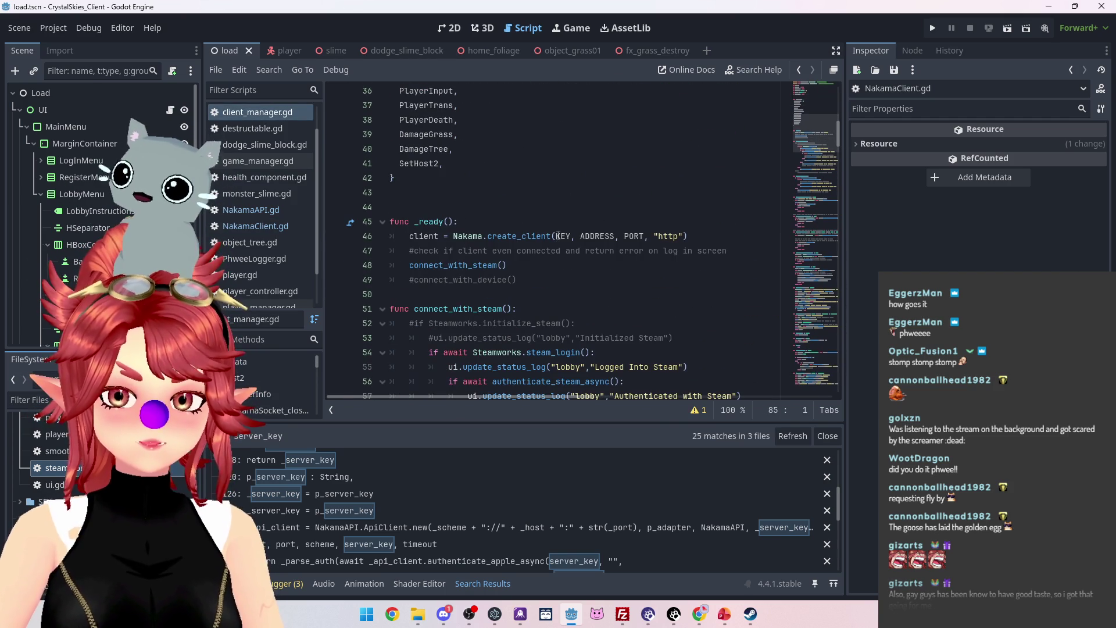